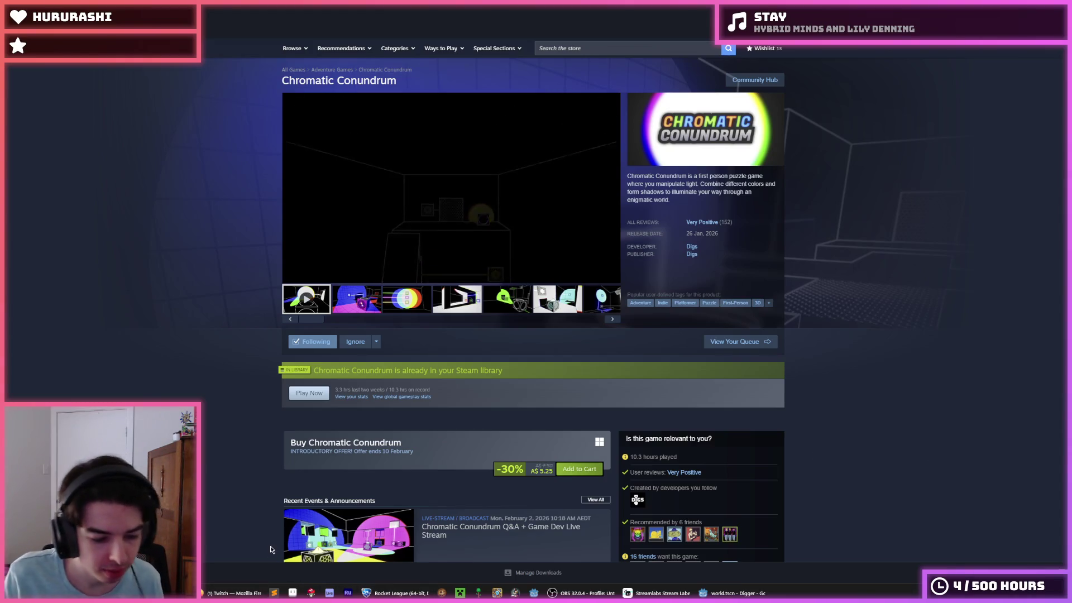
# Switch from the Chromatic Conundrum store page past Godot to Rocket League's Training menu
pyautogui.moveTo(397, 592)
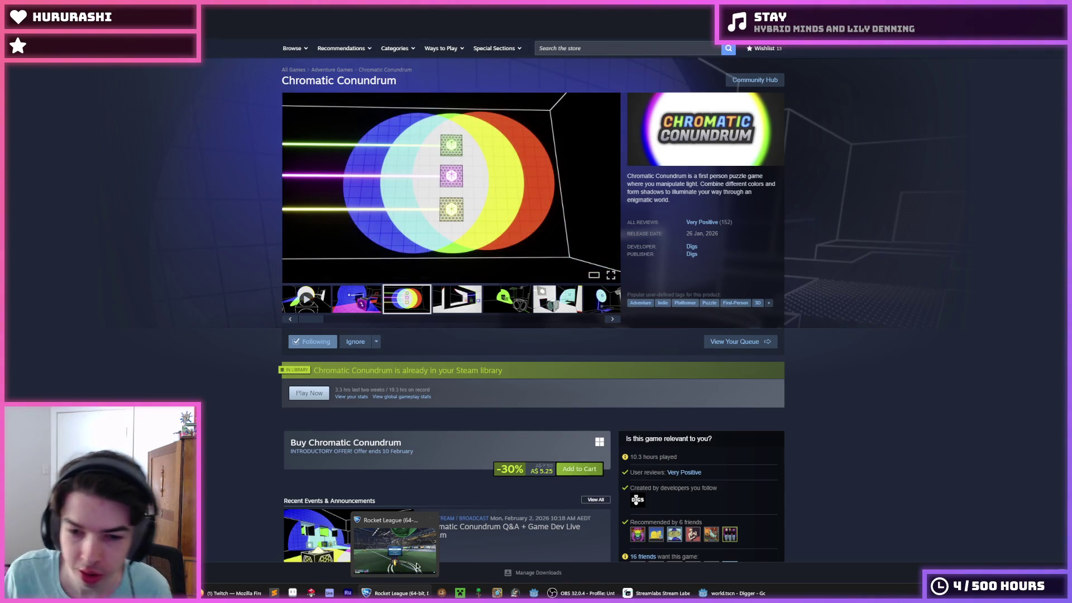
pyautogui.hotkey('alt', 'Tab')
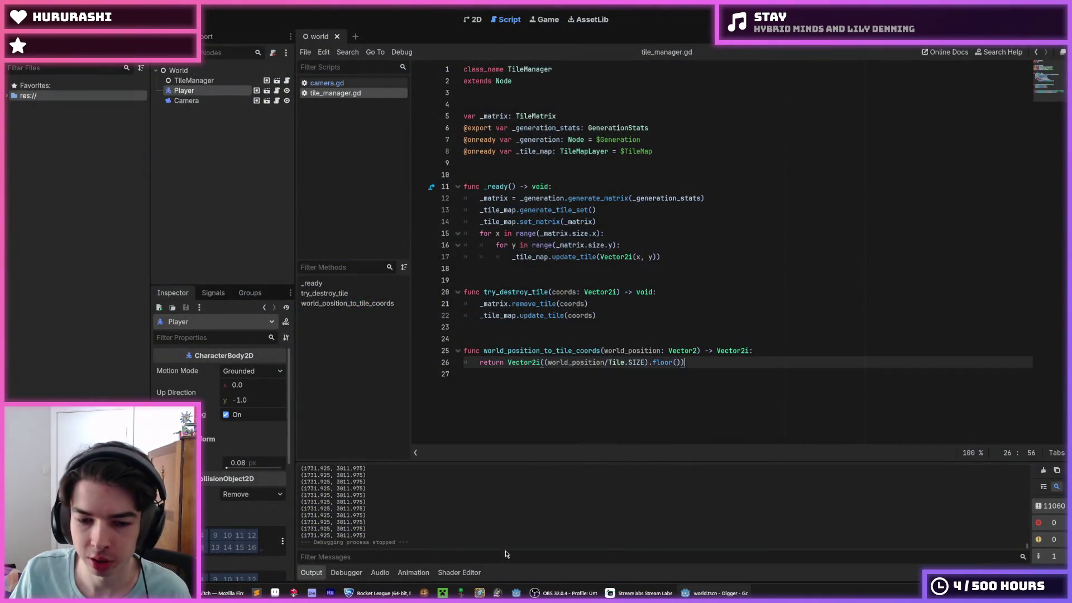
pyautogui.hotkey('alt', 'Tab')
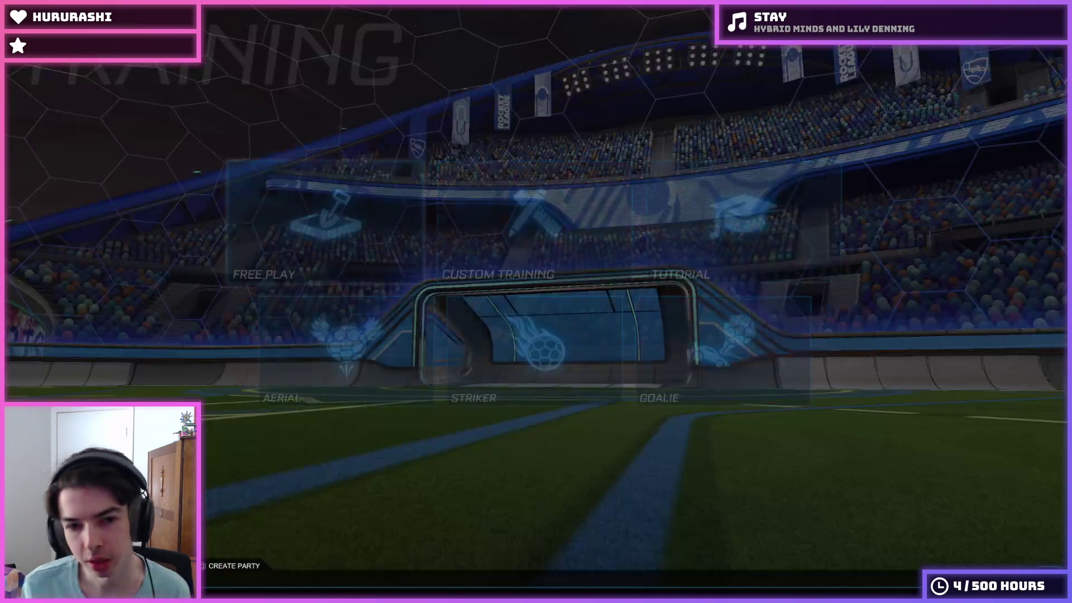
# Start a Free Play session on Mannfield Night, practise, then pause and resume it
pyautogui.press('Return')
pyautogui.press('Return')
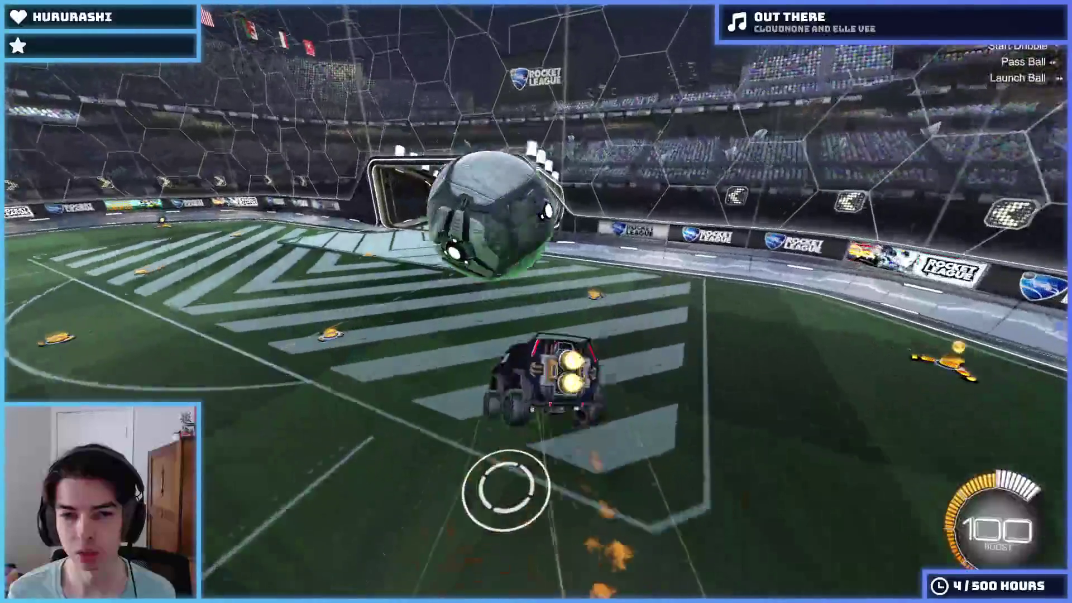
pyautogui.press('Escape')
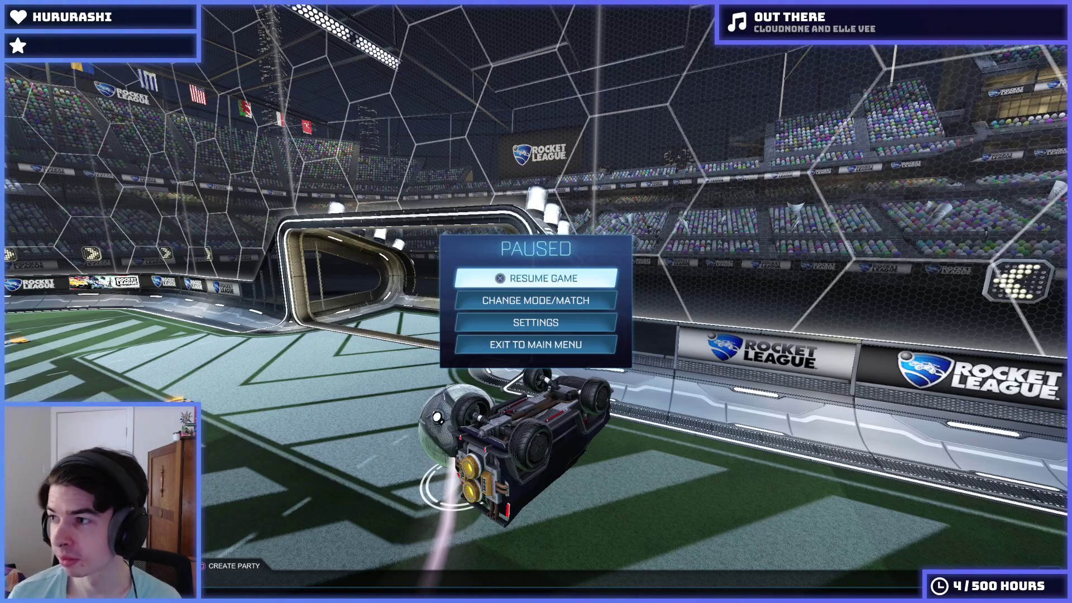
pyautogui.press('Escape')
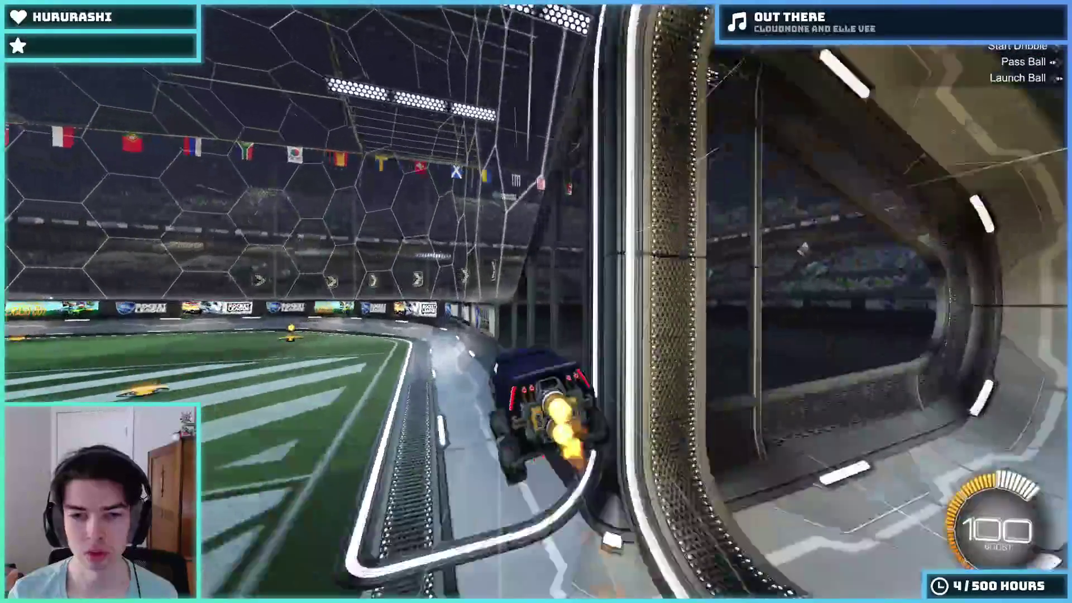
# Pause the Free Play session again after more practice
pyautogui.press('Escape')
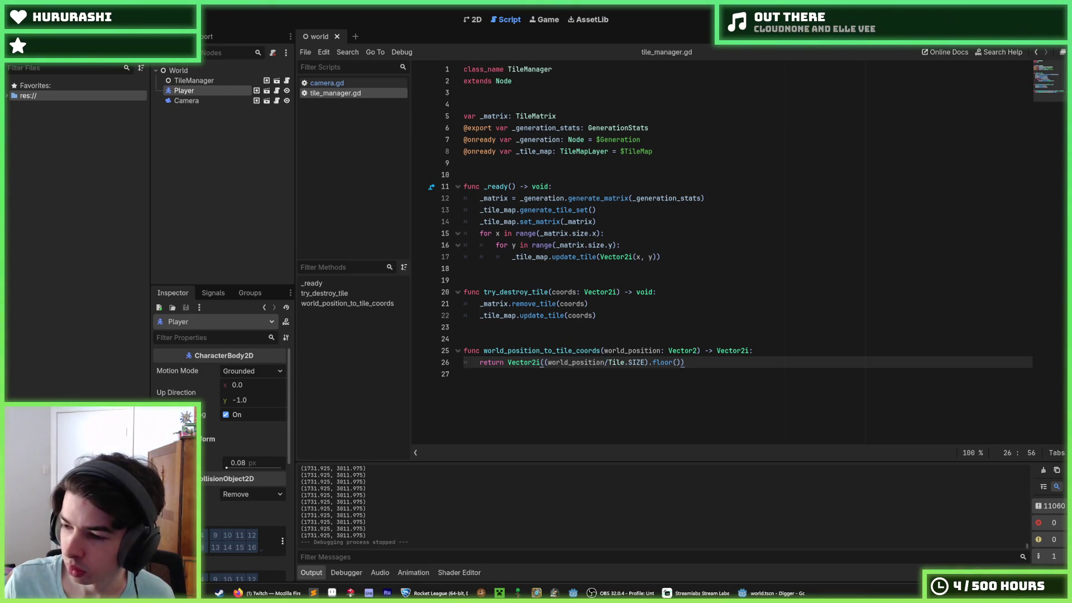
# Return from the tile_manager.gd script to the fullscreen Rocket League session
pyautogui.press('F5')
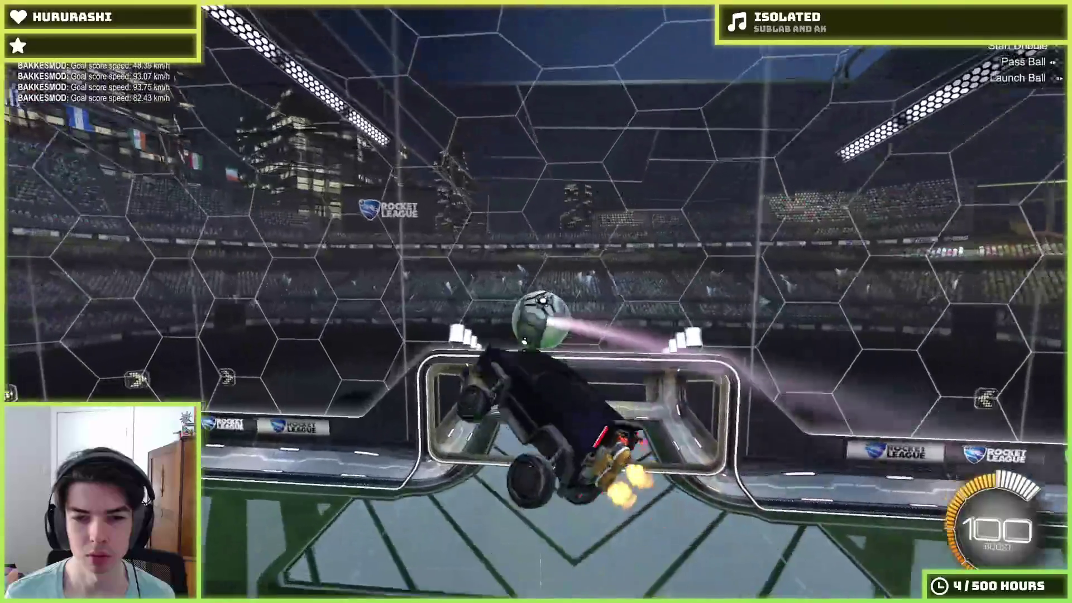
# Exit the match to the main menu and confirm quitting Rocket League
pyautogui.press('Down')
pyautogui.press('Down')
pyautogui.press('Down')
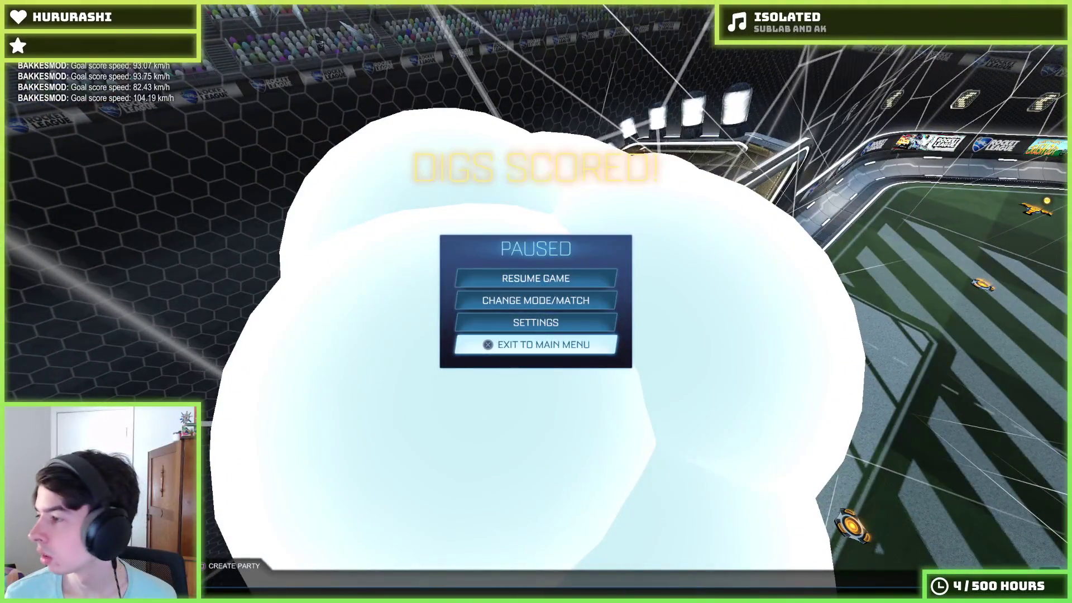
pyautogui.press('Return')
pyautogui.press('Return')
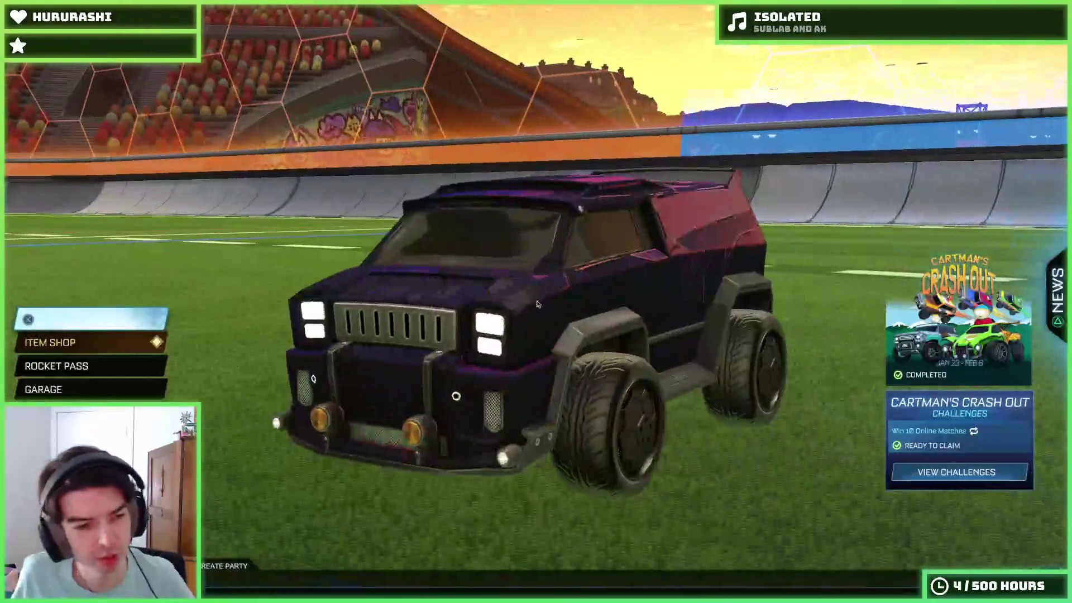
pyautogui.press('Escape')
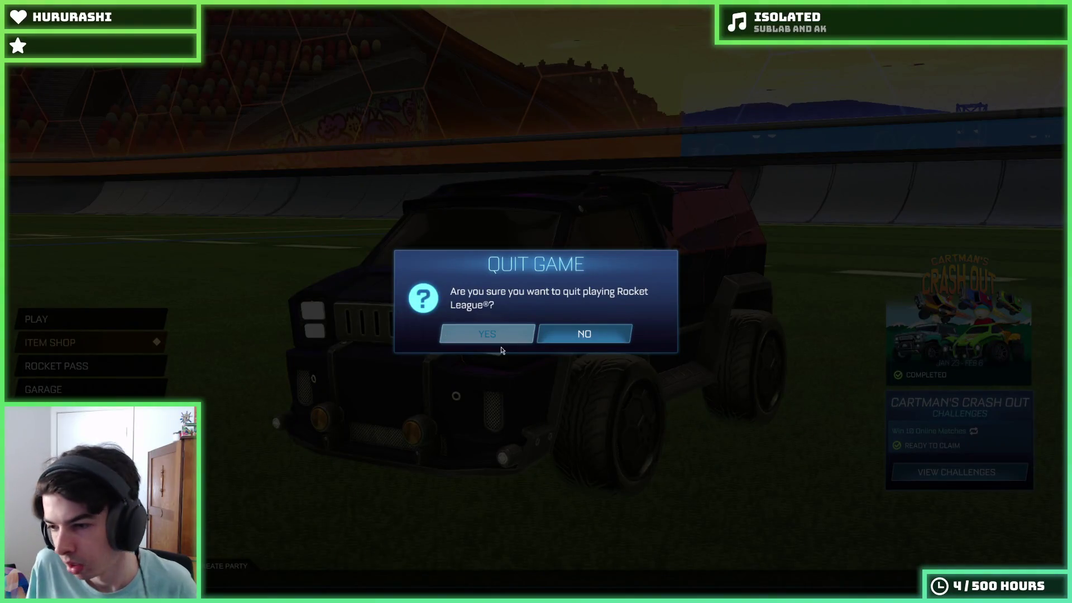
pyautogui.press('Return')
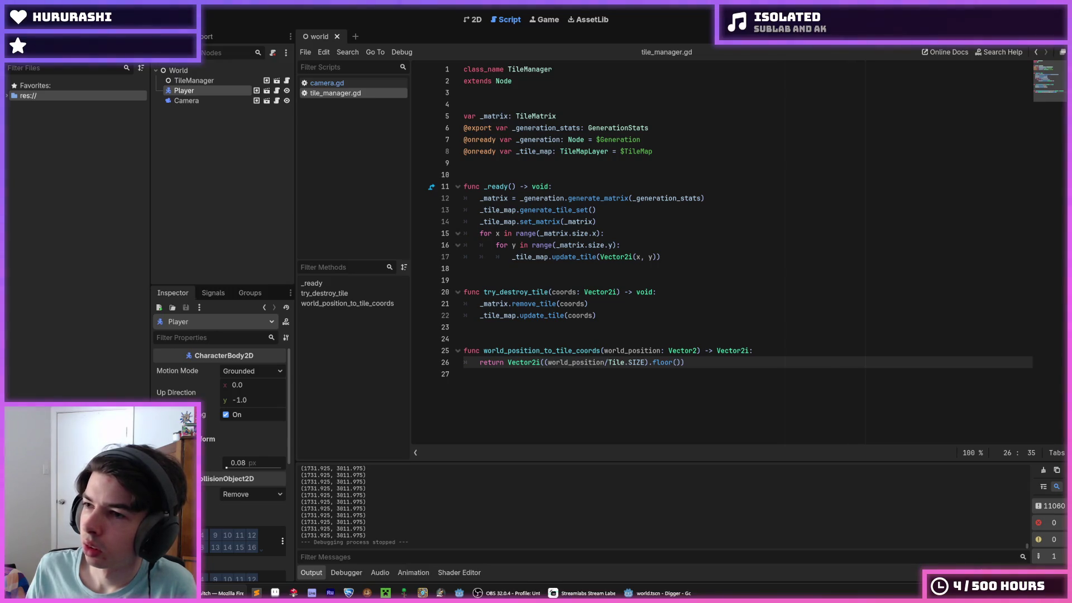
# Place the caret at the end of line 16 in tile_manager.gd and run the Digger project
pyautogui.press('F5')
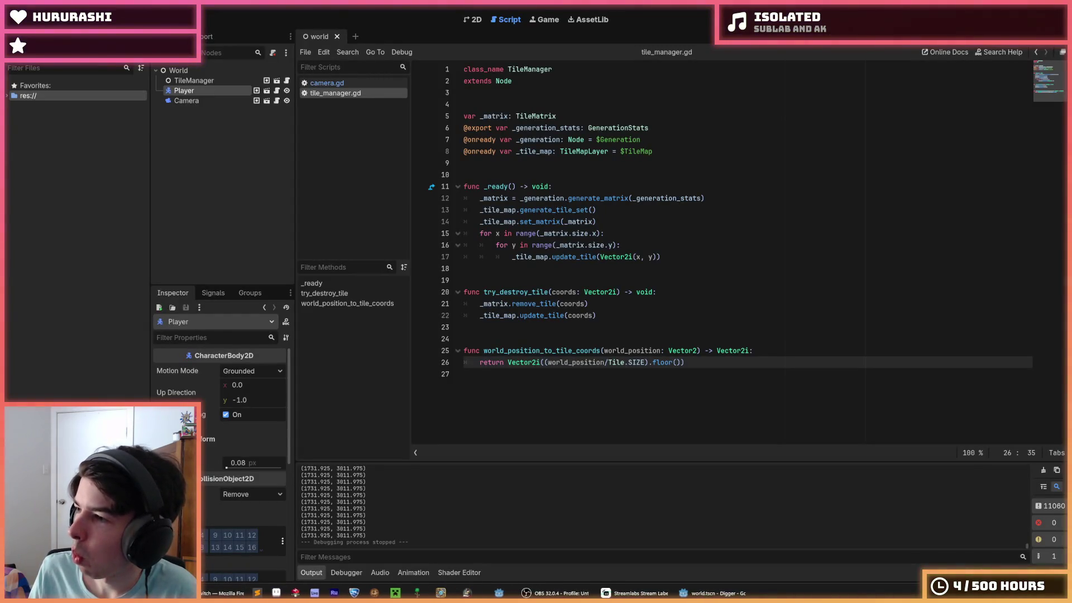
pyautogui.click(722, 244)
pyautogui.press('F5')
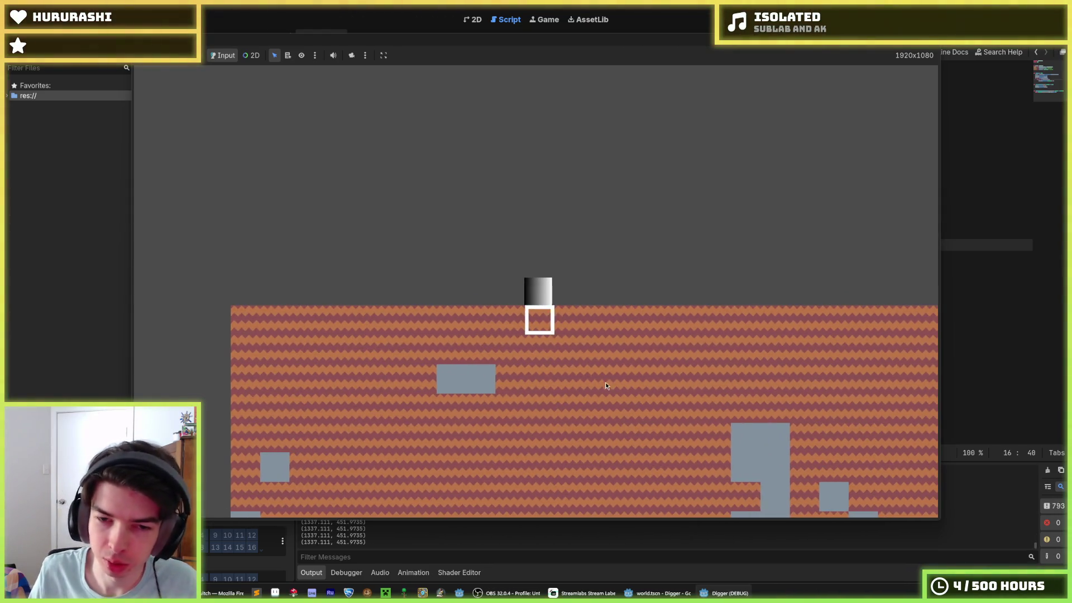
# Move the player back and forth on the surface and dig down into the terrain
pyautogui.press('d')
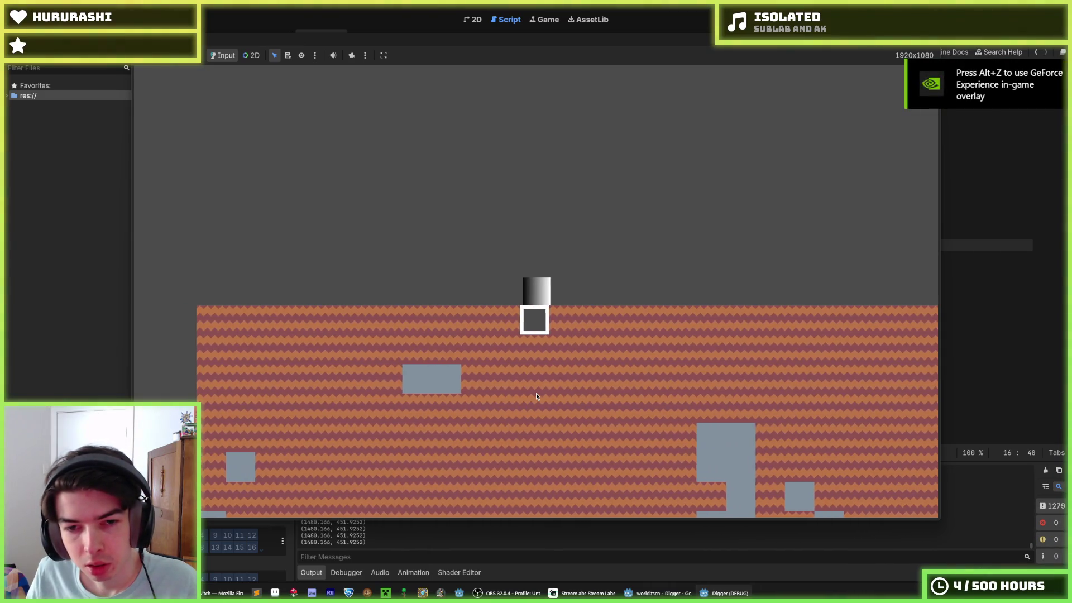
pyautogui.press('a')
pyautogui.press('d')
pyautogui.press('a')
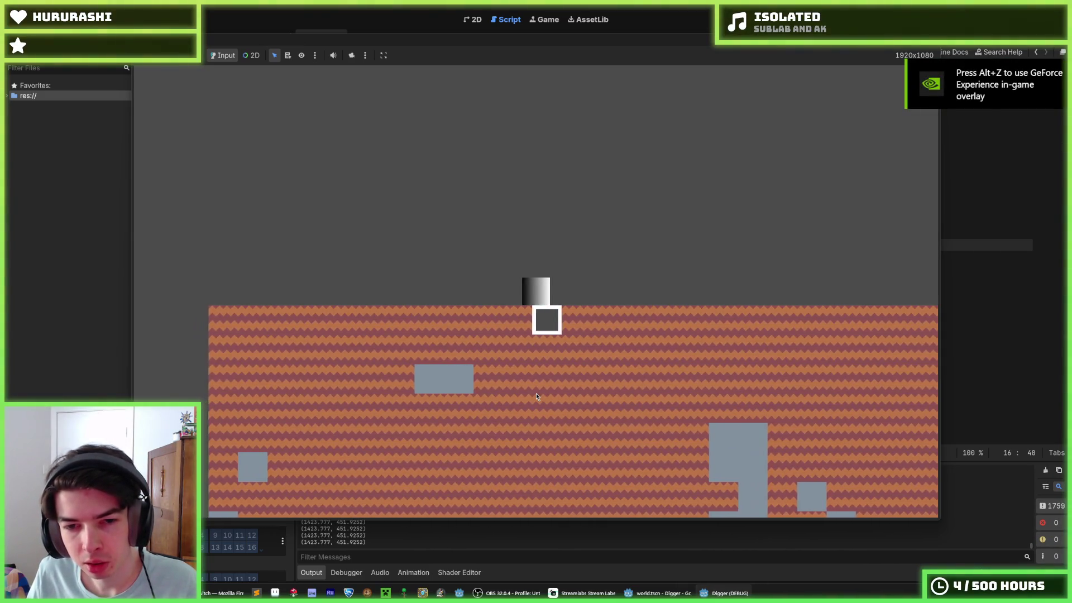
pyautogui.press('d')
pyautogui.press('s')
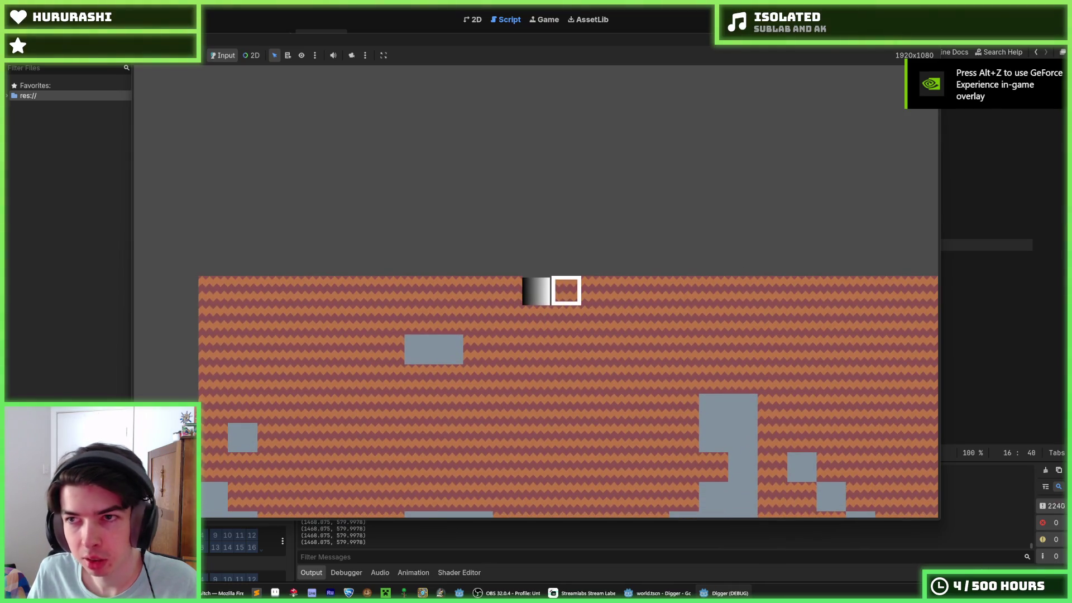
# Stop the running game with F8 and save the world scene
pyautogui.press('F8')
pyautogui.click(762, 187)
pyautogui.hotkey('ctrl', 's')
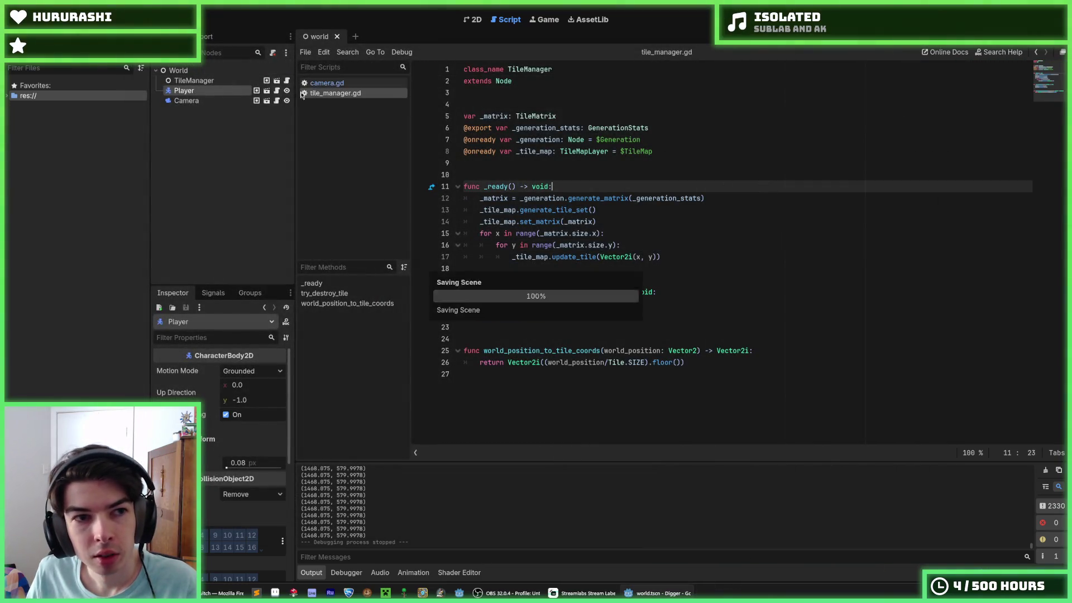
# Inspect the Camera, Player and TileManager nodes, then open the Player's script player.gd
pyautogui.click(217, 100)
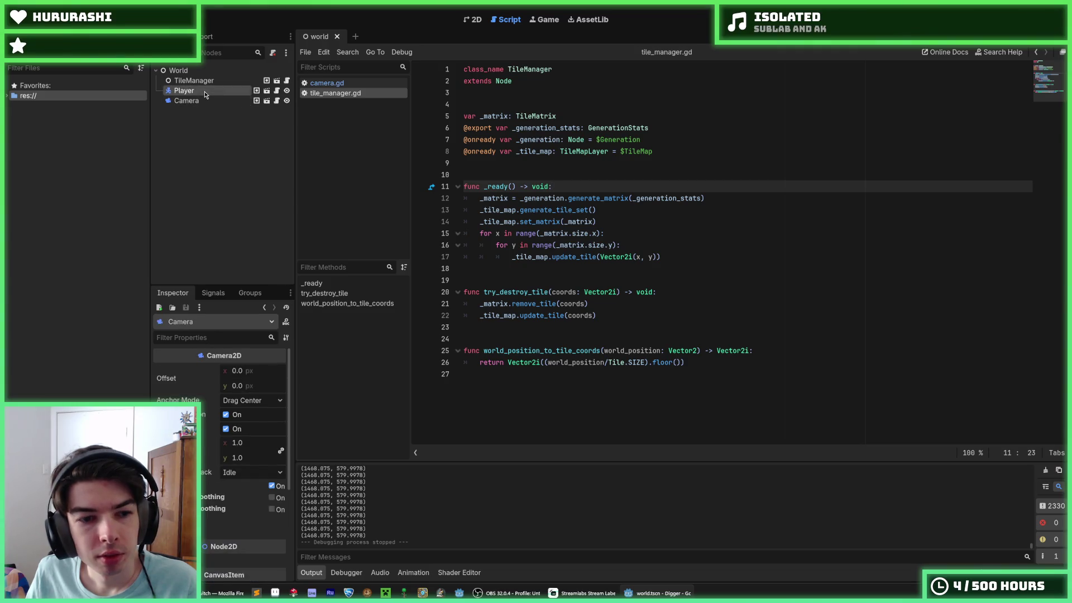
pyautogui.click(205, 91)
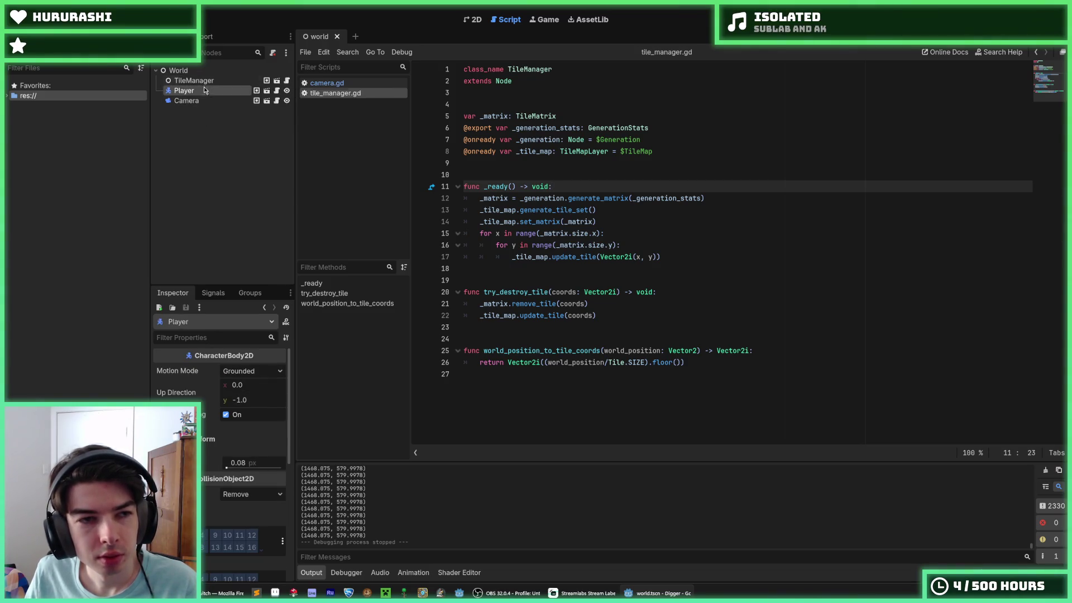
pyautogui.click(199, 82)
pyautogui.click(194, 91)
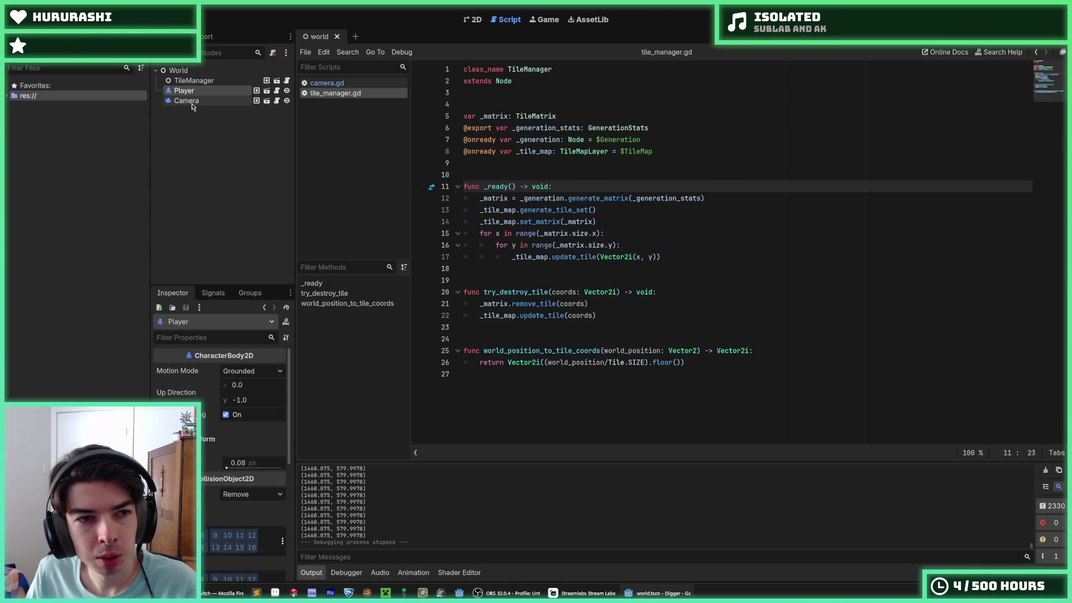
pyautogui.click(197, 101)
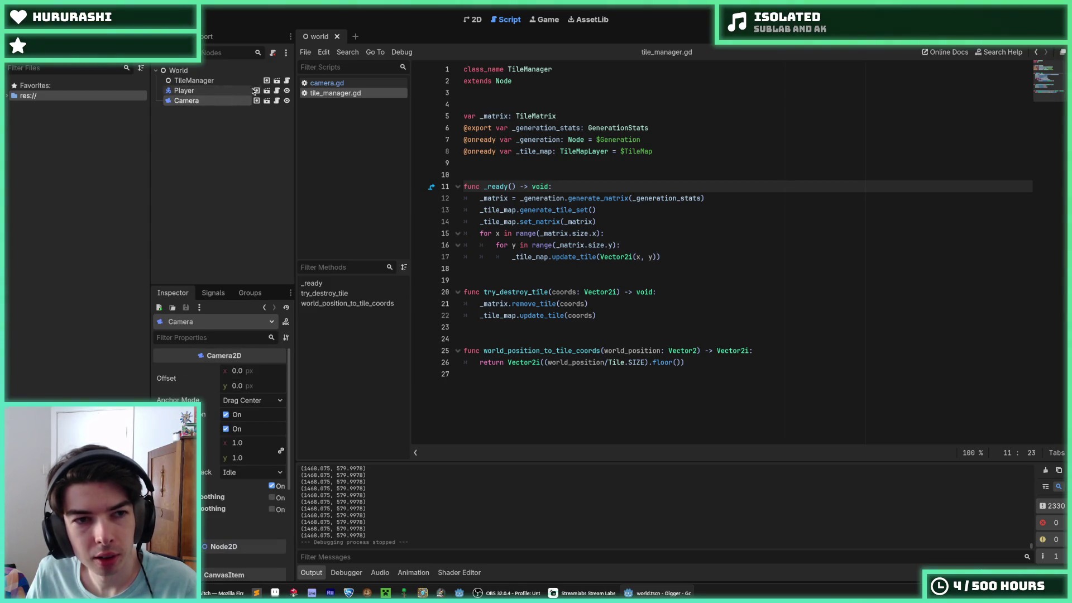
pyautogui.click(249, 91)
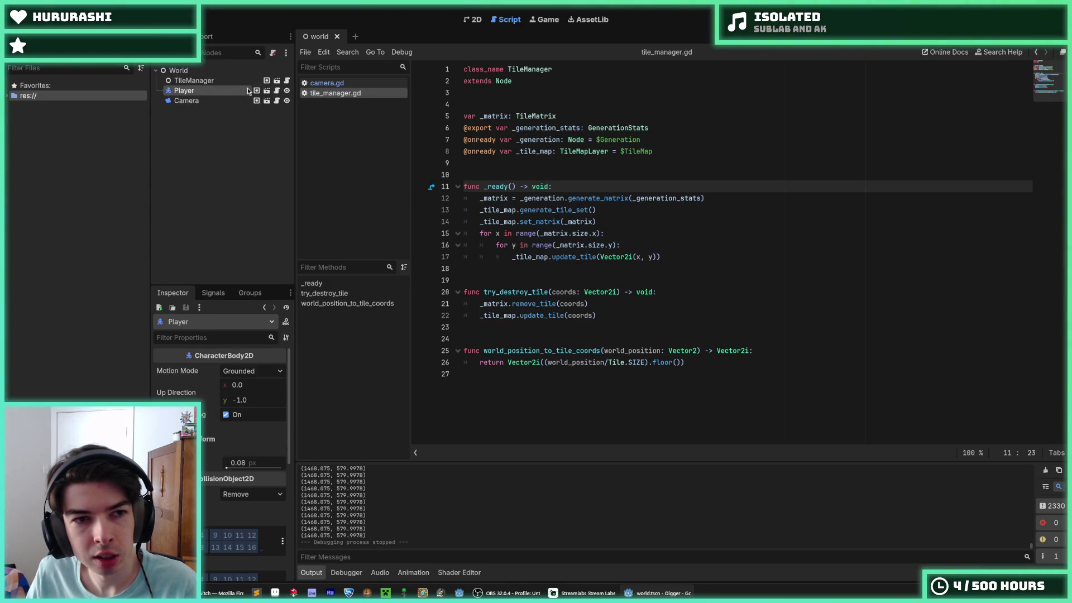
pyautogui.click(276, 91)
# View the world scene in 2D, reselect Player and open player.tscn in its own tab
pyautogui.click(470, 25)
pyautogui.scroll(4, 648, 282)
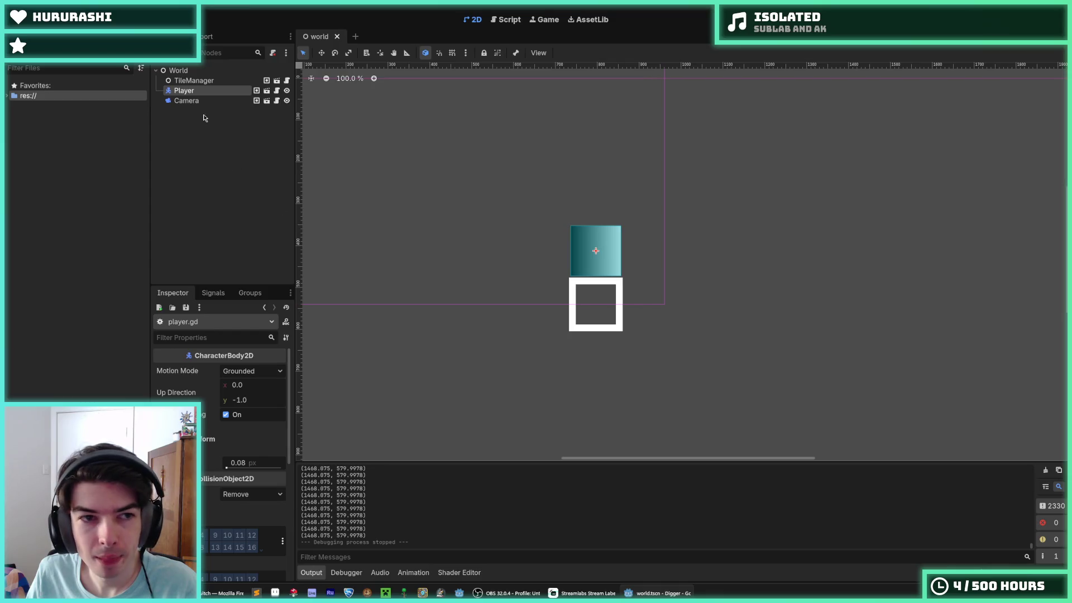
pyautogui.scroll(-5, 195, 382)
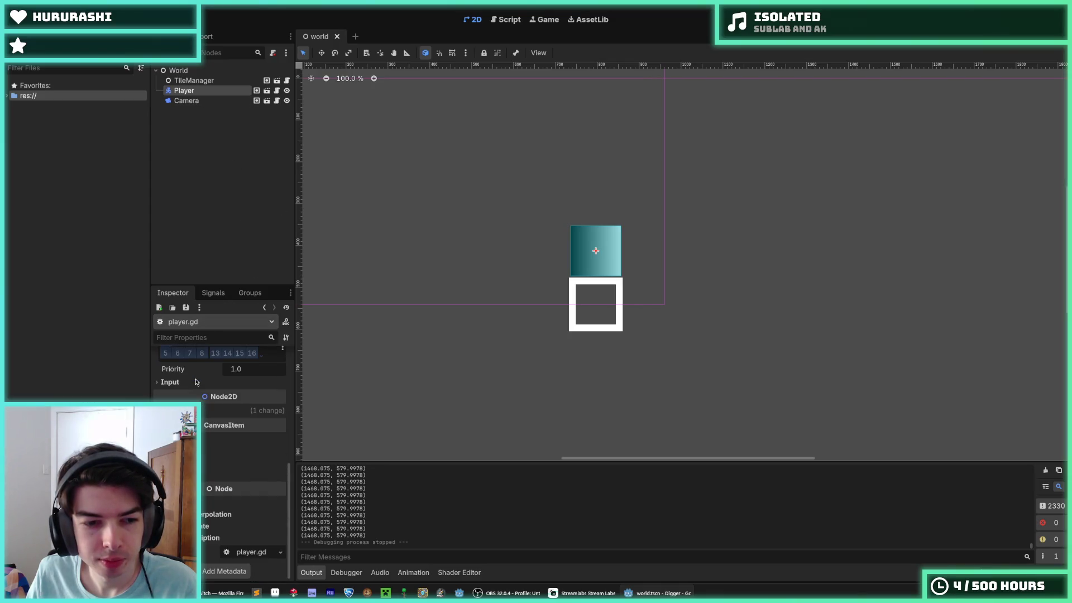
pyautogui.scroll(5, 207, 396)
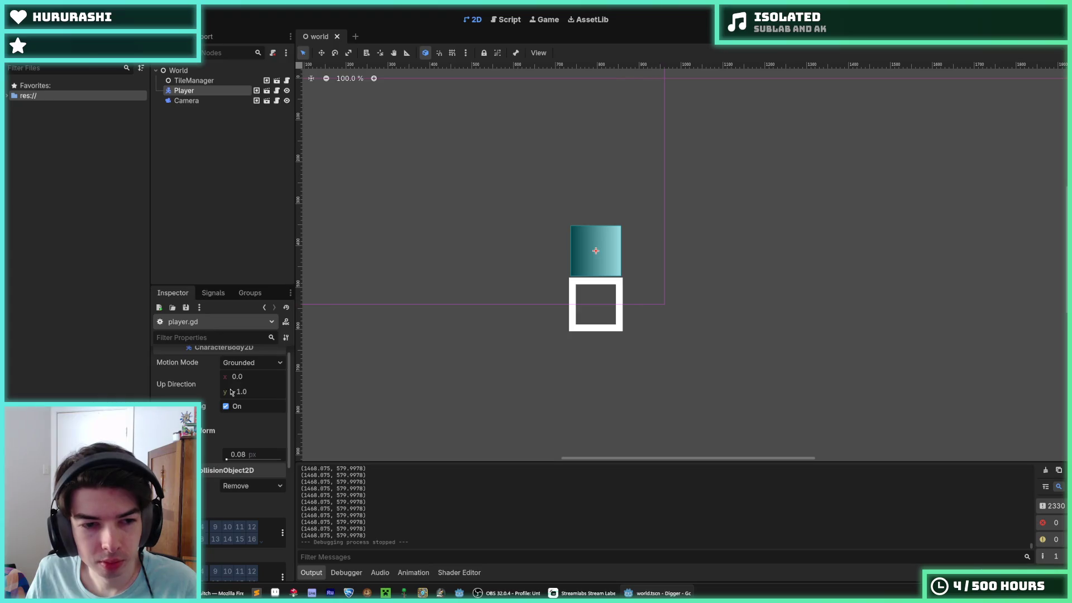
pyautogui.click(198, 100)
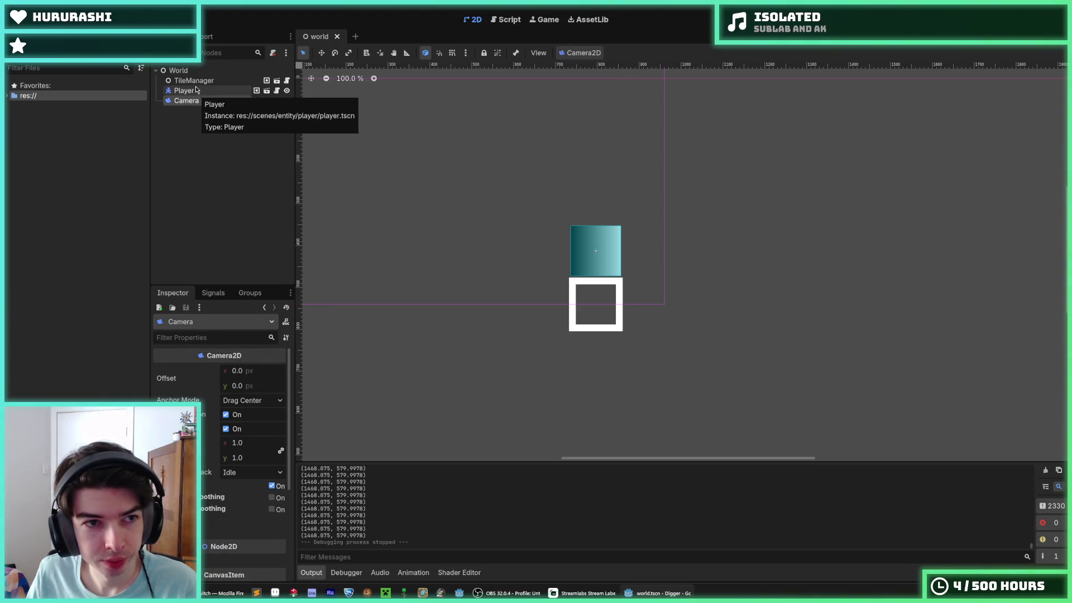
pyautogui.click(196, 90)
pyautogui.click(266, 90)
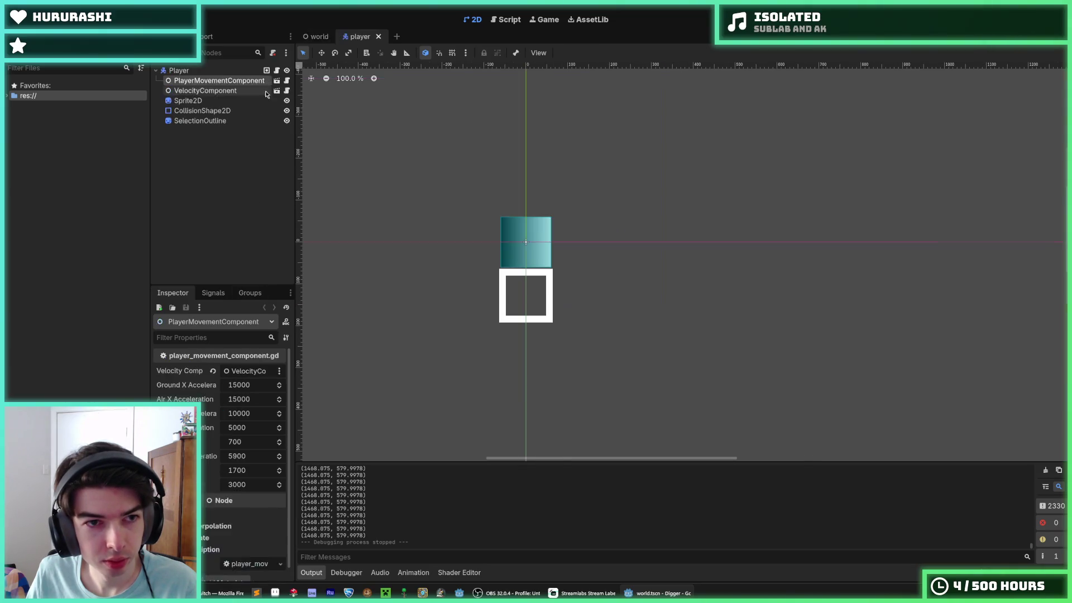
# Resize the Sprite2D texture to 96 × 96 px
pyautogui.click(207, 90)
pyautogui.click(203, 101)
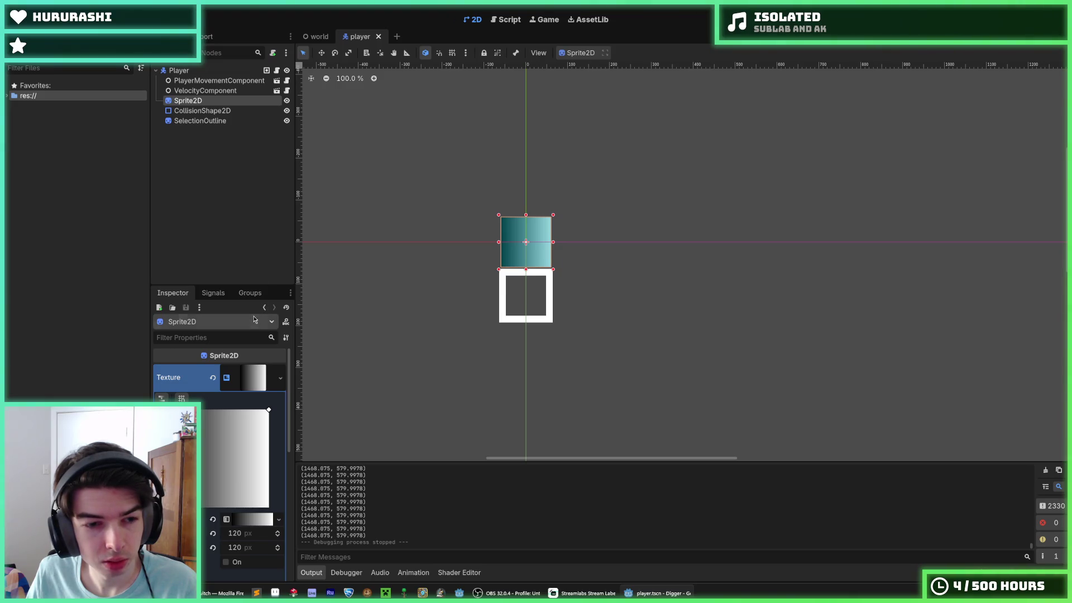
pyautogui.scroll(-2, 207, 456)
pyautogui.click(240, 476)
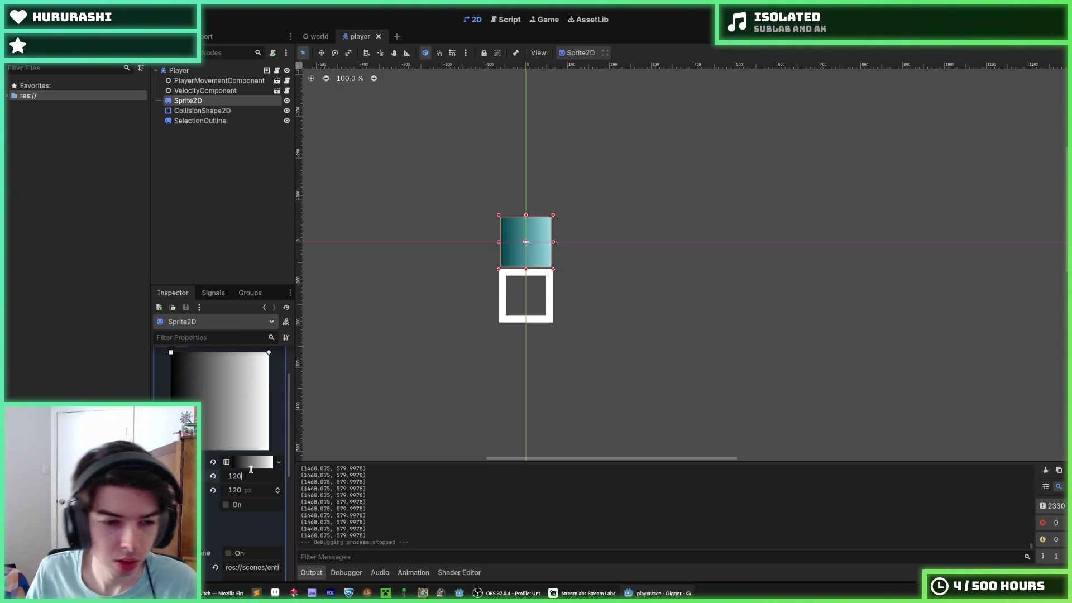
pyautogui.write('9')
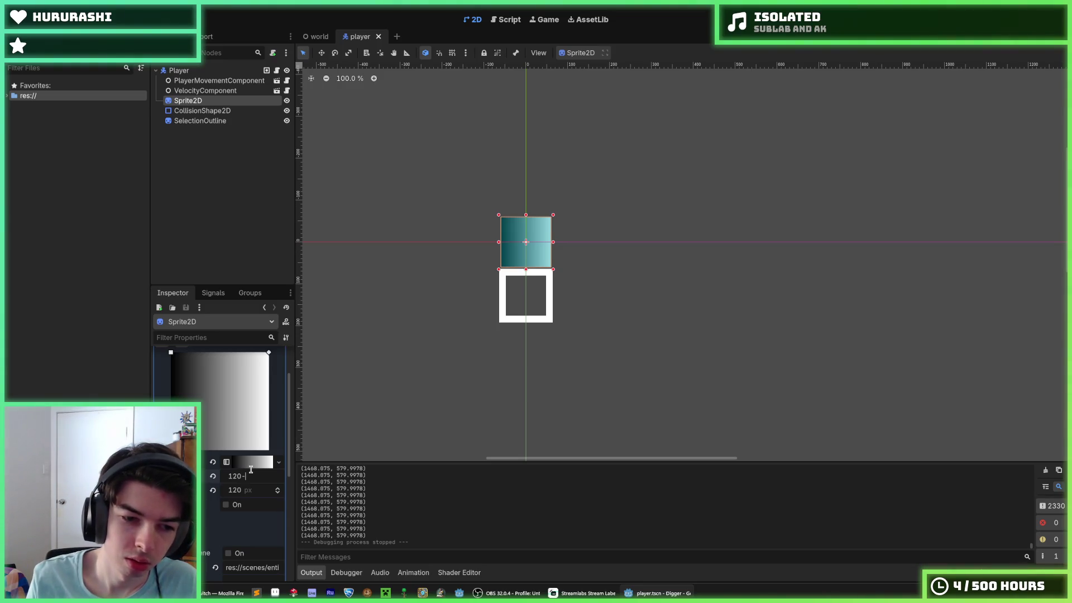
pyautogui.press('Tab')
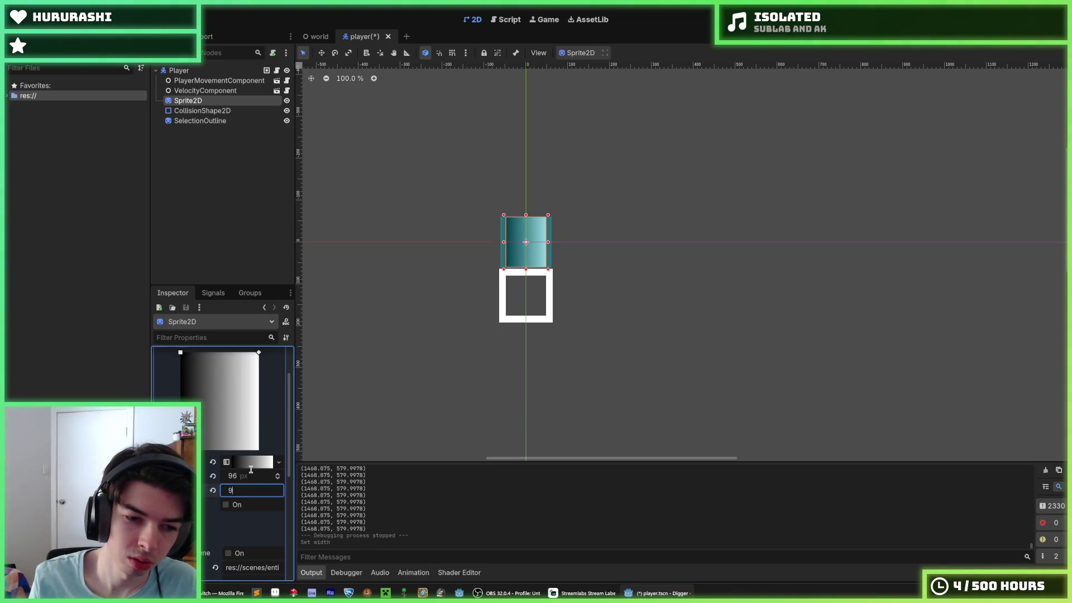
pyautogui.write('6')
pyautogui.press('Return')
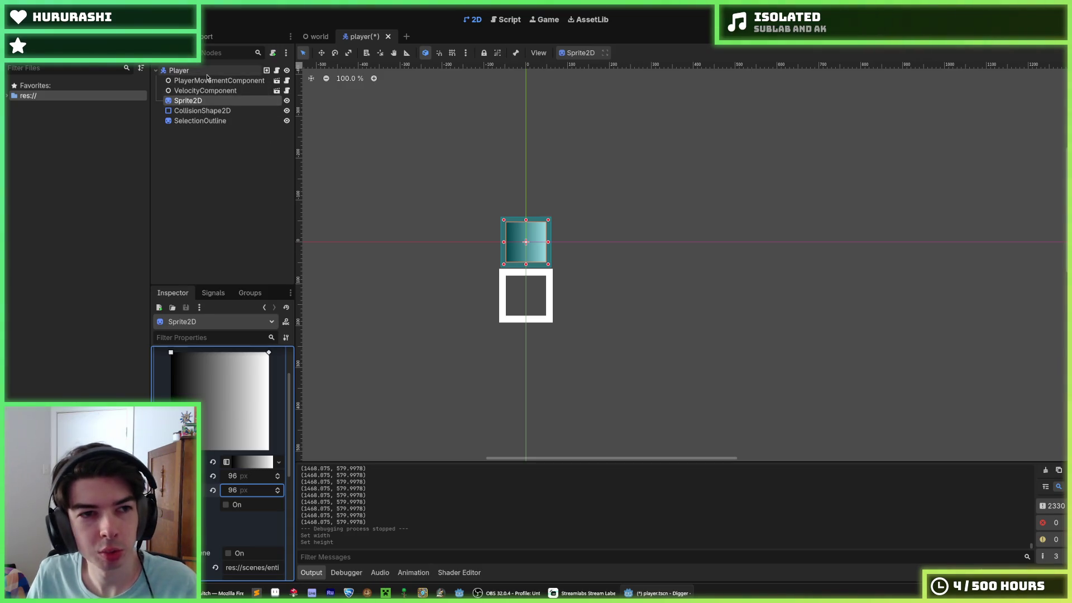
# Set the CollisionShape2D size to 96 × 96 and save the player scene
pyautogui.click(207, 72)
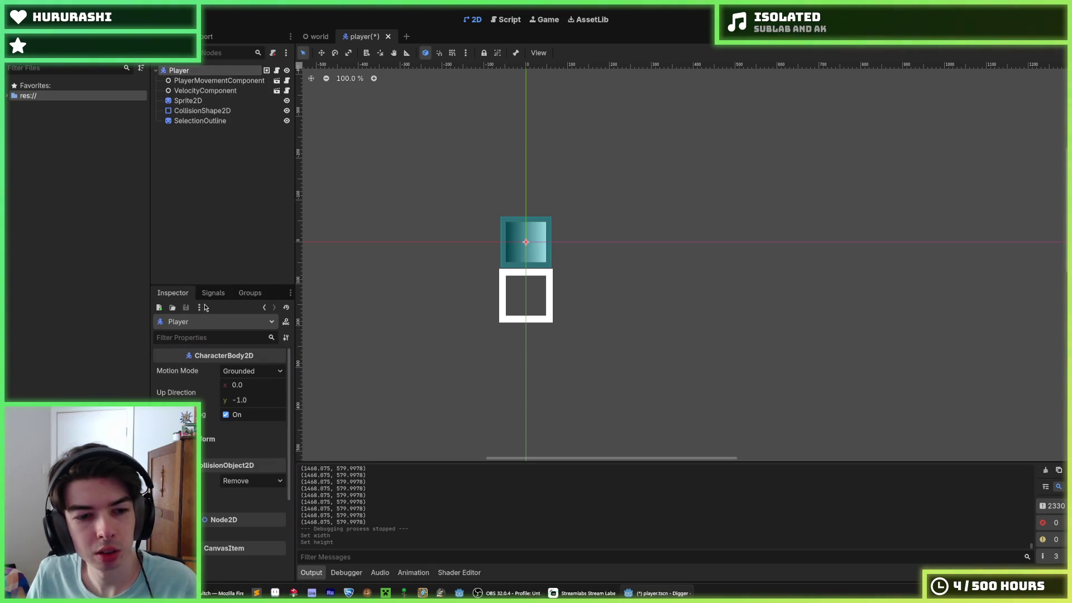
pyautogui.click(195, 111)
pyautogui.click(253, 388)
pyautogui.write('96')
pyautogui.press('Tab')
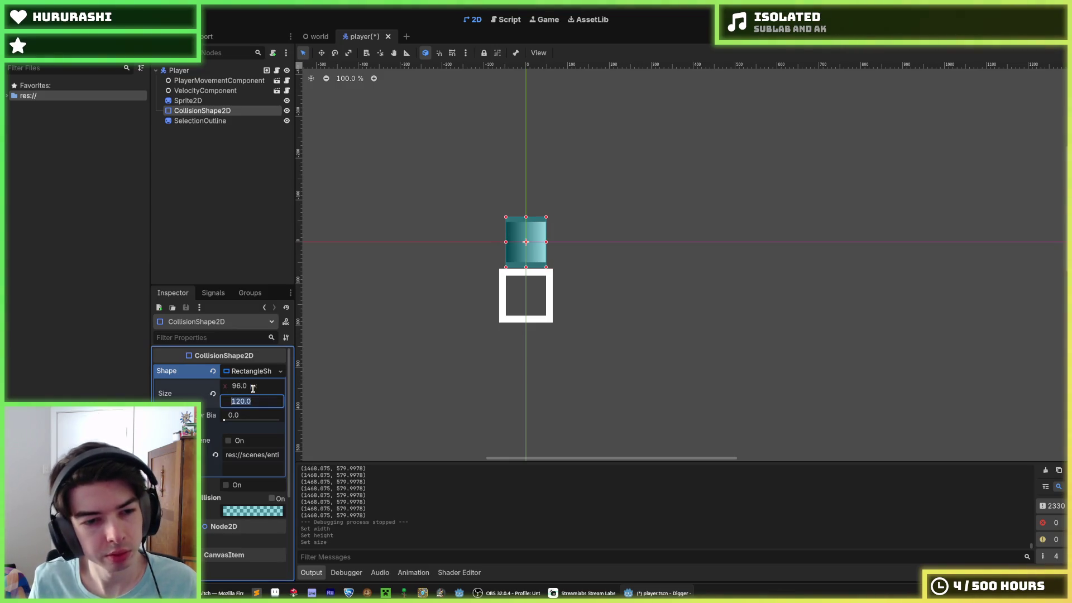
pyautogui.write('96')
pyautogui.press('Return')
pyautogui.hotkey('ctrl', 's')
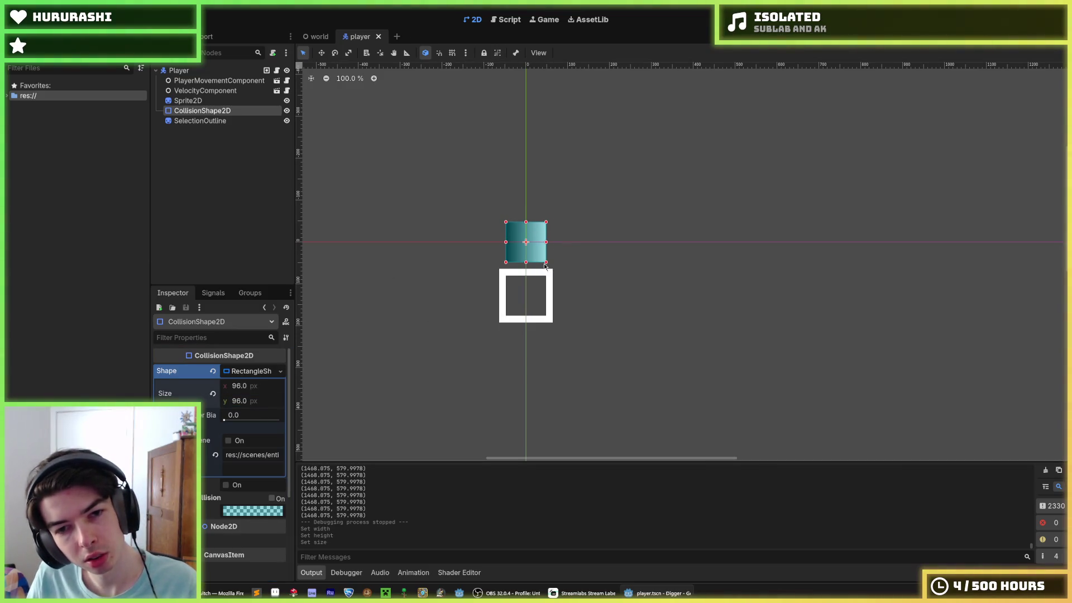
# Reselect the Sprite2D, save the player scene again, and run the game to test it
pyautogui.click(212, 102)
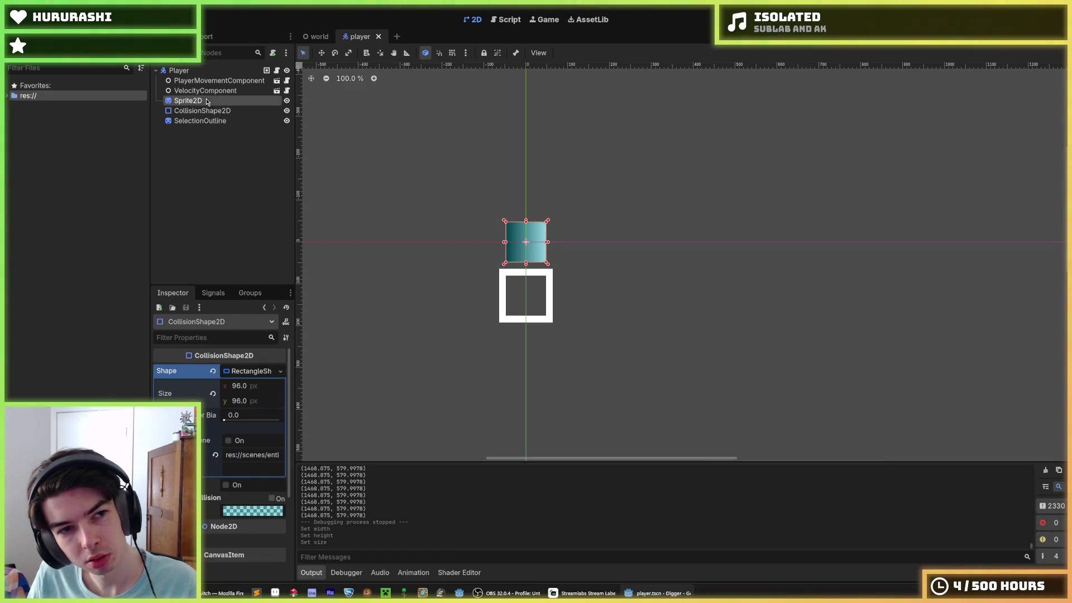
pyautogui.click(212, 91)
pyautogui.click(212, 103)
pyautogui.hotkey('ctrl', 's')
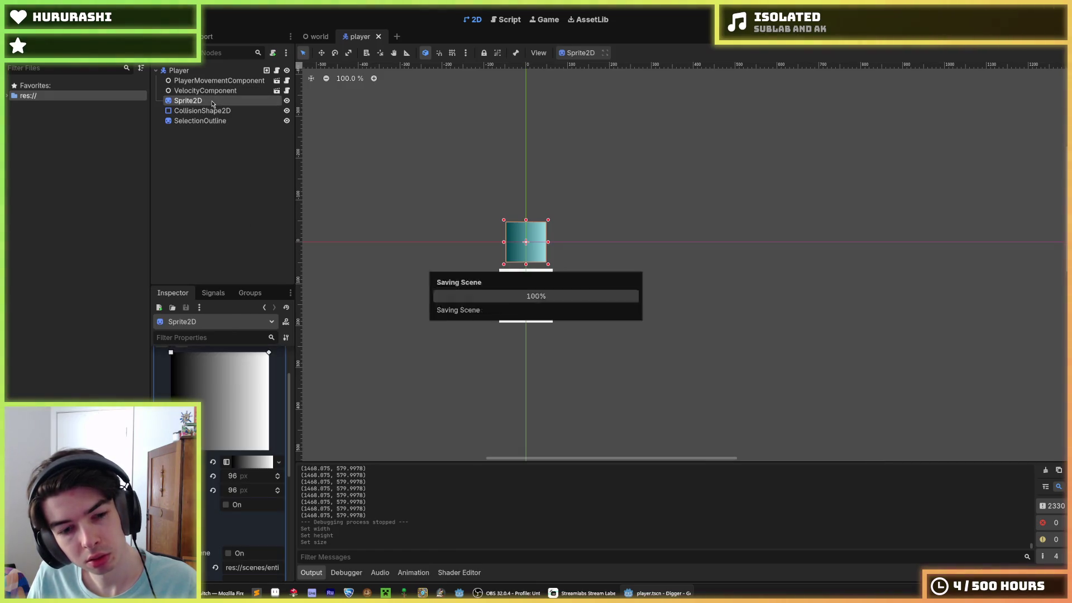
pyautogui.hotkey('ctrl', 's')
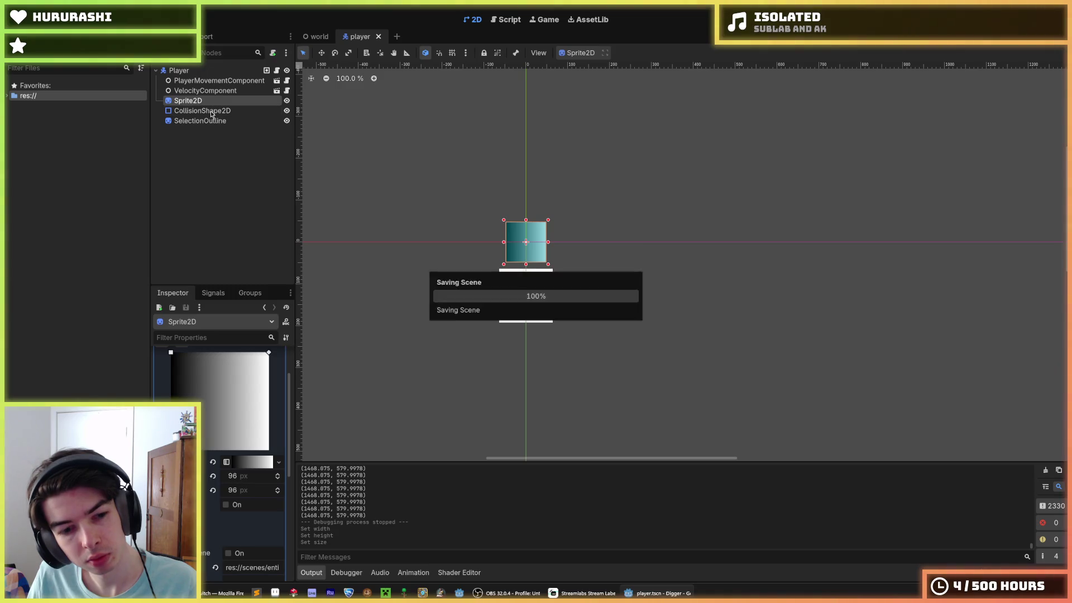
pyautogui.hotkey('ctrl', 's')
pyautogui.hotkey('ctrl', 's')
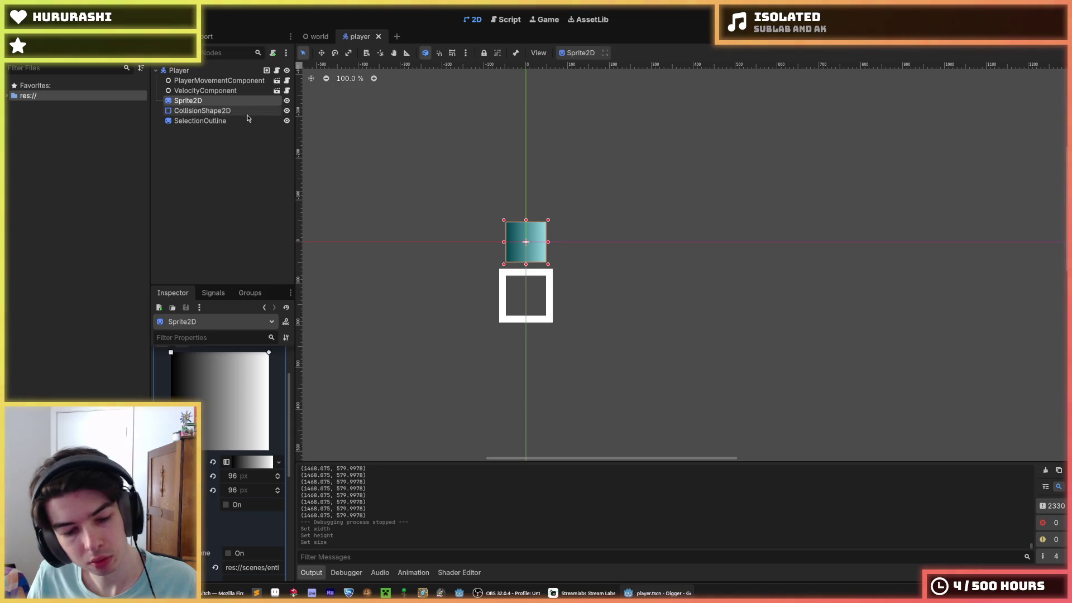
pyautogui.hotkey('ctrl', 's')
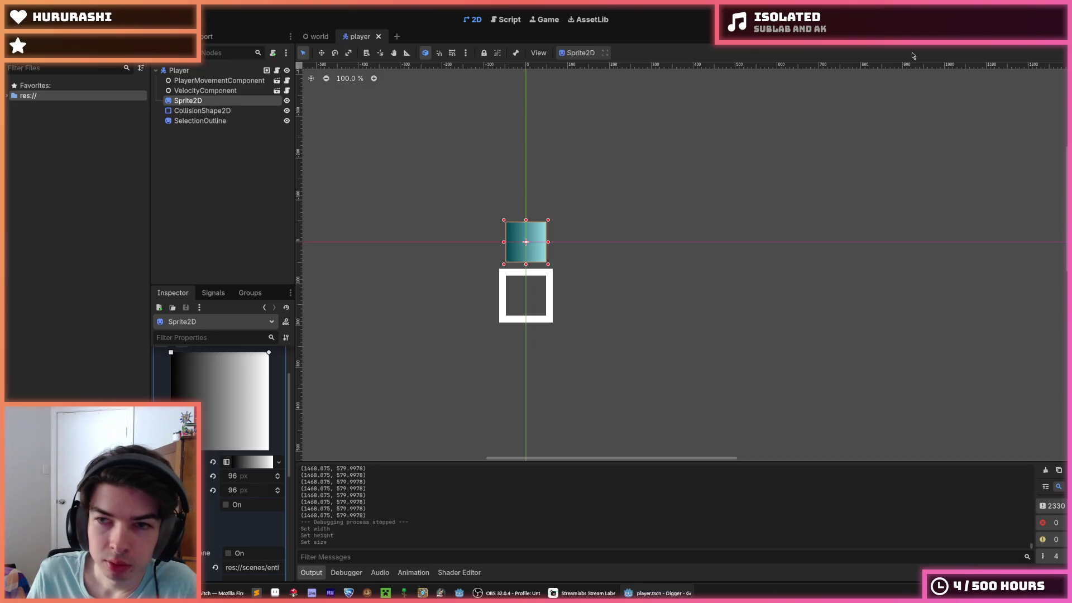
pyautogui.press('F5')
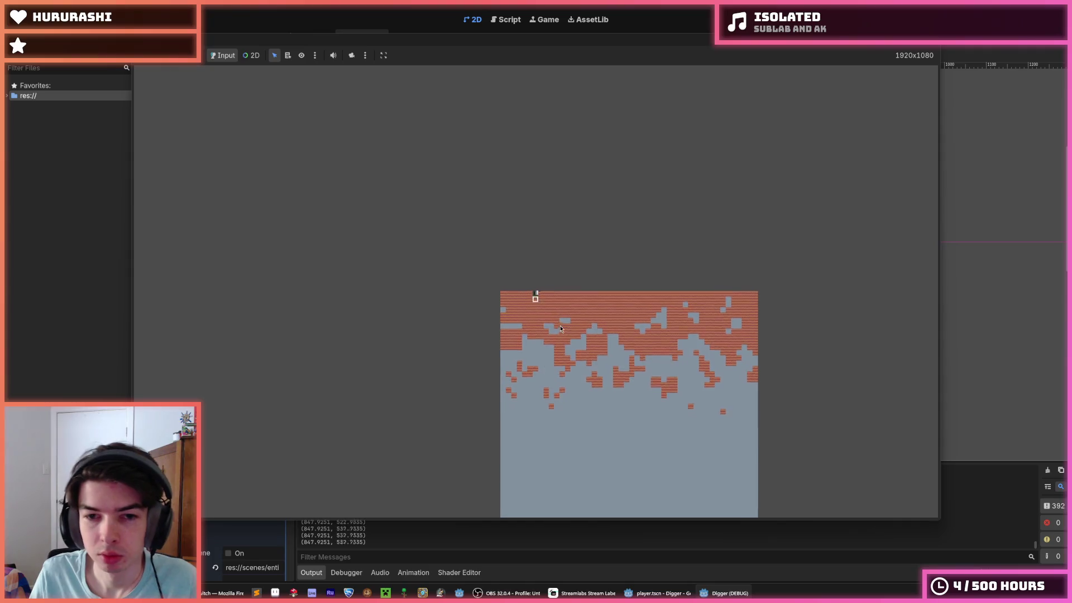
# Dig down and right, then up and a long tunnel left through the stone
pyautogui.scroll(3, 558, 346)
pyautogui.press('Down')
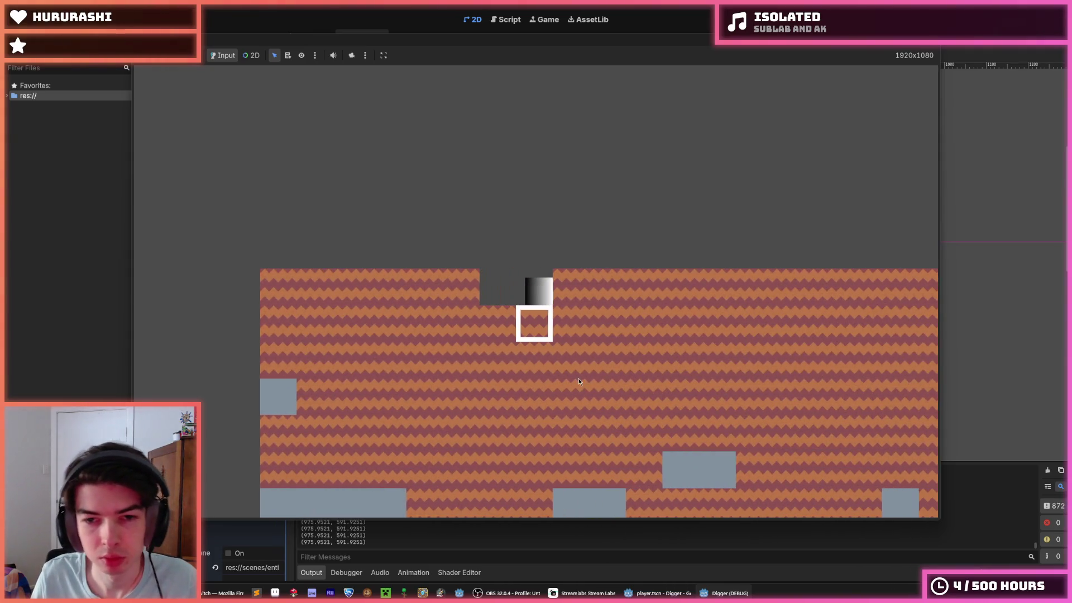
pyautogui.press('Down')
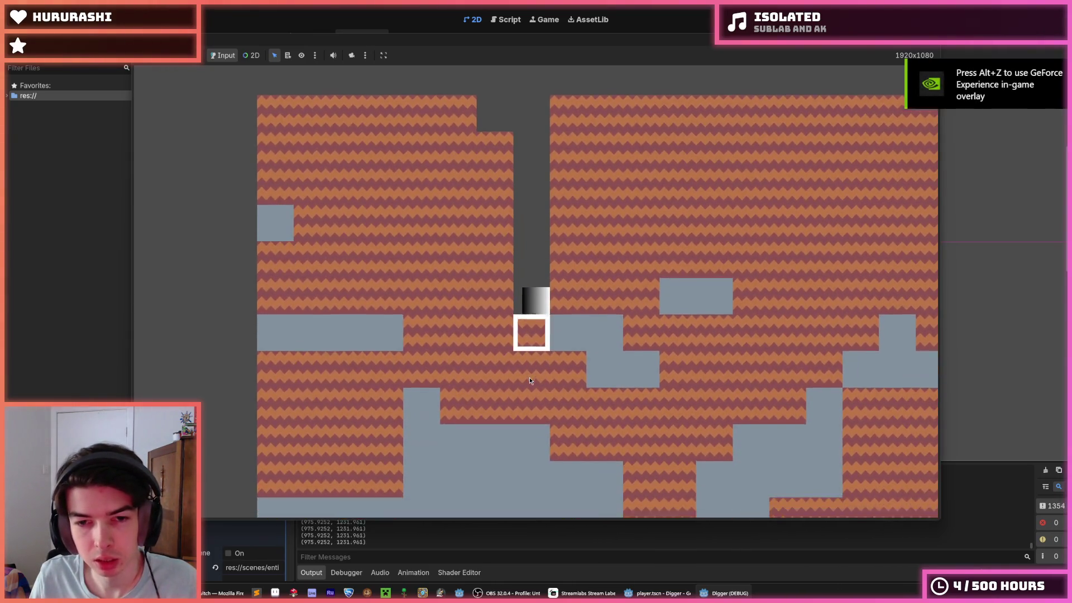
pyautogui.press('Right')
pyautogui.press('Right')
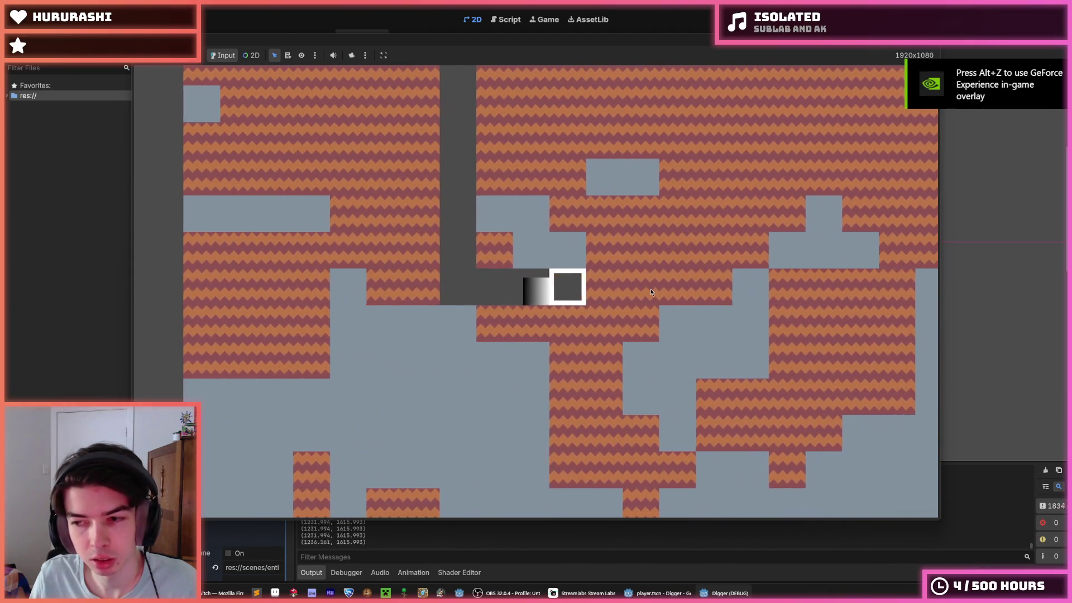
pyautogui.press('Right')
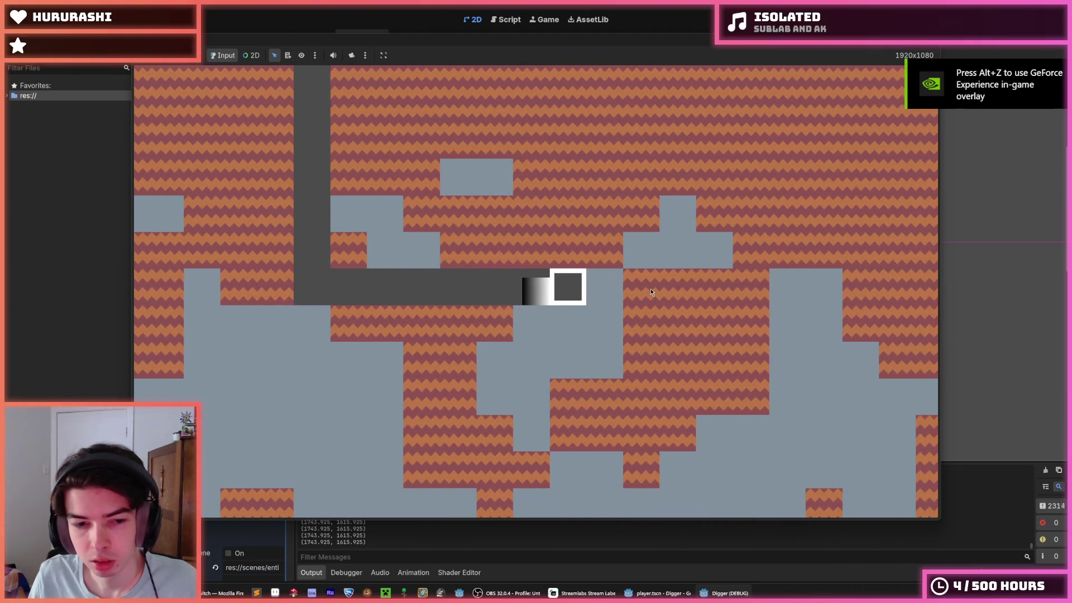
pyautogui.press('Down')
pyautogui.press('Down')
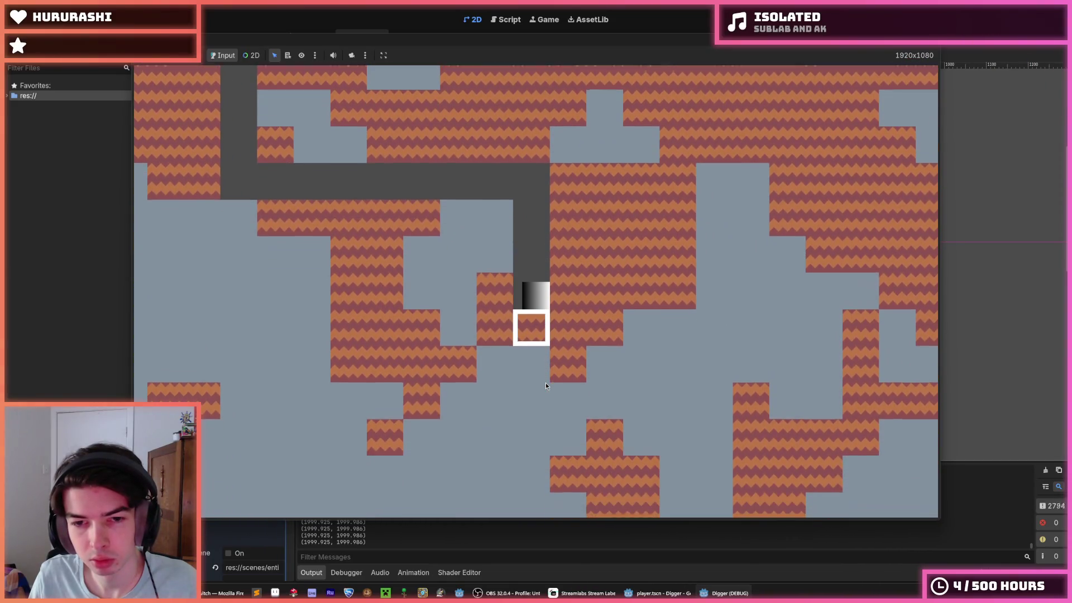
pyautogui.press('Left')
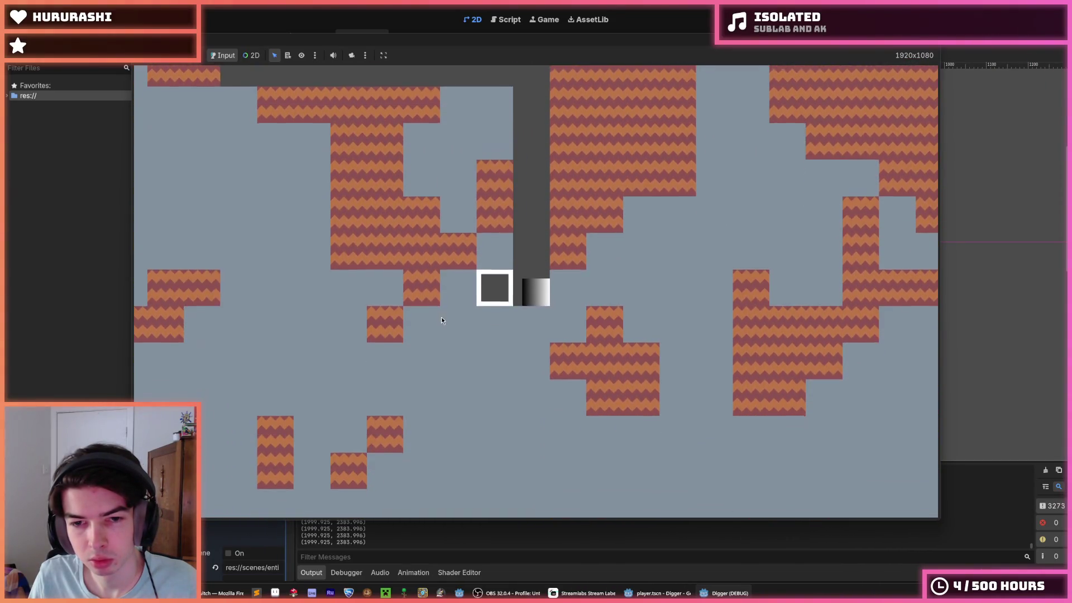
pyautogui.press('Up')
pyautogui.press('Up')
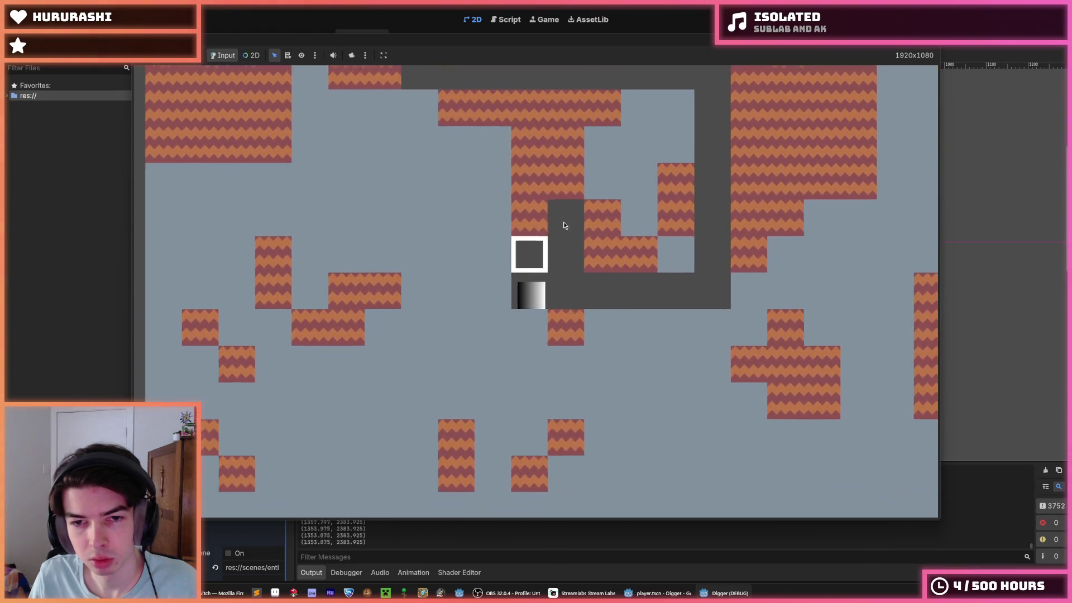
pyautogui.press('Right')
pyautogui.press('Right')
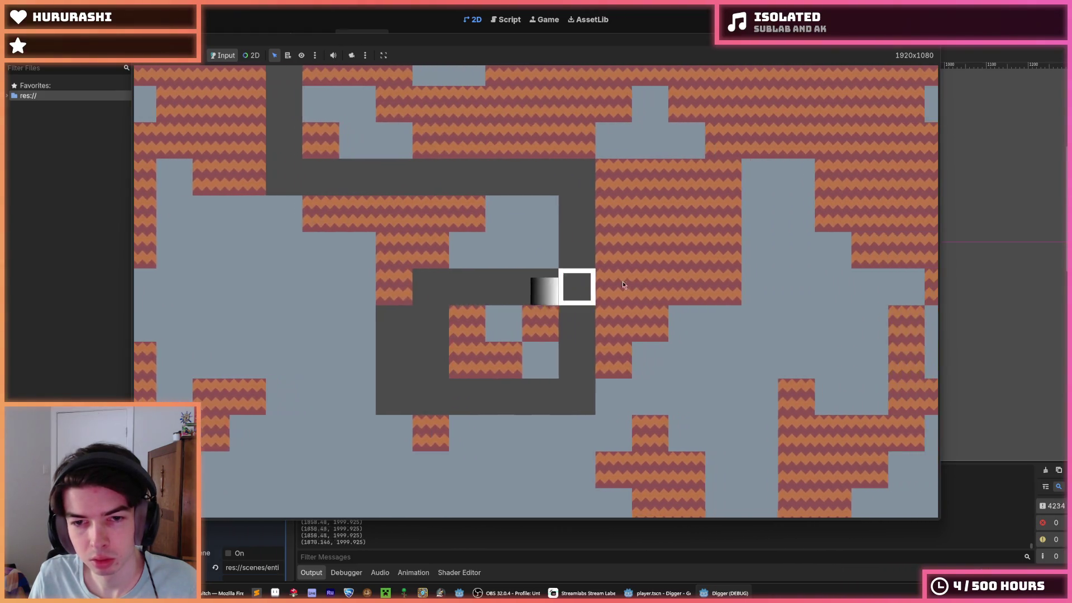
pyautogui.press('Right')
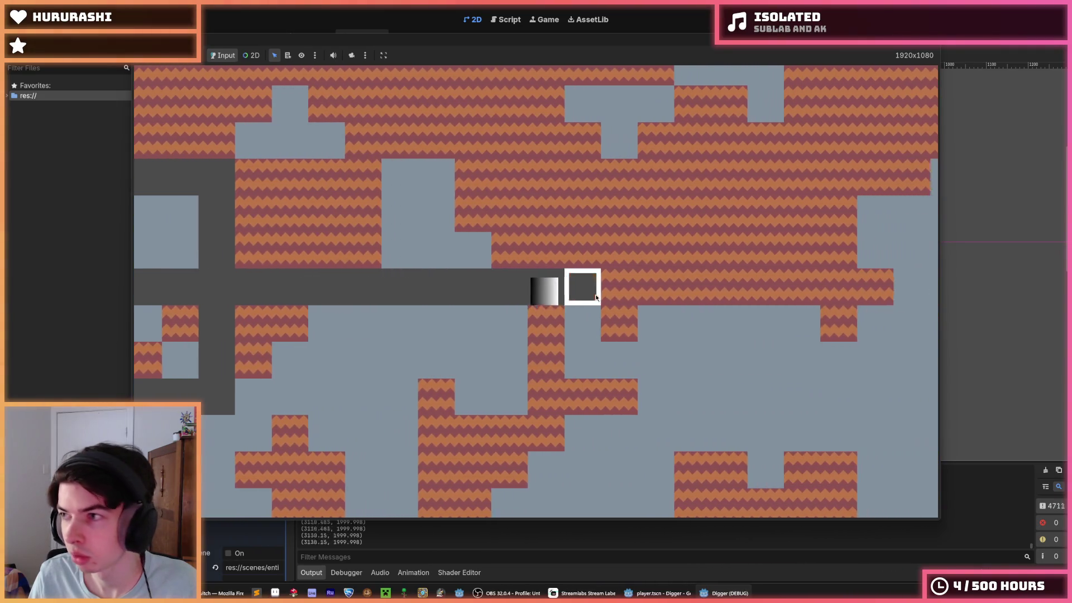
pyautogui.press('Right')
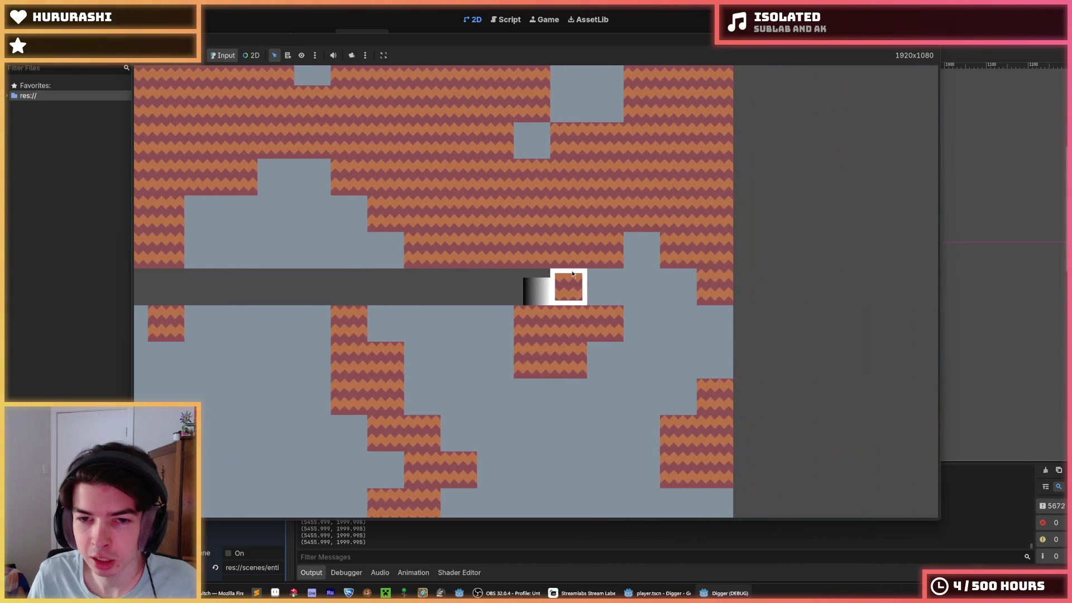
pyautogui.press('Up')
pyautogui.press('Left')
pyautogui.press('Left')
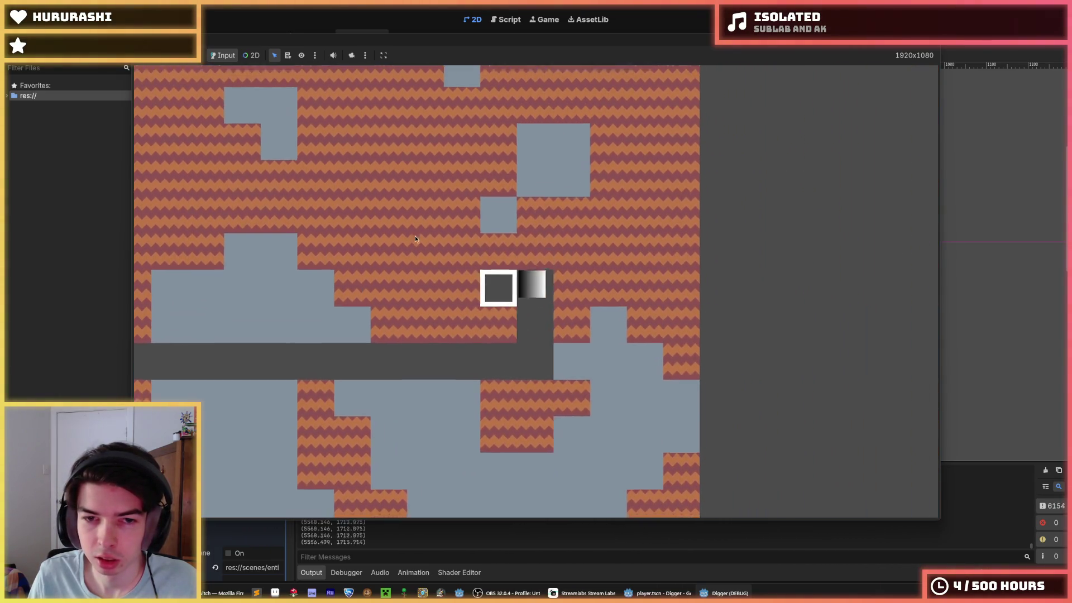
pyautogui.press('Left')
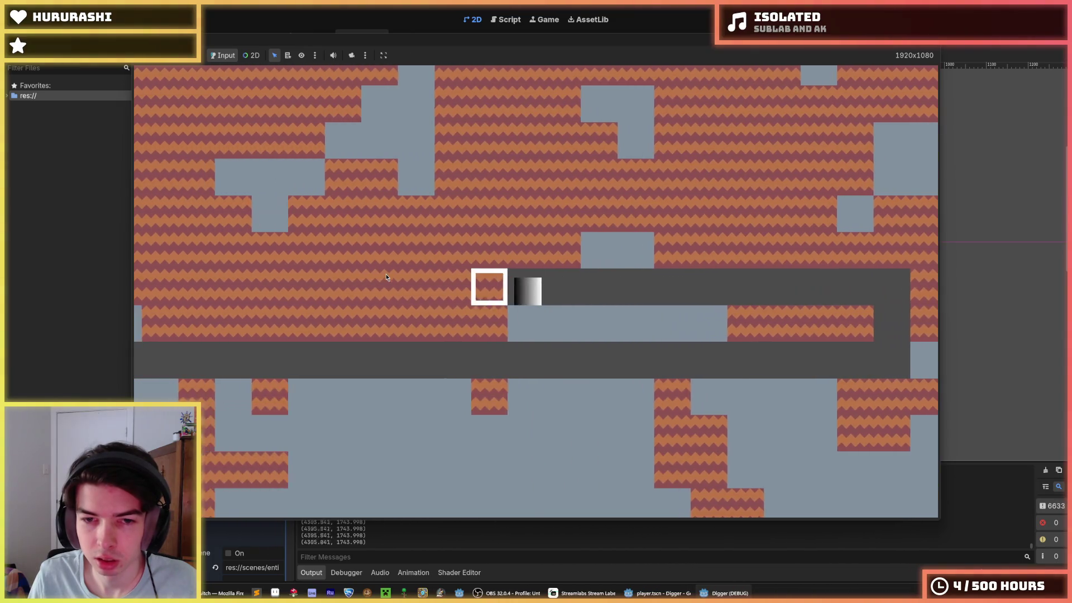
pyautogui.press('Left')
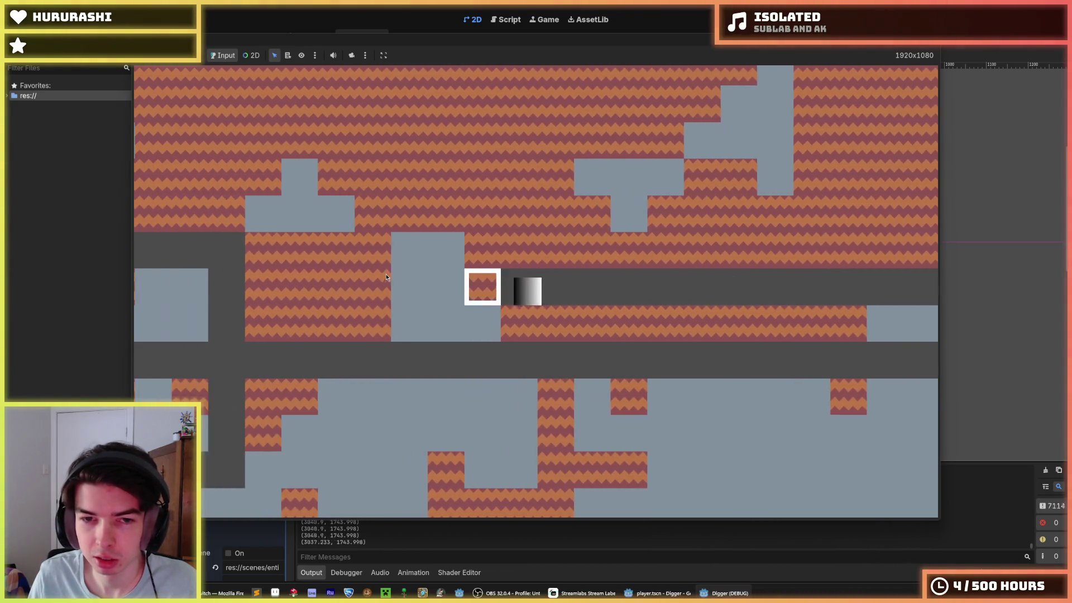
pyautogui.press('Left')
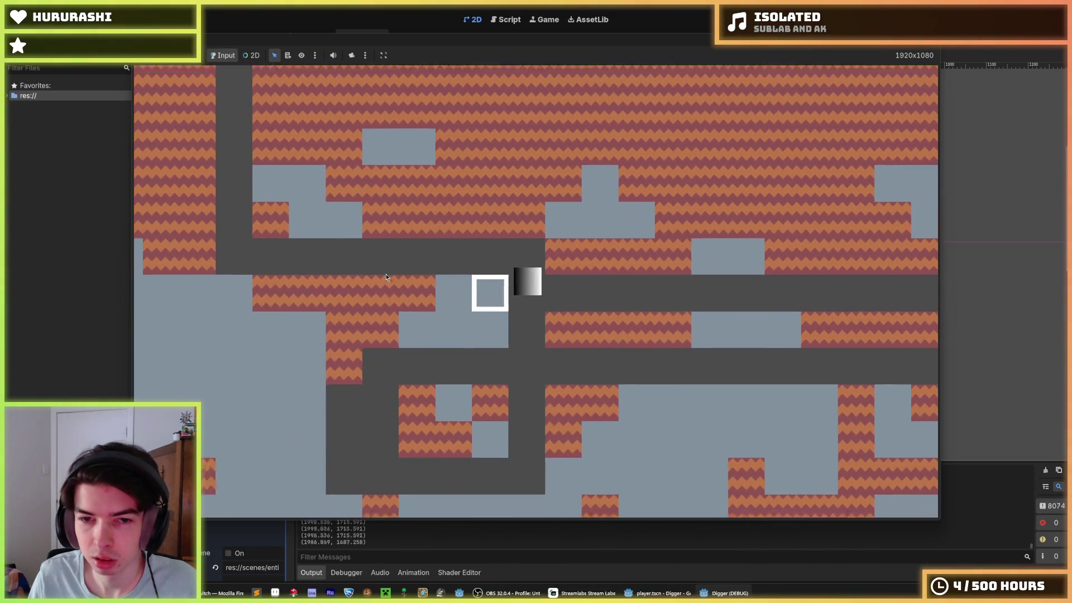
# Move the digger up, down, left and right through the dug tunnels
pyautogui.press('Down')
pyautogui.press('Up')
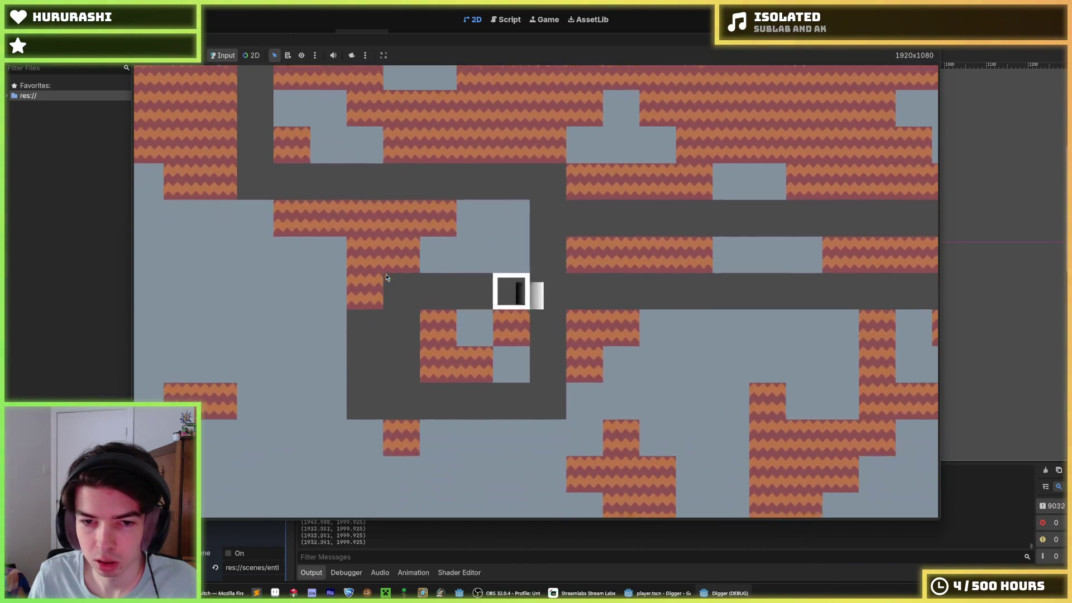
pyautogui.press('Right')
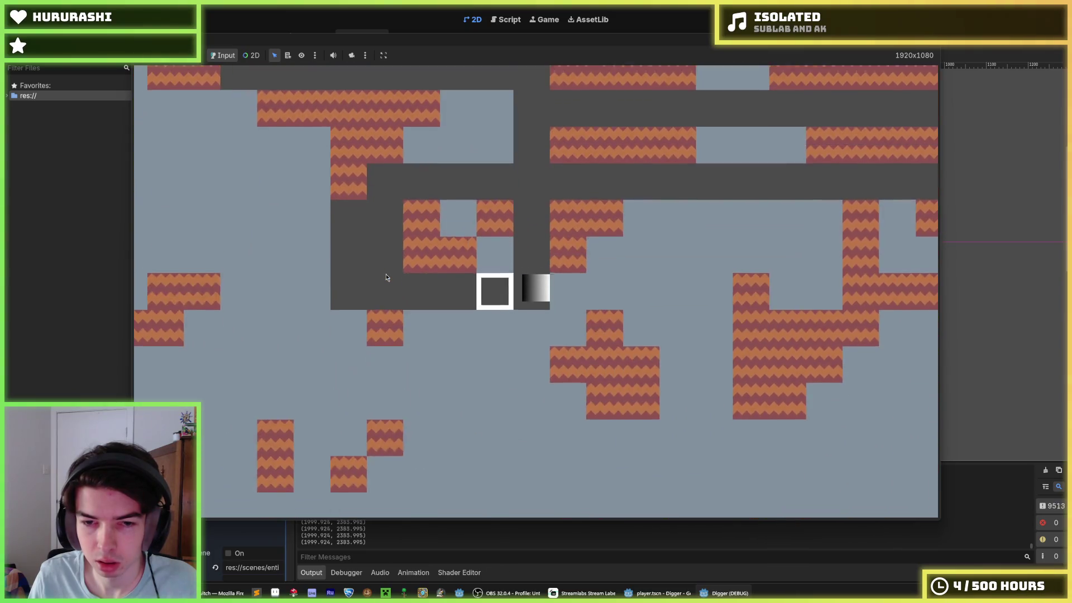
pyautogui.press('Left')
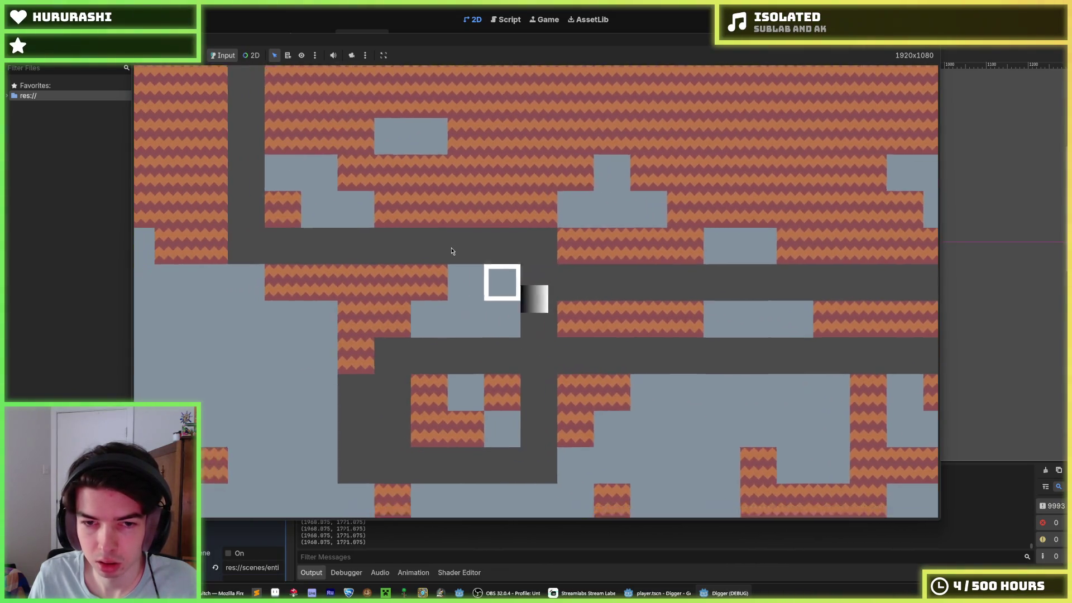
pyautogui.press('Down')
pyautogui.press('Up')
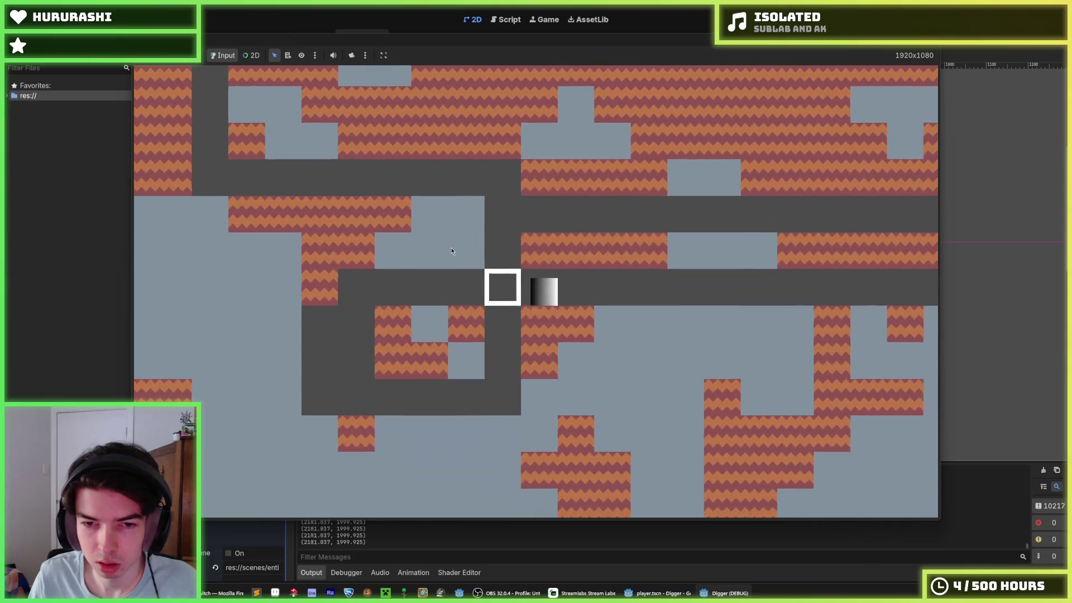
pyautogui.press('Down')
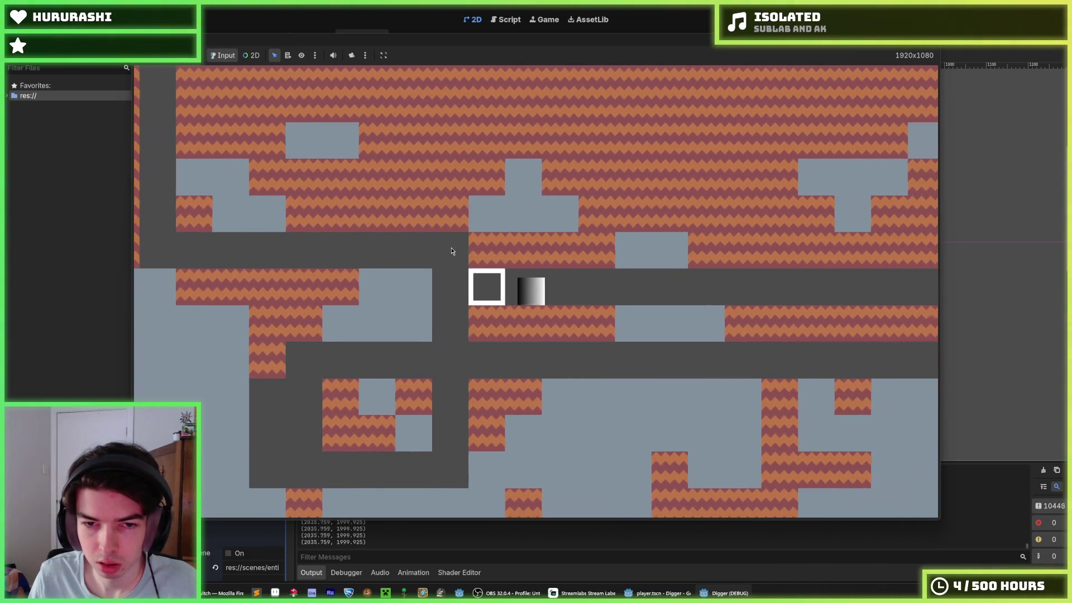
pyautogui.press('Left')
pyautogui.press('Left')
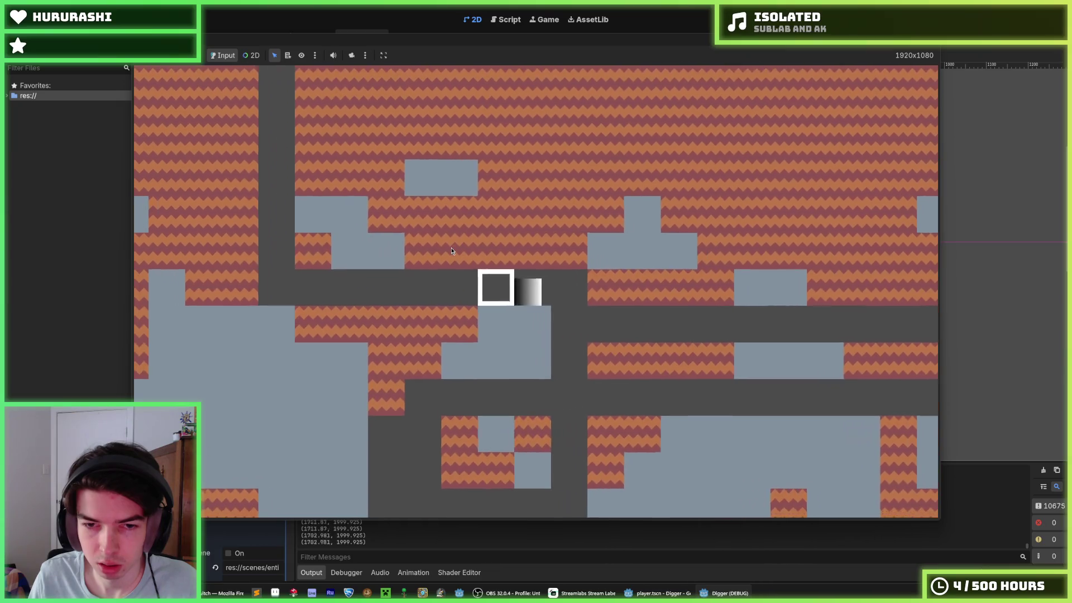
pyautogui.press('Right')
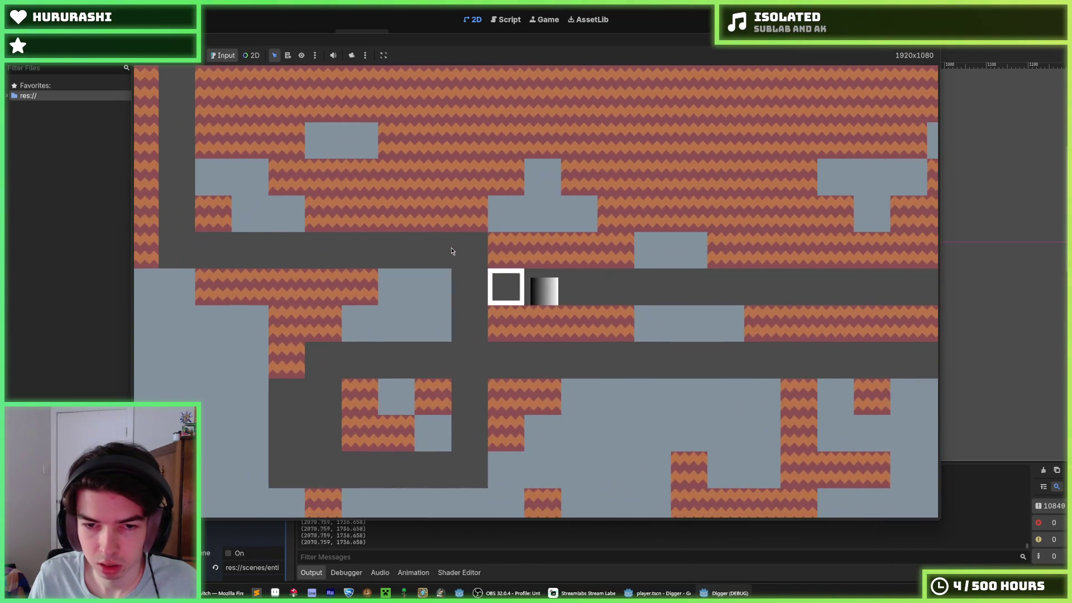
pyautogui.press('Left')
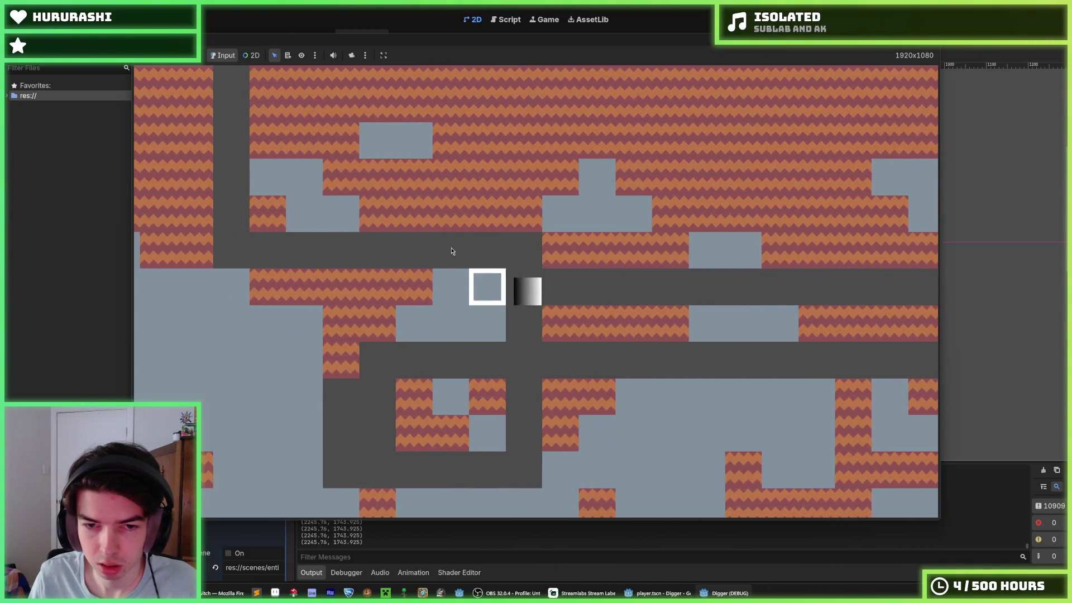
pyautogui.press('Down')
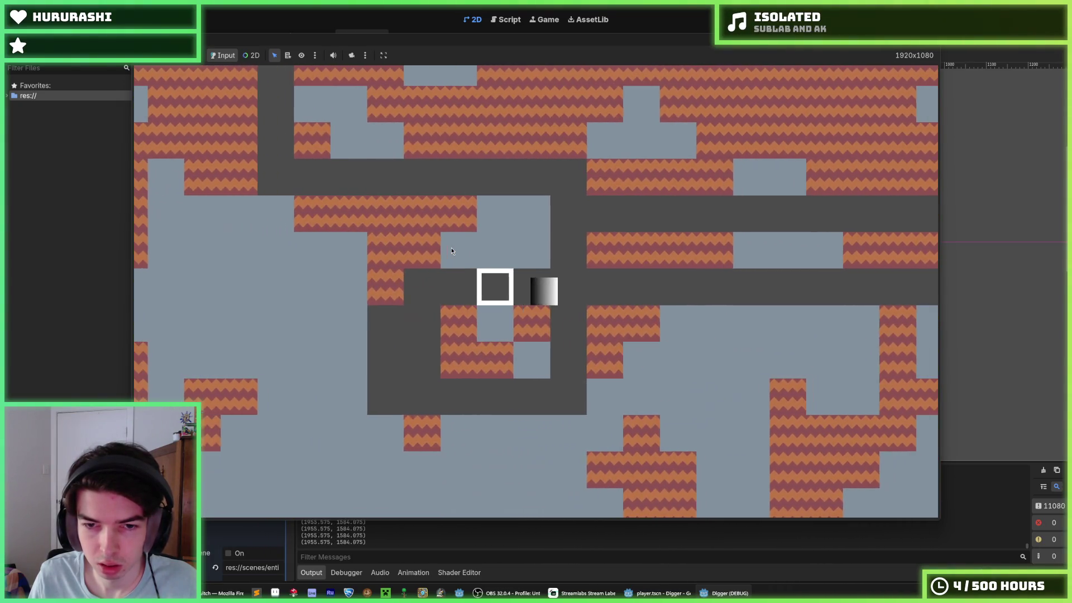
pyautogui.press('Right')
pyautogui.press('Down')
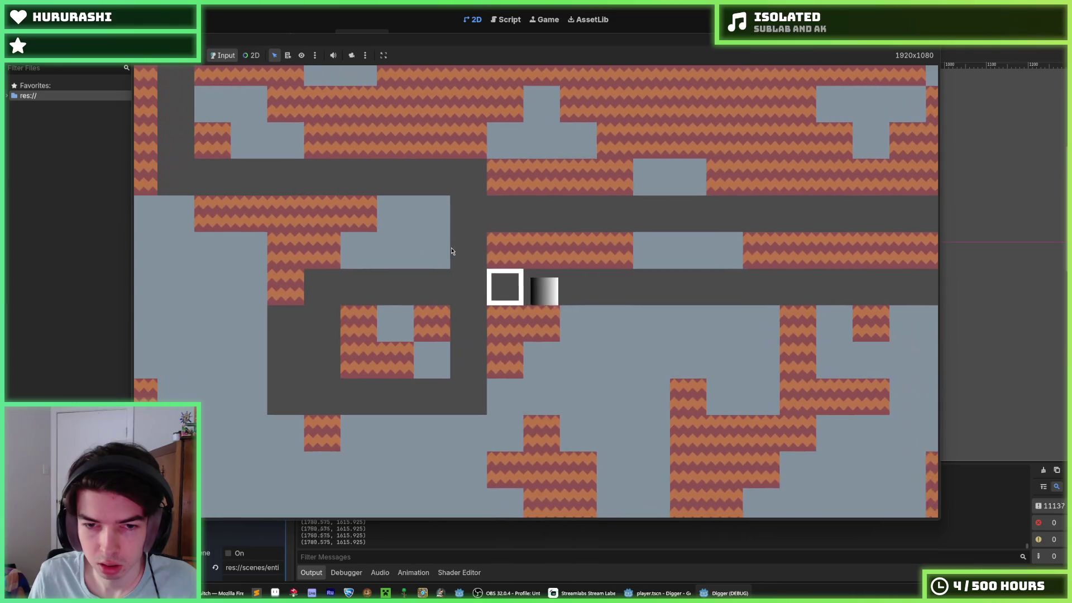
pyautogui.press('Left')
pyautogui.press('Up')
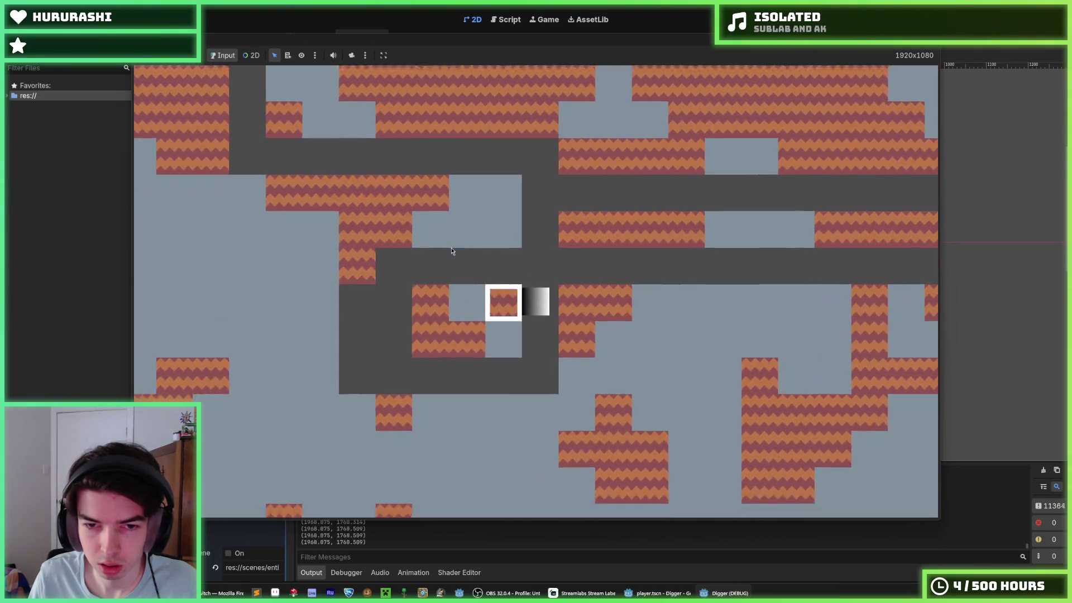
pyautogui.press('Down')
pyautogui.press('Right')
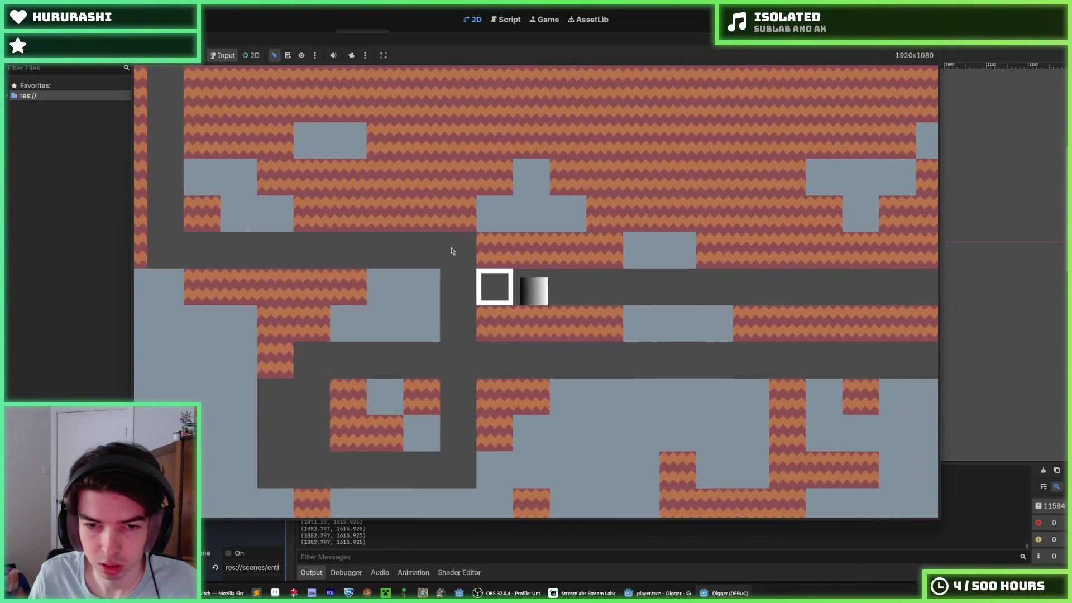
pyautogui.press('Right')
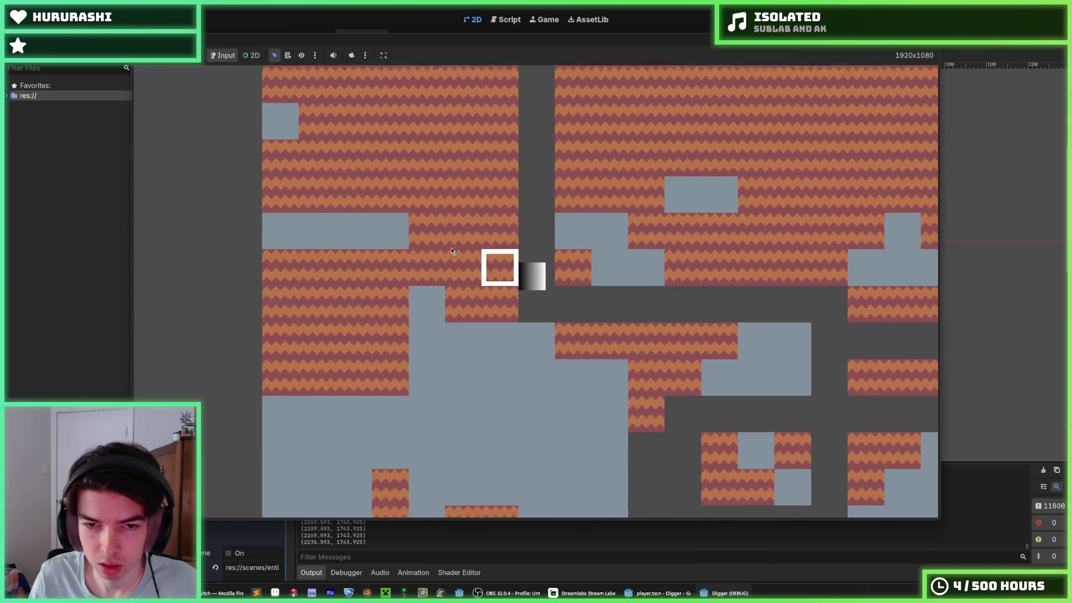
pyautogui.press('Left')
pyautogui.press('Down')
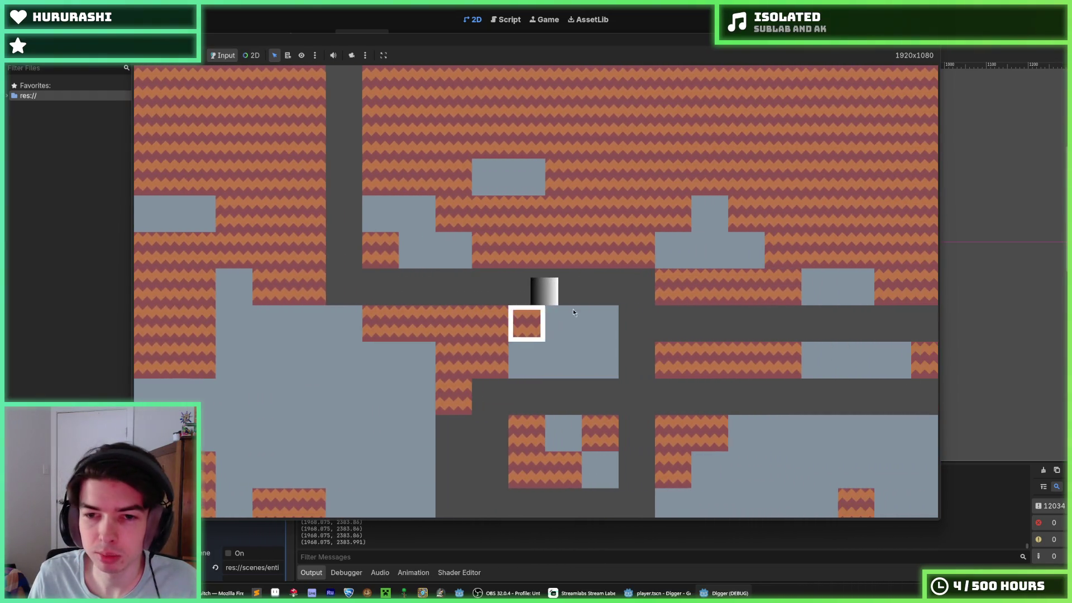
# Steer the digger right toward the map edge, then up-left and back right
pyautogui.press('Right')
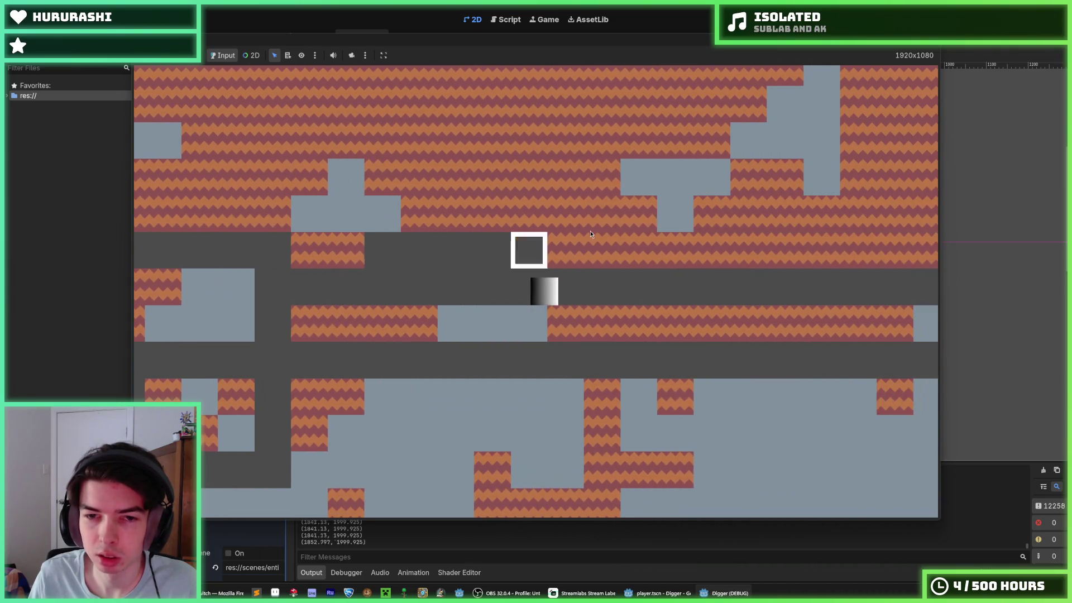
pyautogui.press('Right')
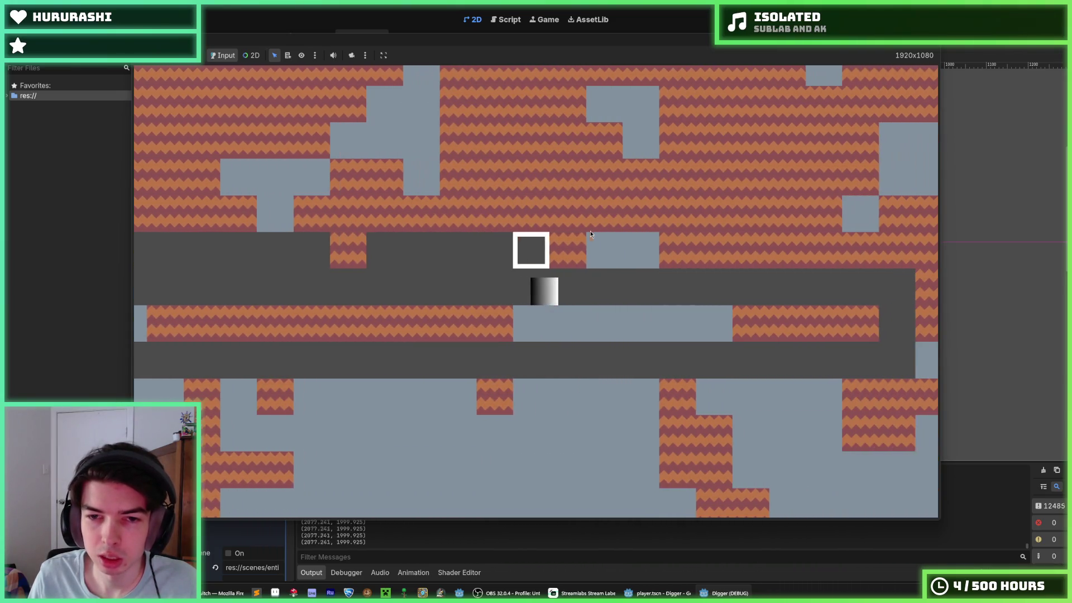
pyautogui.press('Left')
pyautogui.press('Up')
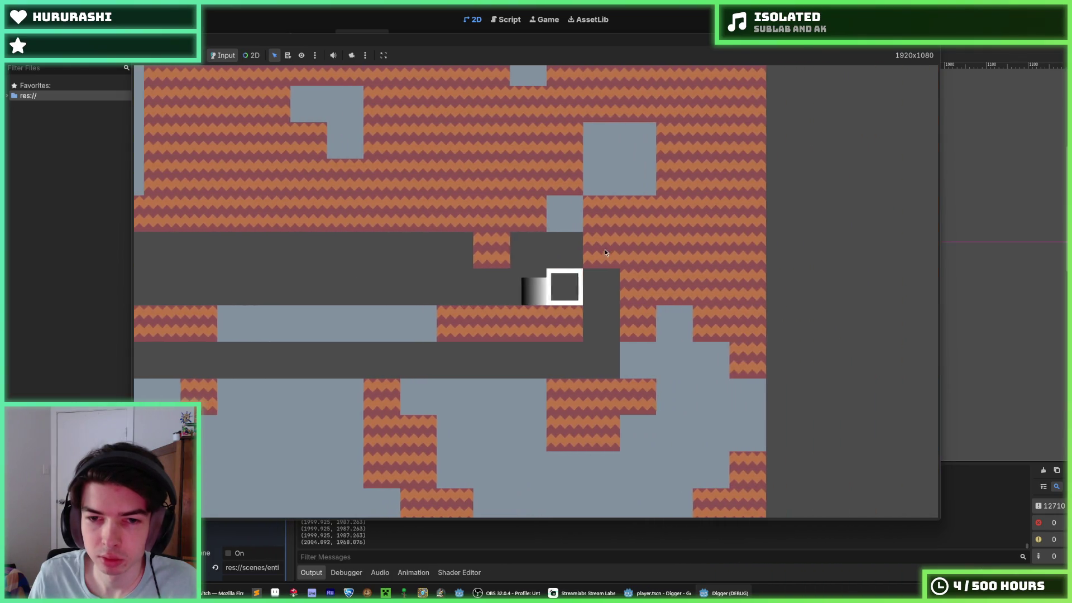
pyautogui.press('Up')
pyautogui.press('Right')
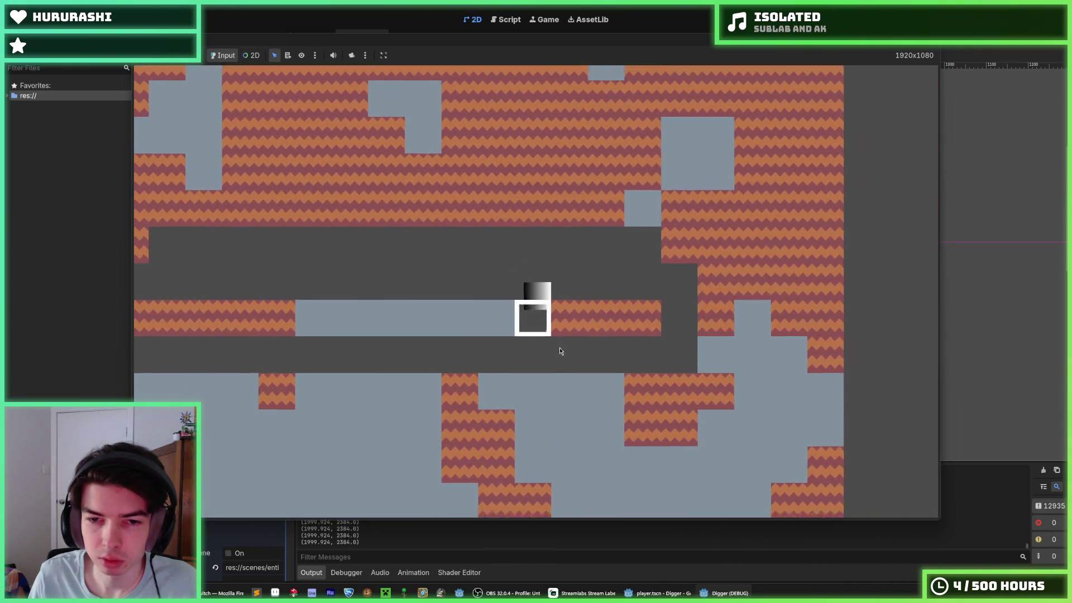
pyautogui.press('Up')
pyautogui.press('Right')
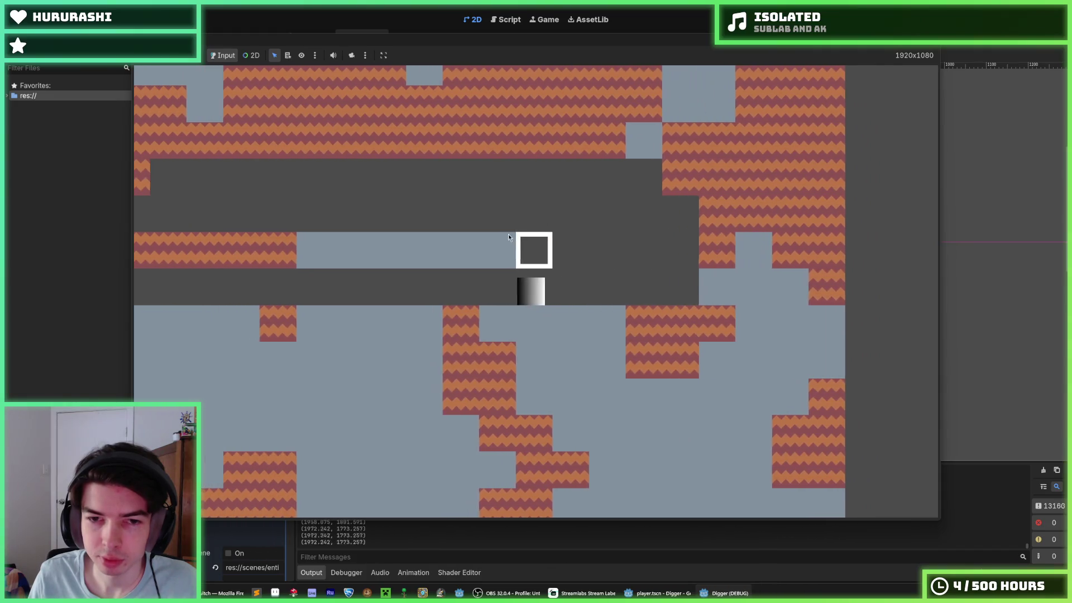
pyautogui.press('Left')
pyautogui.press('Up')
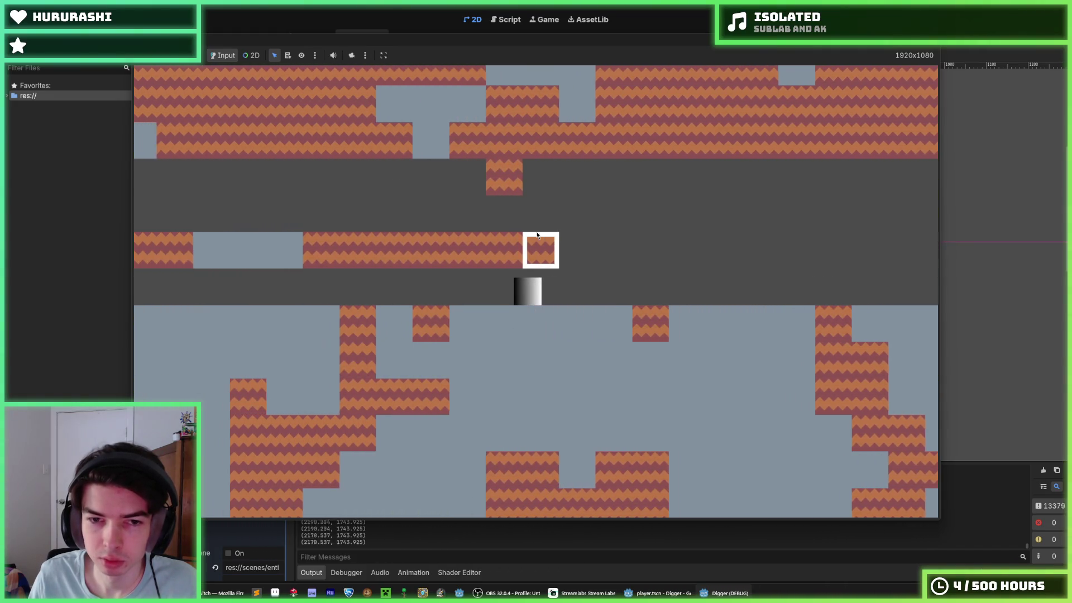
pyautogui.press('Left')
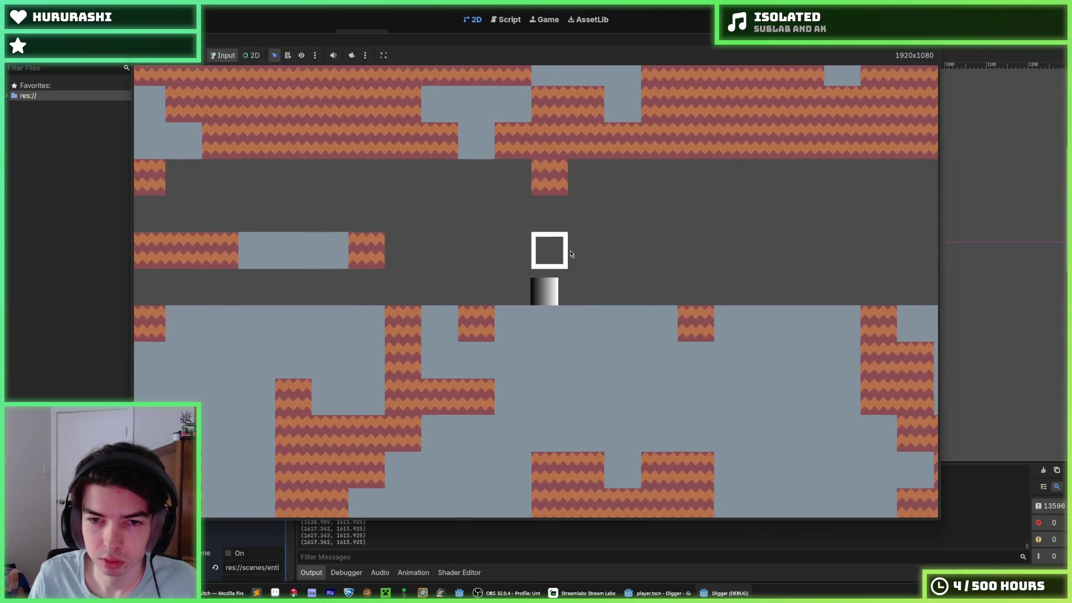
pyautogui.press('Up')
pyautogui.press('Left')
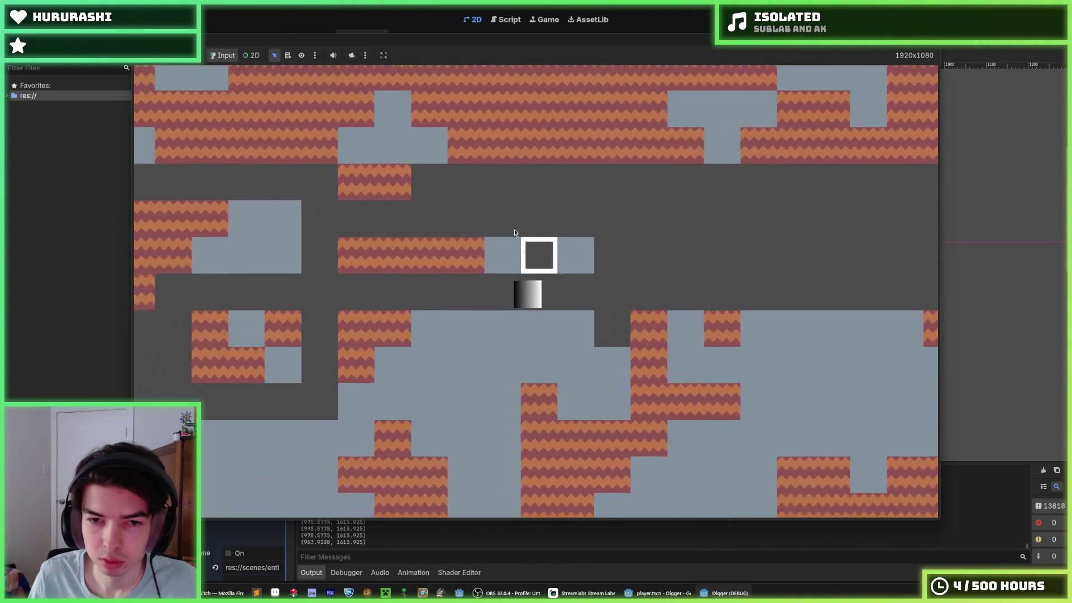
pyautogui.press('Right')
pyautogui.press('Down')
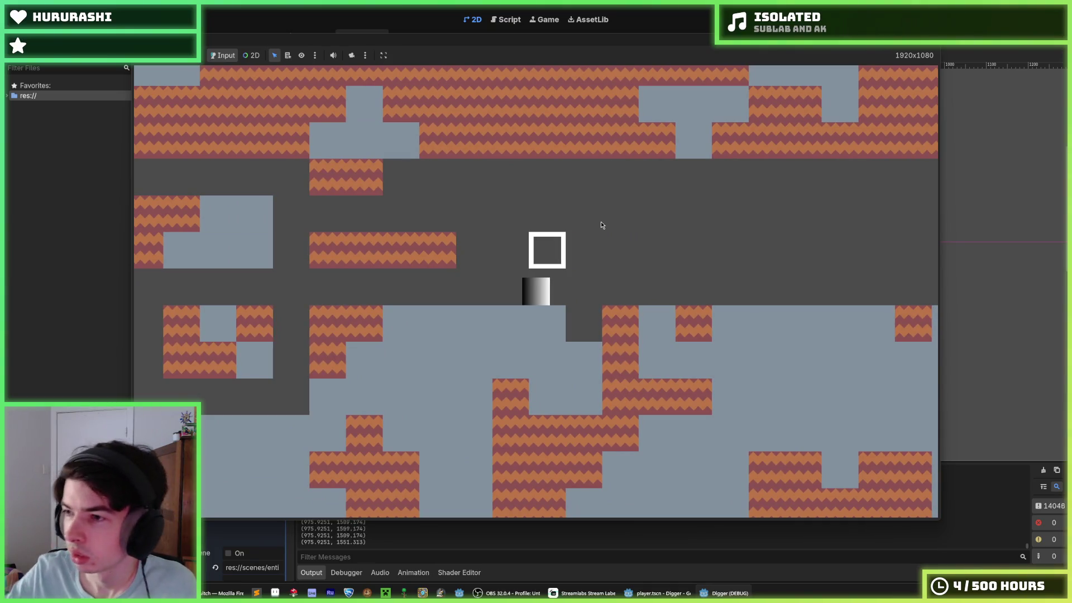
# Walk the player right and back left, then jump up and to the left
pyautogui.press('Right')
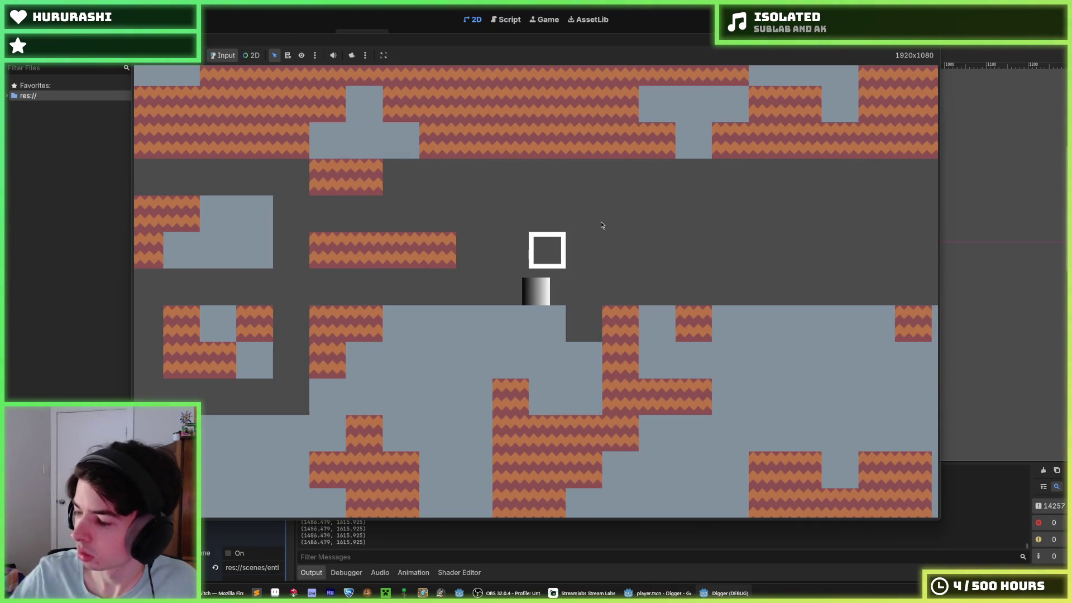
pyautogui.press('Down')
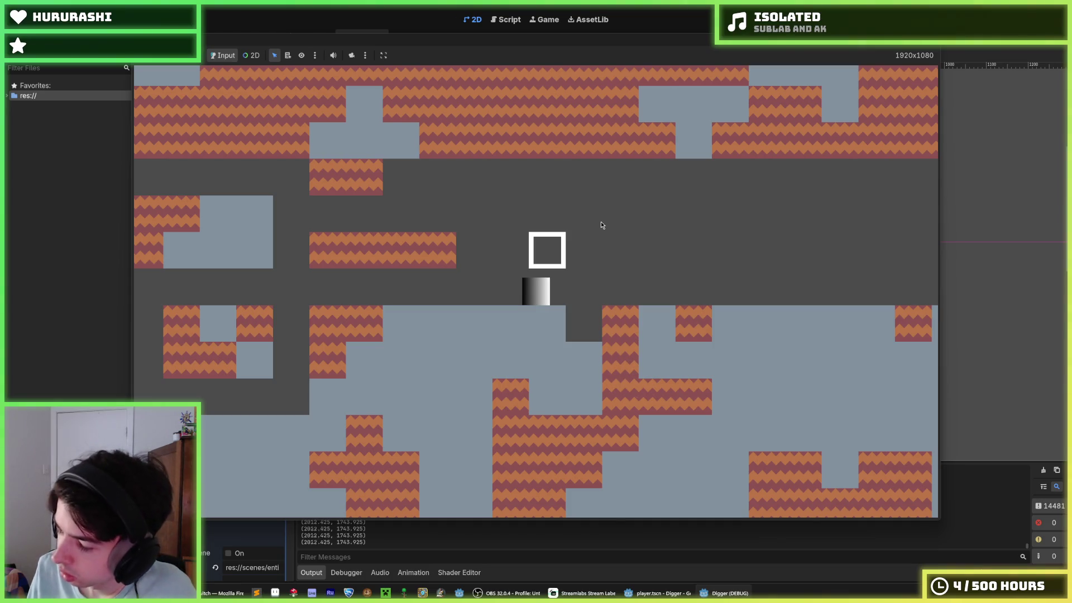
pyautogui.press('Right')
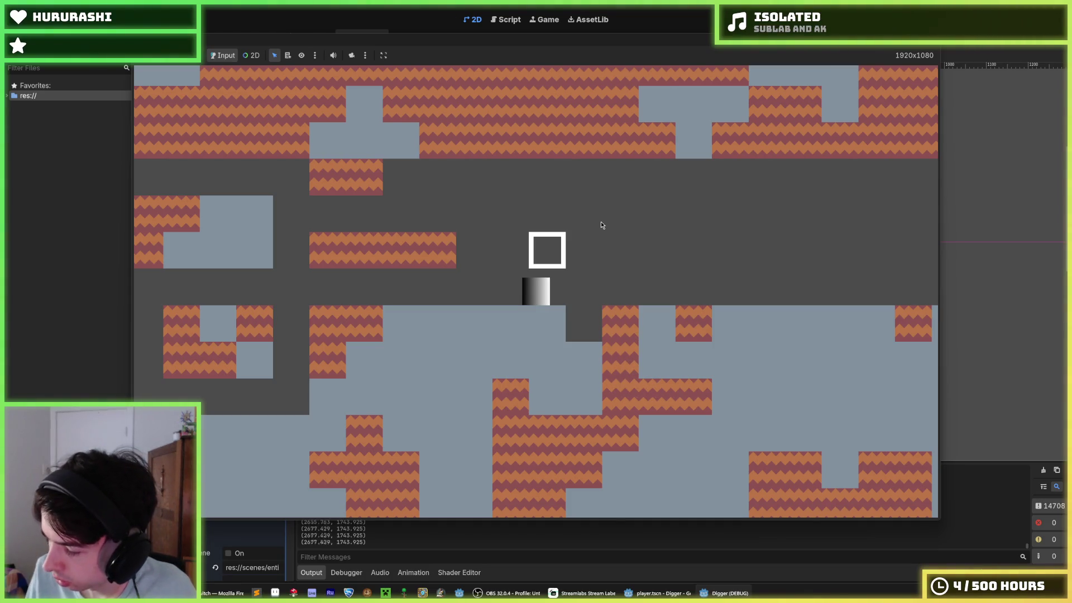
pyautogui.press('Right')
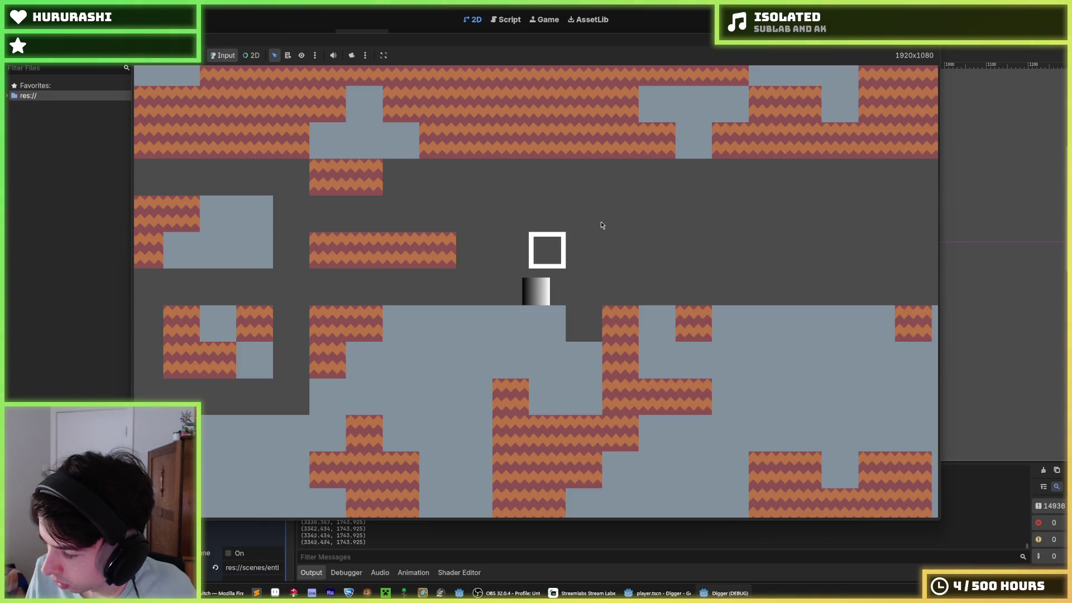
pyautogui.press('Right')
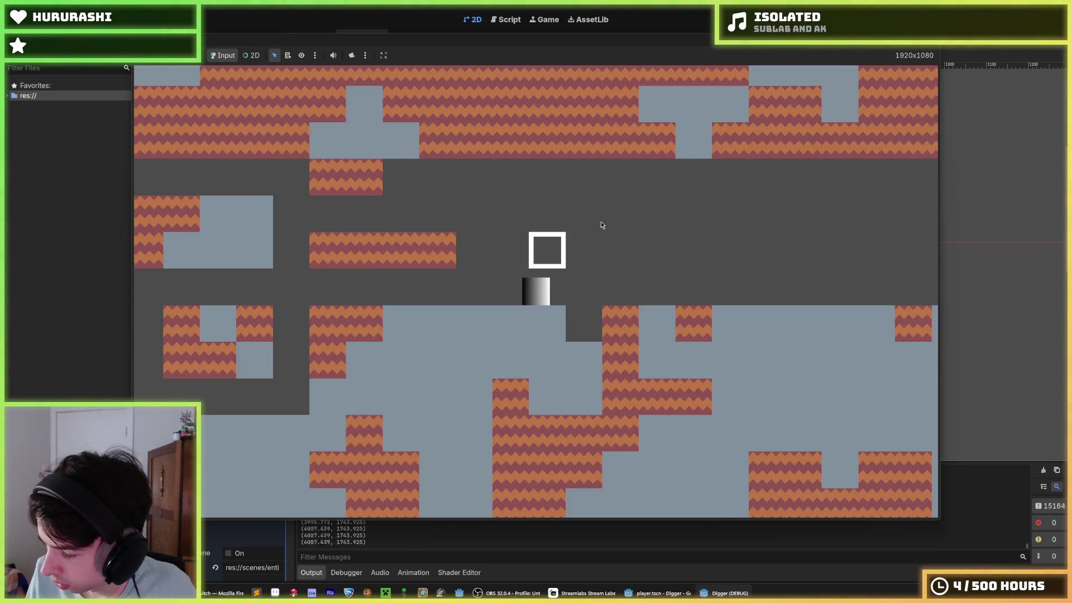
pyautogui.press('Right')
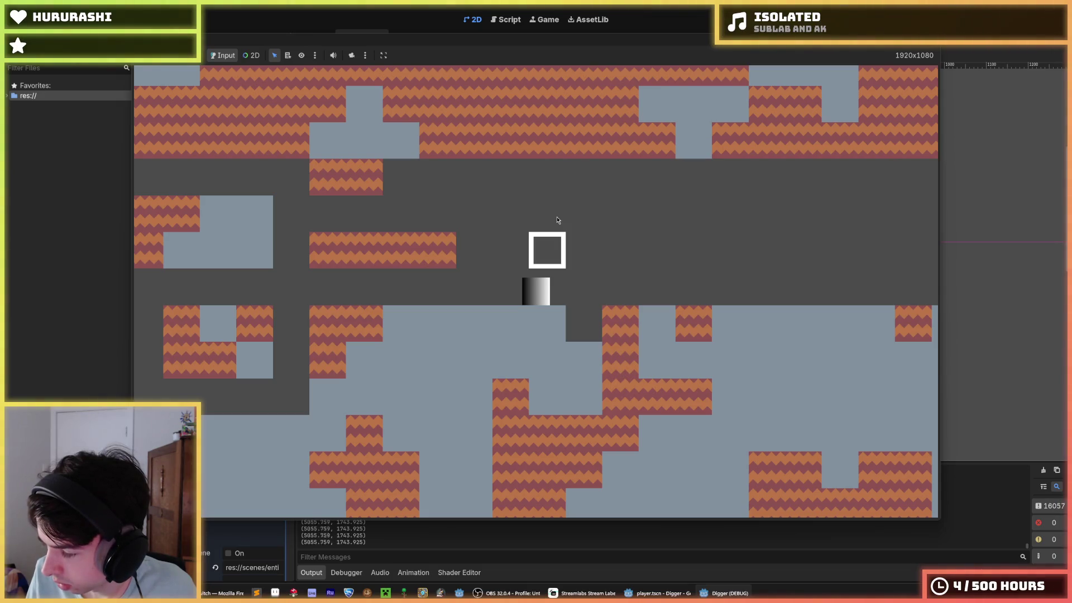
pyautogui.press('Right')
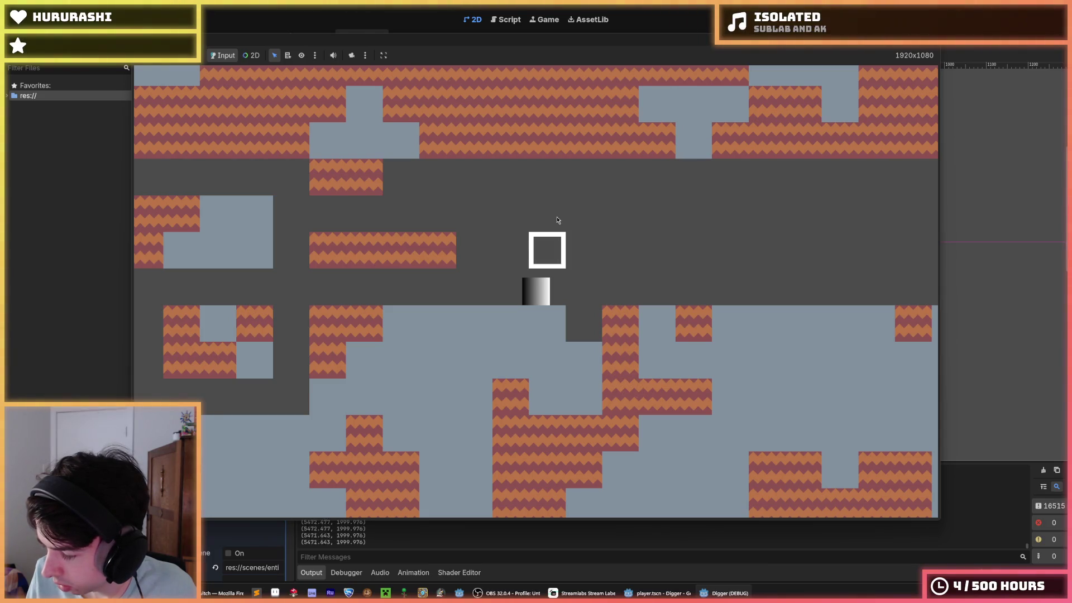
pyautogui.press('Left')
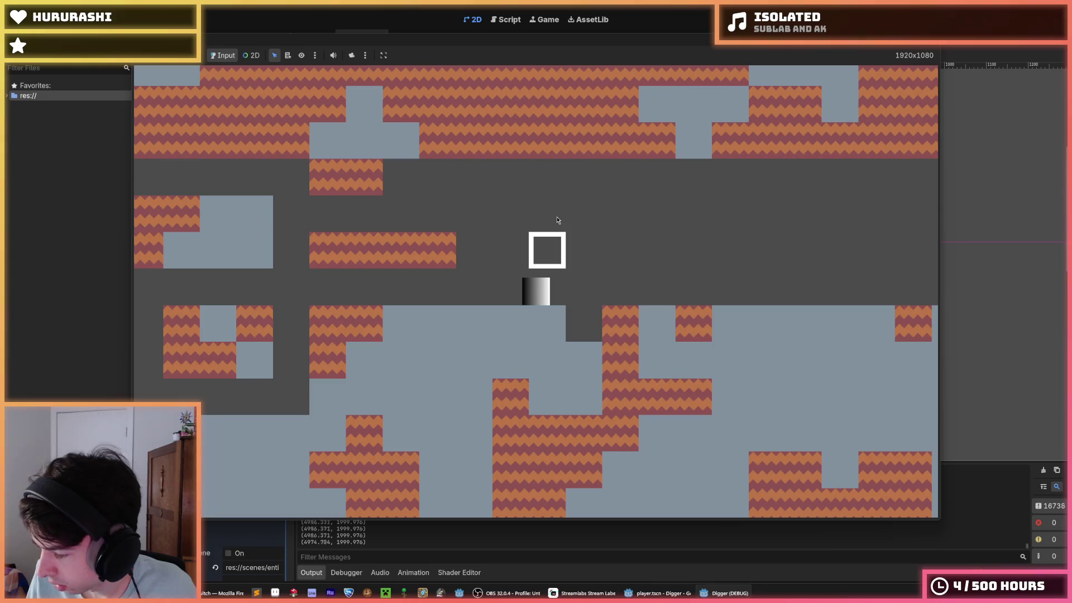
pyautogui.press('Left')
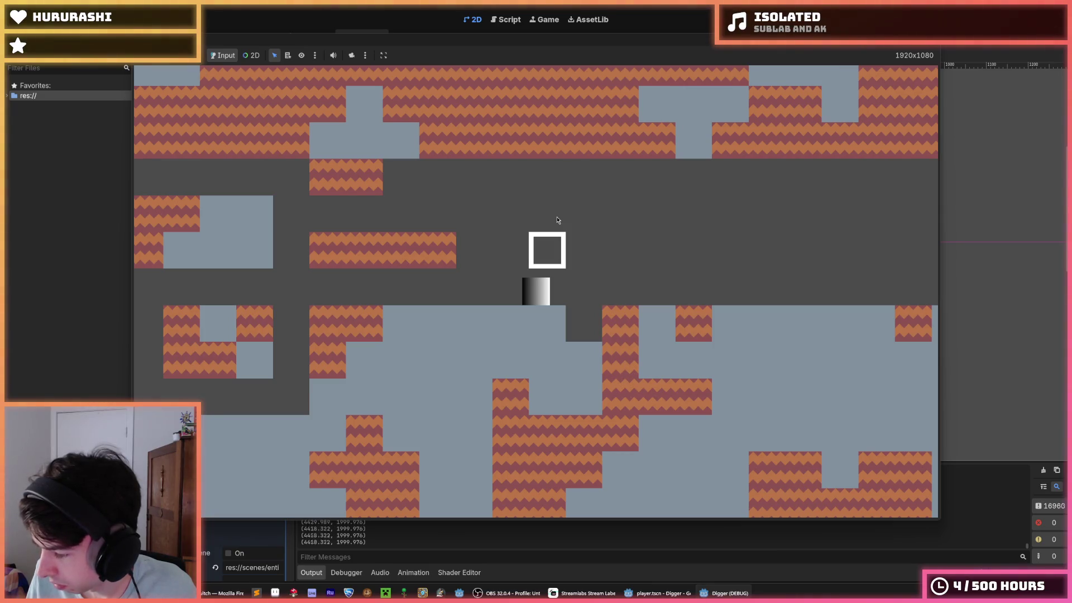
pyautogui.press('Left')
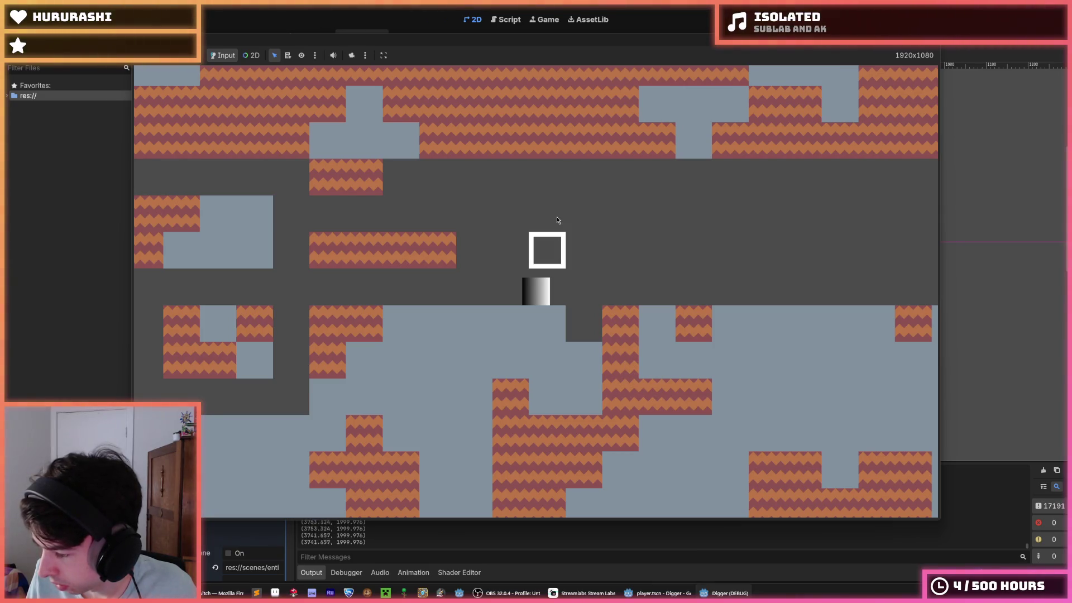
pyautogui.press('Left')
pyautogui.press('Left')
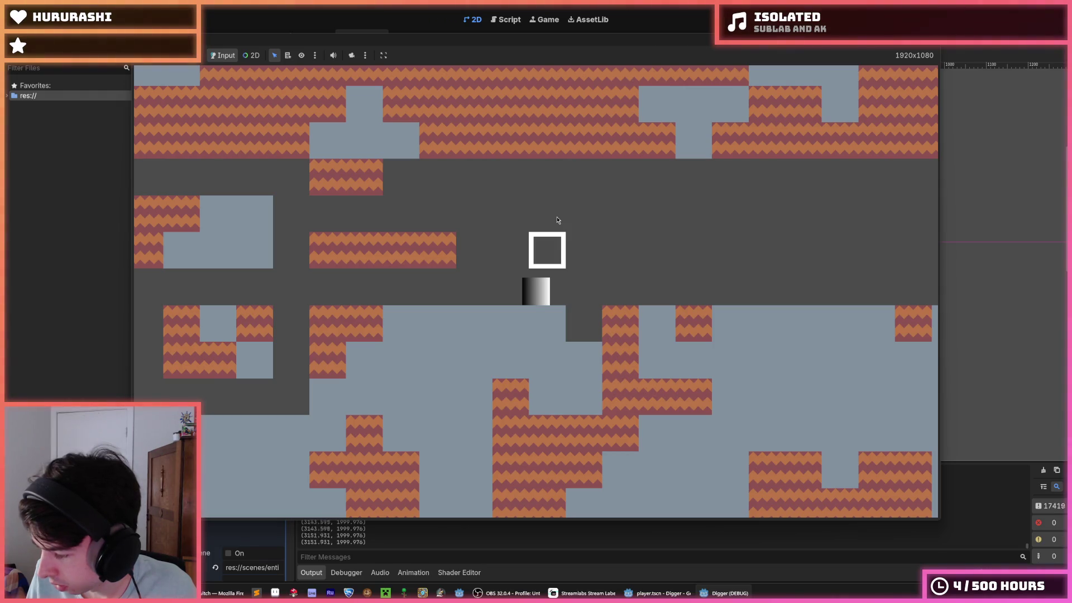
pyautogui.press('Right')
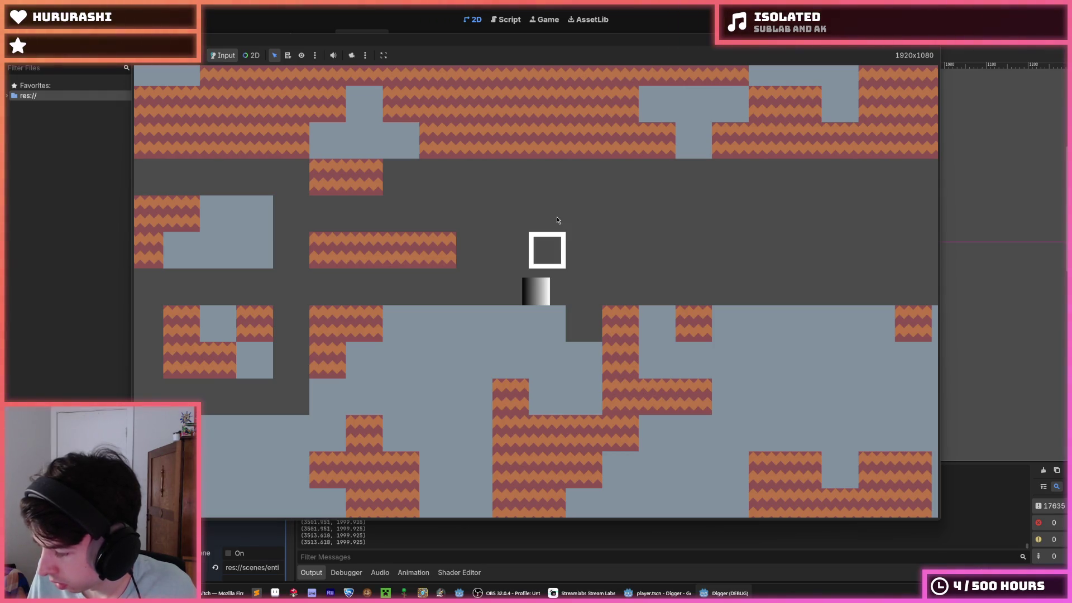
pyautogui.press('Up')
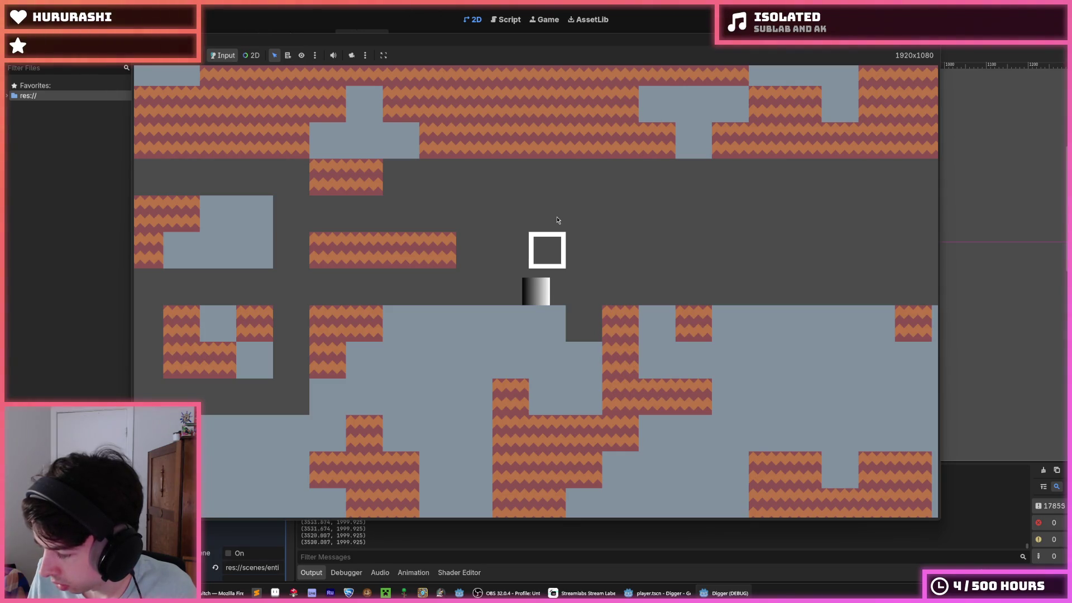
pyautogui.press('Left')
pyautogui.press('Up')
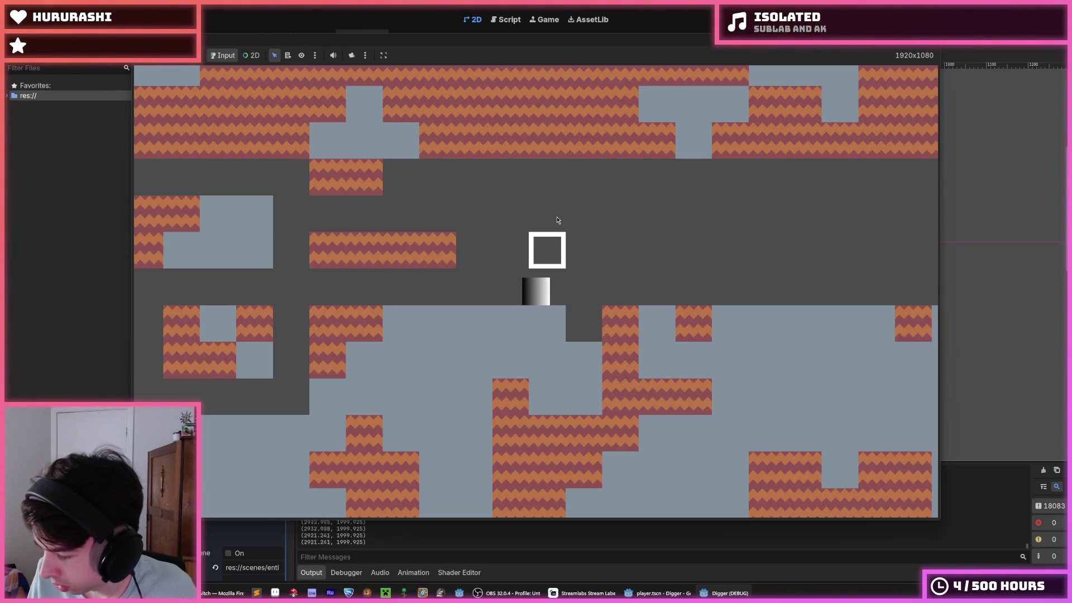
pyautogui.press('Left')
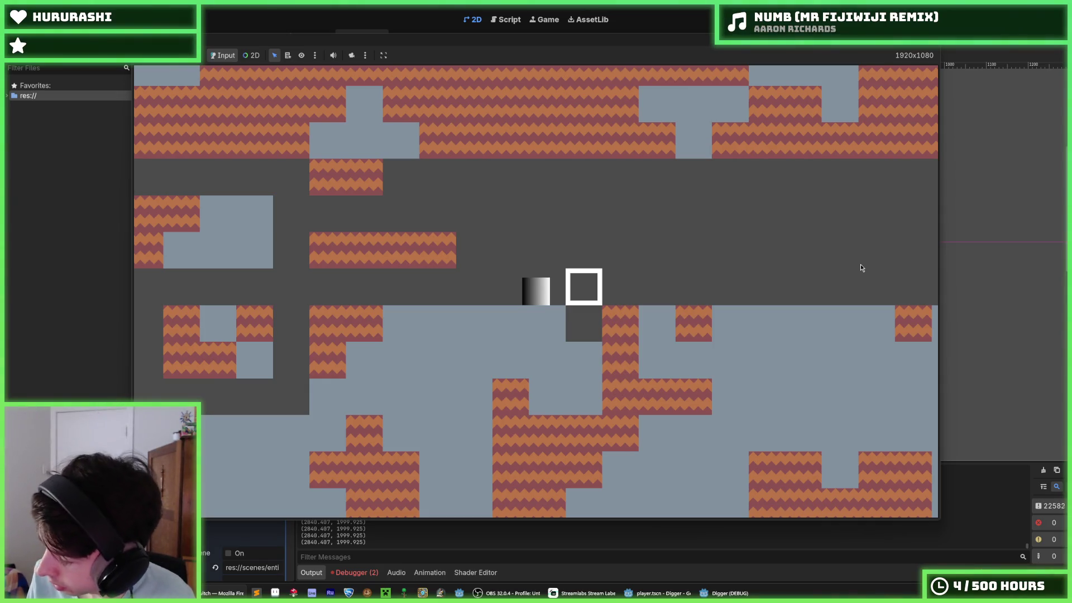
# Dig out dirt tiles below, left and right of the player, walking into the gaps
pyautogui.click(549, 400)
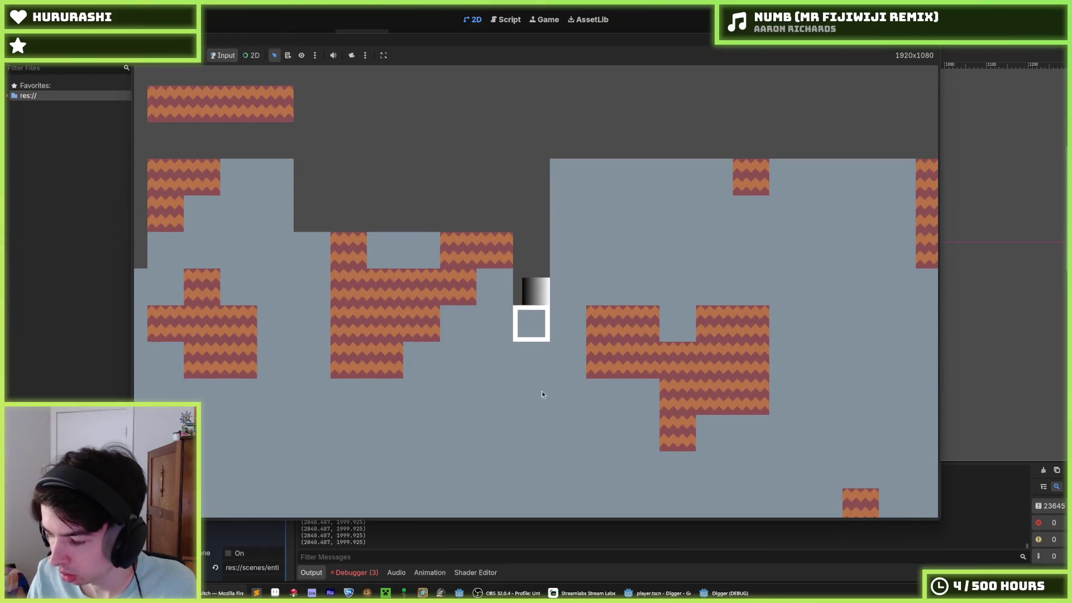
pyautogui.click(386, 360)
pyautogui.click(363, 347)
pyautogui.press('a')
pyautogui.click(340, 331)
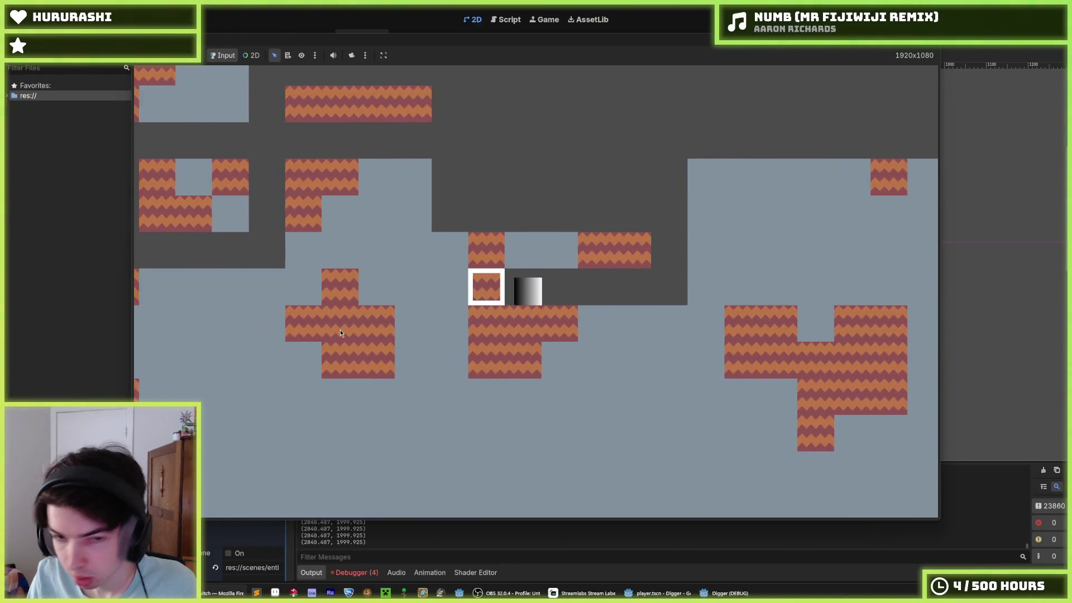
pyautogui.click(459, 211)
pyautogui.press('d')
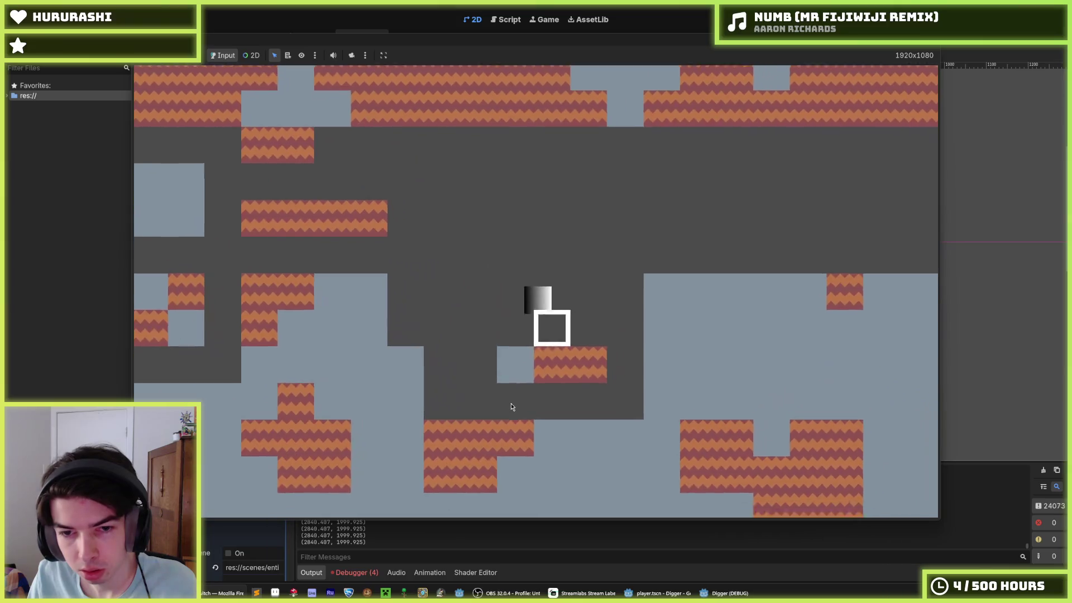
pyautogui.click(511, 403)
pyautogui.press('d')
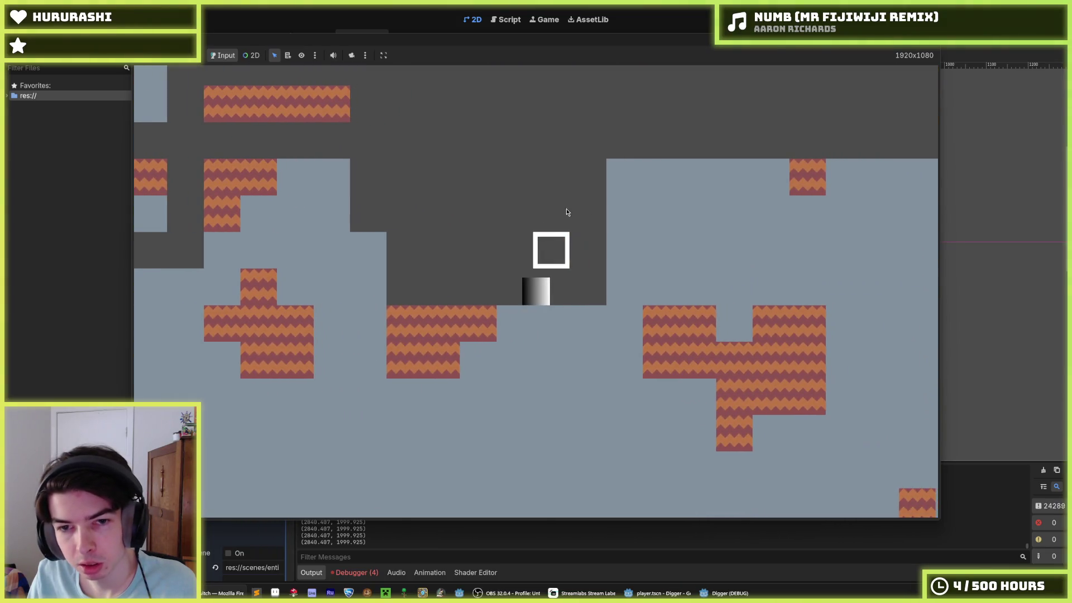
# Run and jump the player left and right through the dug terrain and onto the ledge
pyautogui.press('a')
pyautogui.press('space')
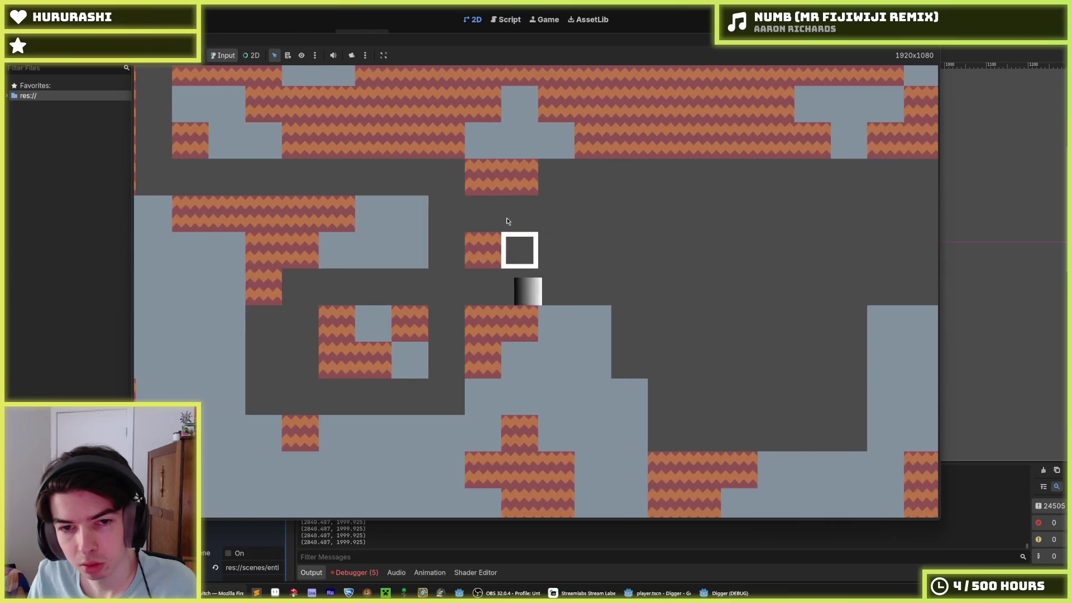
pyautogui.press('a')
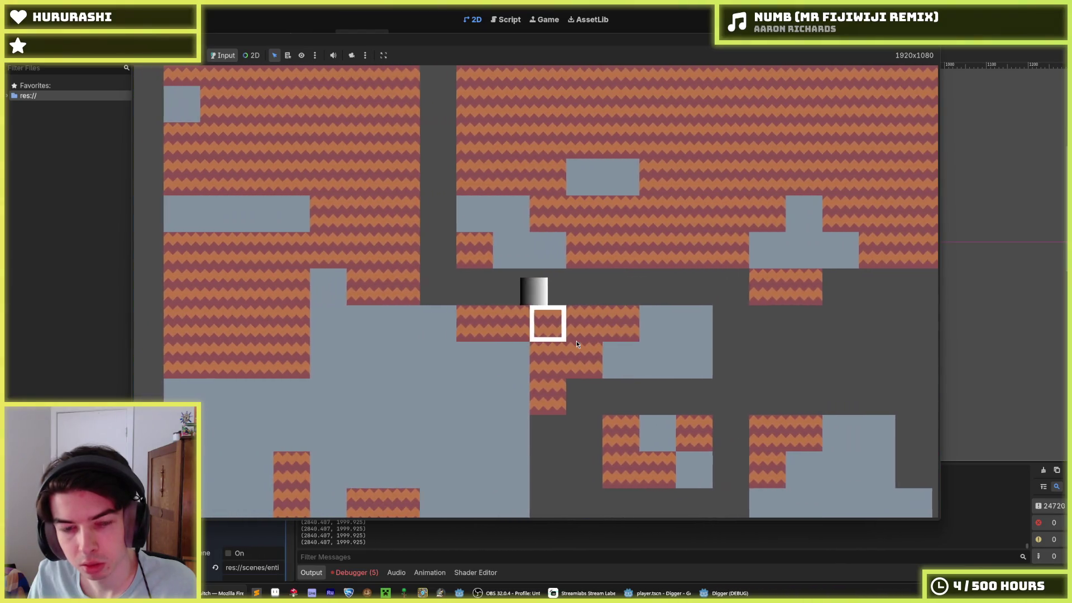
pyautogui.press('d')
pyautogui.press('d')
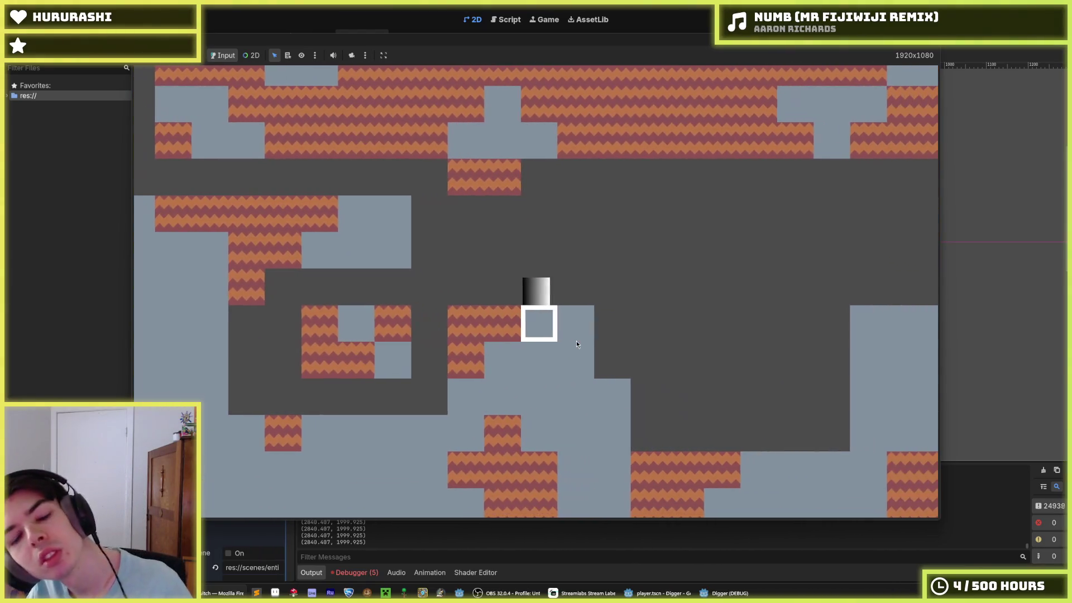
pyautogui.press('a')
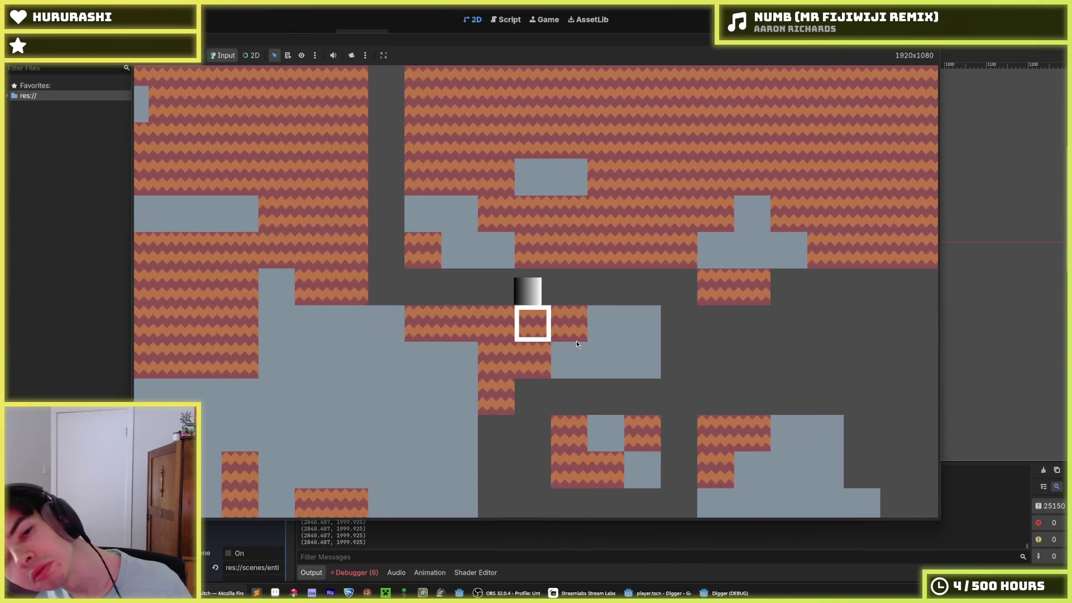
pyautogui.press('d')
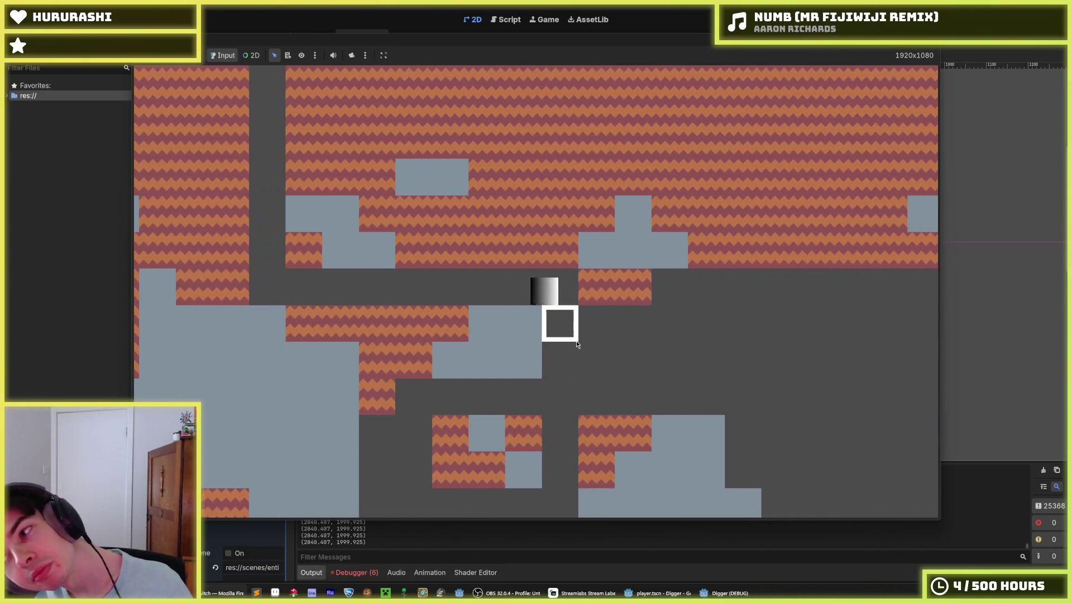
pyautogui.press('a')
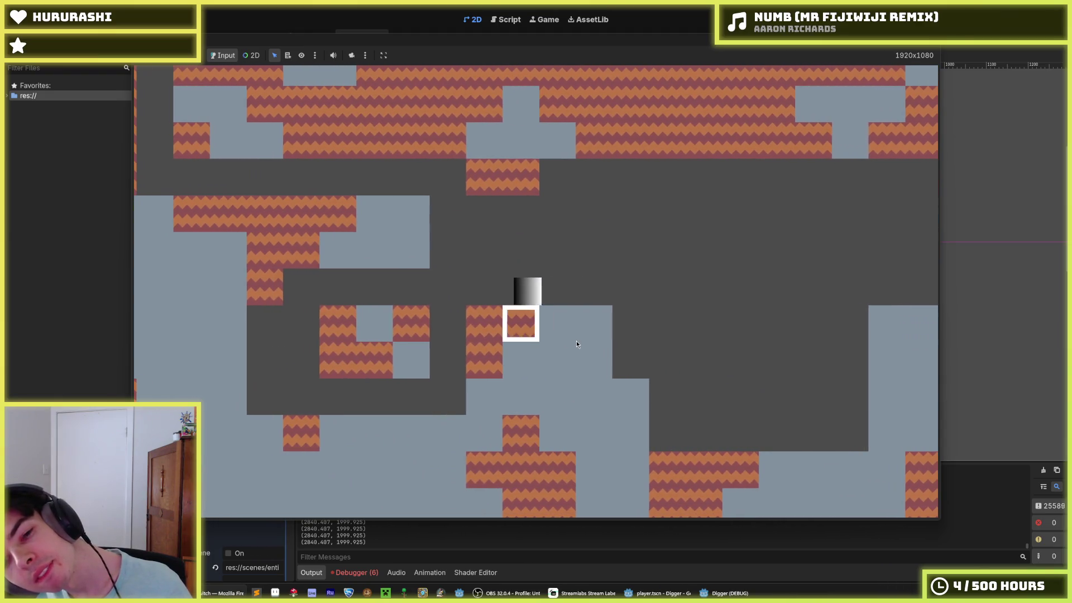
pyautogui.press('w')
pyautogui.press('d')
pyautogui.press('s')
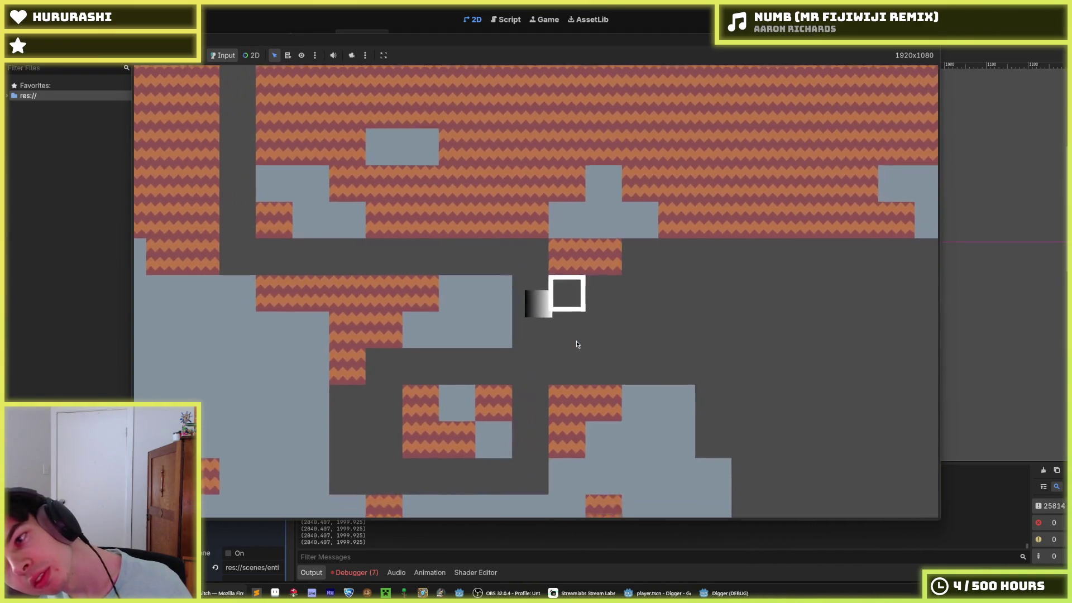
# Move the player around, dig down through more tiles, then stop the game with F8
pyautogui.press('s')
pyautogui.press('a')
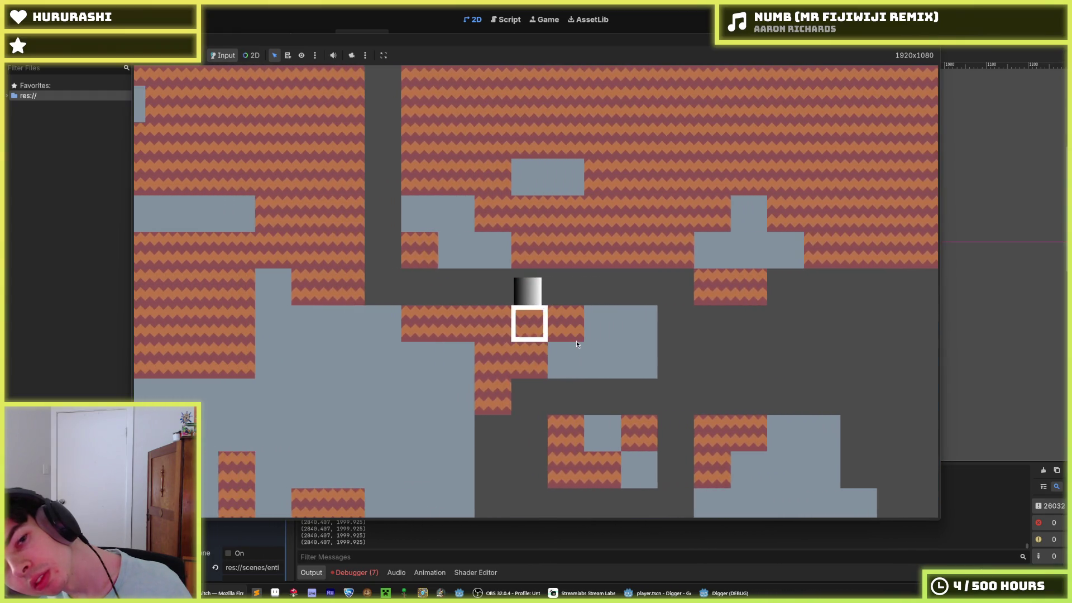
pyautogui.press('d')
pyautogui.press('d')
pyautogui.press('s')
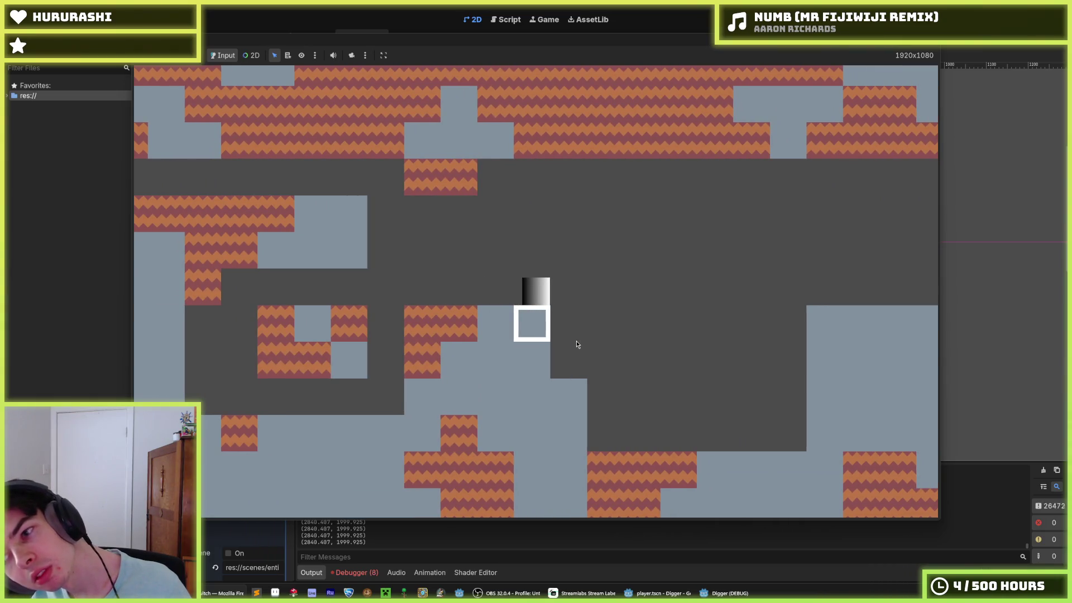
pyautogui.press('d')
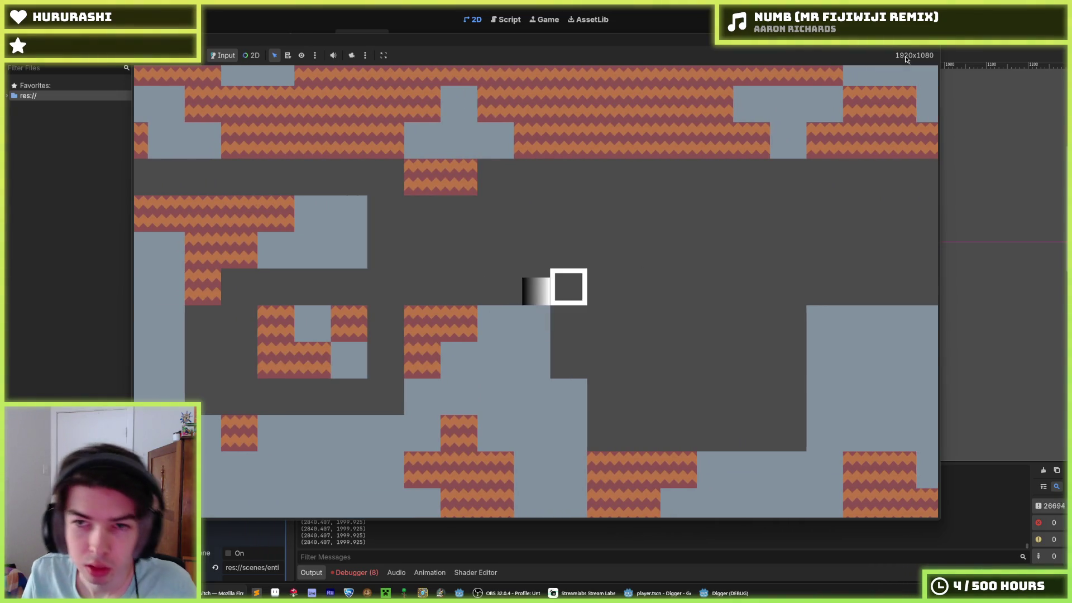
pyautogui.press('F8')
# Review the dropped-message errors and stack trace, then open player.gd and select print(position)
pyautogui.click(354, 572)
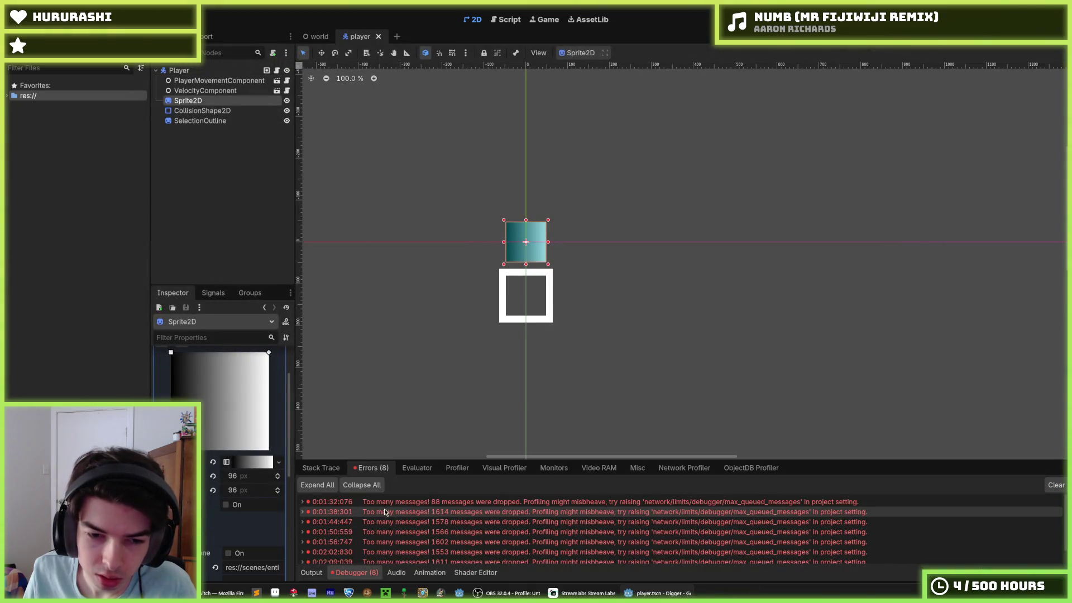
pyautogui.scroll(-1, 415, 536)
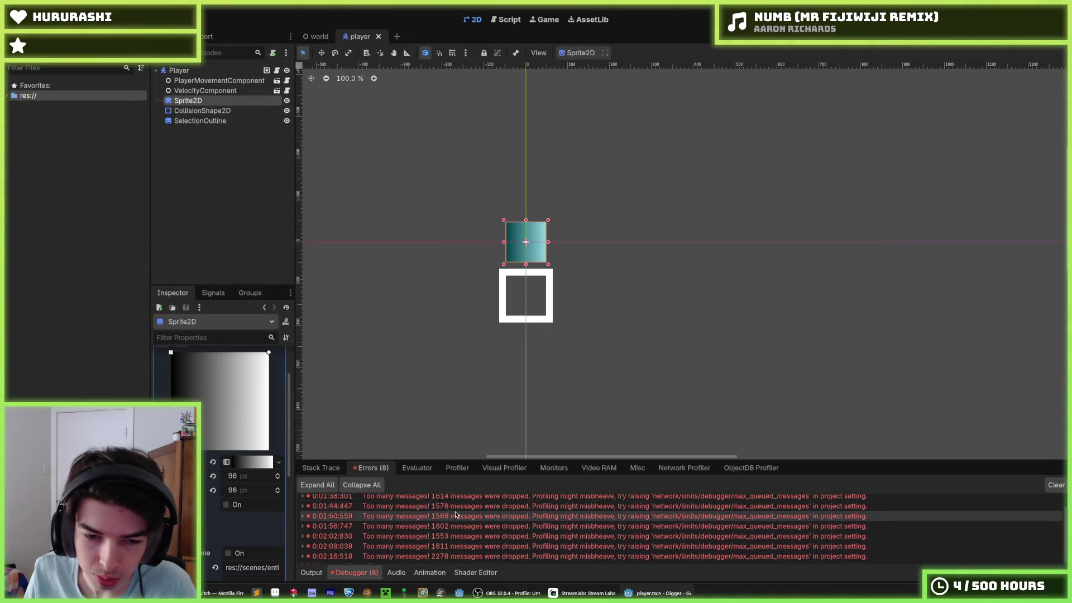
pyautogui.scroll(1, 455, 514)
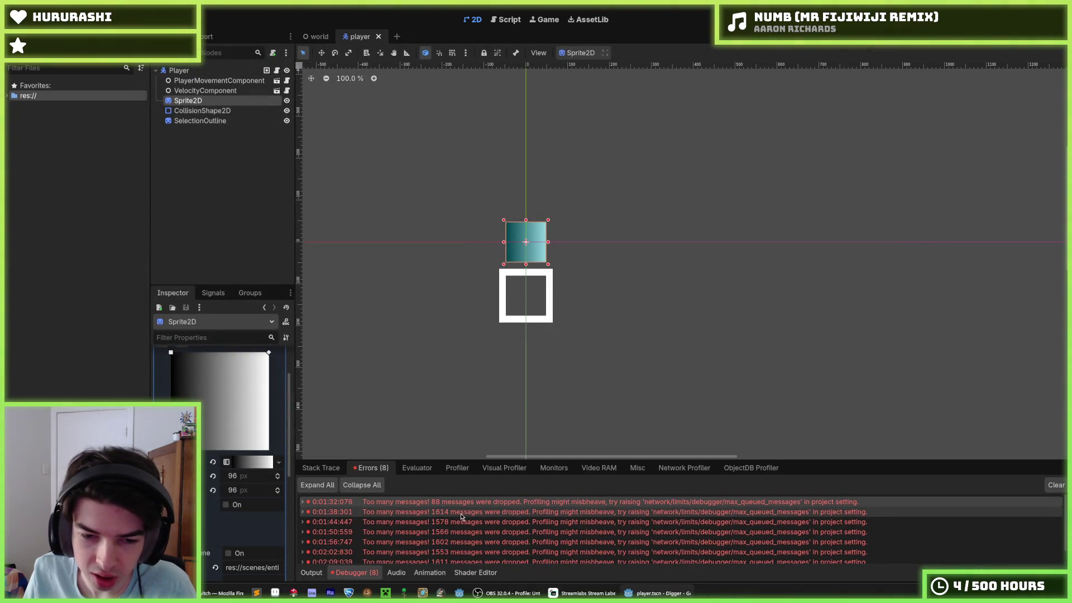
pyautogui.click(325, 469)
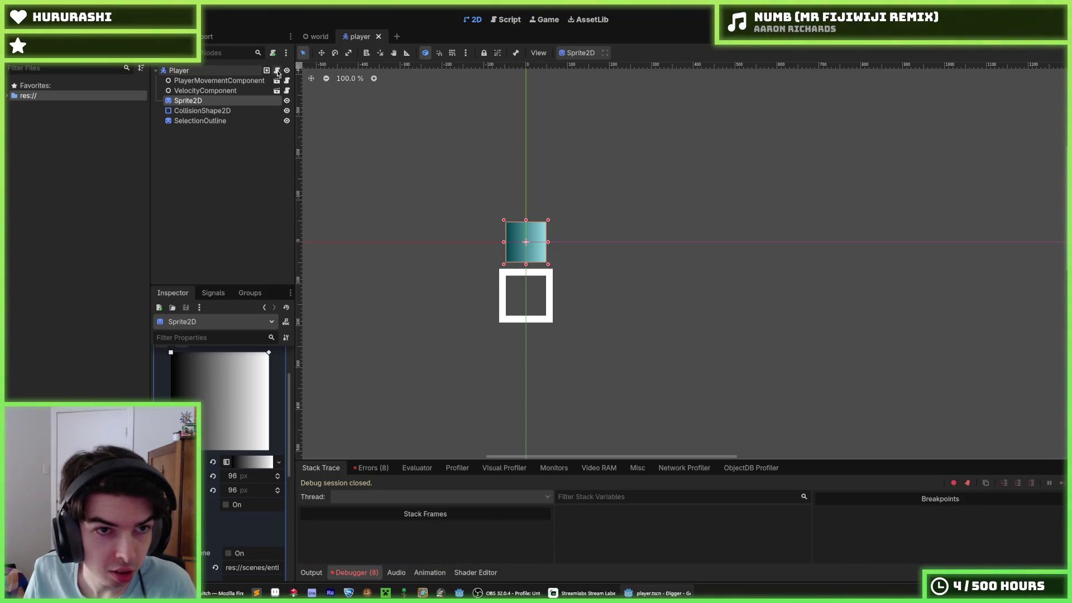
pyautogui.click(277, 70)
pyautogui.moveTo(554, 233); pyautogui.dragTo(453, 235)
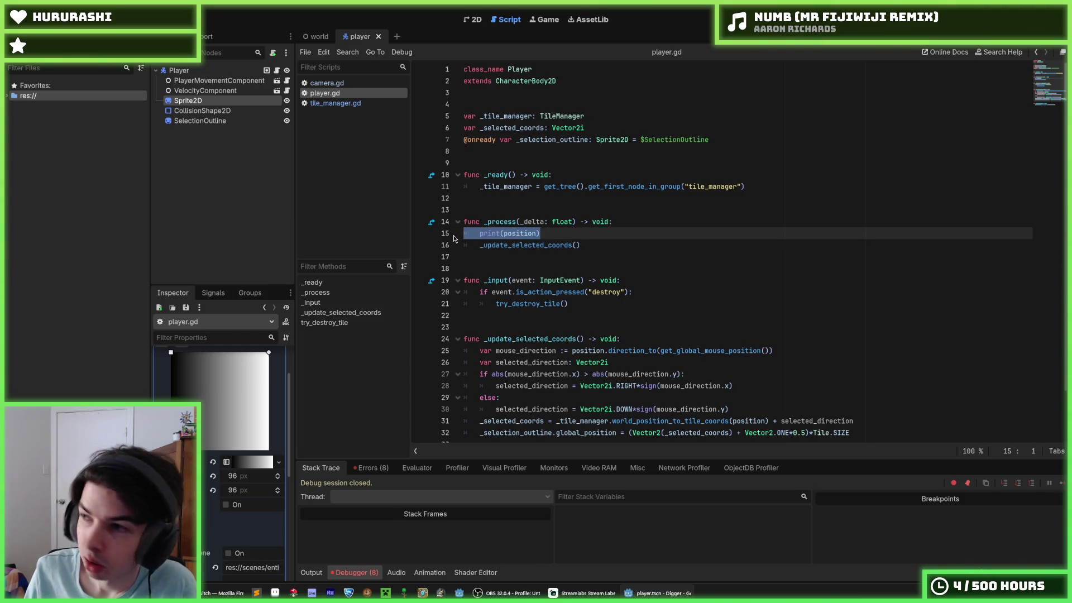
# Delete the print(position) line from _process, glancing at tile_manager.gd before returning
pyautogui.press('BackSpace')
pyautogui.press('BackSpace')
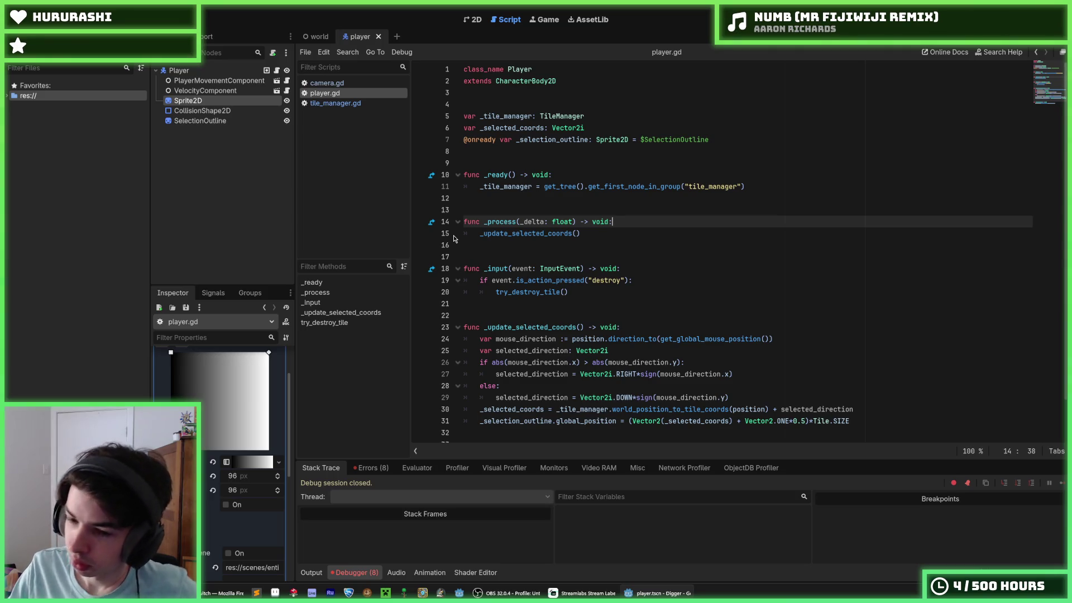
pyautogui.click(330, 104)
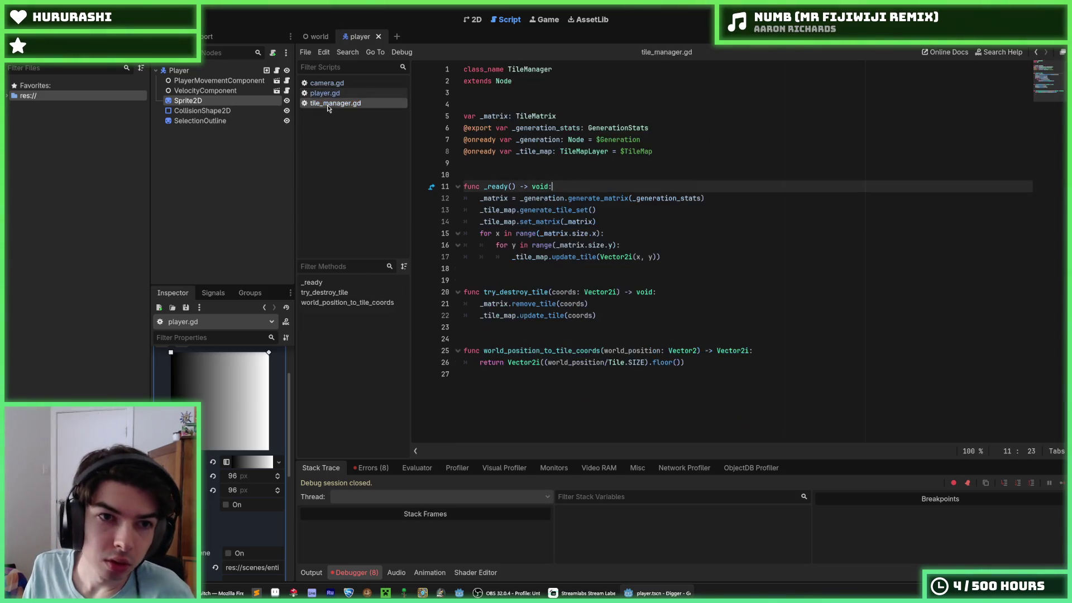
pyautogui.click(331, 94)
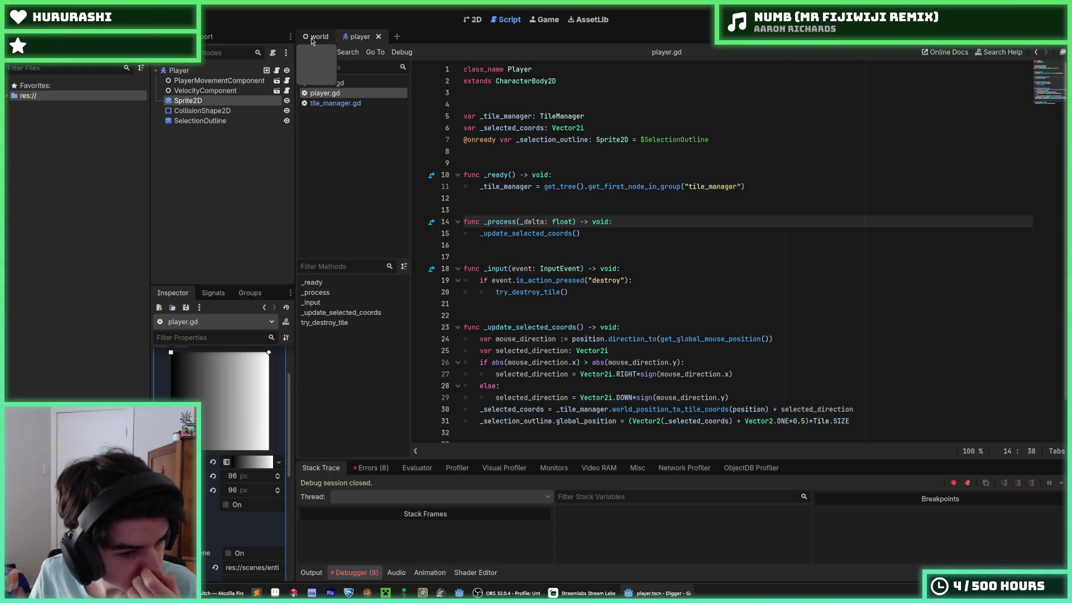
# Flip between the world and player scenes, then bring Aseprite to the front
pyautogui.click(219, 80)
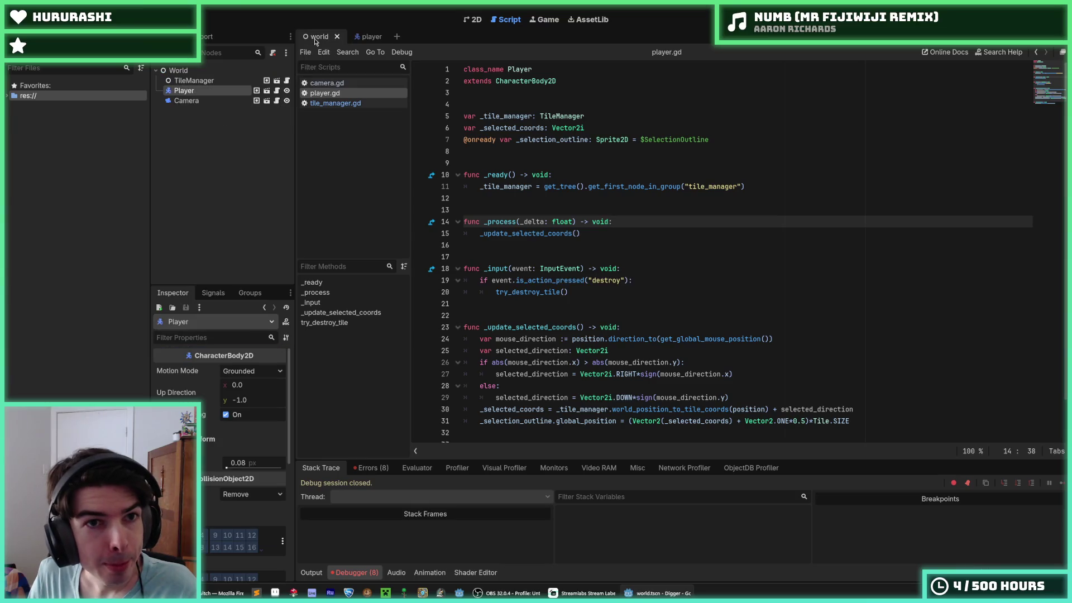
pyautogui.click(187, 101)
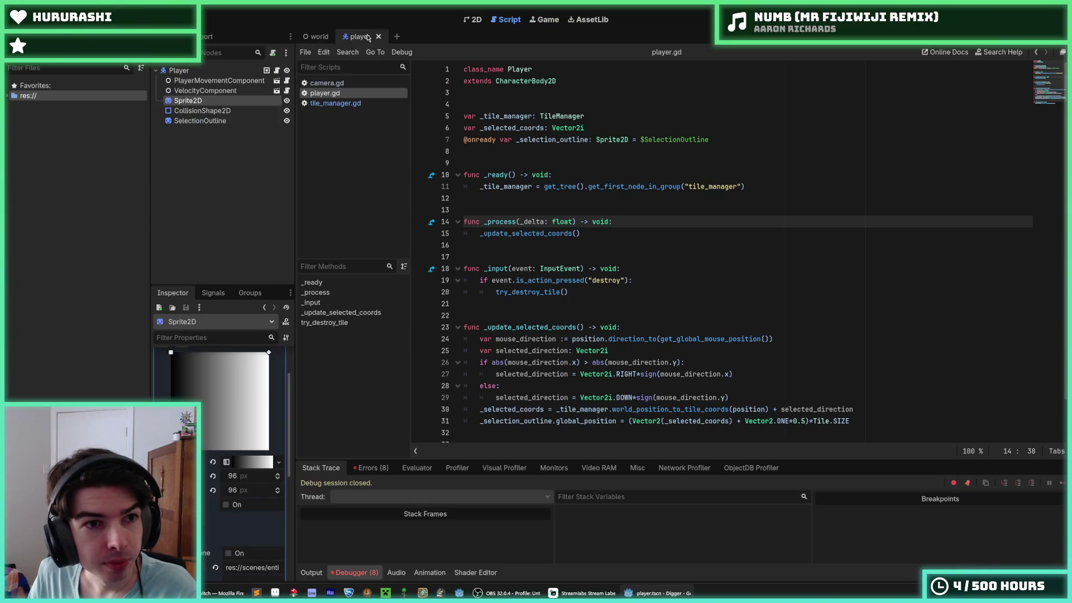
pyautogui.click(275, 592)
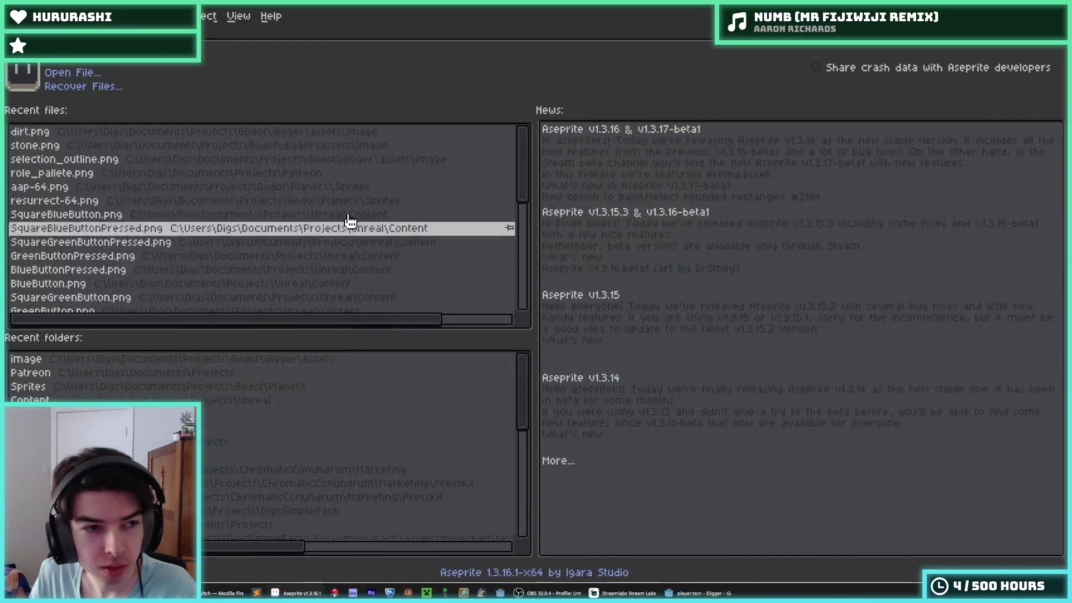
# Open stone.png, load the default palette and bucket-fill the whole canvas yellow
pyautogui.click(172, 147)
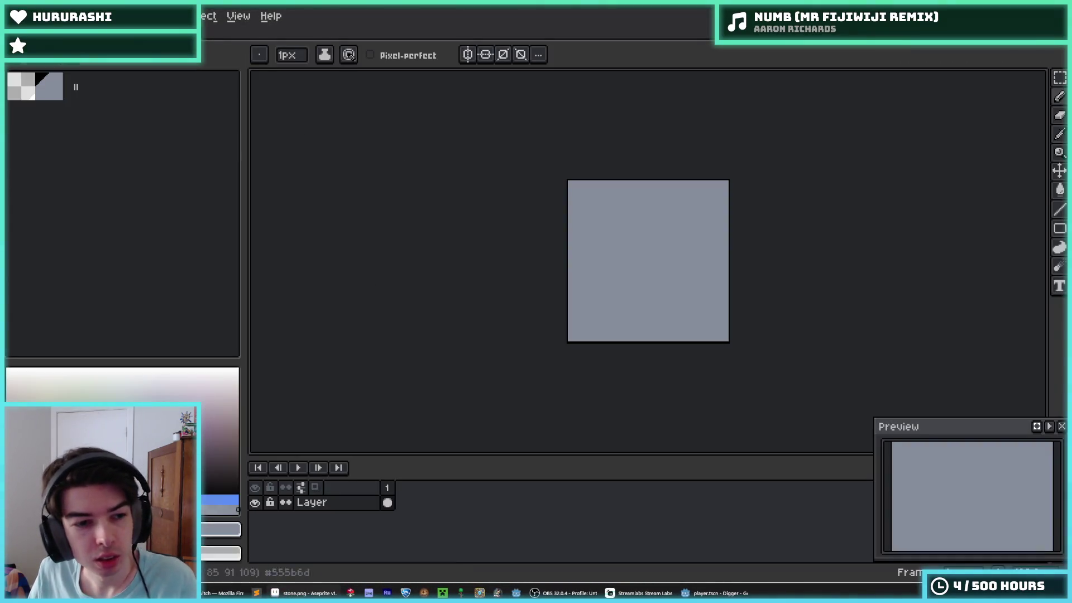
pyautogui.click(76, 87)
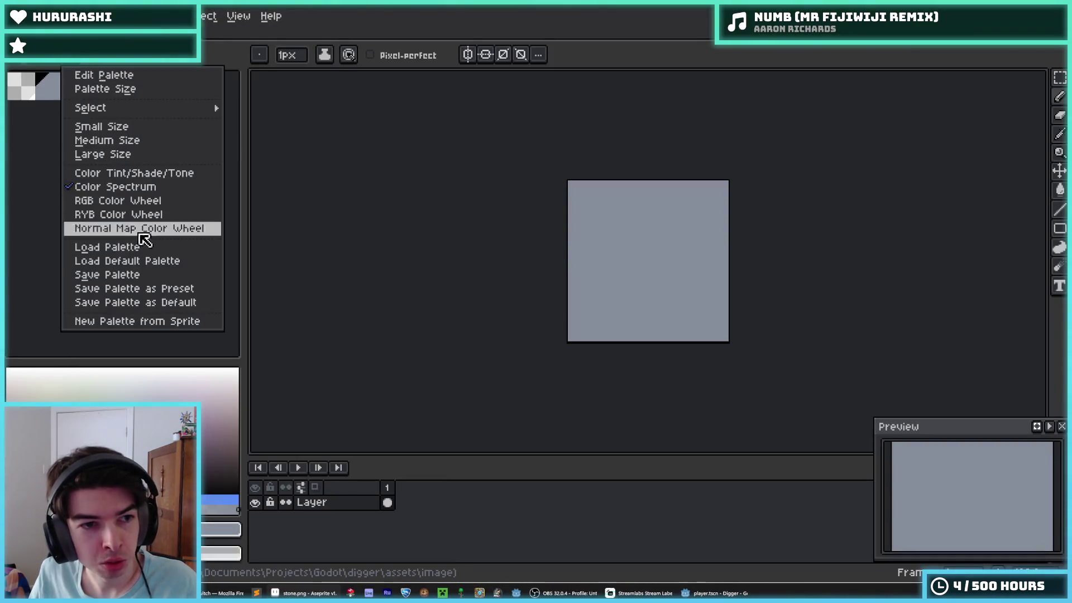
pyautogui.click(150, 264)
pyautogui.scroll(-3, 156, 251)
pyautogui.click(159, 114)
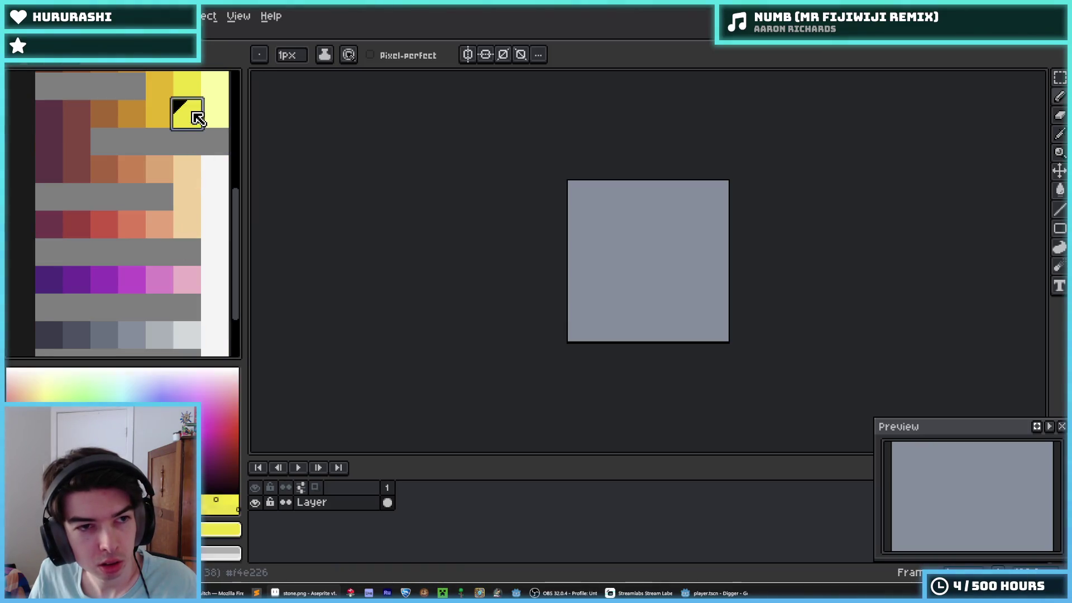
pyautogui.press('g')
pyautogui.click(596, 263)
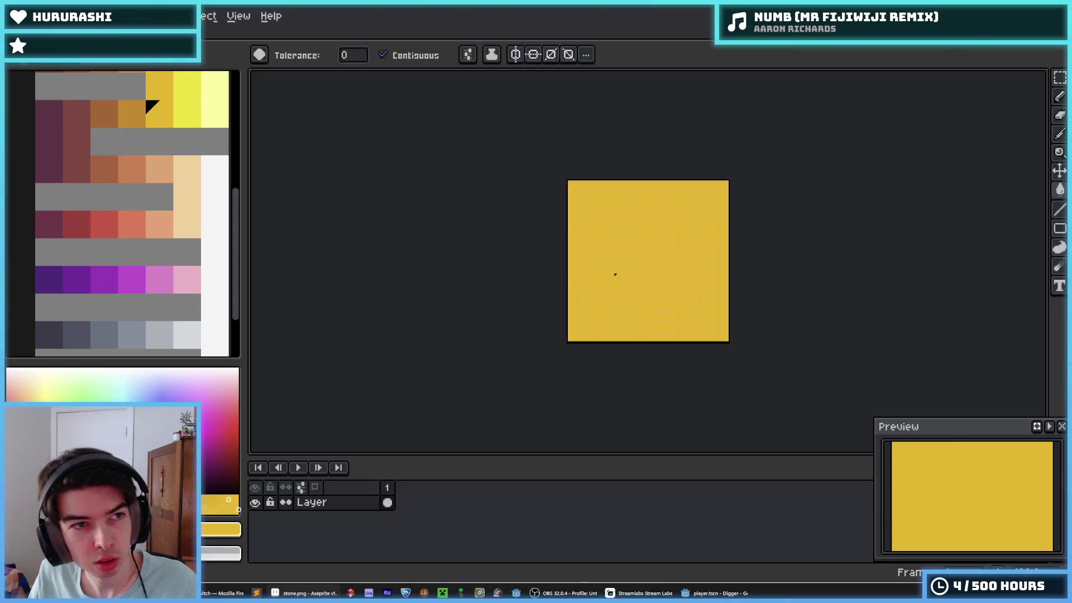
# Save the yellow image as gold.png and close Aseprite
pyautogui.hotkey('ctrl', 'shift', 's')
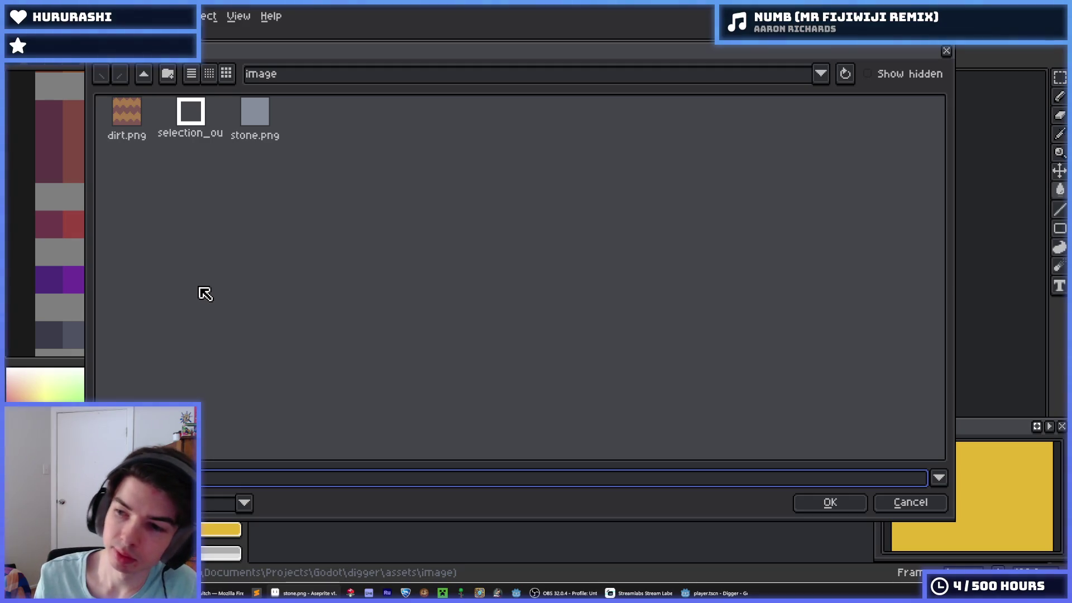
pyautogui.press('Return')
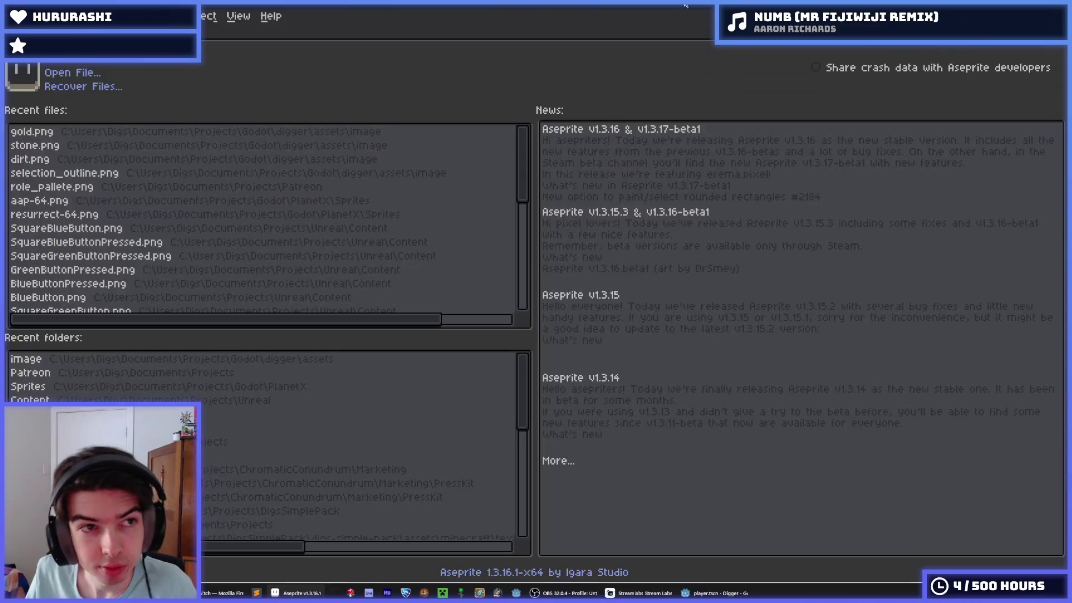
pyautogui.hotkey('alt', 'F4')
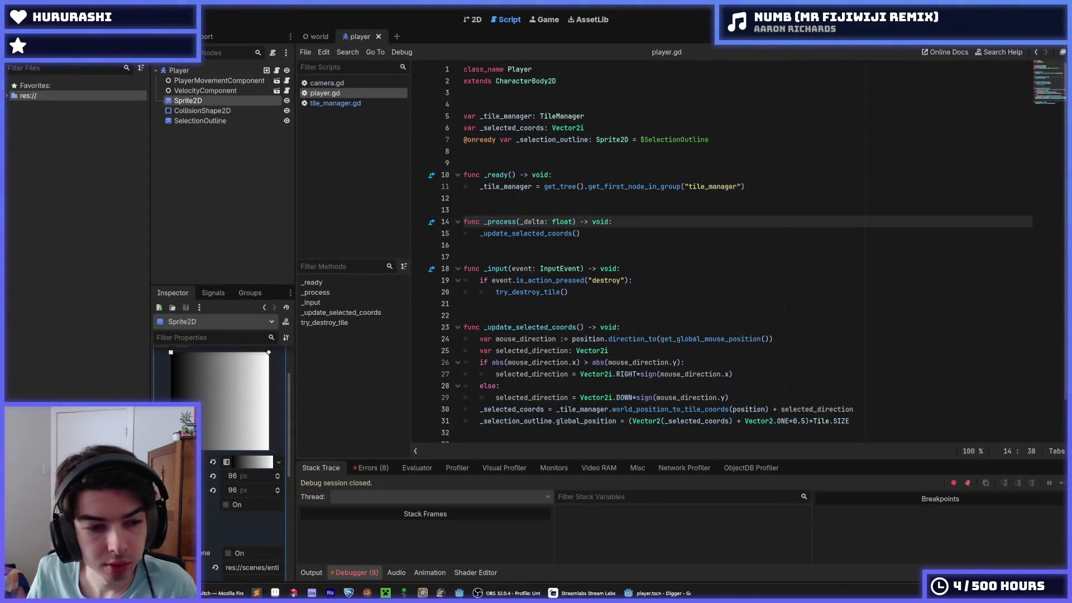
# Create a new folder named 'tile' inside assets/image
pyautogui.click(7, 95)
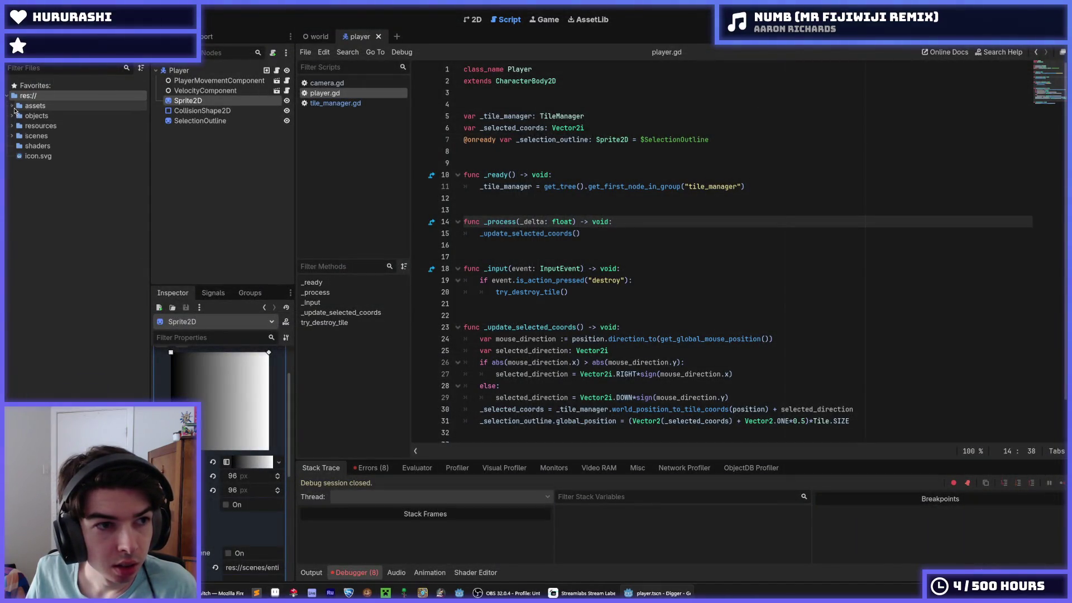
pyautogui.click(12, 106)
pyautogui.click(17, 135)
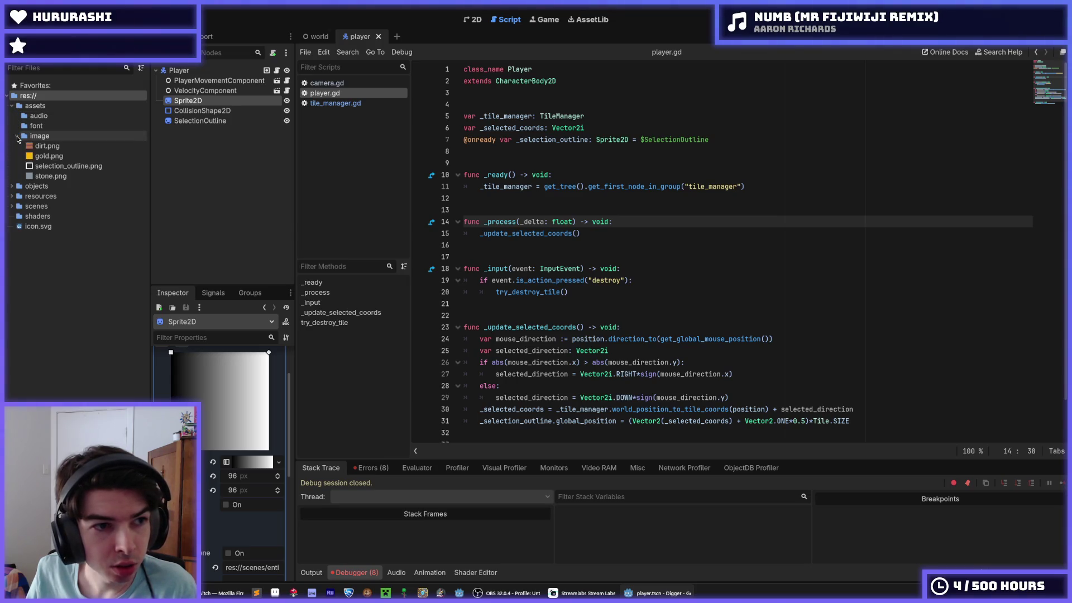
pyautogui.rightClick(48, 136)
pyautogui.moveTo(83, 143)
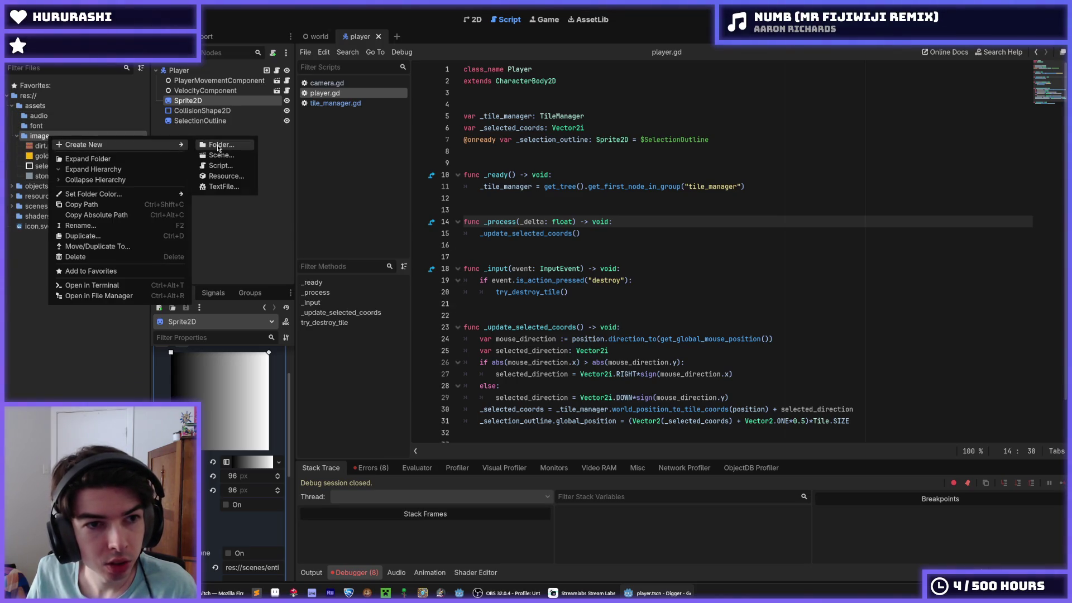
pyautogui.click(216, 144)
pyautogui.write('tile')
pyautogui.press('Return')
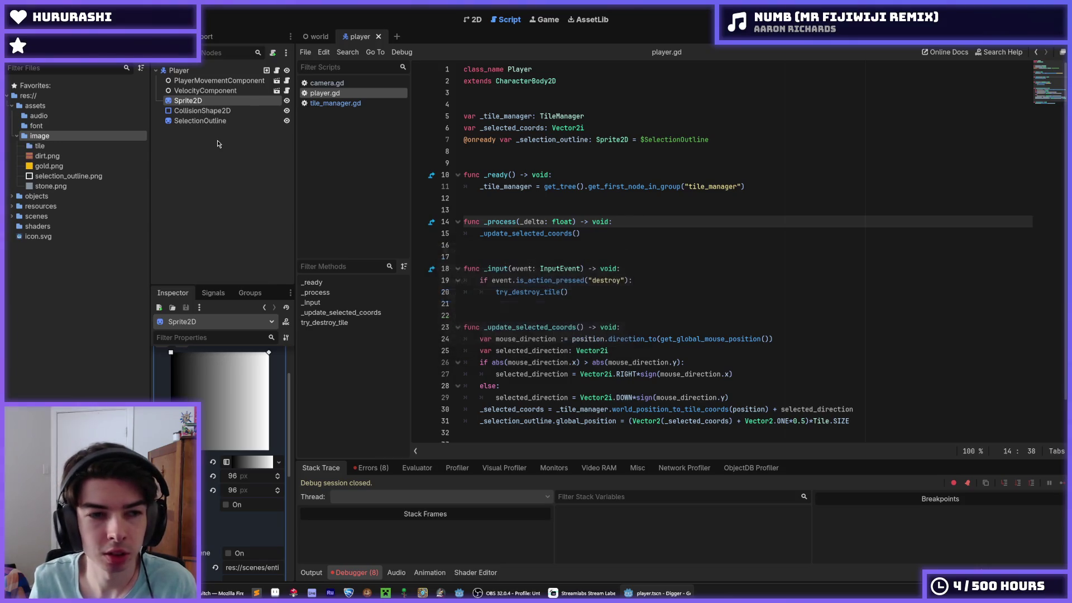
# Move dirt.png into the tile folder, remove the stray gold.png, and move stone.png in
pyautogui.click(56, 156)
pyautogui.moveTo(58, 161); pyautogui.dragTo(42, 146)
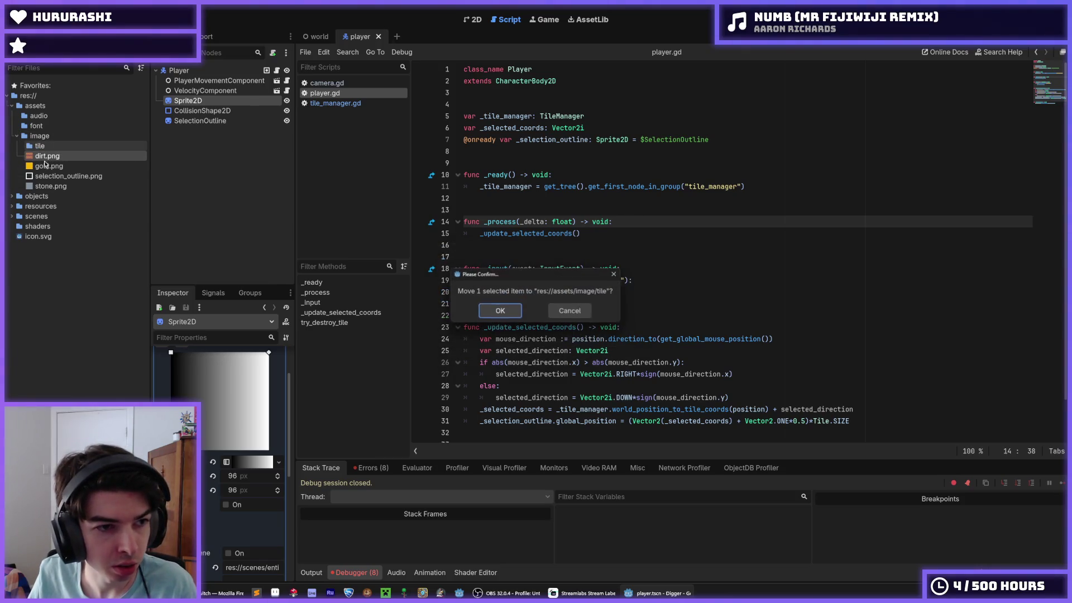
pyautogui.click(49, 156)
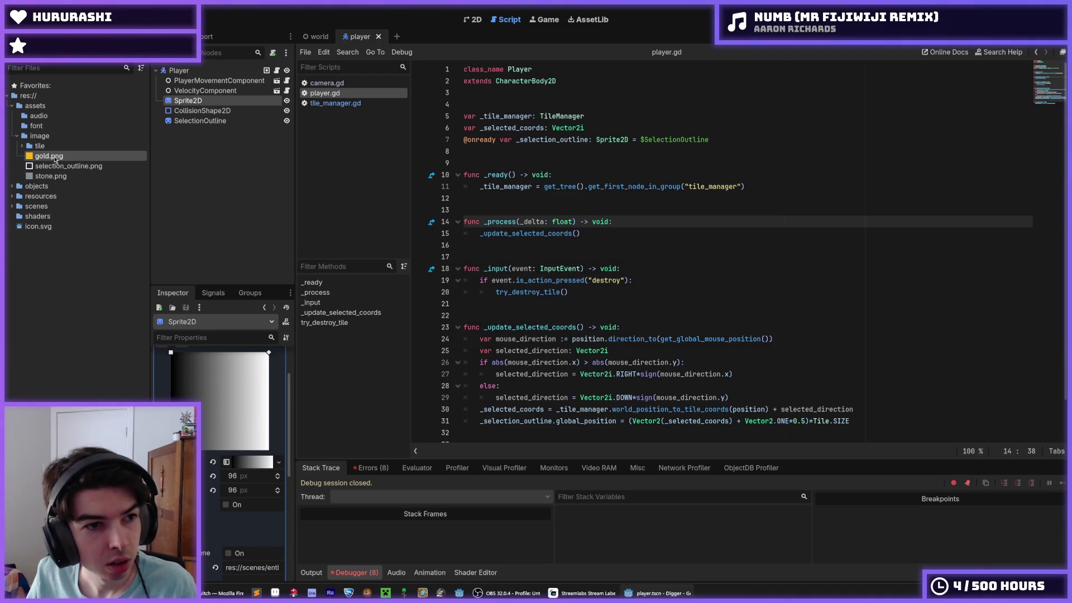
pyautogui.press('Delete')
pyautogui.press('Return')
pyautogui.moveTo(50, 166)
pyautogui.mouseDown()
pyautogui.moveTo(76, 167)
pyautogui.moveTo(42, 146)
pyautogui.mouseUp()
pyautogui.click(507, 316)
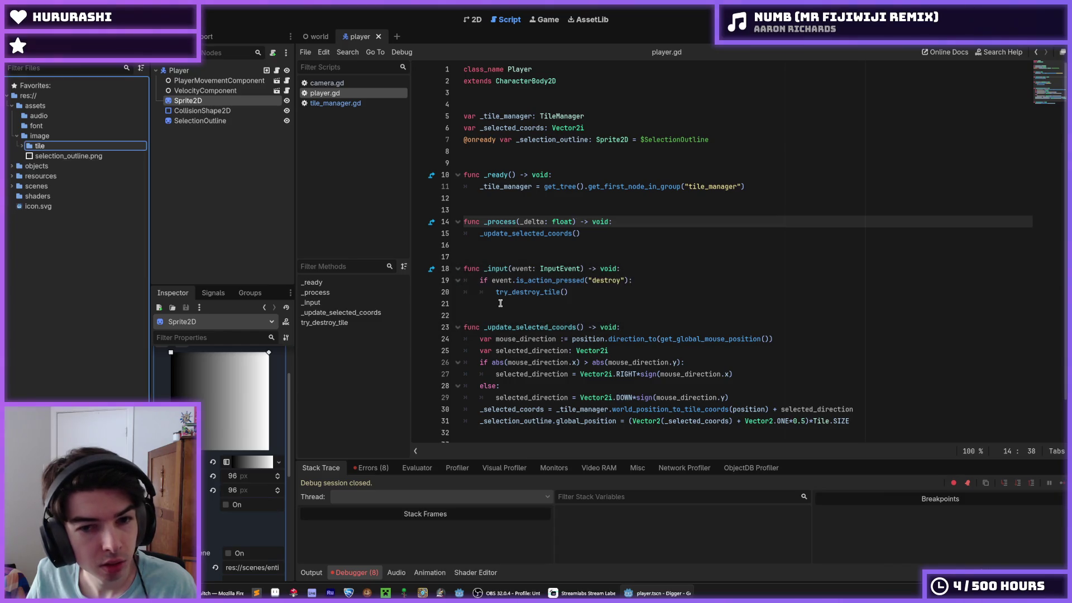
pyautogui.click(636, 314)
pyautogui.click(605, 291)
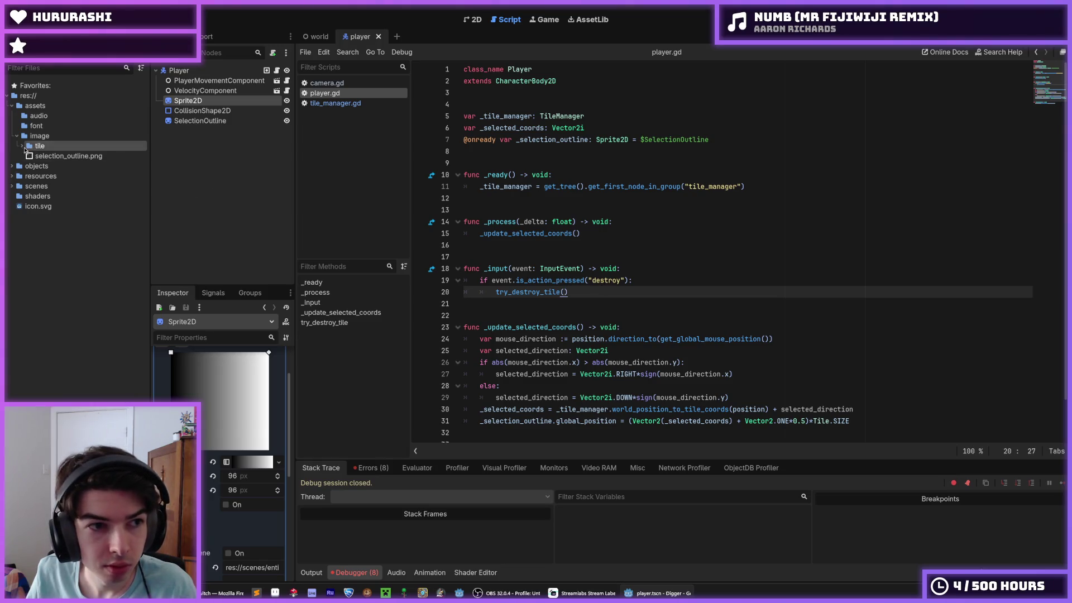
# Move selection_outline.png into the tile folder as well
pyautogui.click(23, 147)
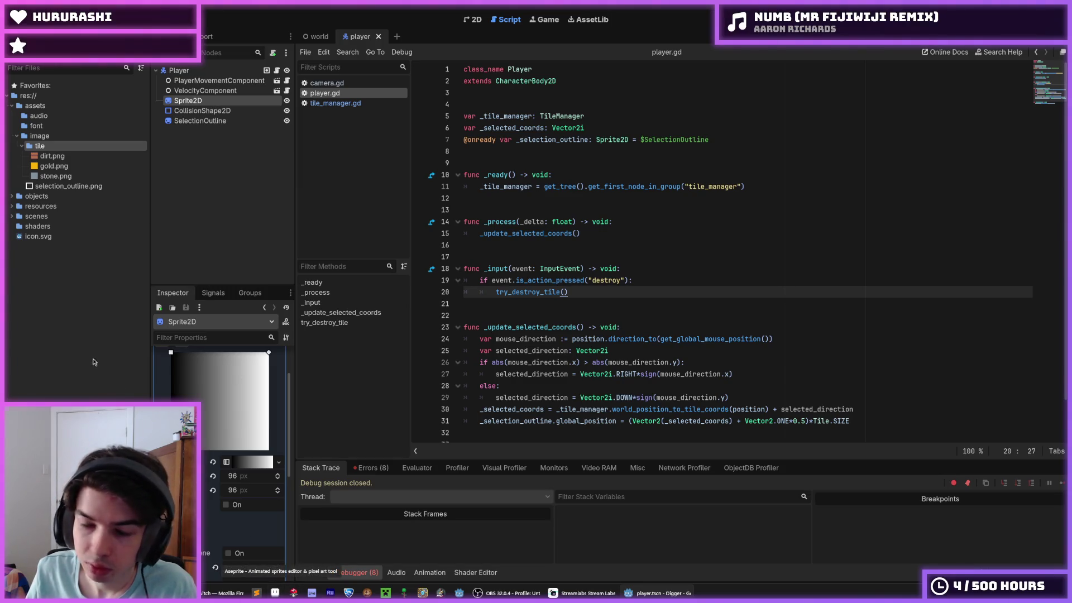
pyautogui.click(11, 217)
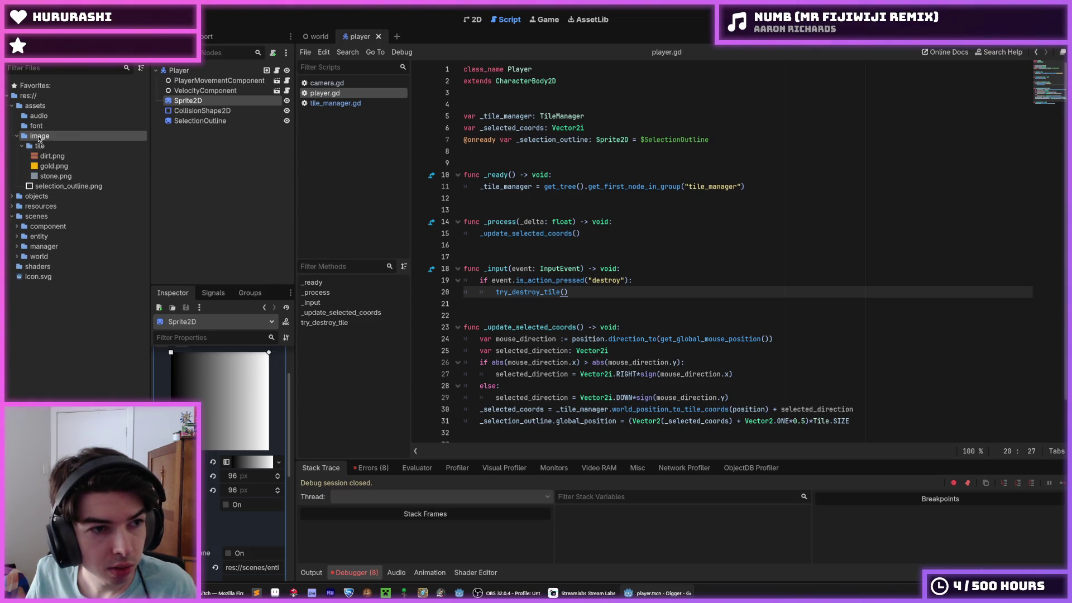
pyautogui.rightClick(38, 136)
pyautogui.moveTo(84, 145)
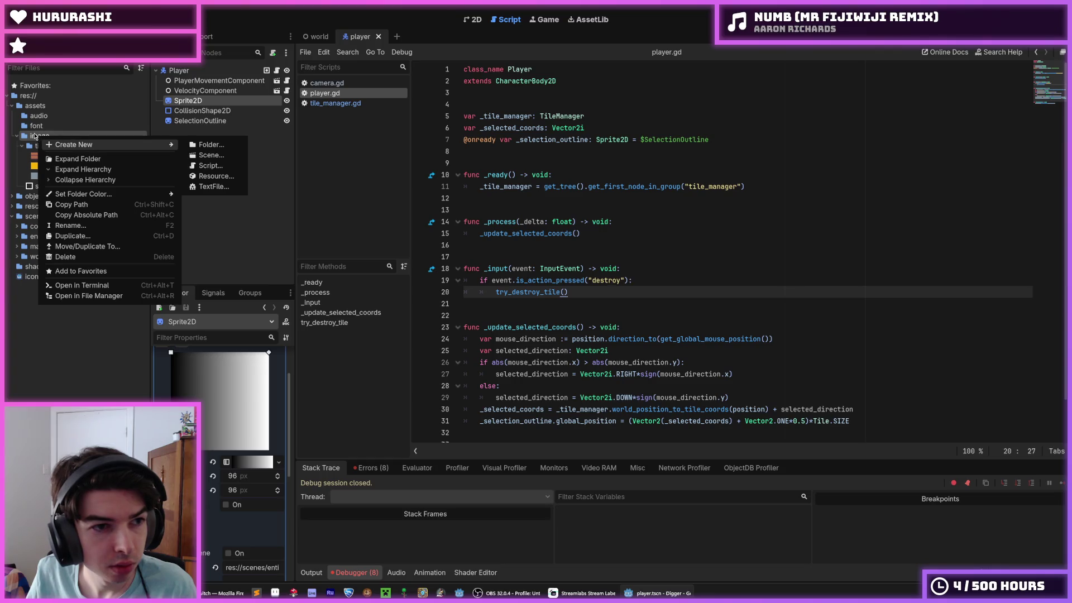
pyautogui.click(36, 137)
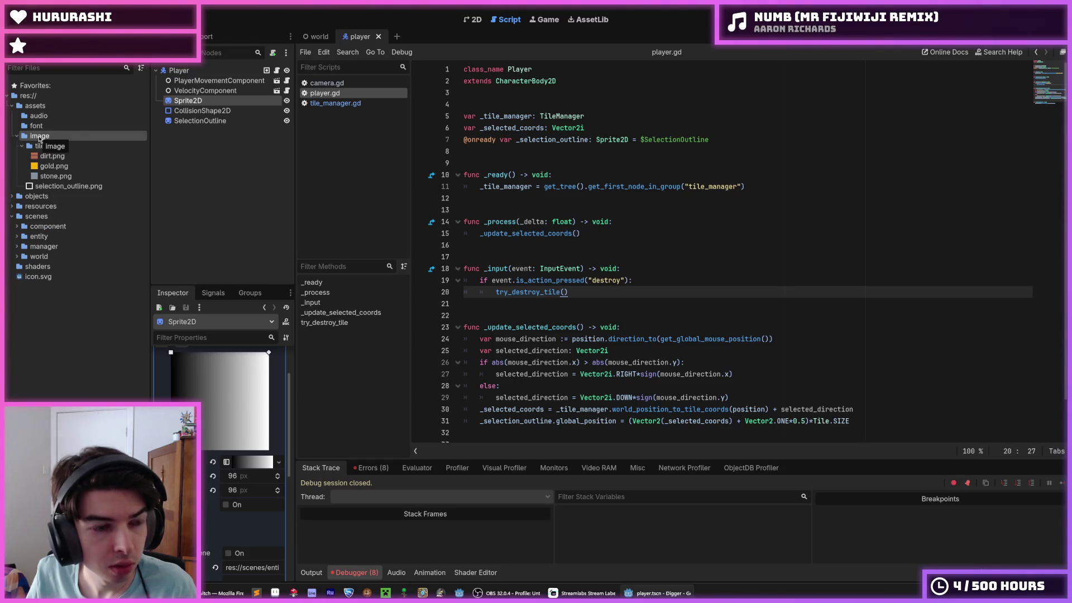
pyautogui.rightClick(39, 139)
pyautogui.moveTo(114, 145)
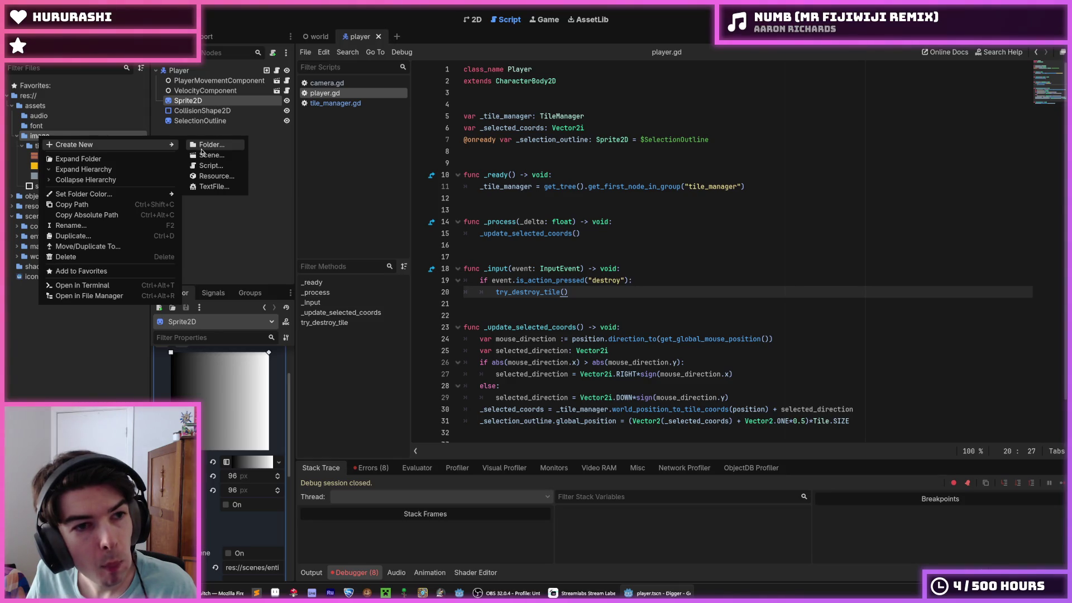
pyautogui.click(69, 186)
pyautogui.moveTo(69, 186); pyautogui.dragTo(46, 148)
pyautogui.click(496, 309)
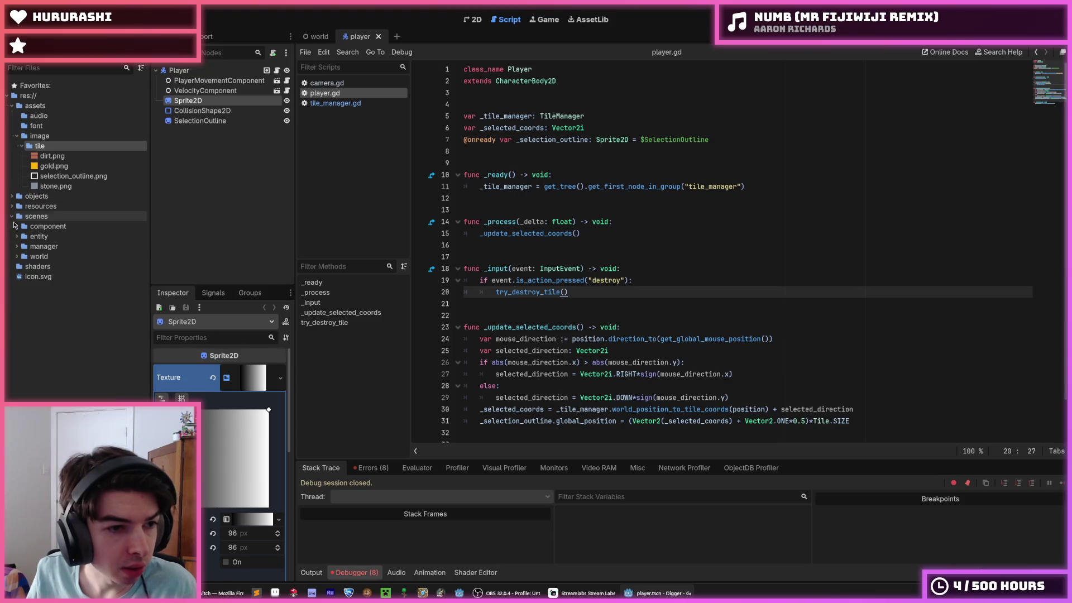
pyautogui.click(17, 236)
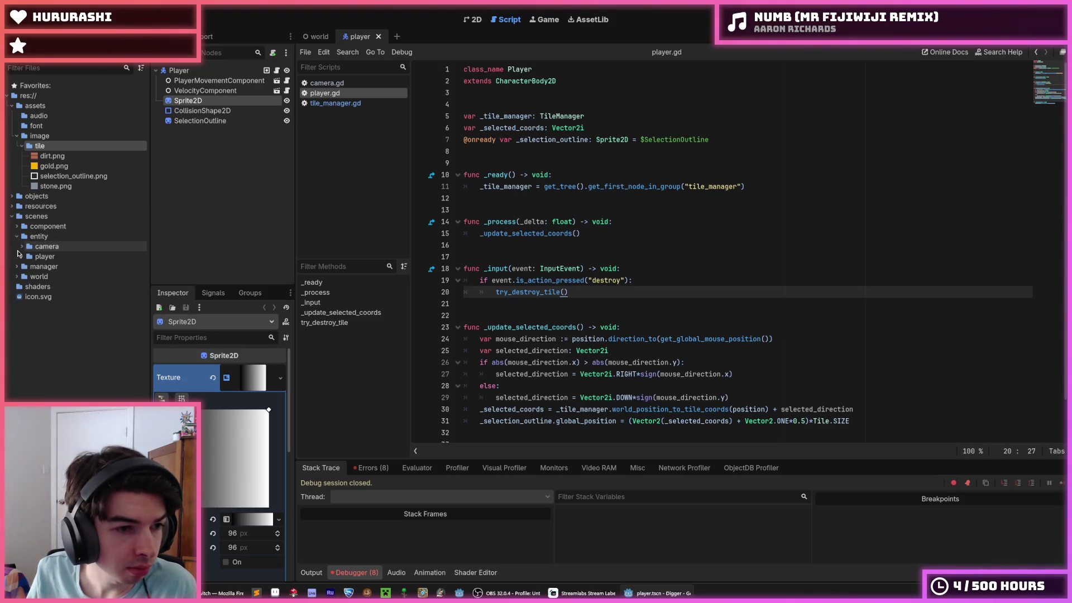
# Clear the debugger's Errors list, then go back to the Stack Trace view
pyautogui.click(25, 258)
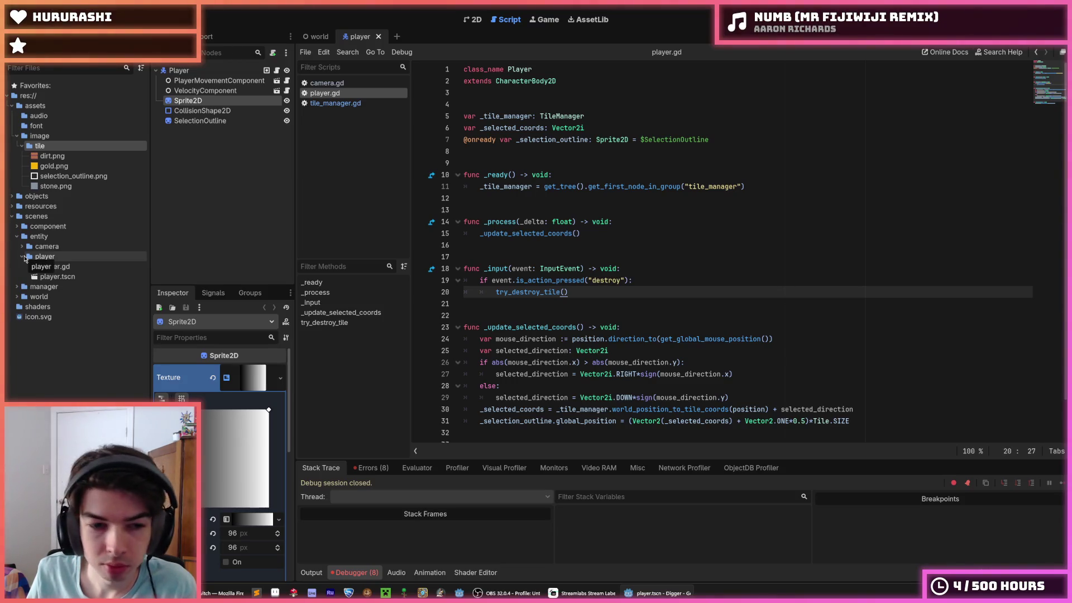
pyautogui.click(25, 256)
pyautogui.click(362, 573)
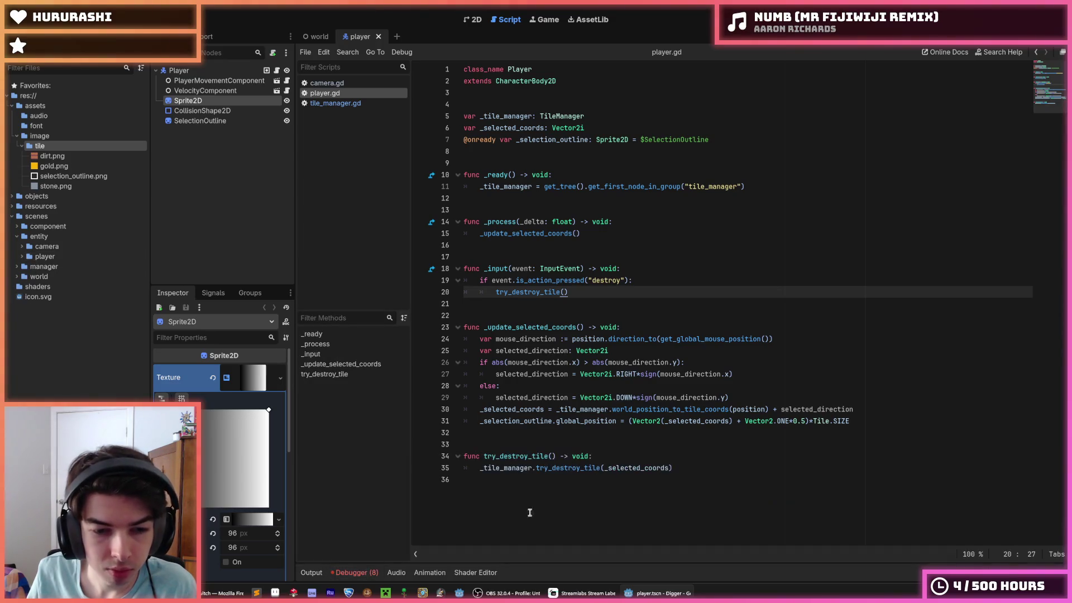
pyautogui.click(368, 571)
pyautogui.click(373, 469)
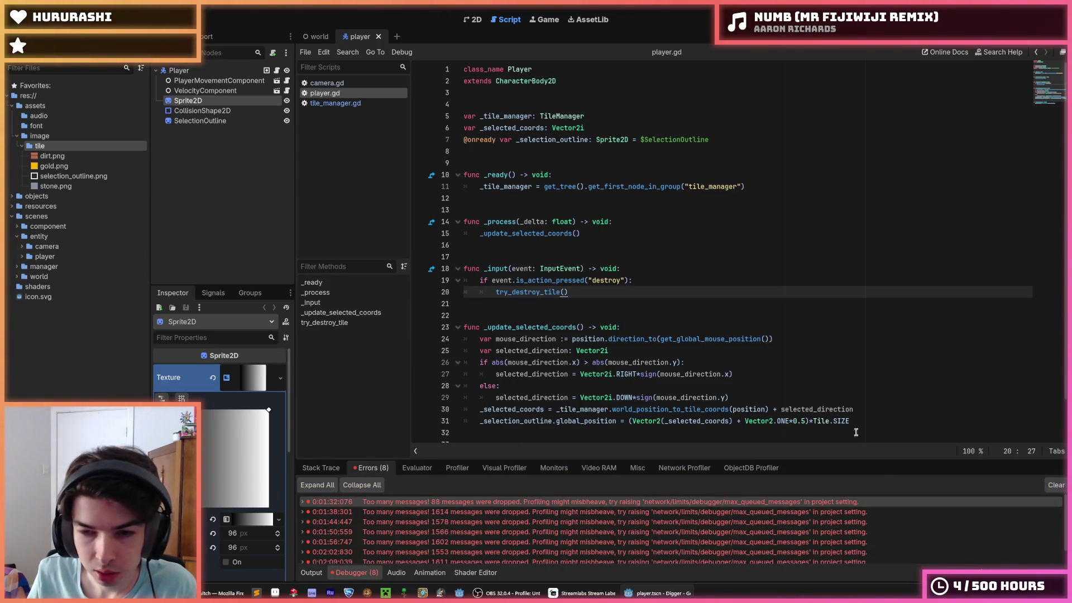
pyautogui.click(1052, 485)
pyautogui.click(313, 468)
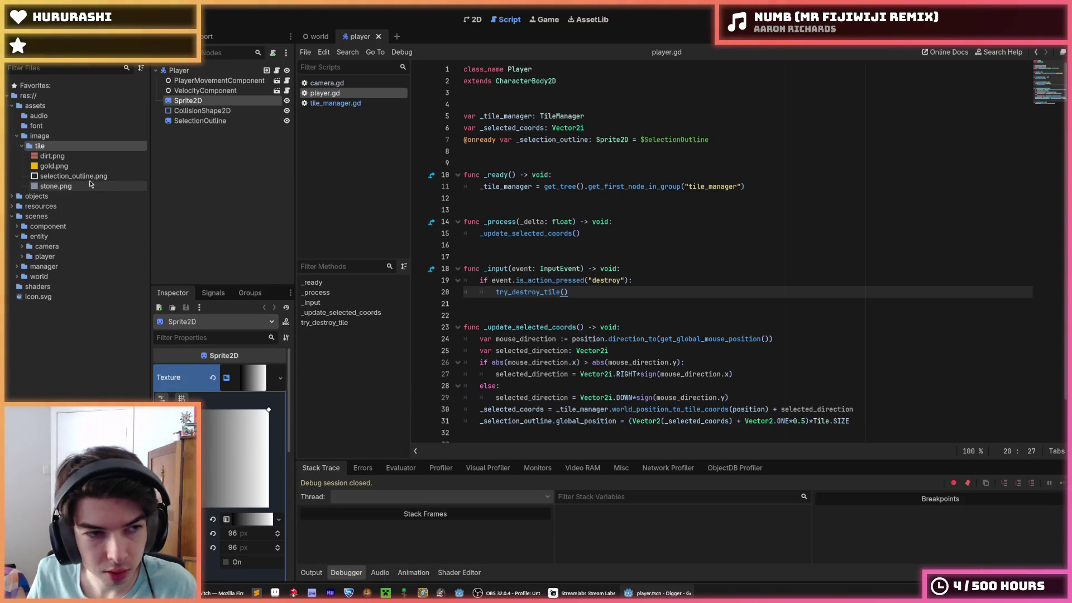
# Expand resources > tile in the FileSystem dock to show dirt.tres and stone.tres
pyautogui.click(53, 166)
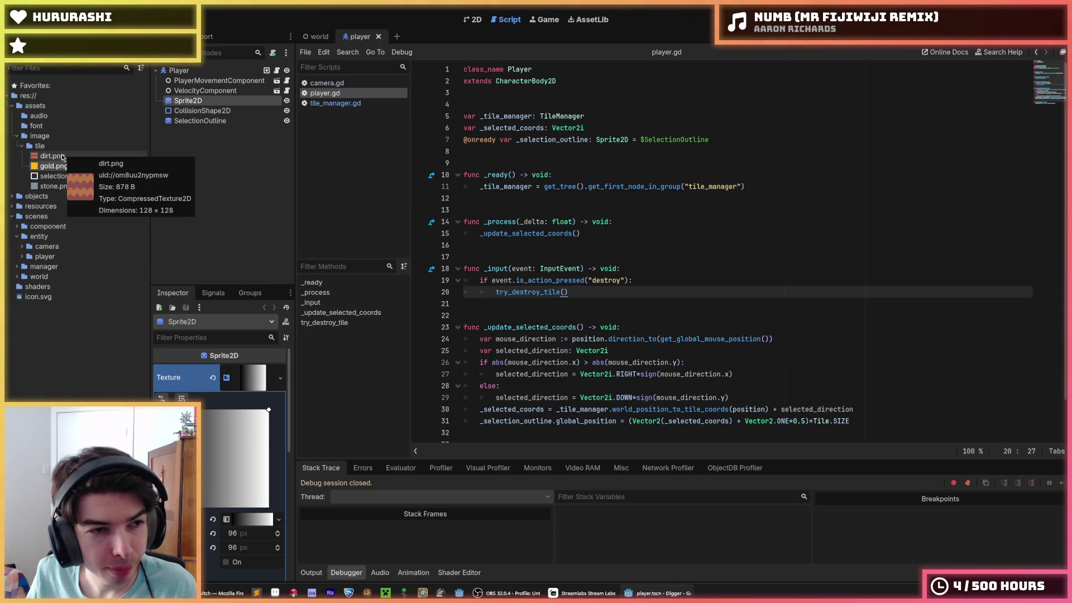
pyautogui.click(63, 157)
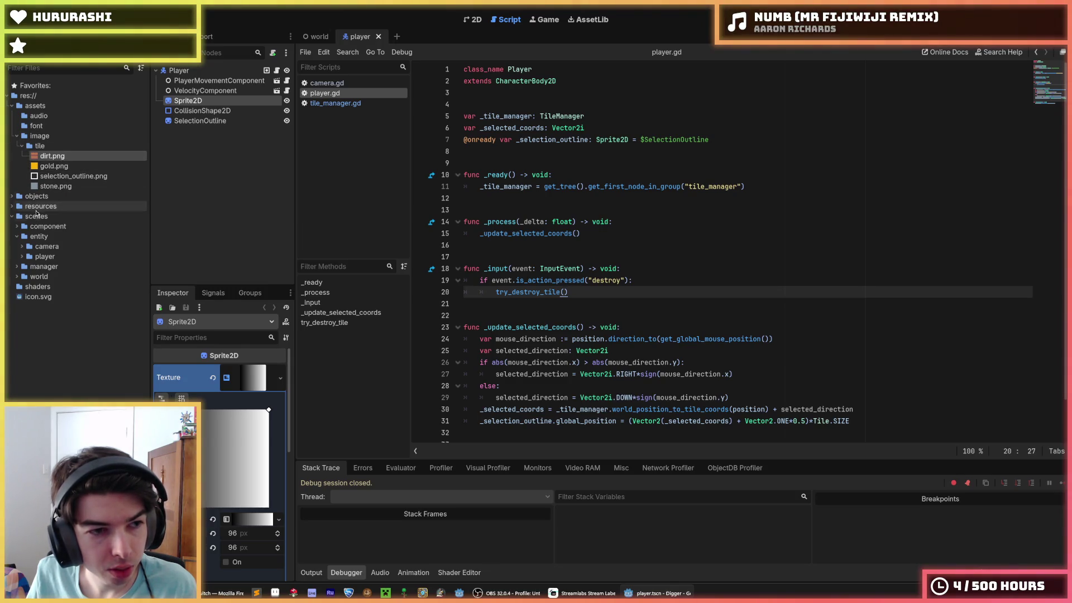
pyautogui.click(13, 216)
pyautogui.click(12, 216)
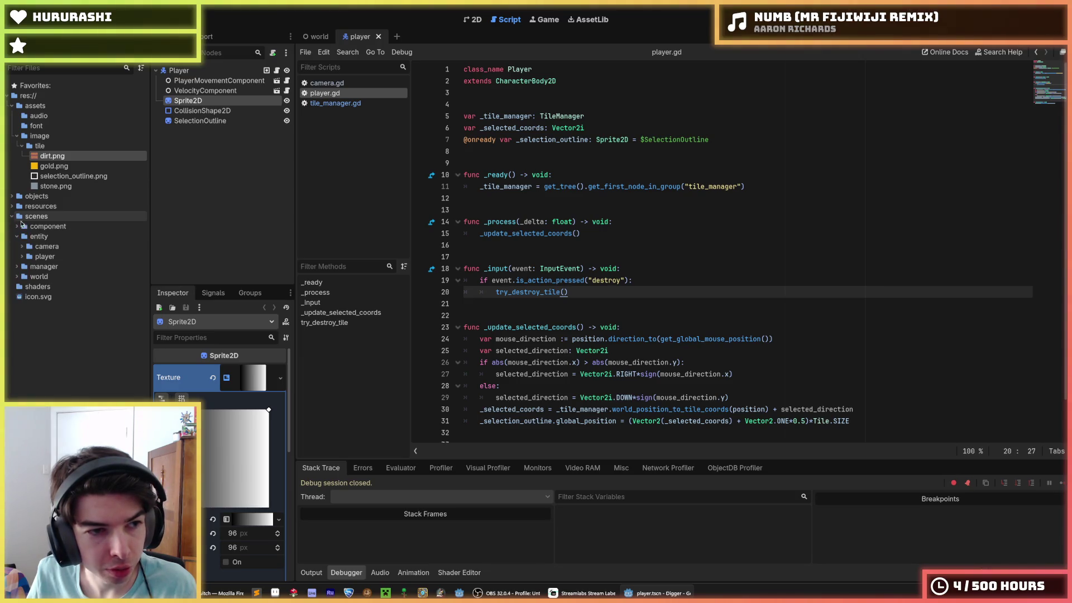
pyautogui.click(17, 236)
pyautogui.click(16, 236)
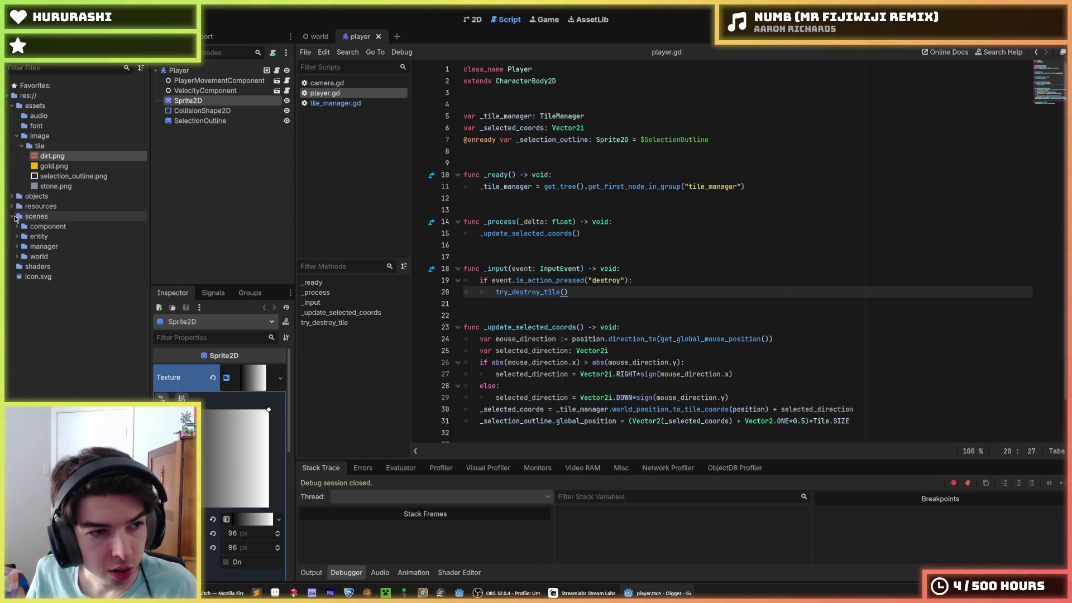
pyautogui.click(13, 206)
pyautogui.click(17, 216)
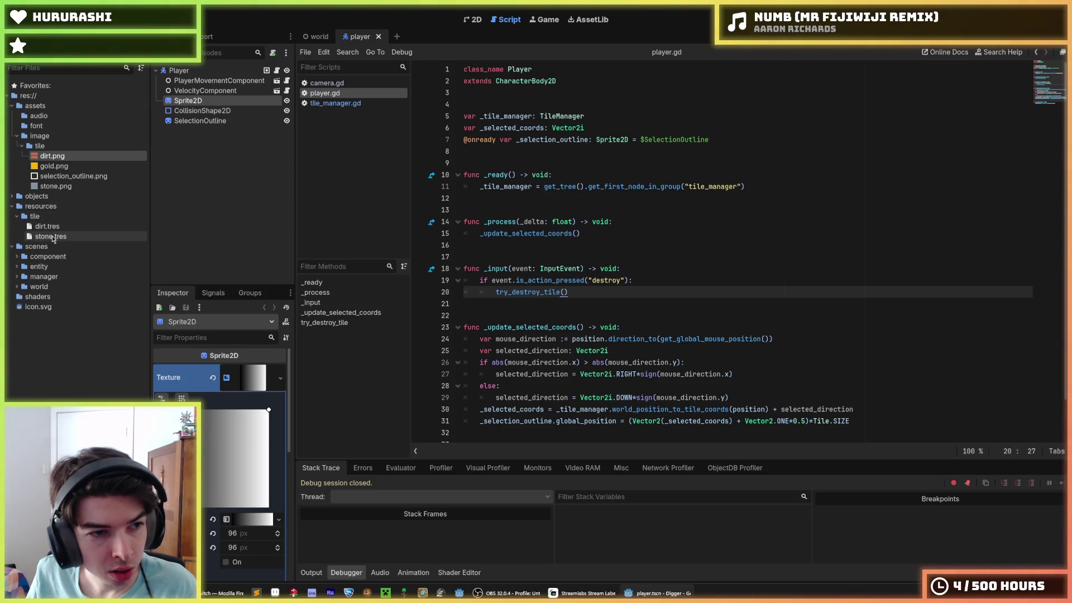
pyautogui.click(25, 217)
# Create a new TileStats resource in resources/tile saved as gold.tres
pyautogui.rightClick(48, 219)
pyautogui.moveTo(113, 227)
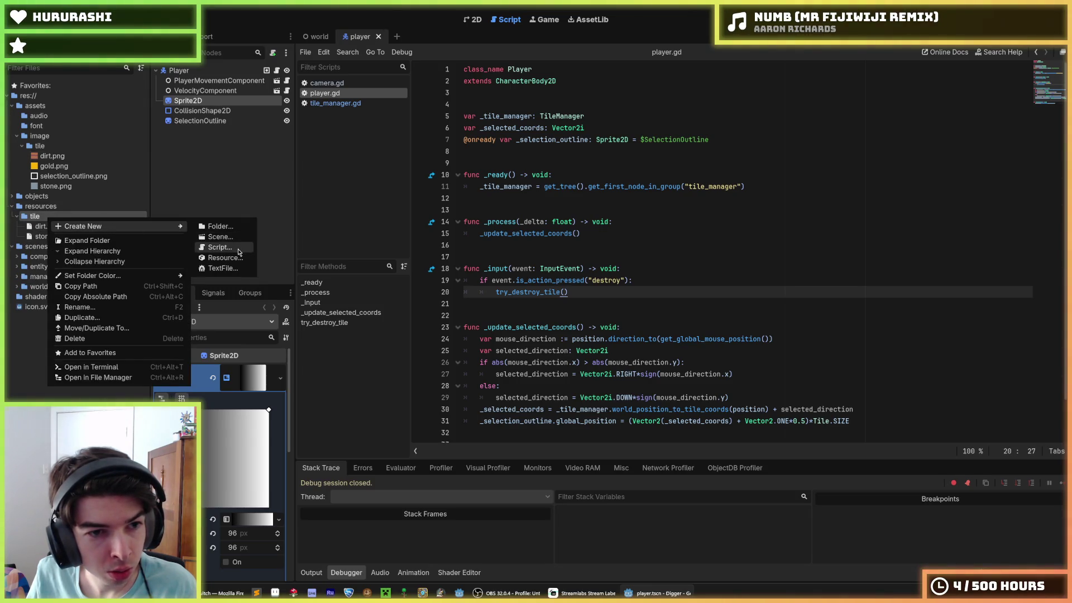
pyautogui.click(223, 257)
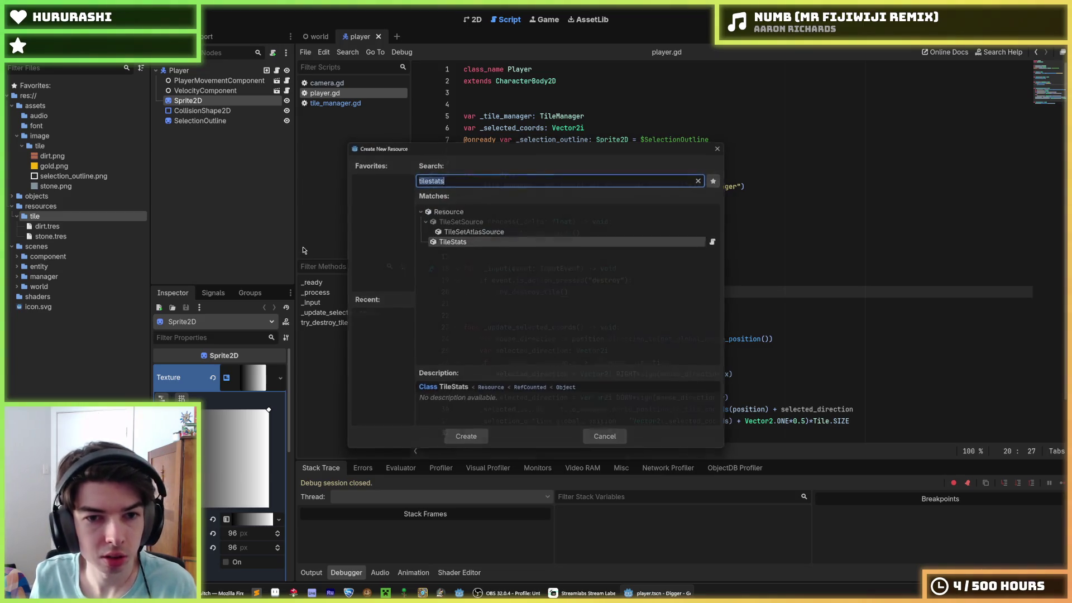
pyautogui.press('Return')
pyautogui.write('gold.tres')
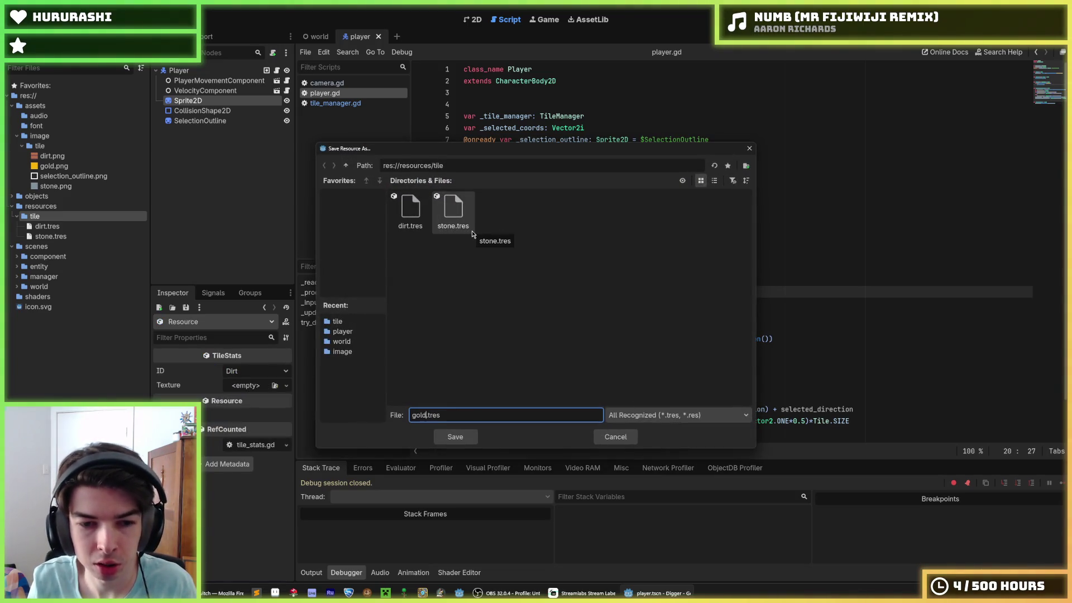
pyautogui.press('Return')
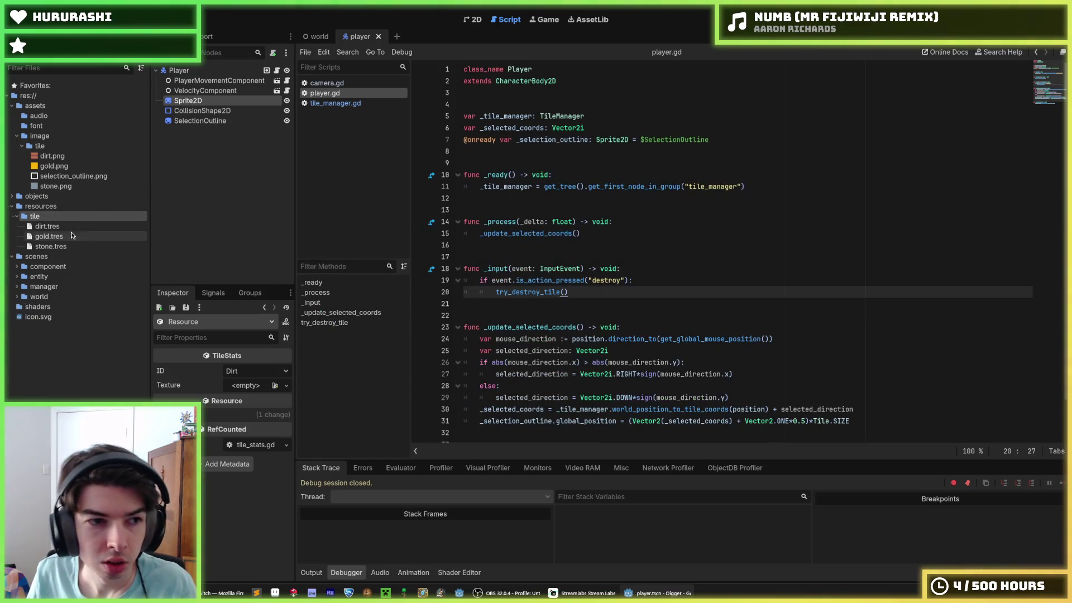
# Assign gold.png as gold.tres's Texture, then open tile_manager.gd
pyautogui.click(63, 245)
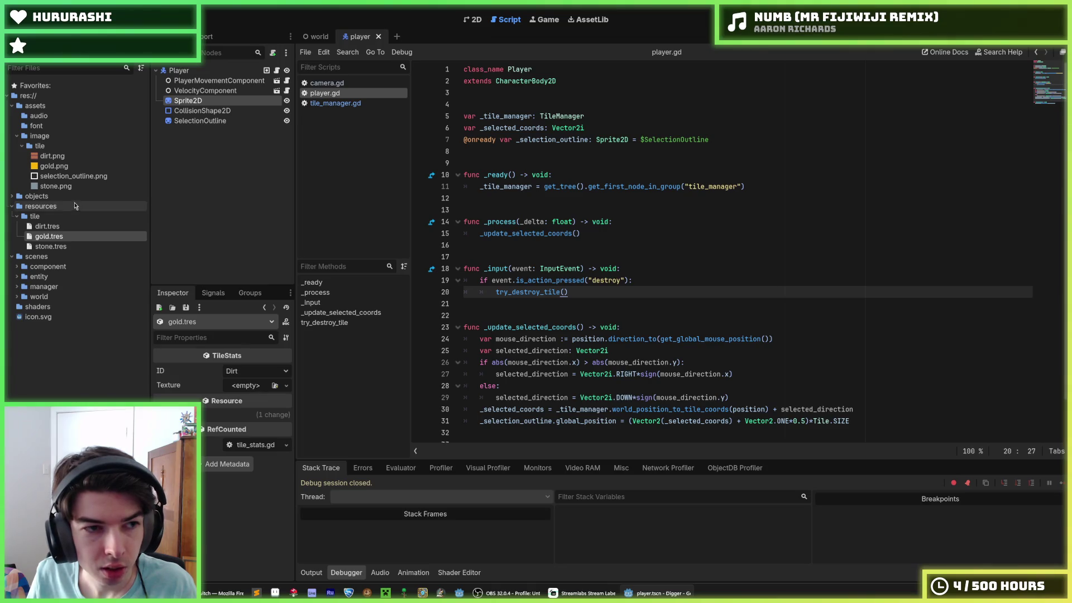
pyautogui.moveTo(54, 165)
pyautogui.mouseDown()
pyautogui.moveTo(256, 378)
pyautogui.moveTo(248, 385)
pyautogui.mouseUp()
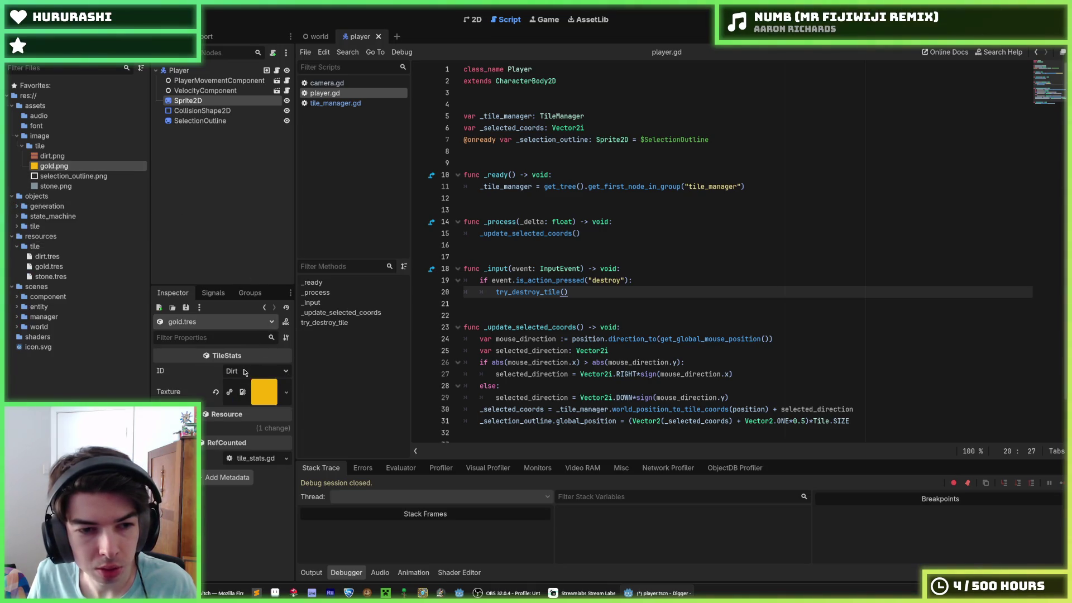
pyautogui.click(347, 104)
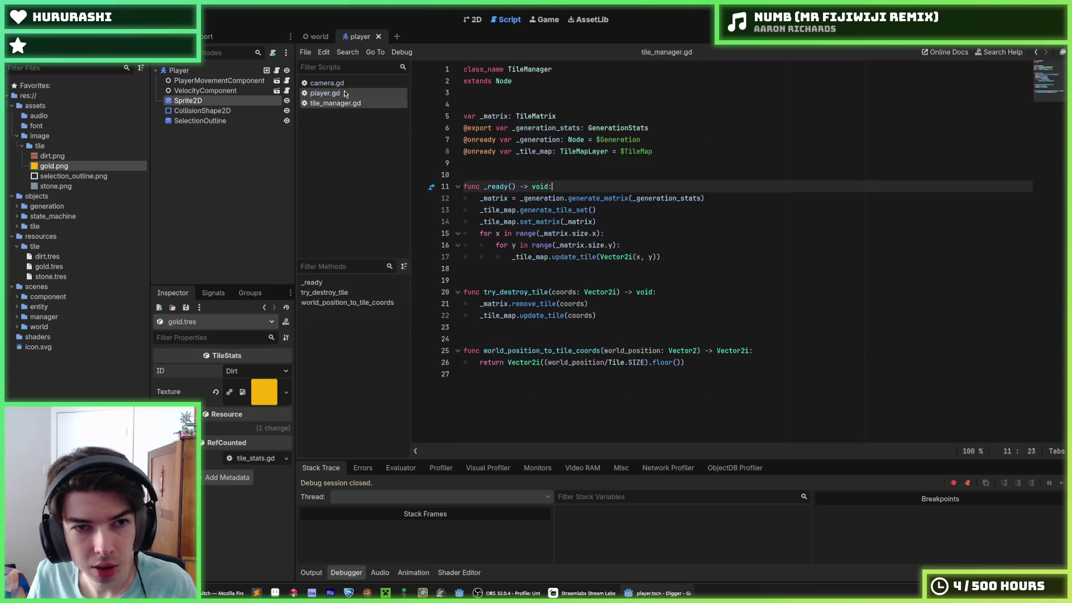
pyautogui.click(344, 94)
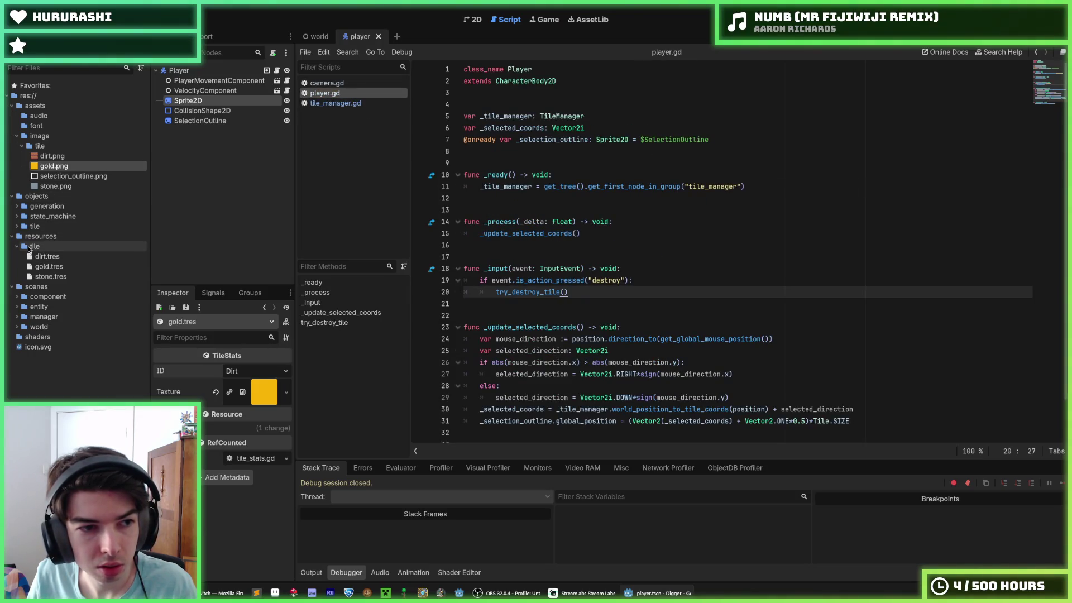
# Duplicate the STONE line in tile.gd's Id enum, rename it GOLD, and save
pyautogui.click(17, 227)
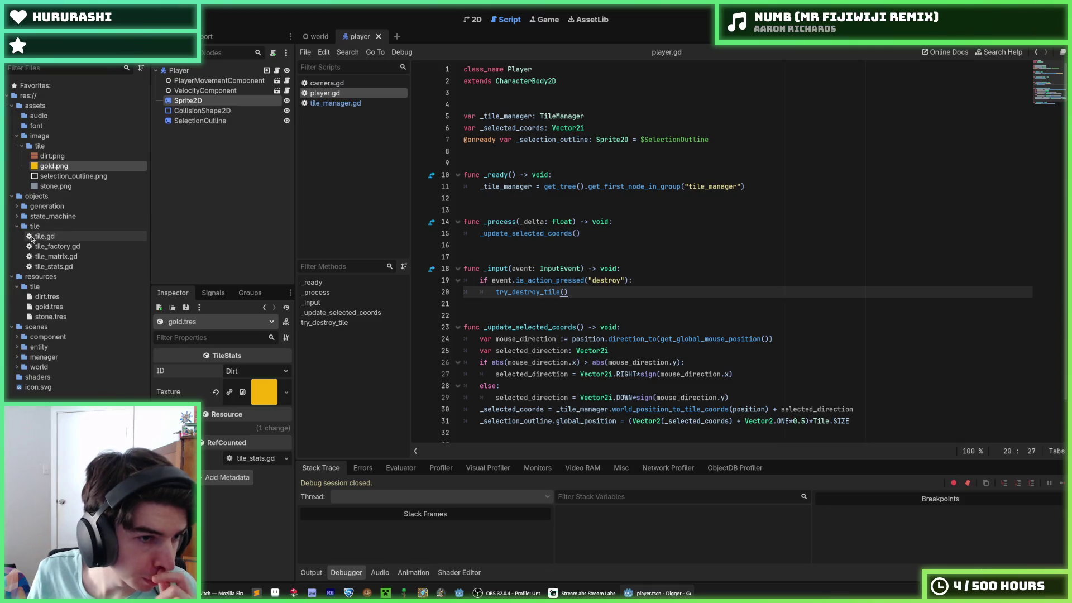
pyautogui.doubleClick(32, 239)
pyautogui.click(491, 257)
pyautogui.hotkey('ctrl', 'shift', 'd')
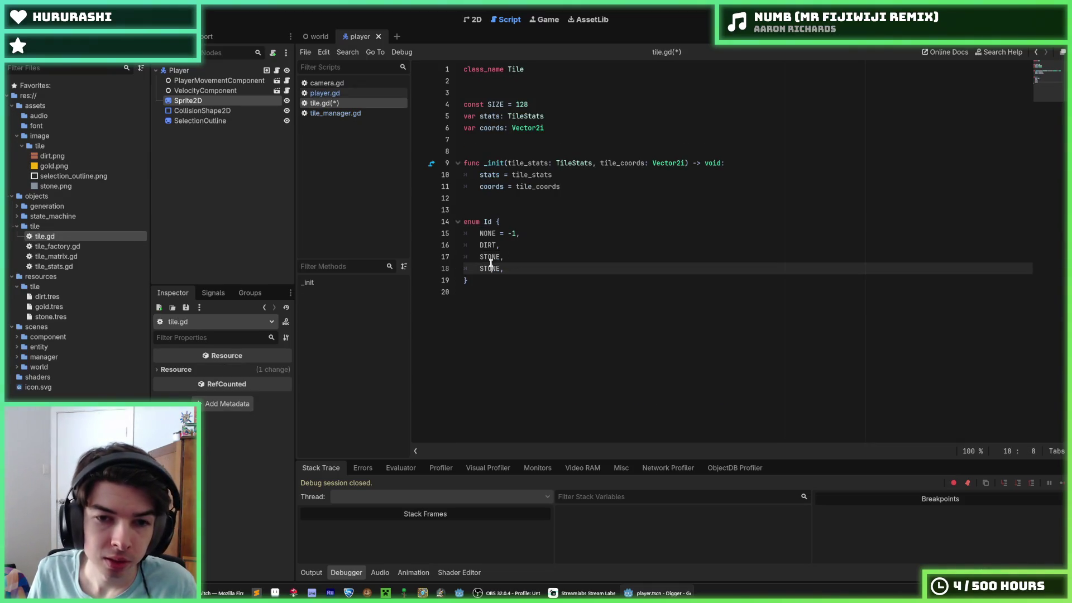
pyautogui.doubleClick(490, 267)
pyautogui.write('GOLD,')
pyautogui.hotkey('ctrl', 's')
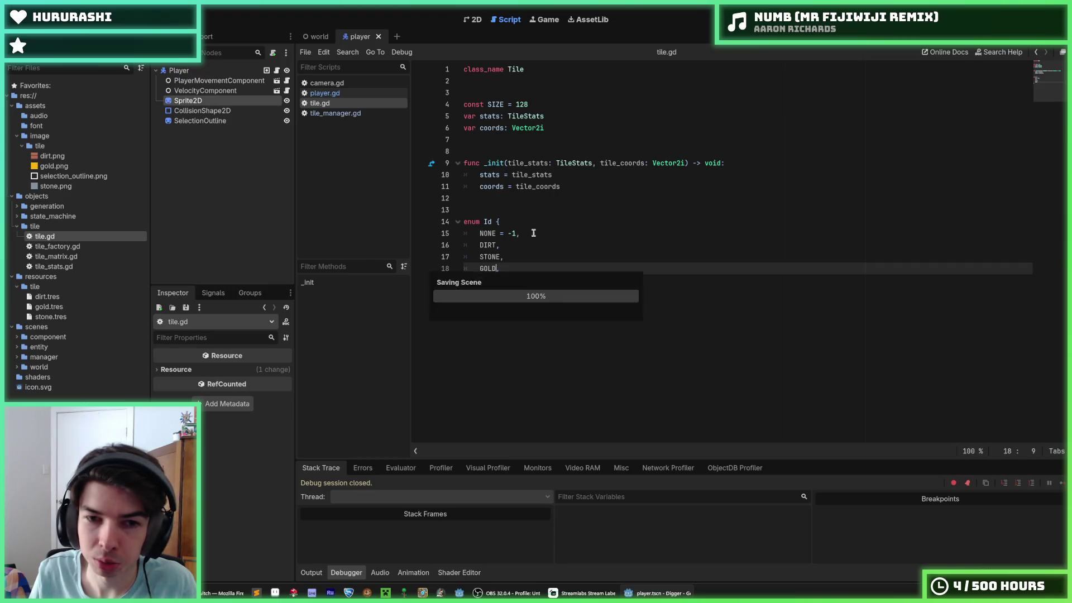
pyautogui.click(723, 199)
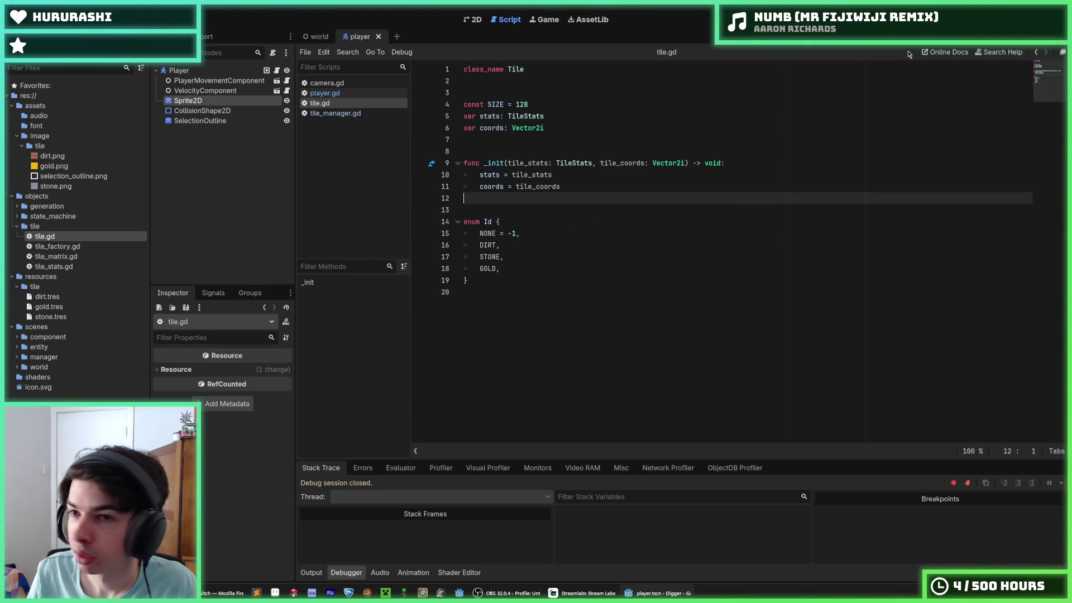
# Check gold.tres's ID list in the Inspector, finding Gold not yet offered
pyautogui.click(55, 307)
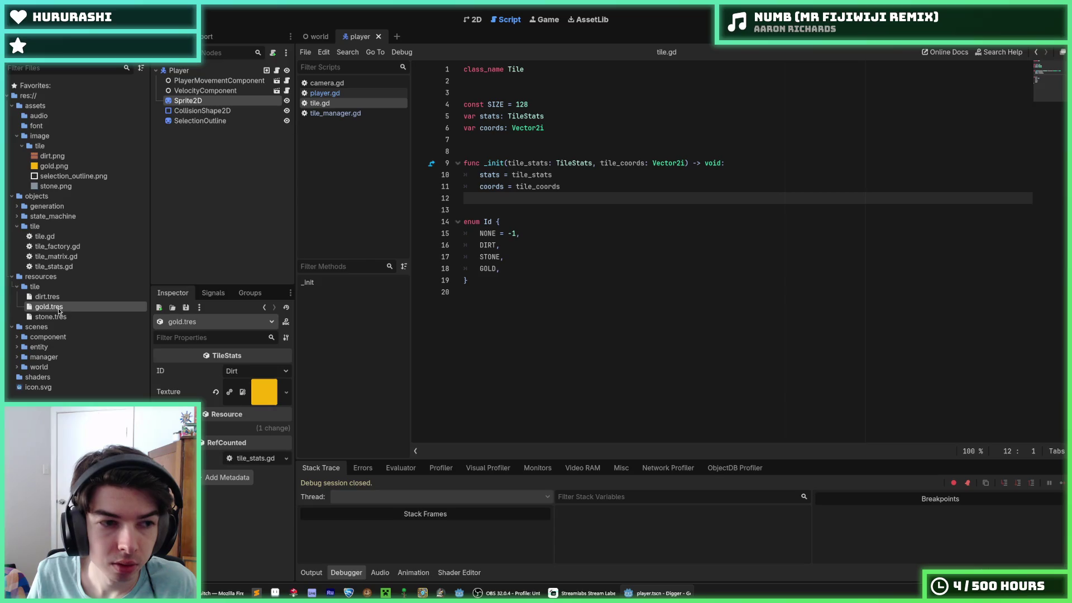
pyautogui.click(262, 372)
pyautogui.click(253, 378)
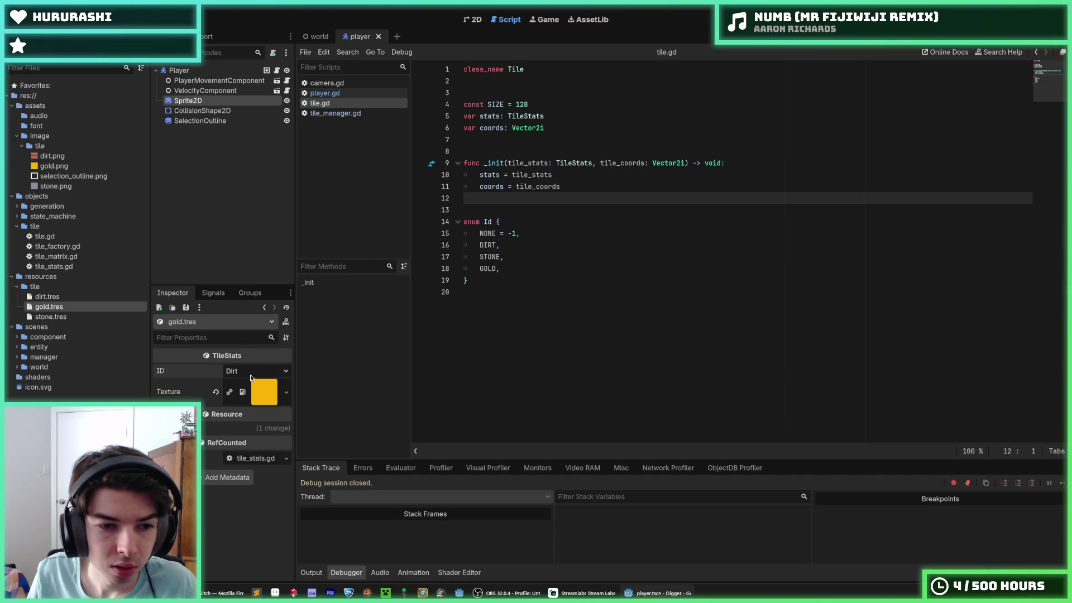
pyautogui.click(251, 373)
pyautogui.click(251, 386)
pyautogui.click(57, 301)
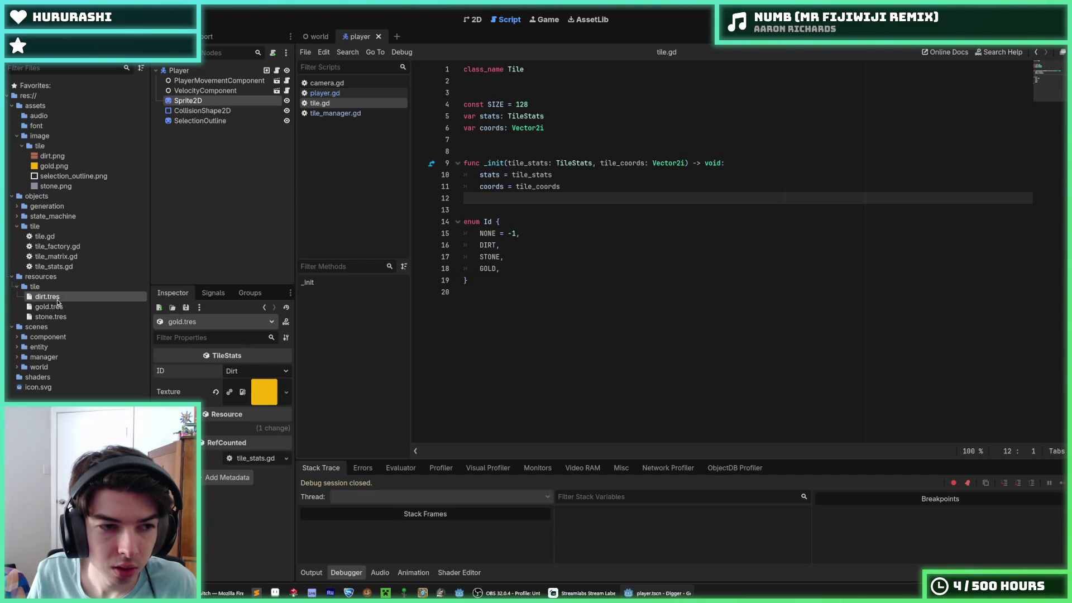
pyautogui.doubleClick(66, 257)
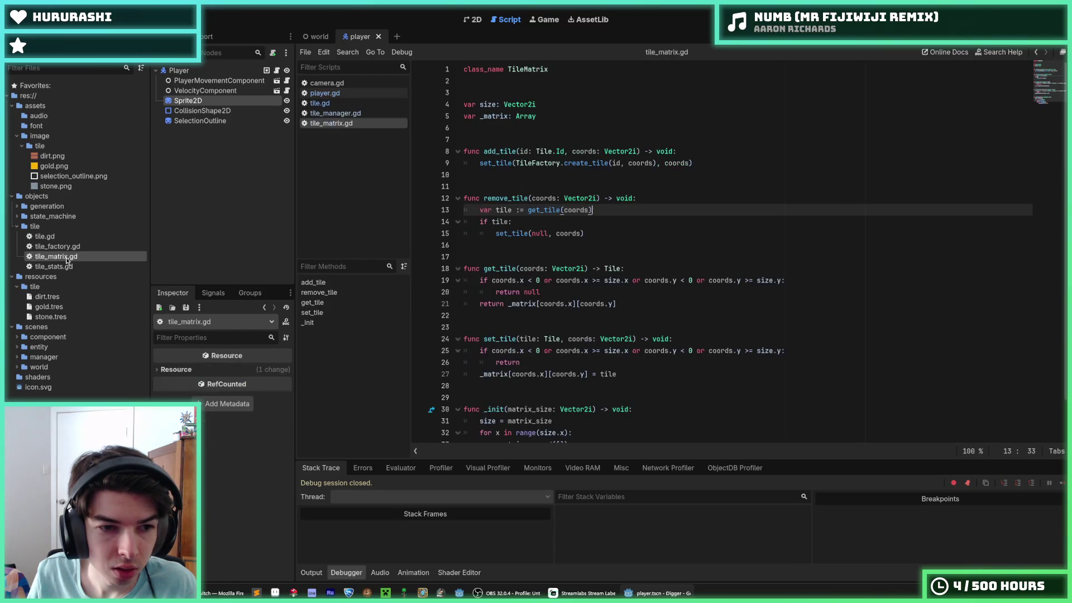
pyautogui.click(49, 307)
pyautogui.click(269, 372)
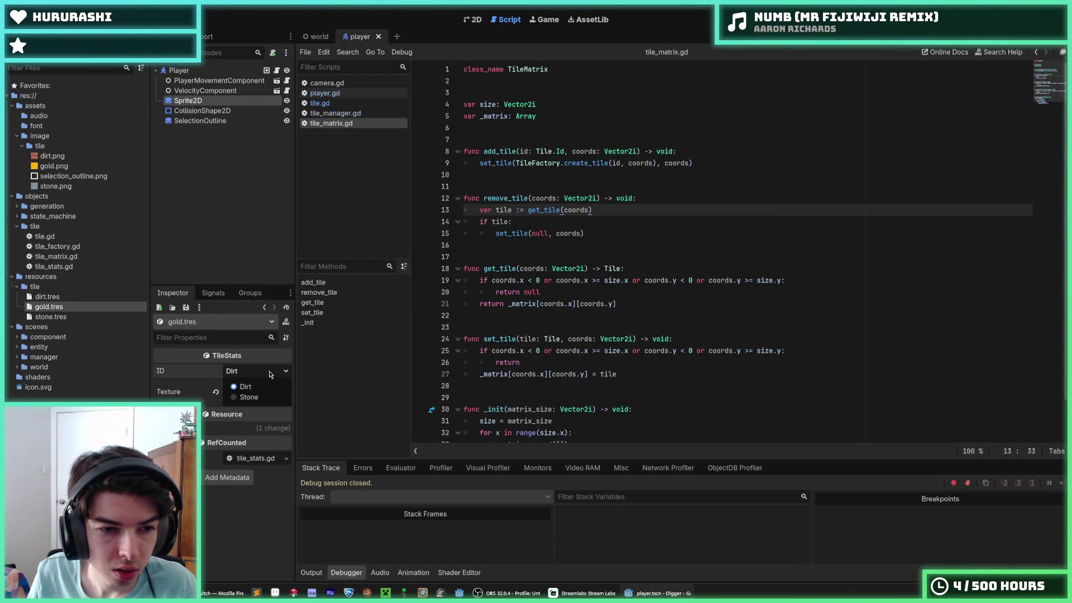
pyautogui.click(269, 371)
pyautogui.click(320, 102)
pyautogui.click(557, 230)
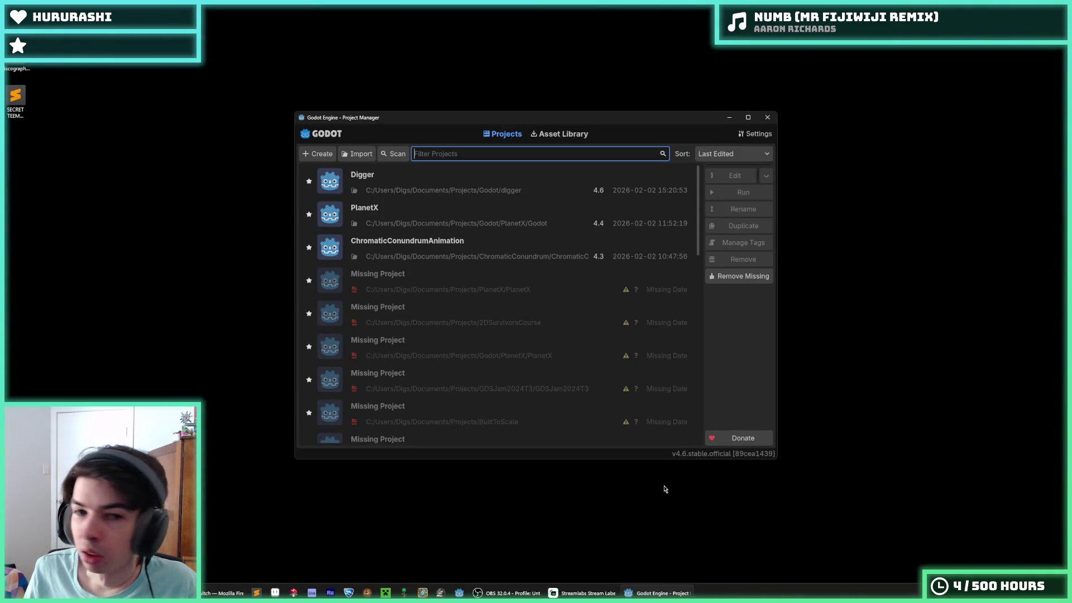
# Reopen Digger from the Project Manager's project list
pyautogui.doubleClick(503, 182)
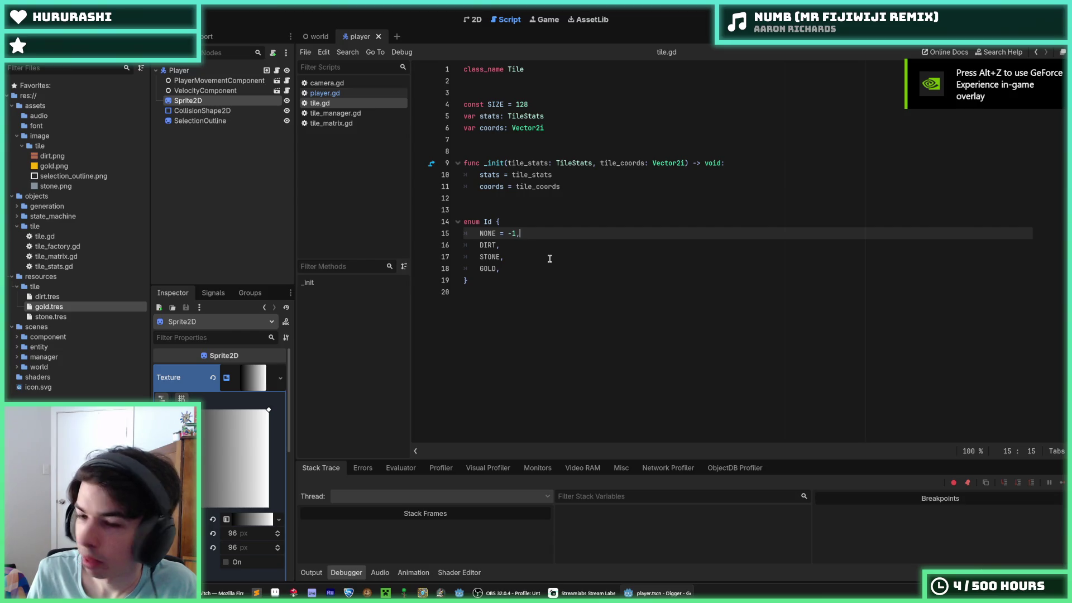
# Set gold.tres's ID to Gold in the Inspector
pyautogui.click(49, 307)
pyautogui.click(256, 370)
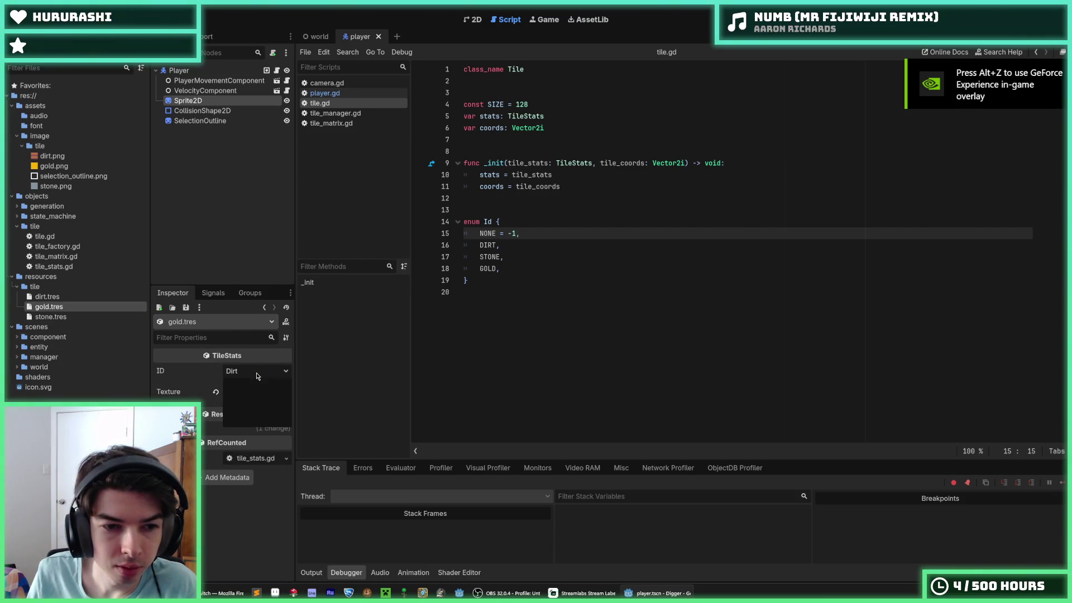
pyautogui.click(255, 417)
pyautogui.click(641, 311)
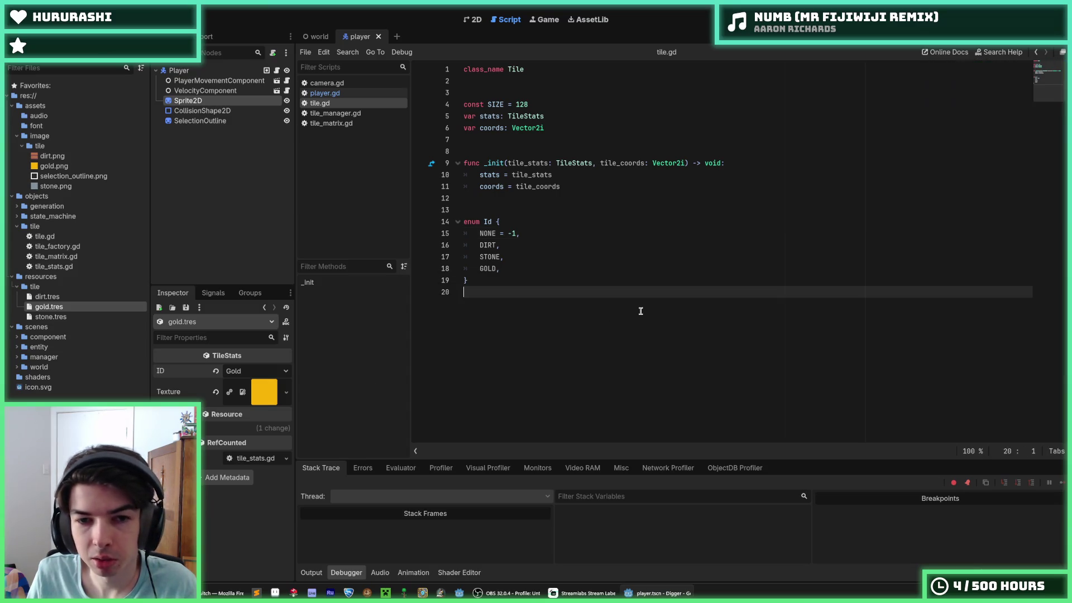
# Run the game with F5, dig a shaft down, stop it, then return to player.gd
pyautogui.press('F5')
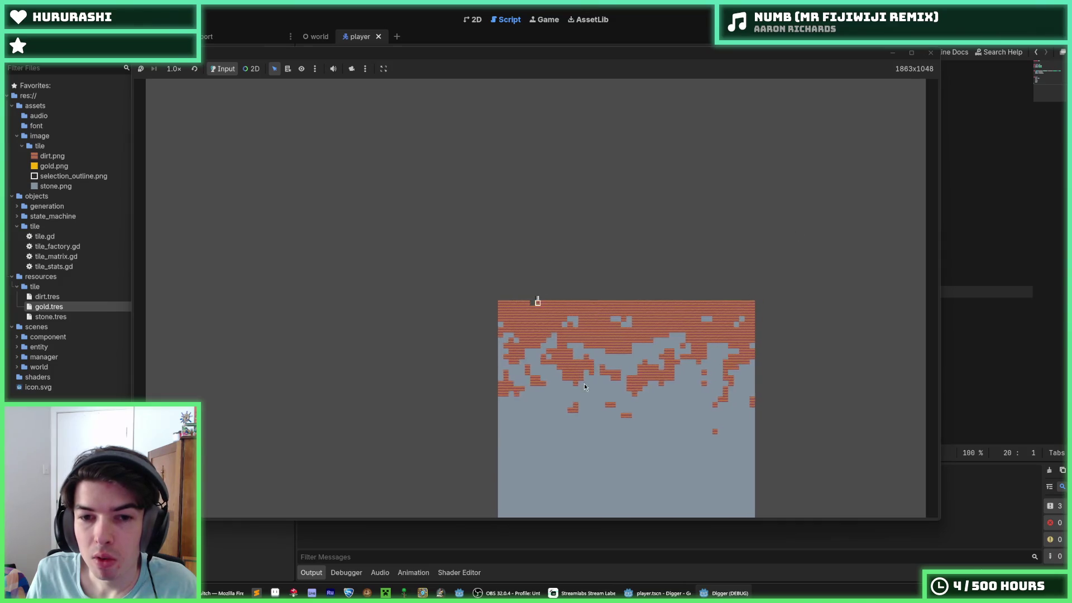
pyautogui.press('s')
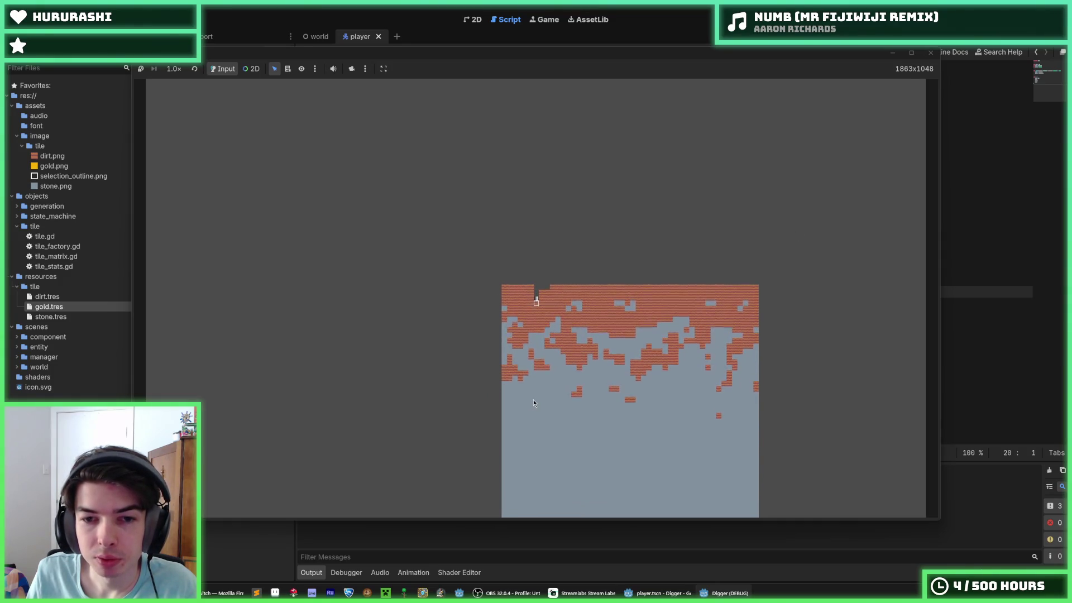
pyautogui.press('F8')
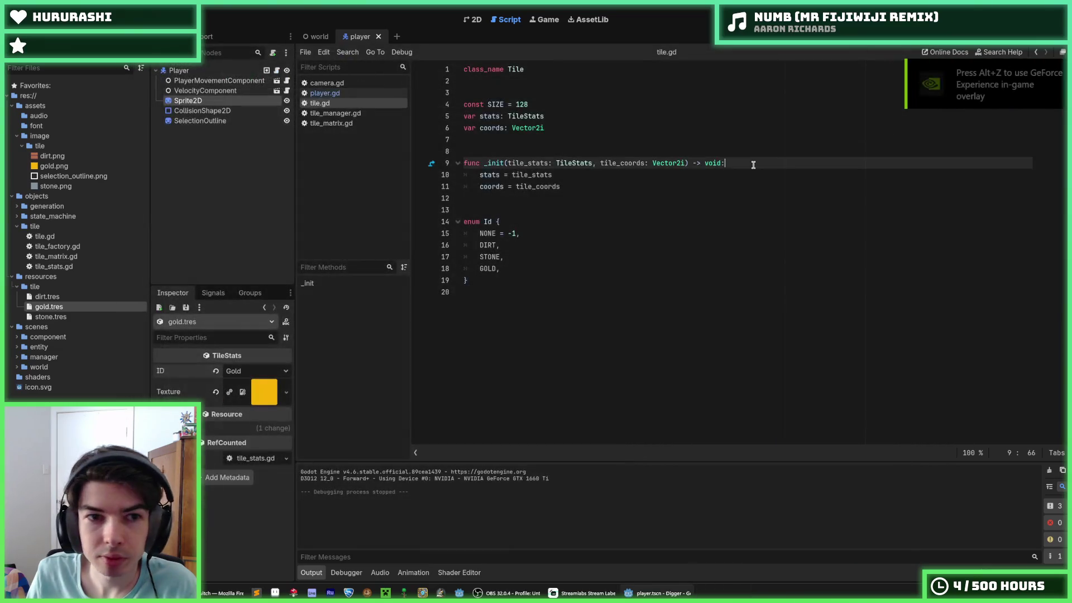
pyautogui.click(341, 124)
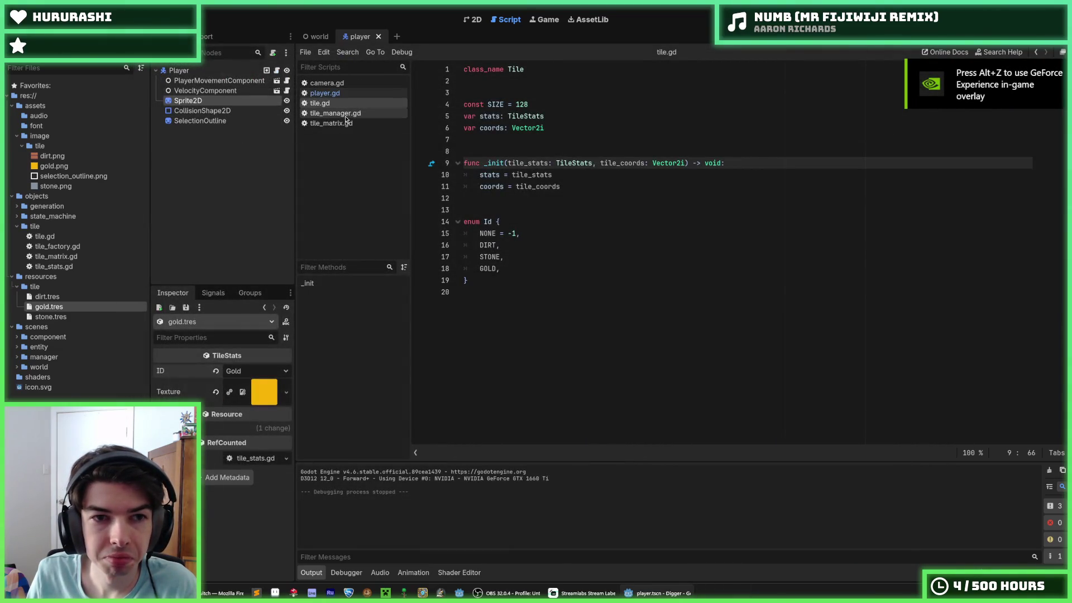
pyautogui.click(343, 114)
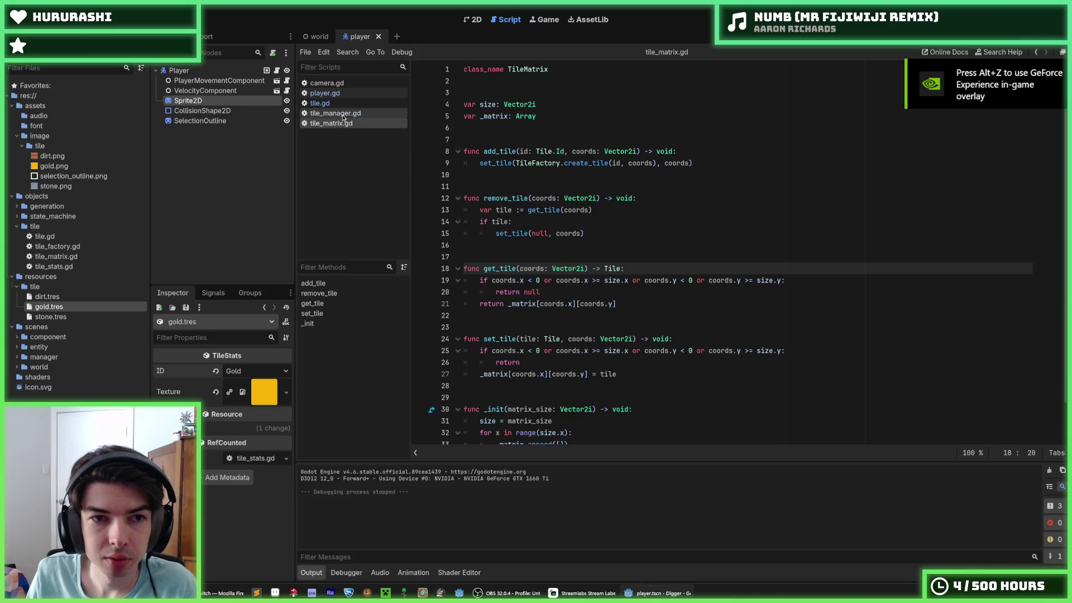
pyautogui.click(343, 104)
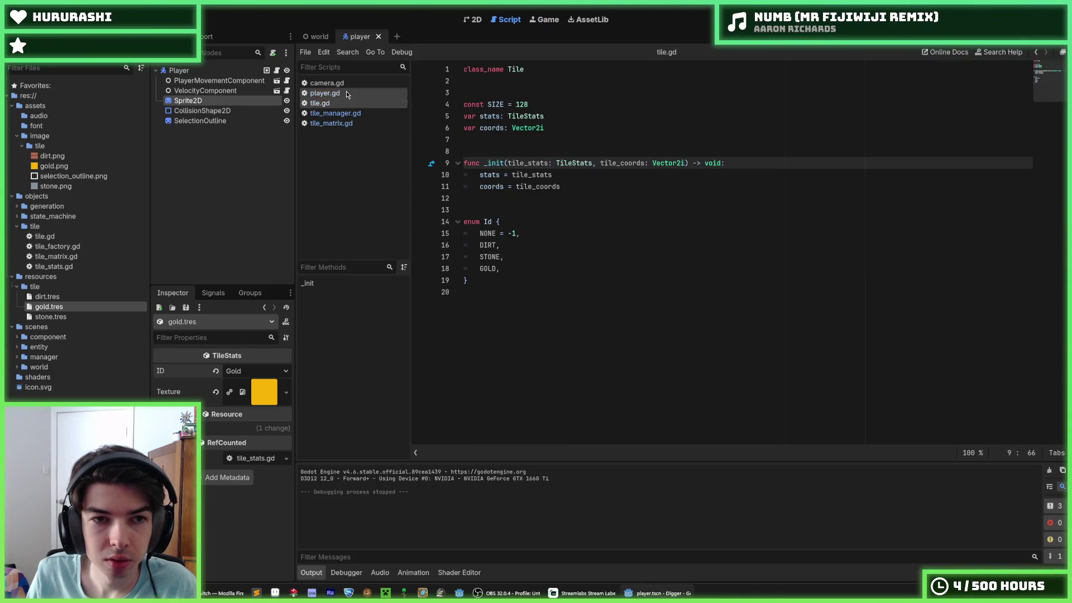
pyautogui.click(345, 94)
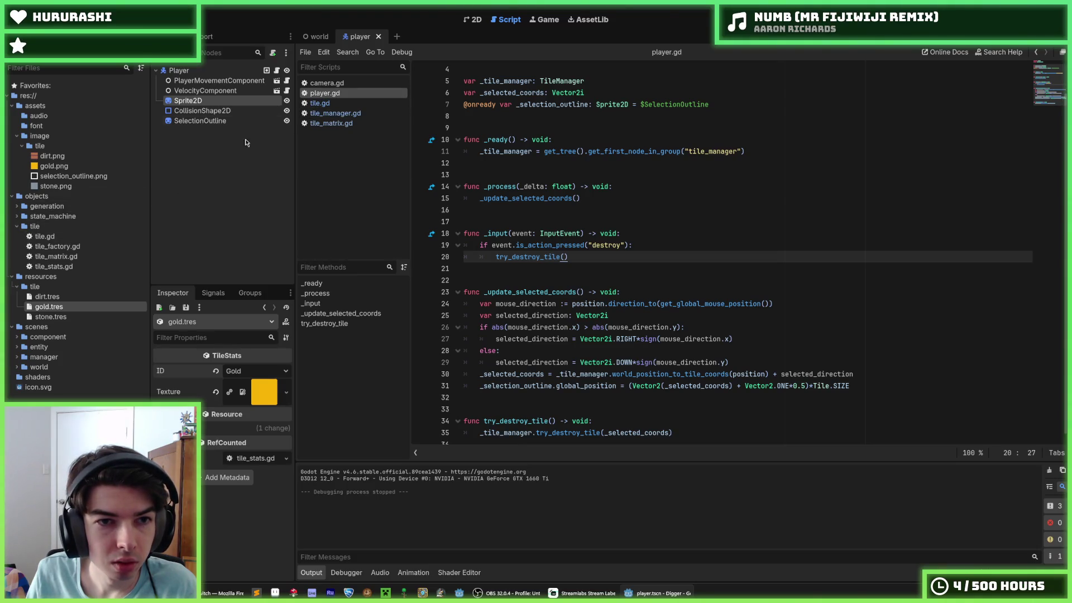
# Close all the open scripts in the script editor
pyautogui.middleClick(334, 103)
pyautogui.middleClick(333, 103)
pyautogui.middleClick(333, 102)
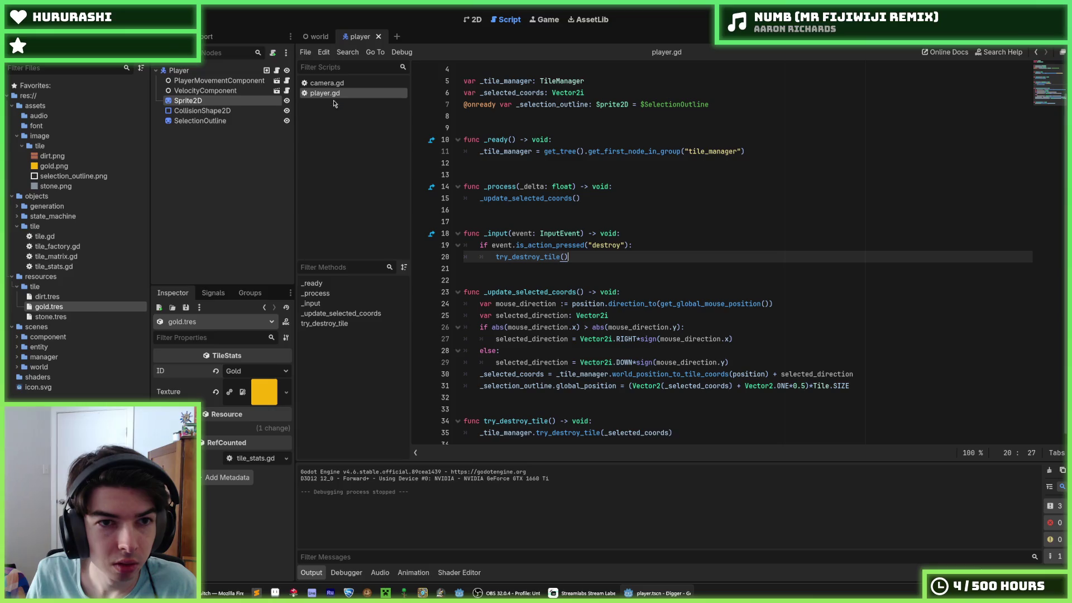
pyautogui.middleClick(334, 93)
pyautogui.middleClick(333, 82)
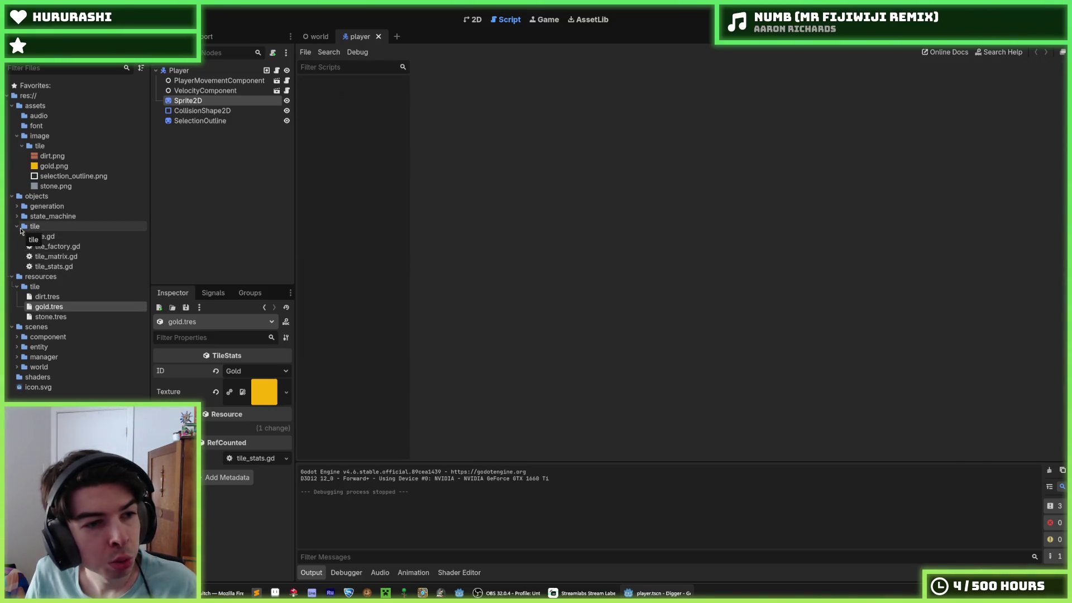
# In generation_stats.gd, duplicate the stone_simplex_stats export as gold_simplex_stats
pyautogui.click(17, 206)
pyautogui.click(51, 225)
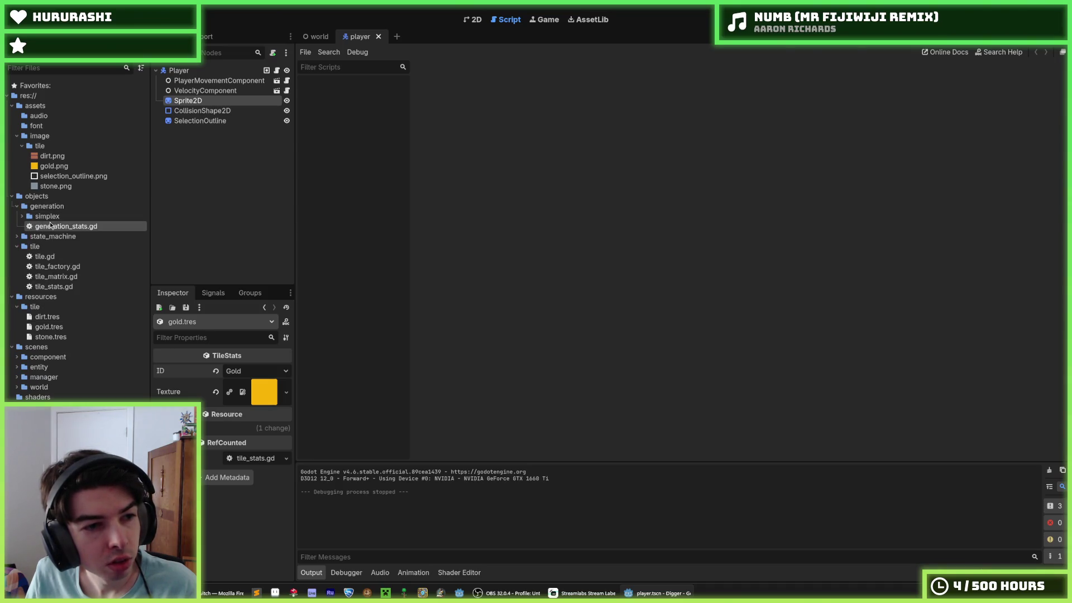
pyautogui.doubleClick(50, 226)
pyautogui.hotkey('ctrl', 'shift', 'd')
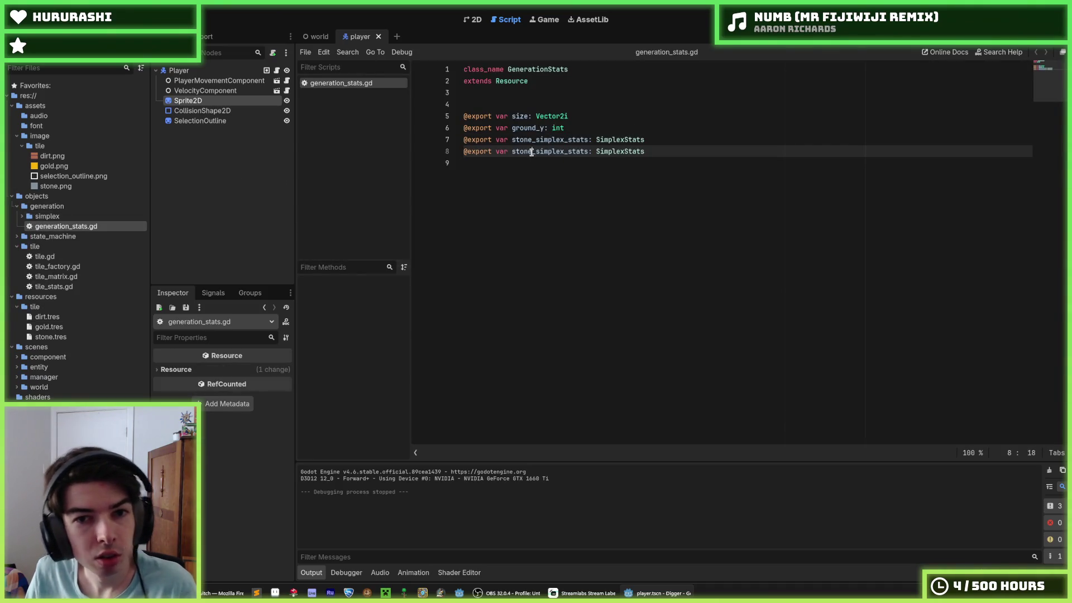
pyautogui.doubleClick(522, 151)
pyautogui.write('gold')
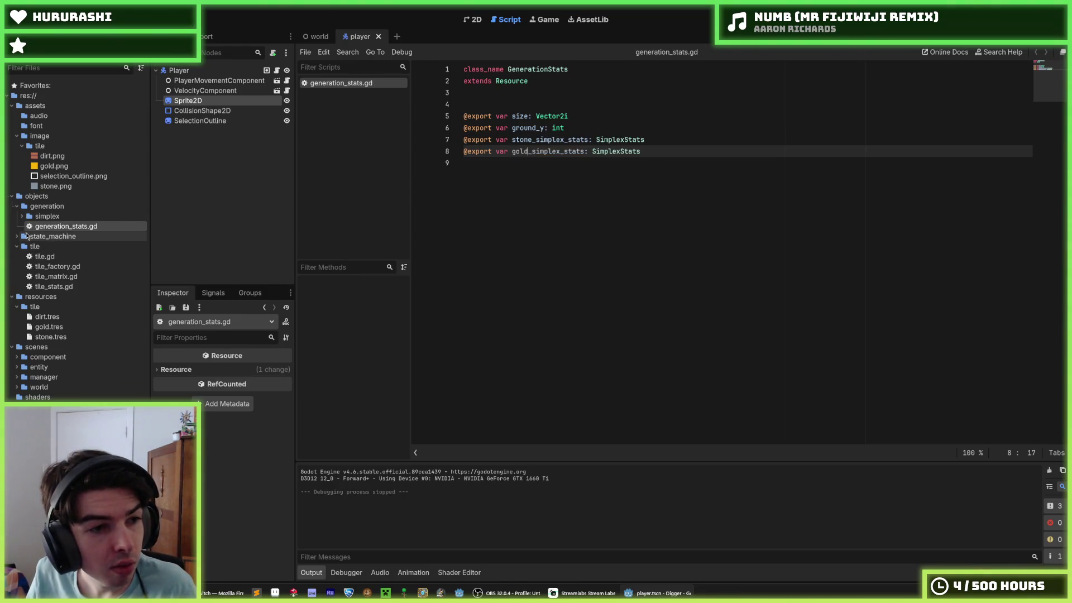
# Collapse the generation folder and expand scenes > manager > tile to reveal generation.gd
pyautogui.click(17, 236)
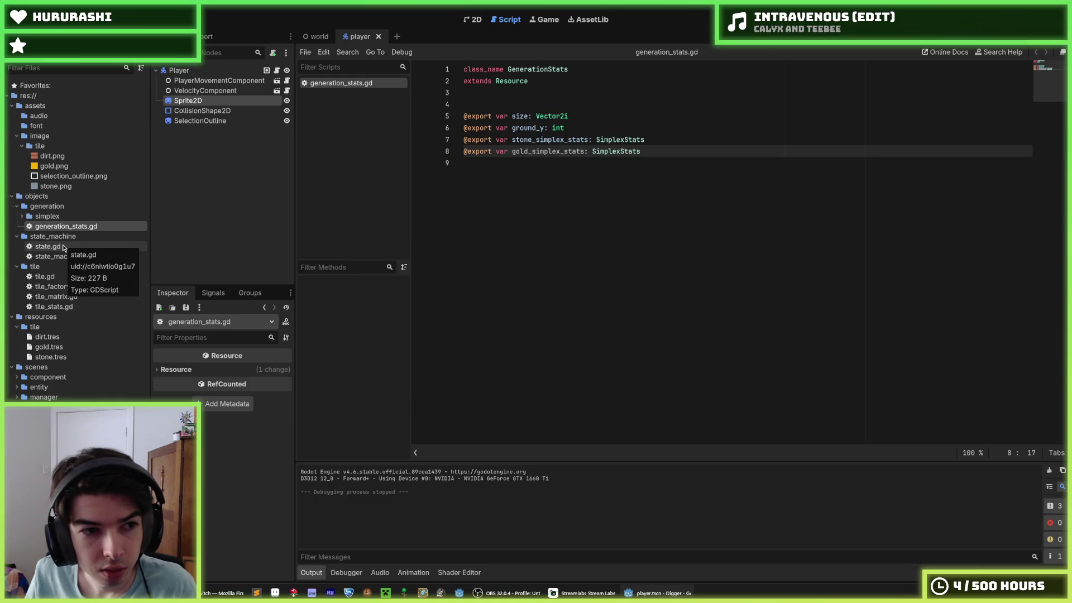
pyautogui.click(17, 206)
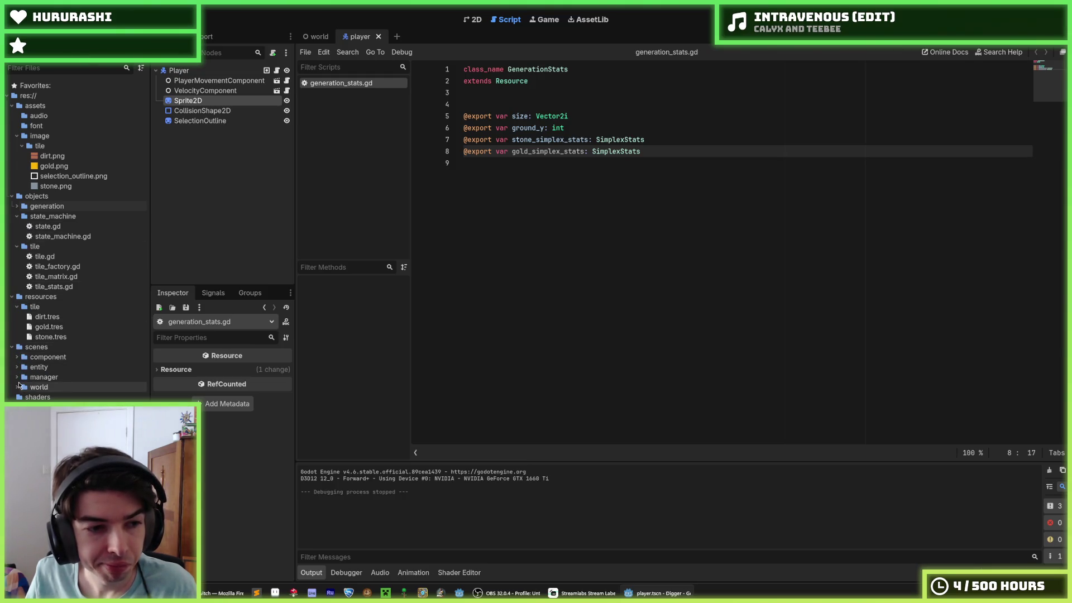
pyautogui.click(18, 380)
pyautogui.click(22, 387)
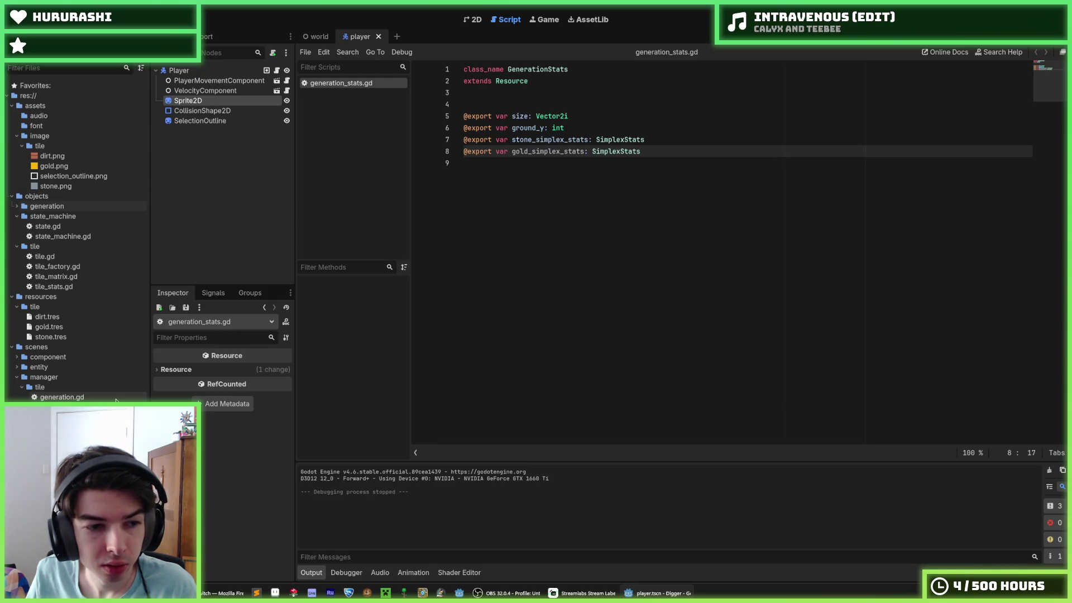
# Open generation.gd and duplicate the whole _add_stone function below itself
pyautogui.doubleClick(115, 398)
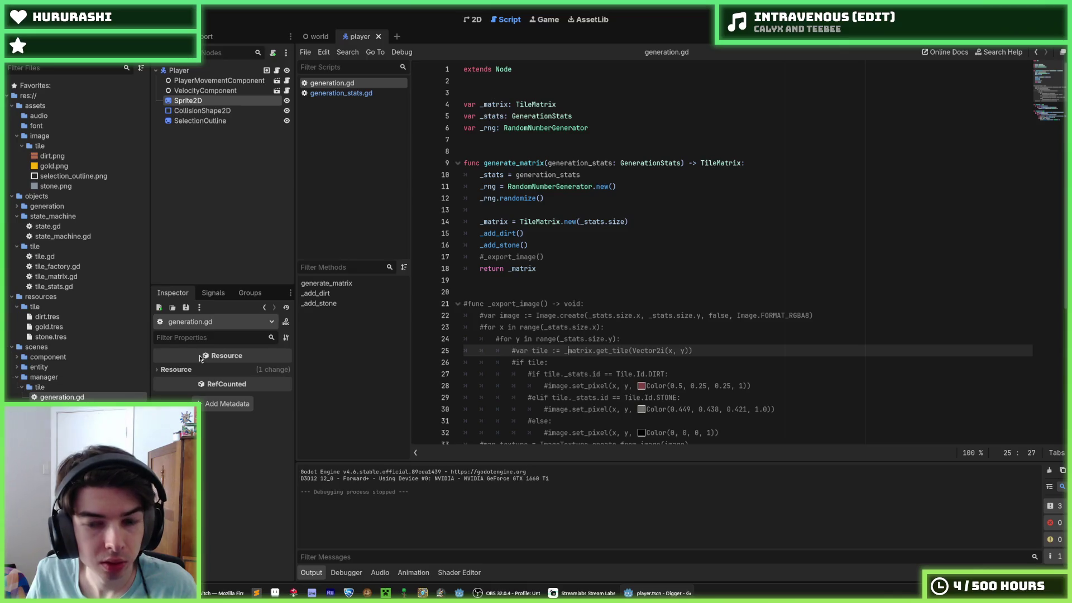
pyautogui.click(544, 269)
pyautogui.press('Up')
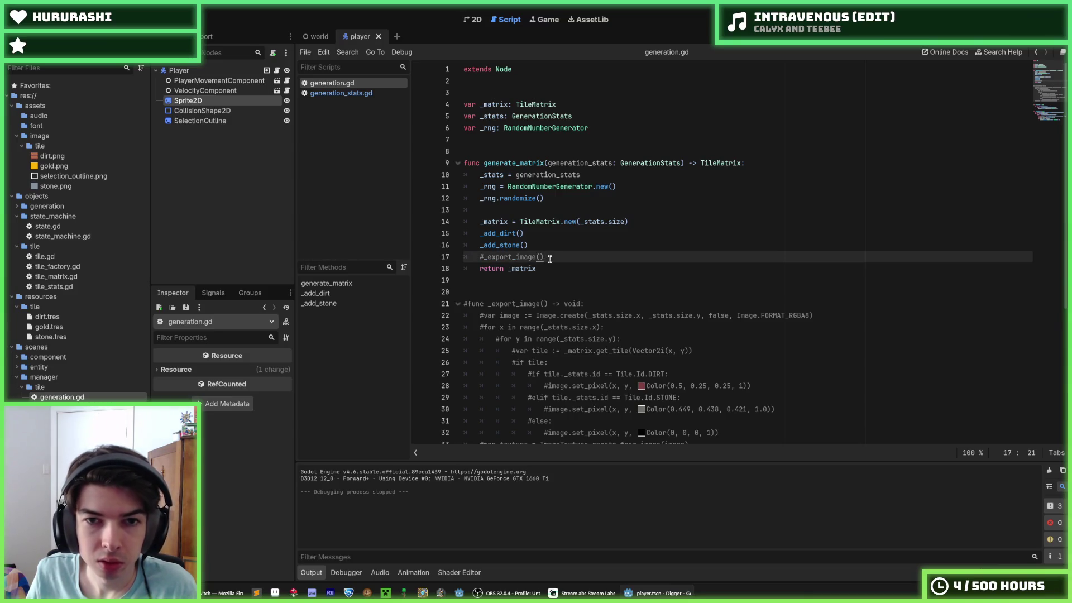
pyautogui.scroll(-6, 754, 413)
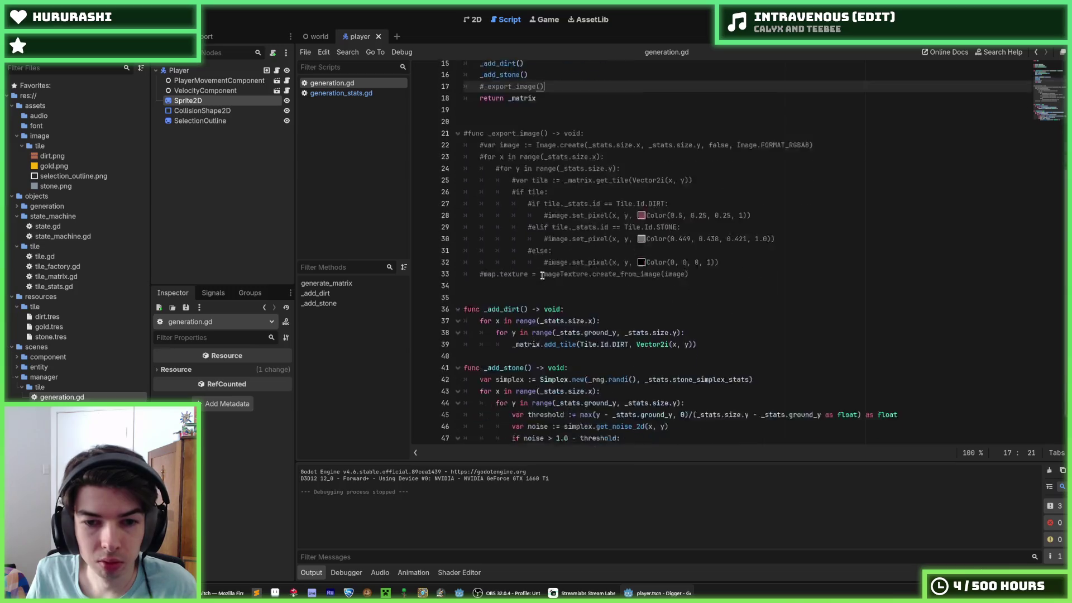
pyautogui.moveTo(754, 413); pyautogui.dragTo(467, 331)
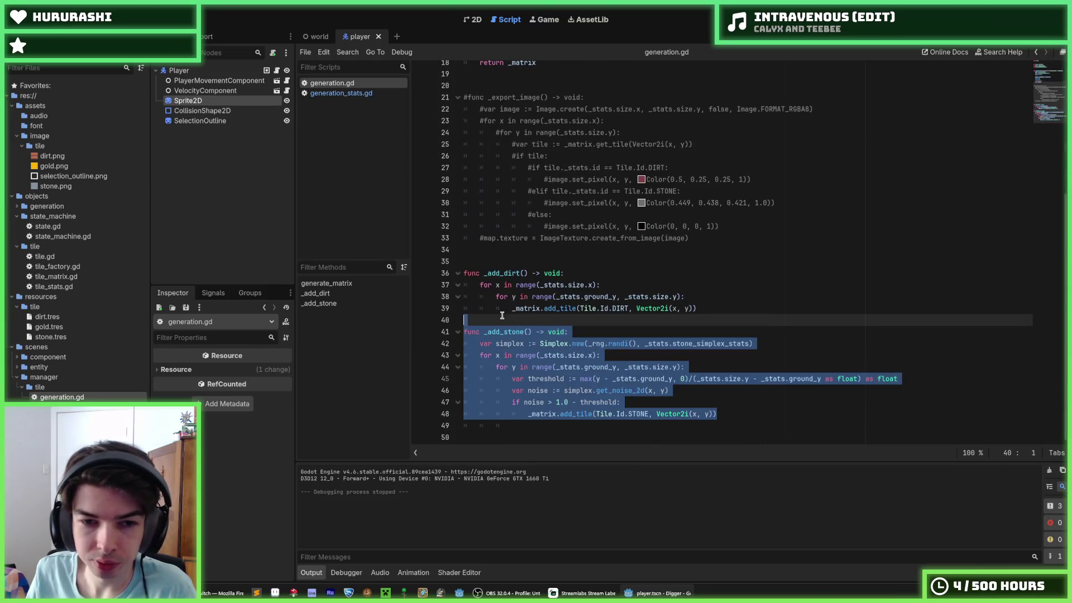
pyautogui.click(508, 319)
pyautogui.press('Return')
pyautogui.scroll(-1, 508, 319)
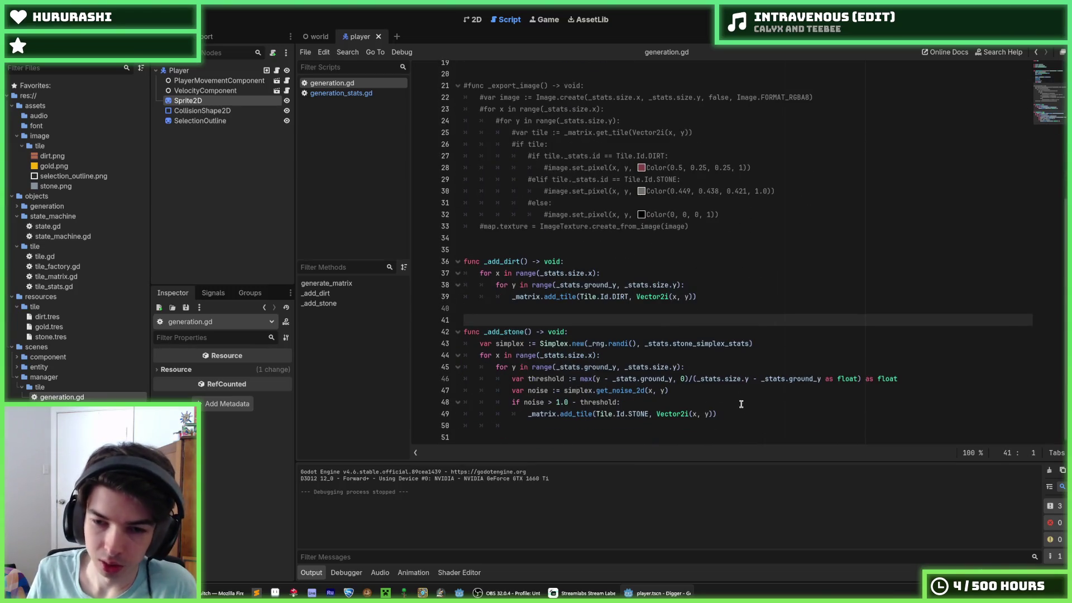
pyautogui.moveTo(720, 414); pyautogui.dragTo(694, 312)
pyautogui.hotkey('ctrl', 'shift', 'd')
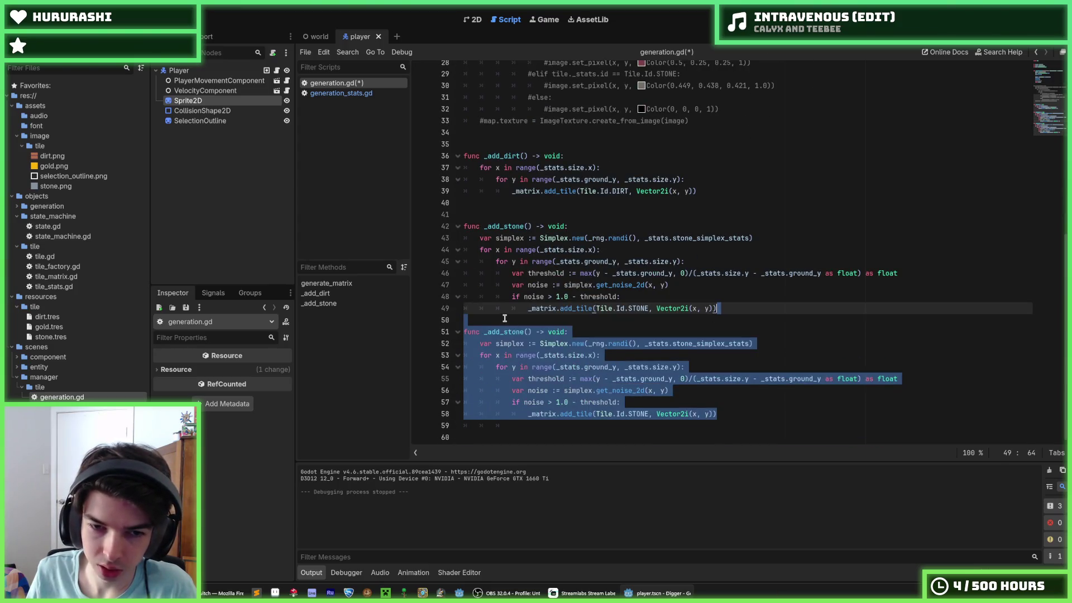
pyautogui.press('Down')
pyautogui.press('Down')
# Turn the copy into _add_gold using gold_simplex_stats and Tile.Id.GOLD, and save
pyautogui.click(512, 339)
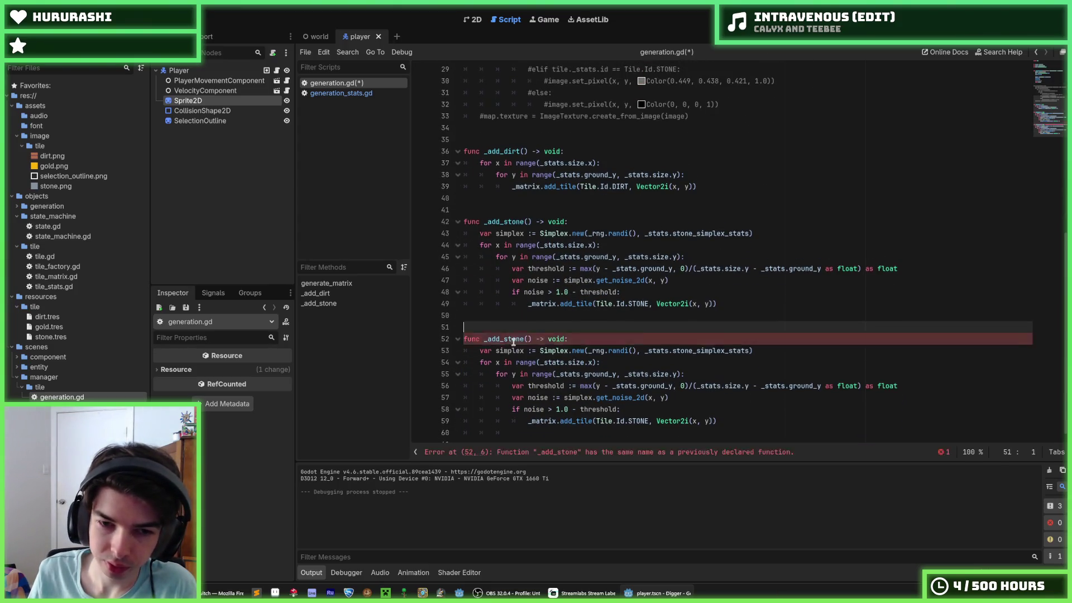
pyautogui.moveTo(505, 339); pyautogui.dragTo(521, 337)
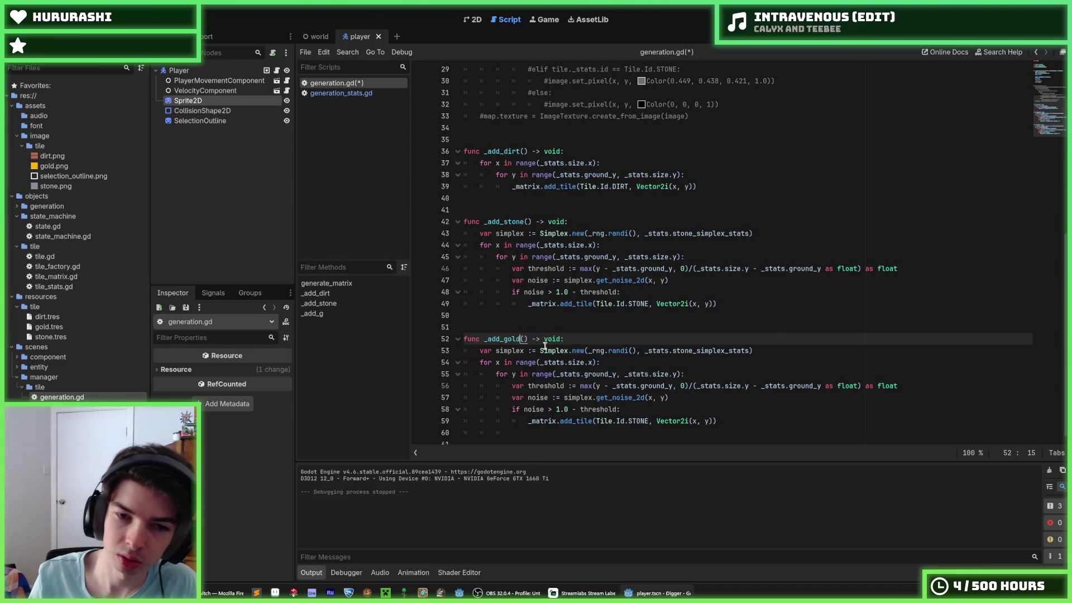
pyautogui.click(692, 351)
pyautogui.write('gold')
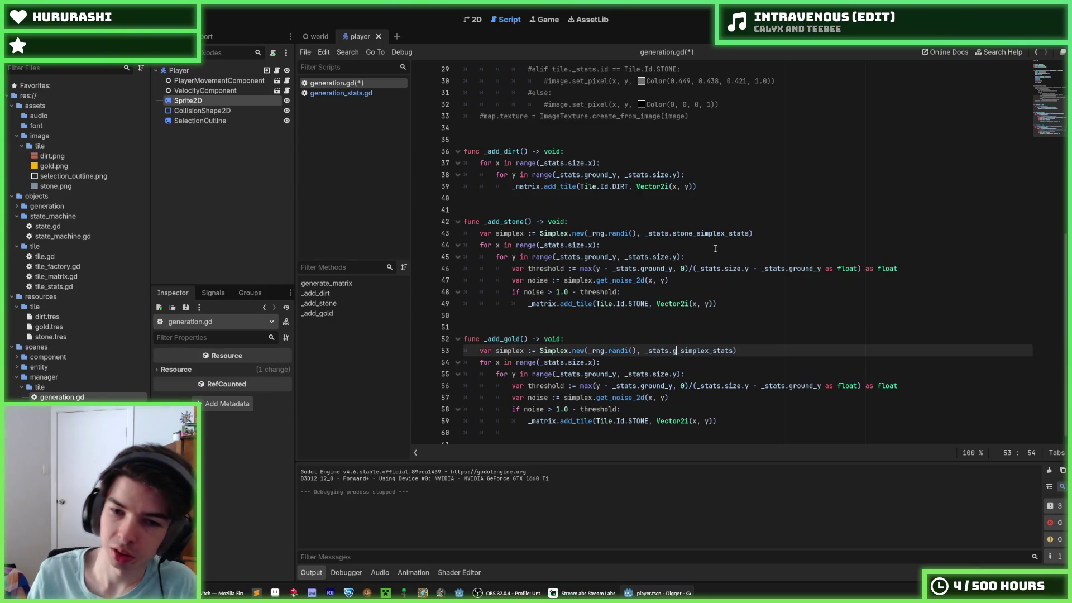
pyautogui.hotkey('ctrl', 's')
pyautogui.click(615, 364)
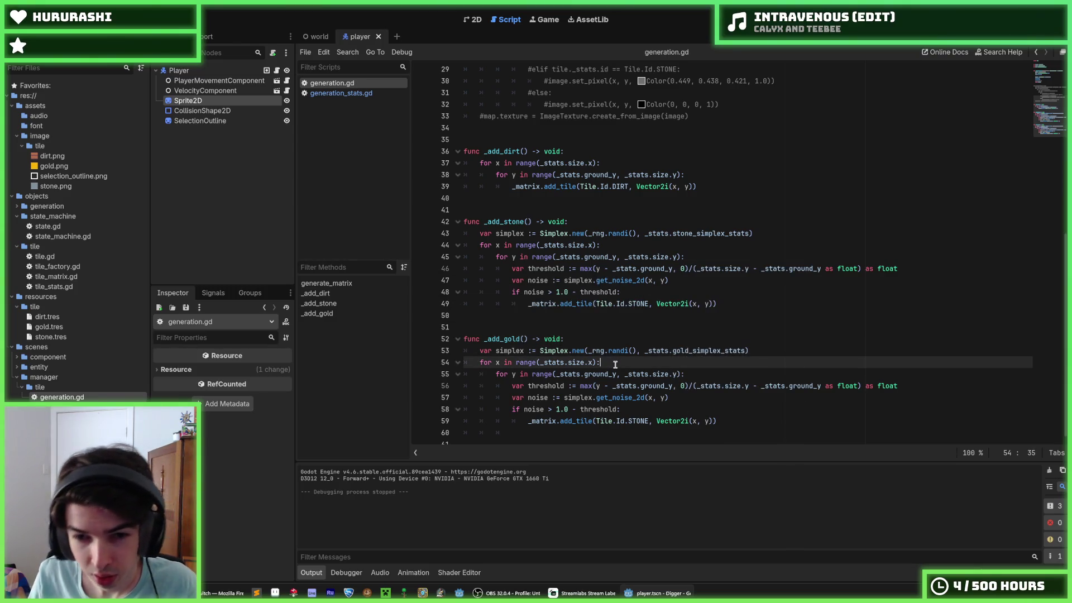
pyautogui.click(690, 396)
pyautogui.click(701, 405)
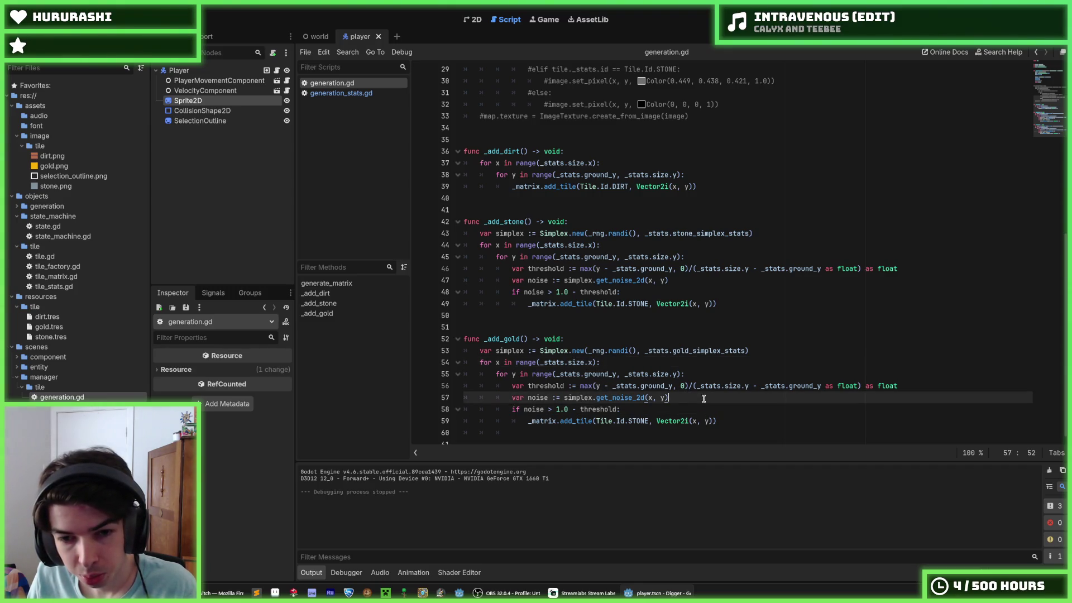
pyautogui.doubleClick(637, 421)
pyautogui.write('GOLD')
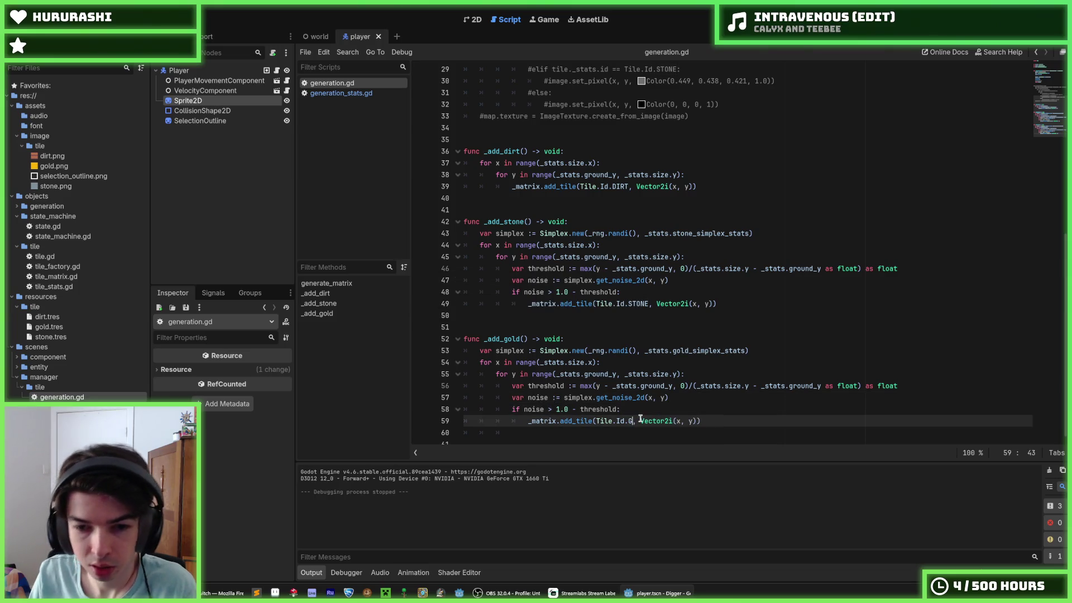
pyautogui.hotkey('ctrl', 's')
# Add an _add_gold() call after _add_stone() in generate_matrix and save the script
pyautogui.moveTo(640, 419)
pyautogui.mouseDown()
pyautogui.moveTo(614, 385)
pyautogui.moveTo(535, 339)
pyautogui.mouseUp()
pyautogui.click(535, 339)
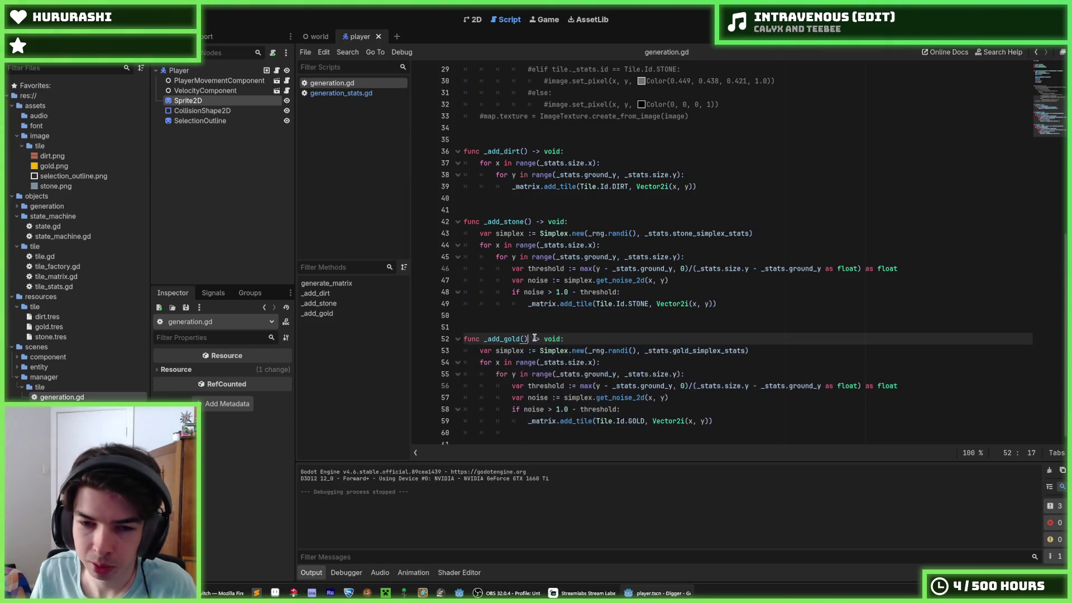
pyautogui.scroll(9, 625, 322)
pyautogui.scroll(1, 629, 326)
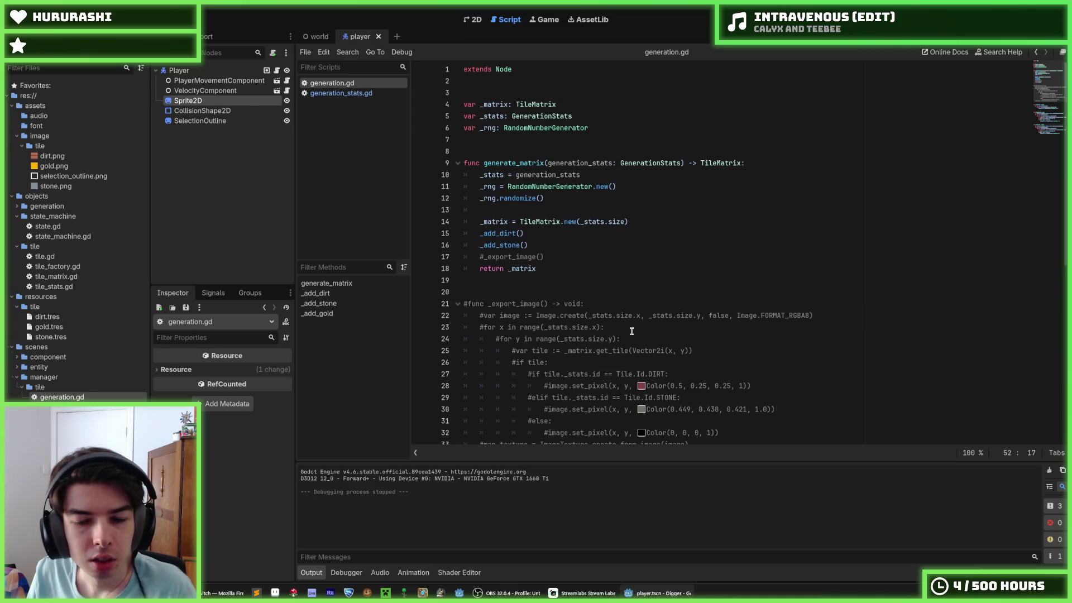
pyautogui.scroll(-9, 629, 324)
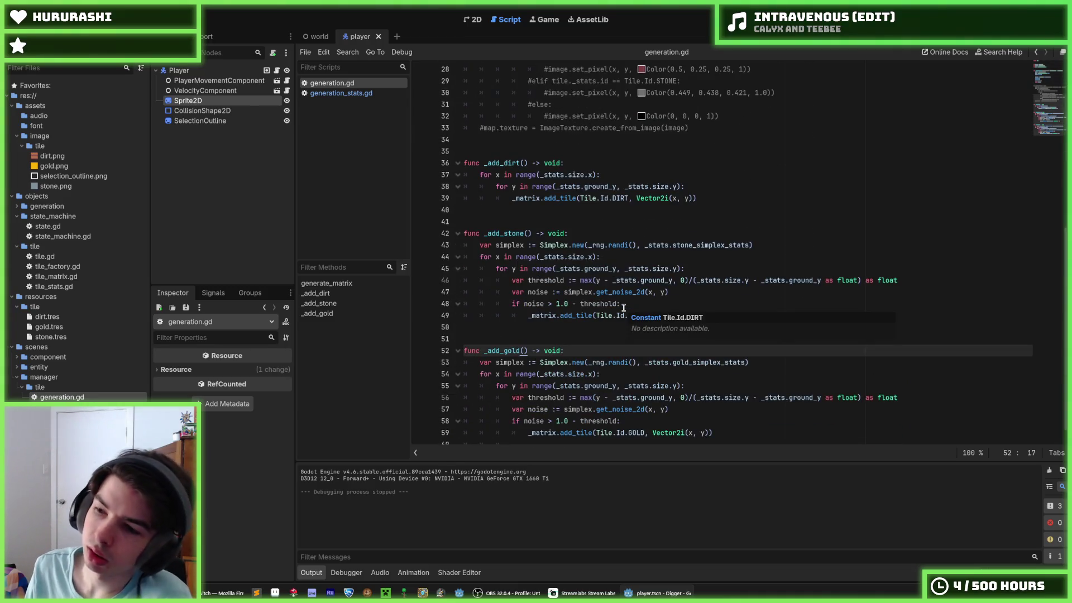
pyautogui.scroll(5, 583, 293)
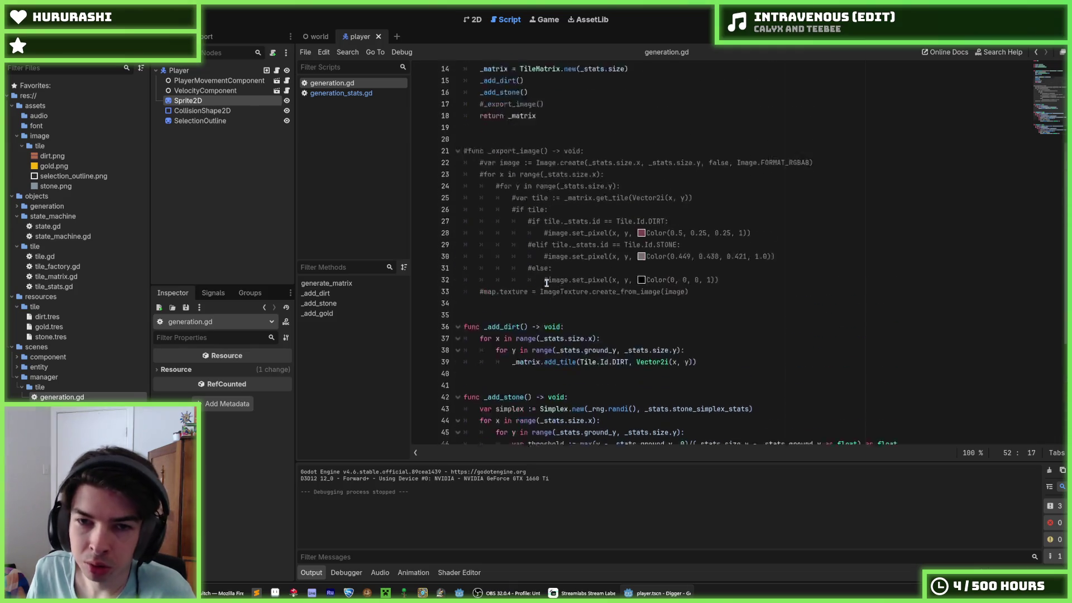
pyautogui.scroll(5, 546, 283)
pyautogui.click(545, 246)
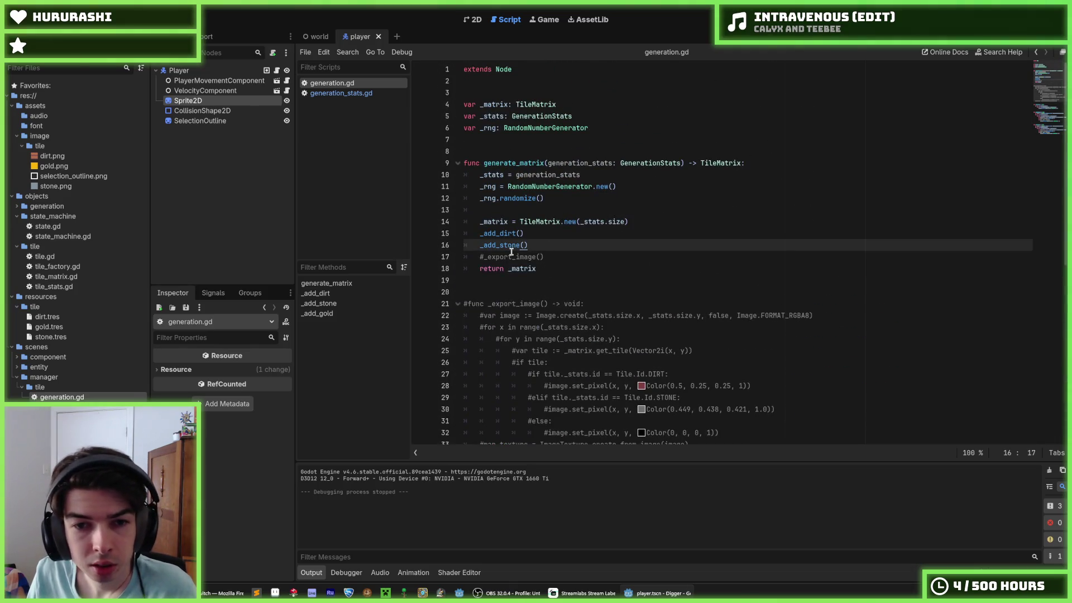
pyautogui.hotkey('ctrl', 'shift', 'd')
pyautogui.press('Left')
pyautogui.press('Left')
pyautogui.press('BackSpace')
pyautogui.press('BackSpace')
pyautogui.press('BackSpace')
pyautogui.write('g')
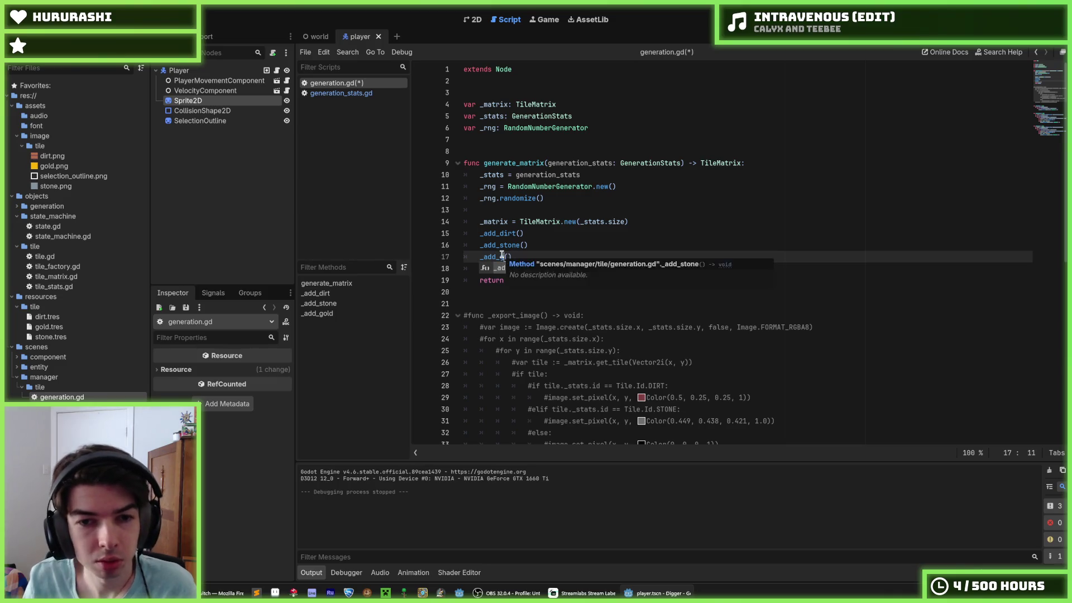
pyautogui.press('Return')
pyautogui.hotkey('ctrl', 's')
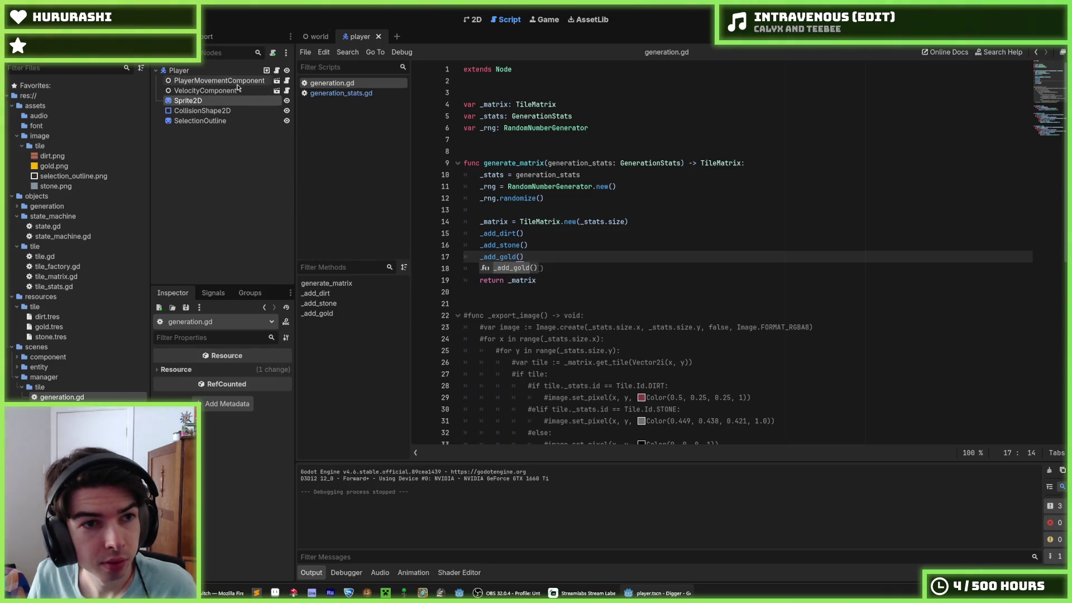
pyautogui.click(315, 36)
# In tile_manager, create new gold SimplexStats with X and Y frequency 32
pyautogui.click(276, 80)
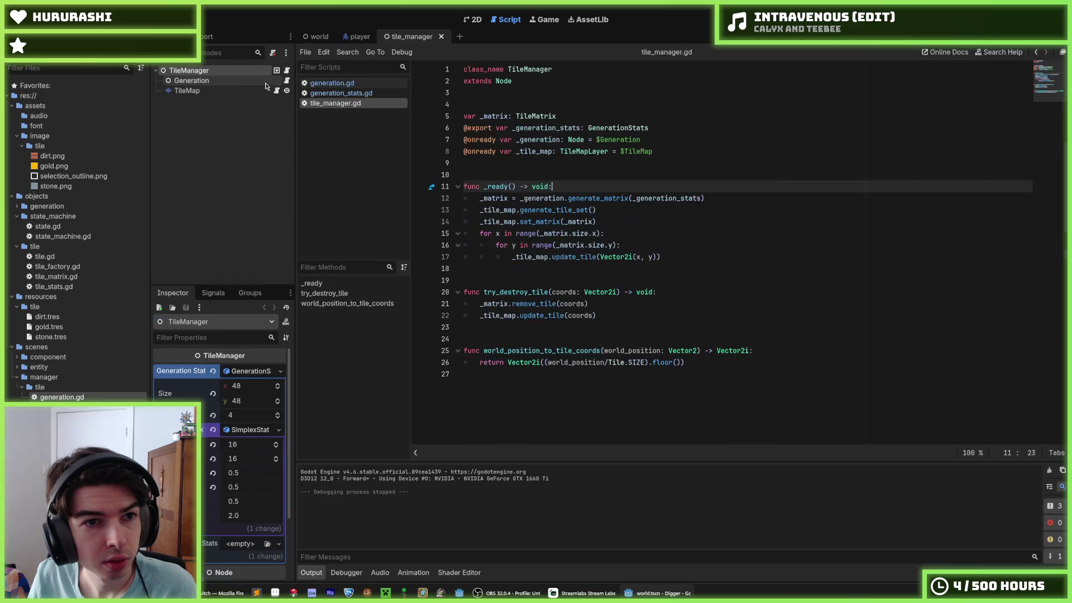
pyautogui.click(244, 545)
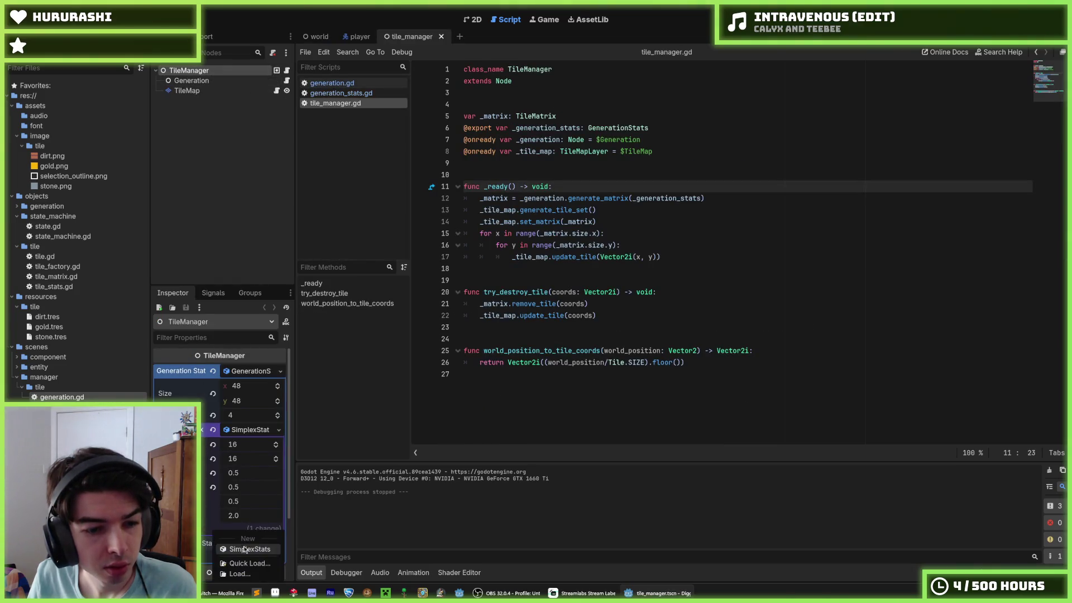
pyautogui.click(243, 549)
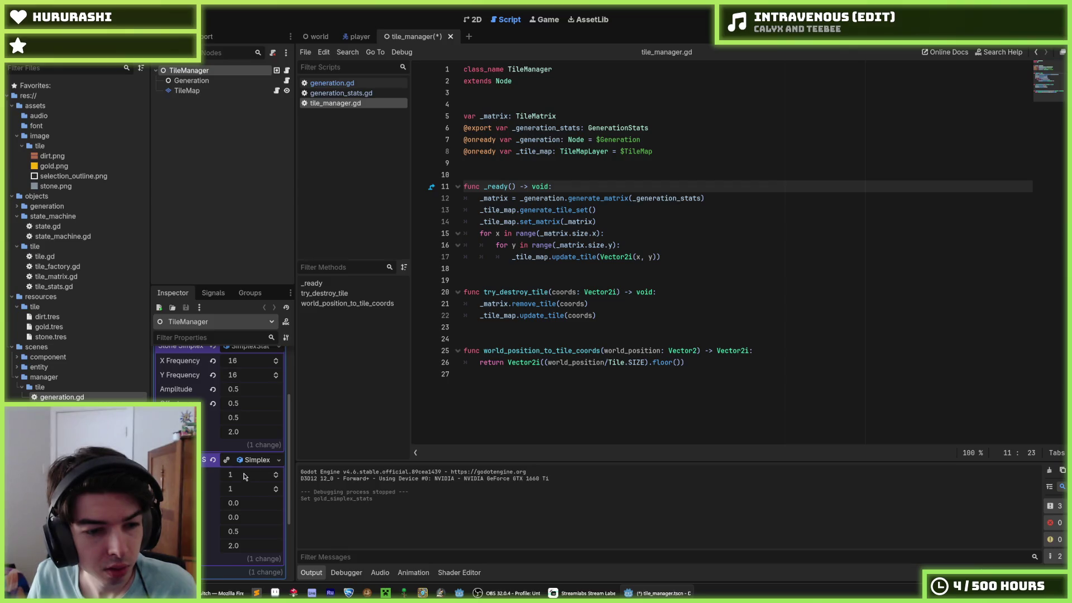
pyautogui.click(244, 474)
pyautogui.write('32')
pyautogui.press('Tab')
pyautogui.write('32')
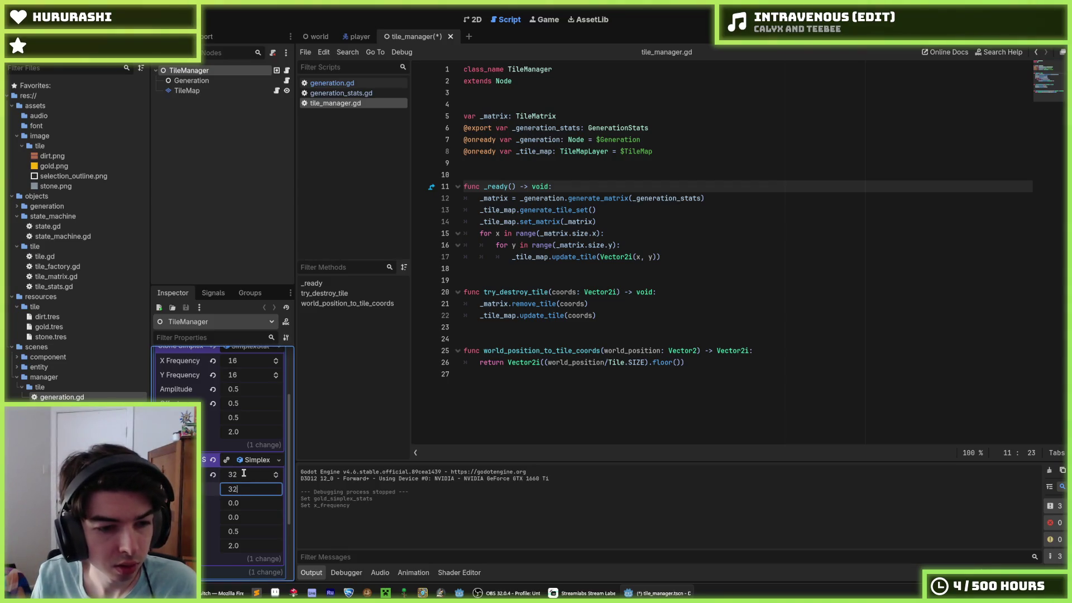
pyautogui.press('Tab')
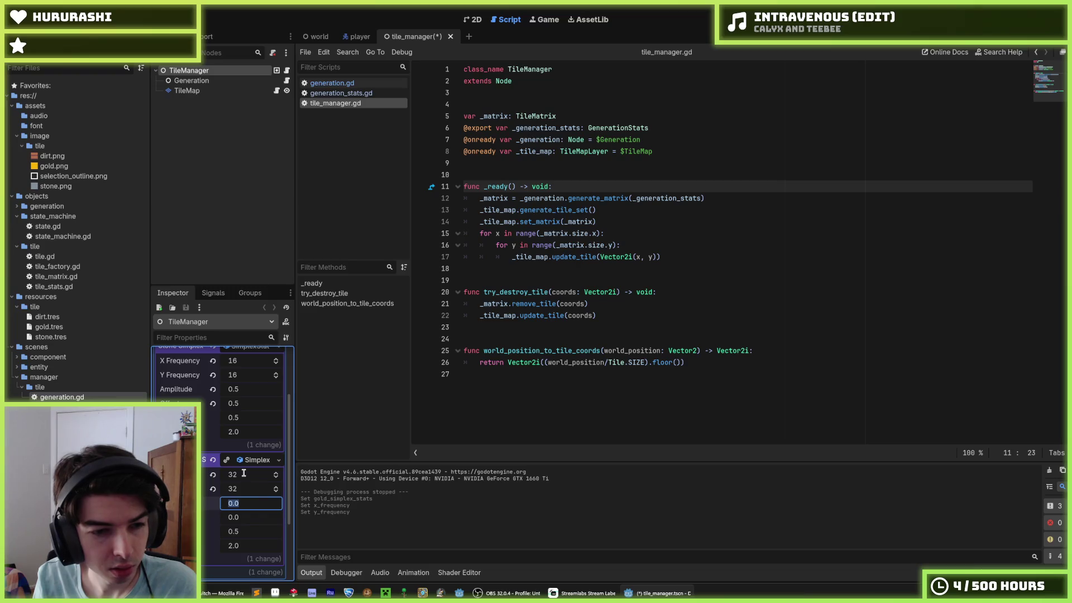
# Set gold amplitude to 0.25 and offset to 0.0, save the scene, and run the game
pyautogui.write('5')
pyautogui.press('Tab')
pyautogui.write('5')
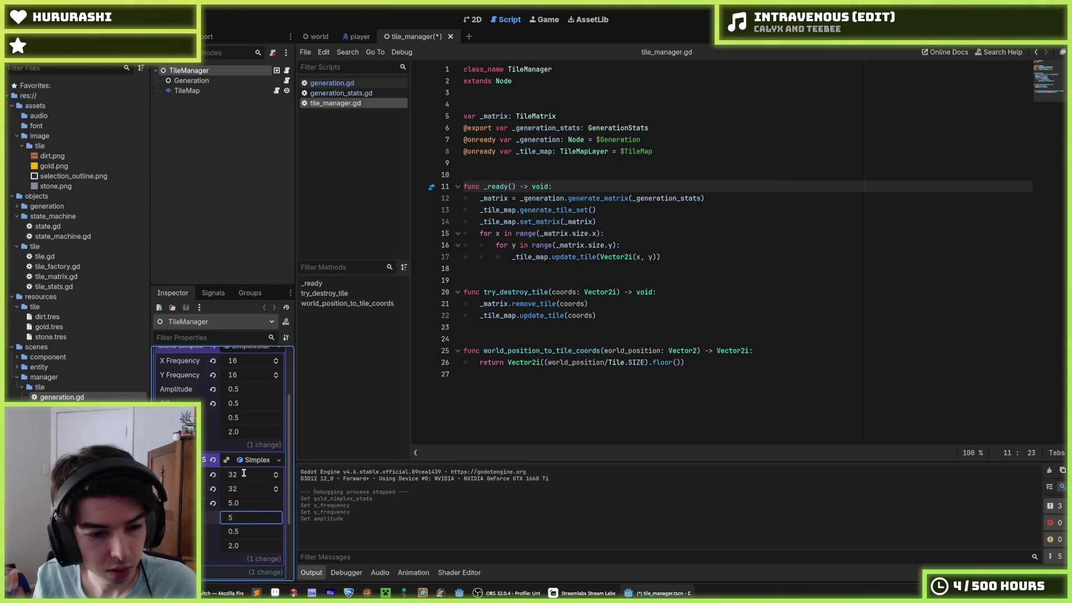
pyautogui.click(244, 503)
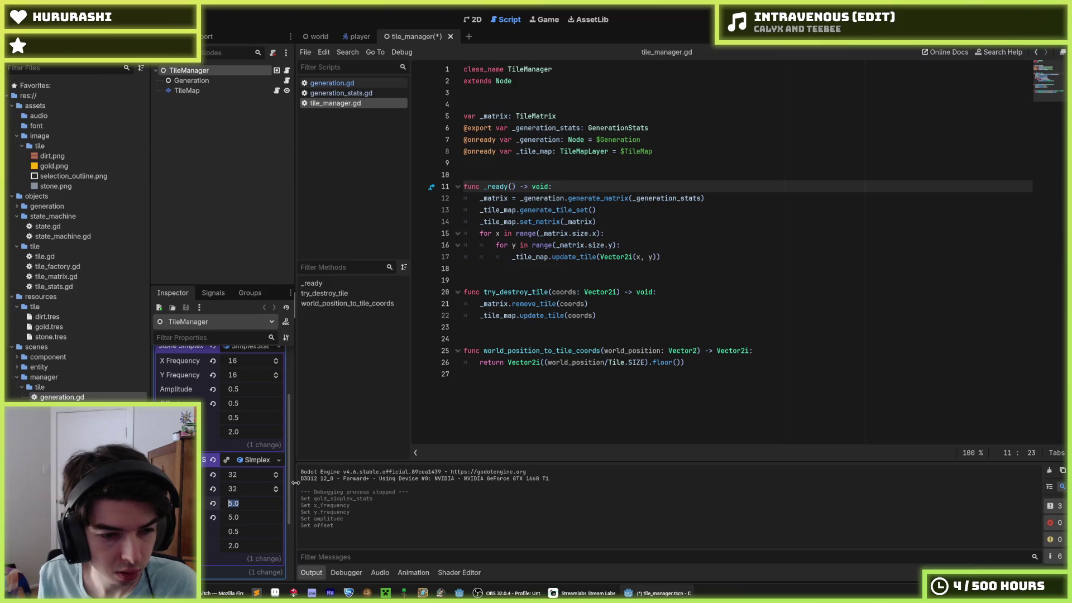
pyautogui.write('0.5')
pyautogui.press('Tab')
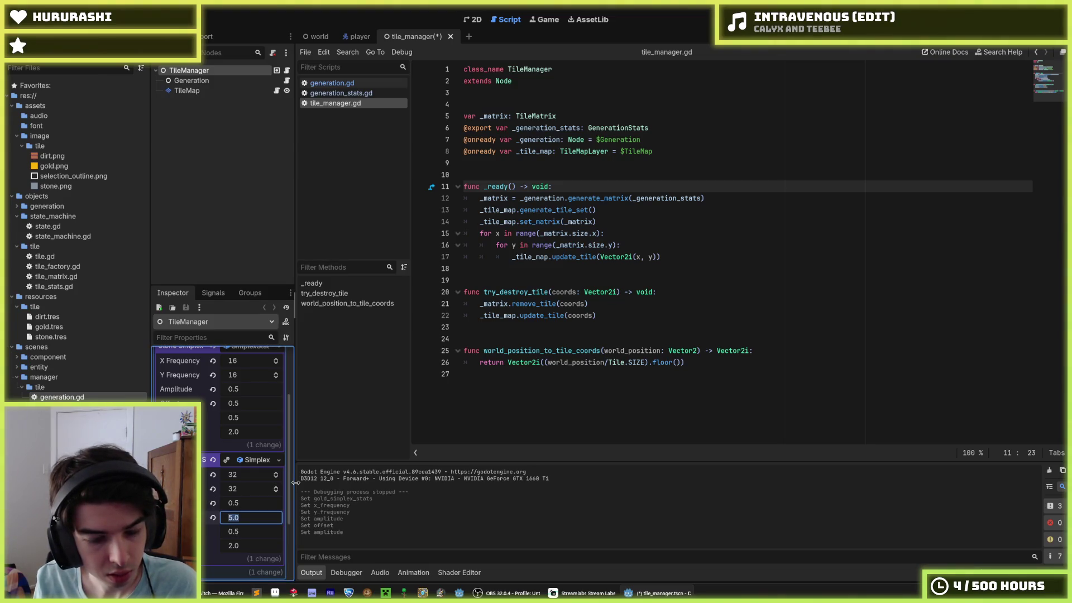
pyautogui.write('0.5')
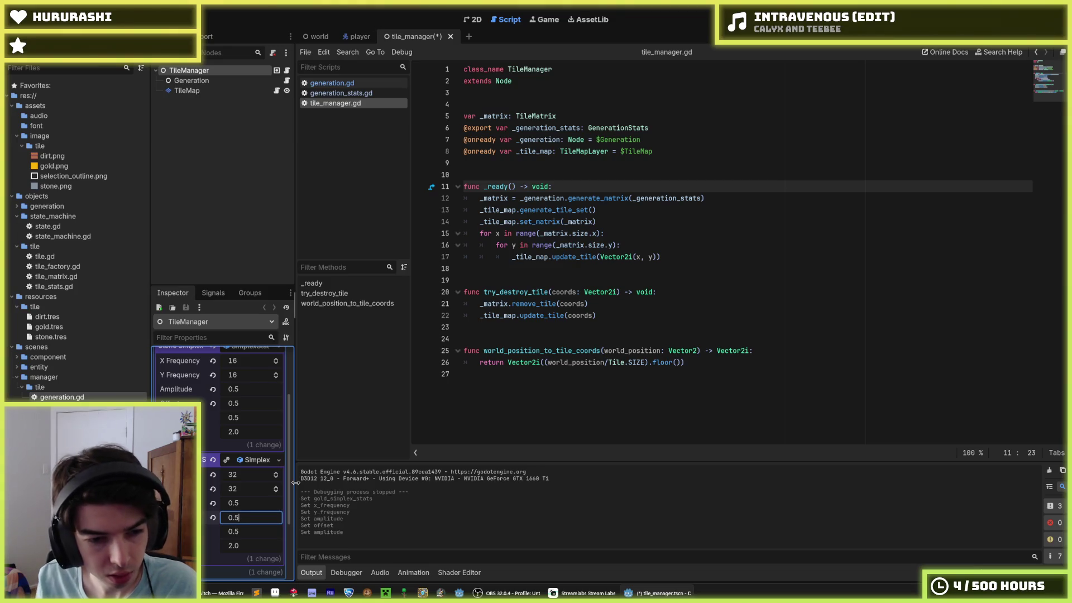
pyautogui.press('Return')
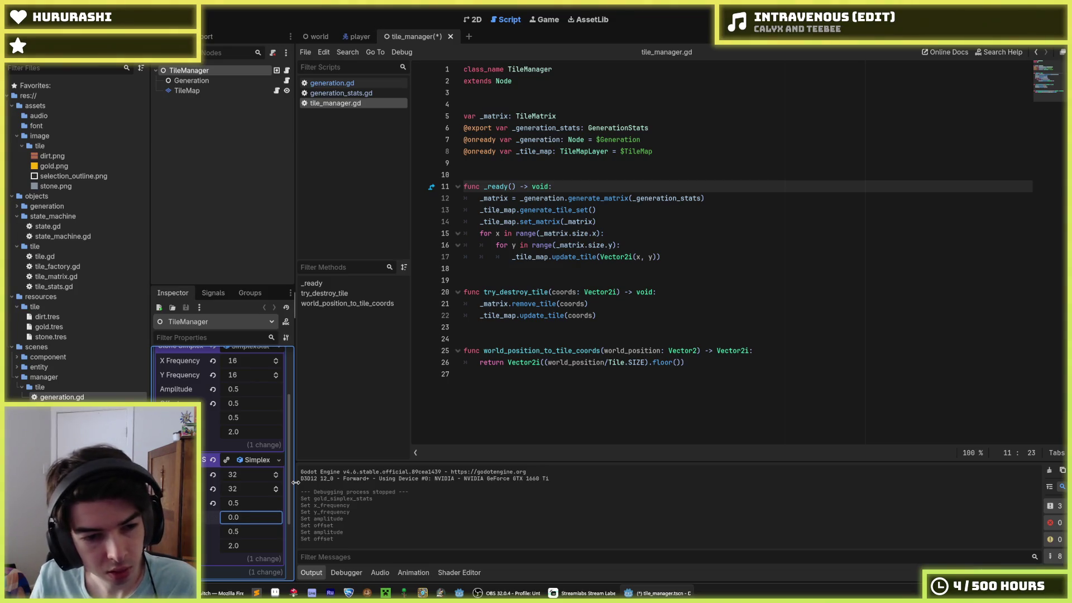
pyautogui.click(249, 502)
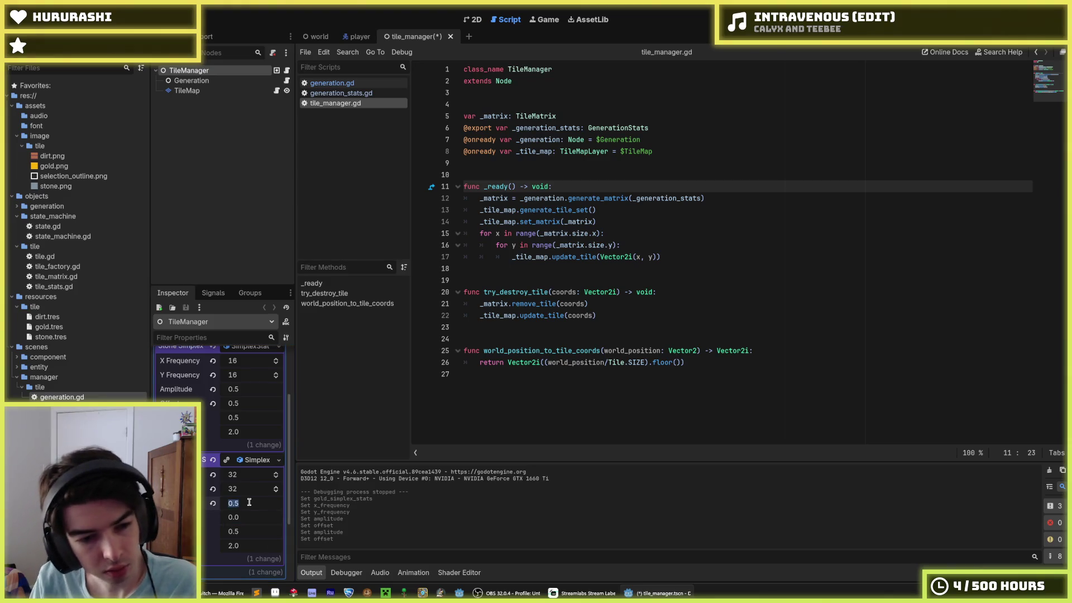
pyautogui.write('0.25')
pyautogui.press('Return')
pyautogui.hotkey('ctrl', 's')
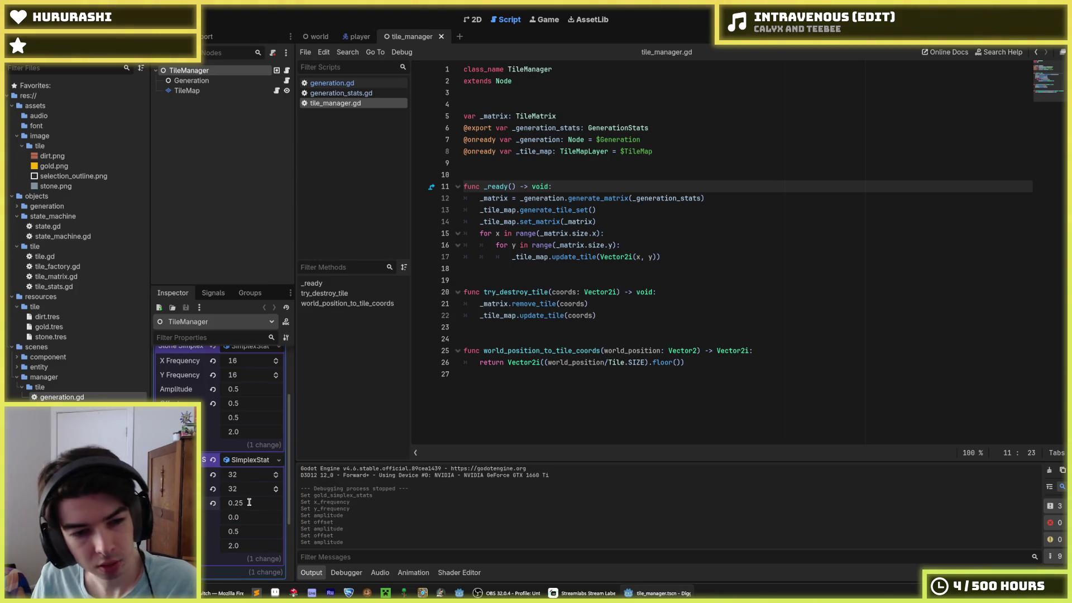
pyautogui.press('F5')
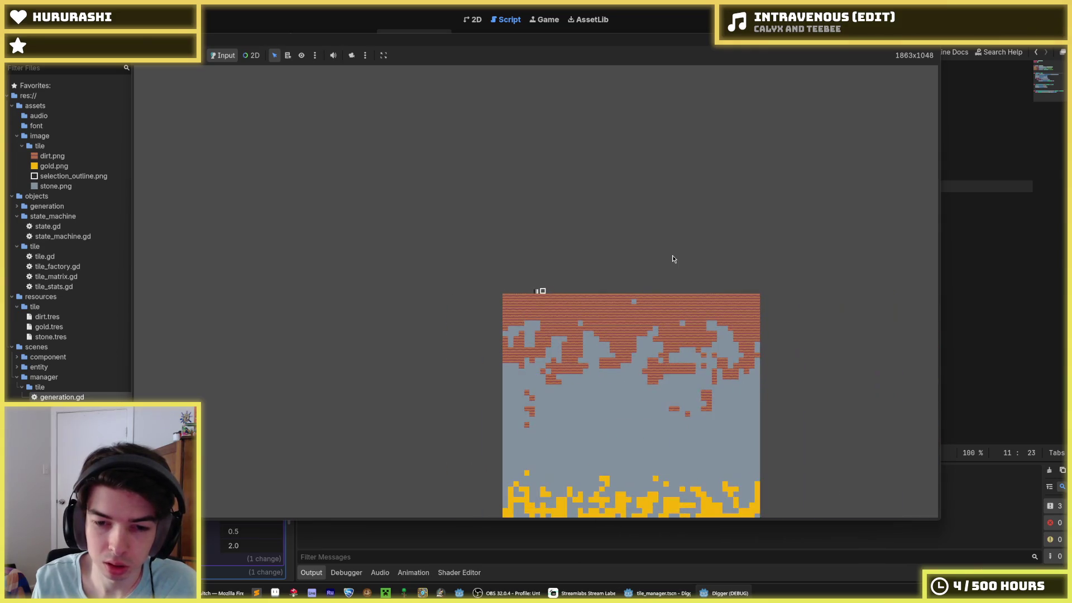
# Close the game, set gold amplitude to 0.05, save, and test-run the game again
pyautogui.click(537, 379)
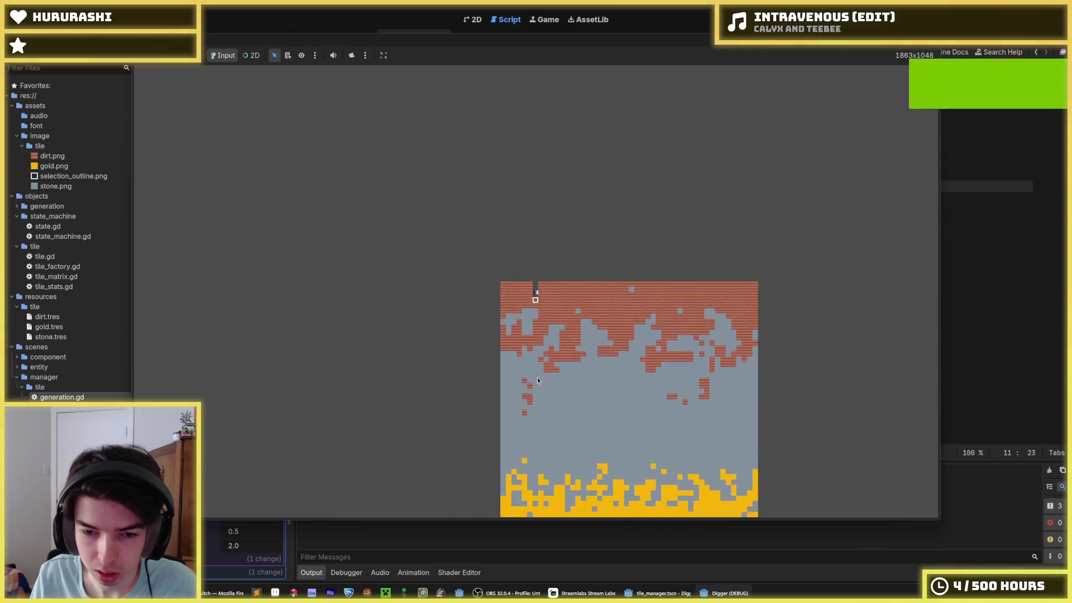
pyautogui.hotkey('alt', 'F4')
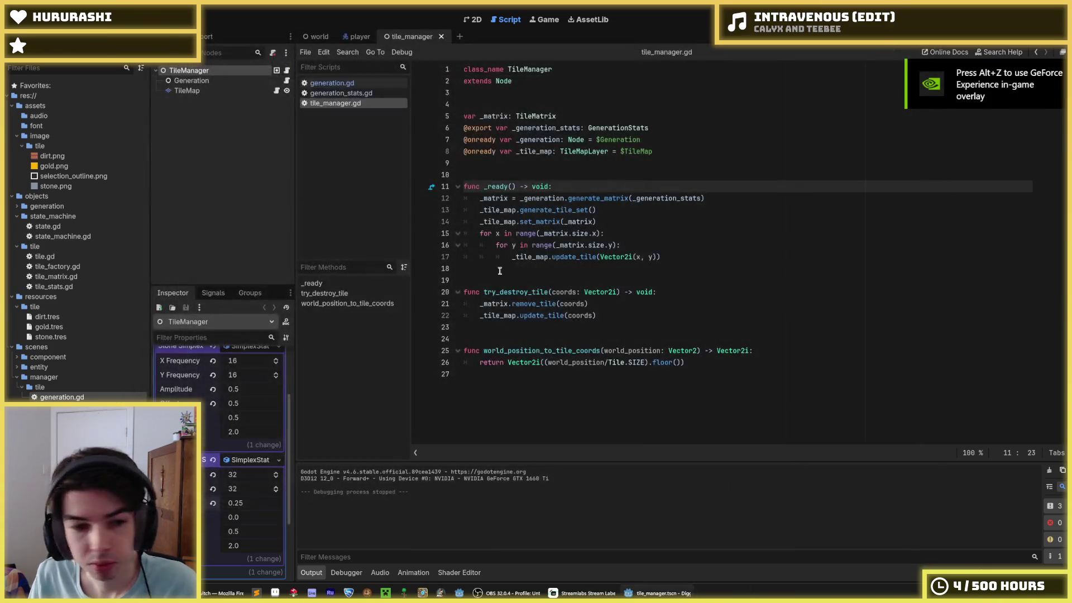
pyautogui.click(215, 504)
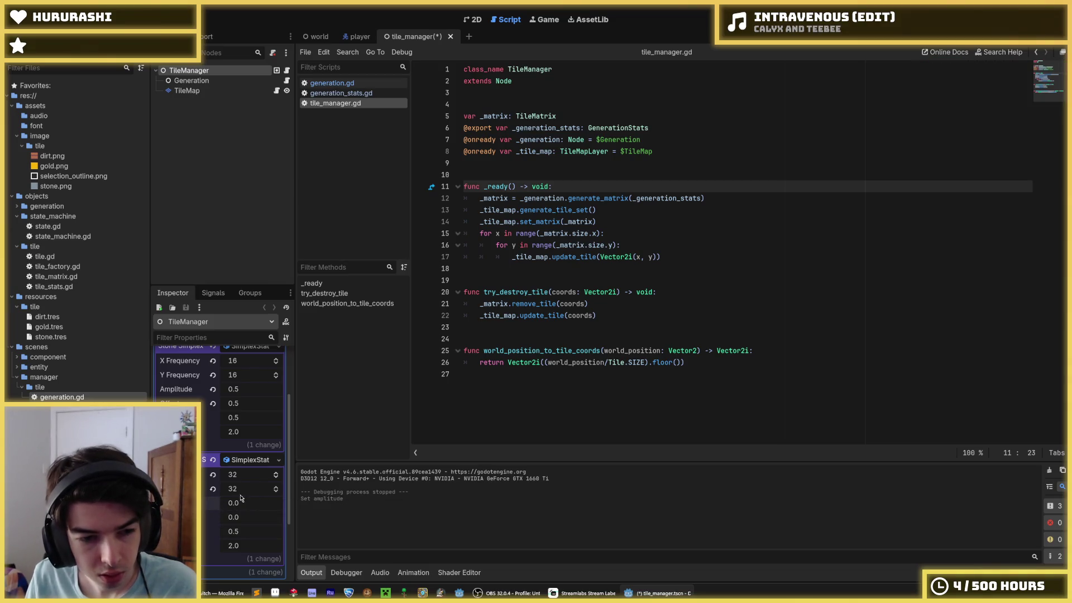
pyautogui.moveTo(239, 506); pyautogui.dragTo(246, 506)
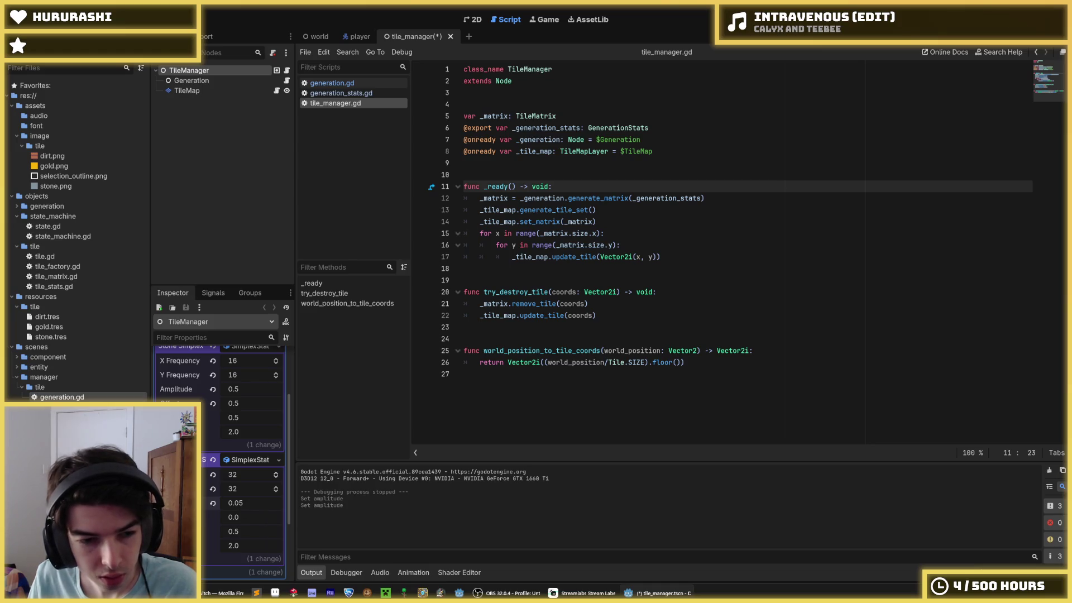
pyautogui.hotkey('ctrl', 's')
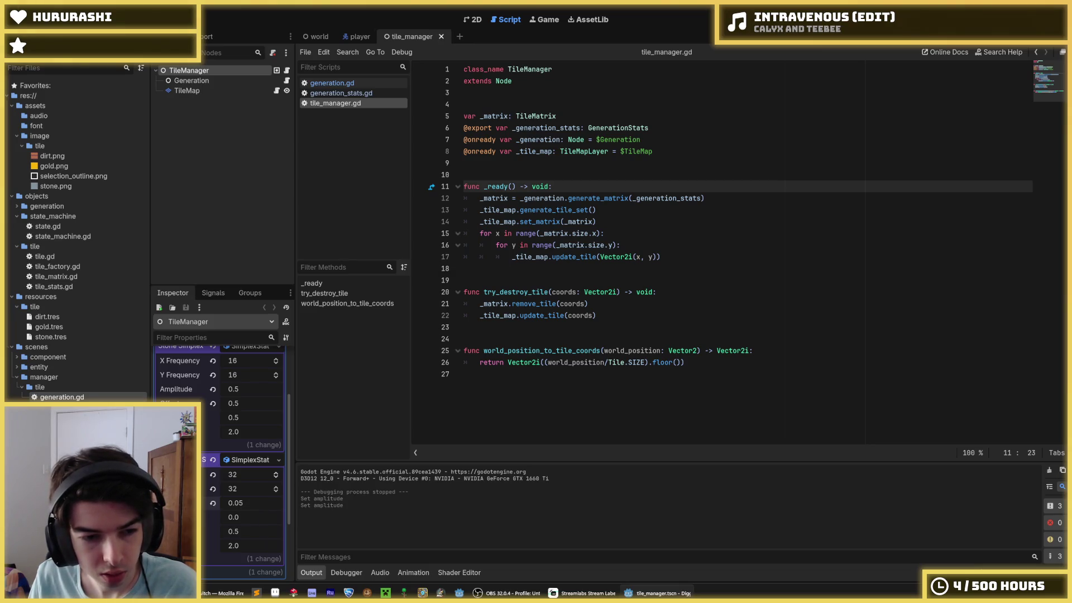
pyautogui.press('F5')
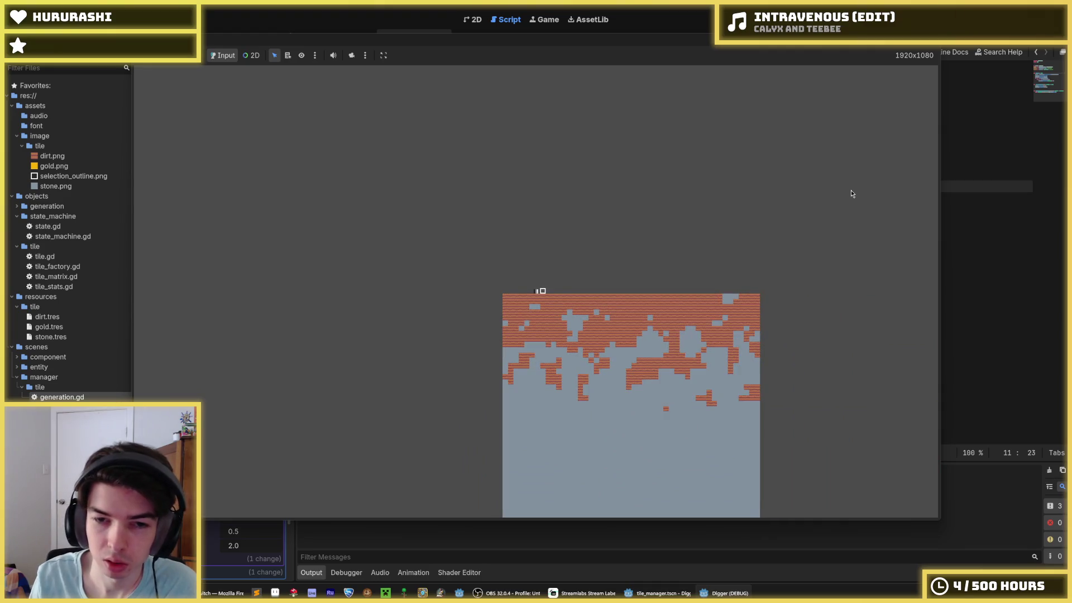
pyautogui.press('F8')
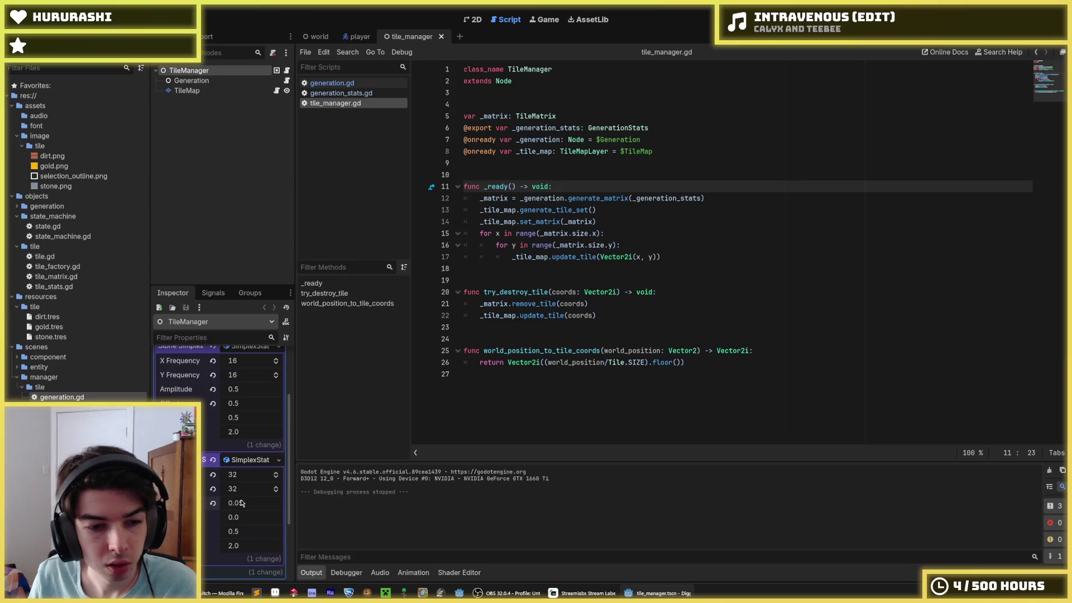
# Raise the gold amplitude to 0.21 and test-run the game
pyautogui.moveTo(243, 502); pyautogui.dragTo(268, 503)
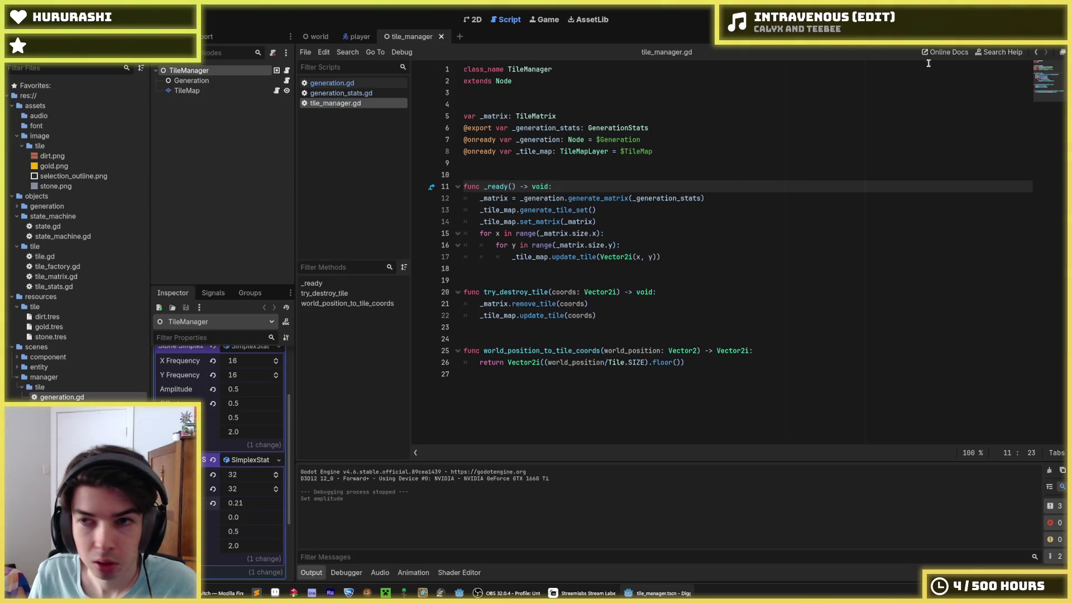
pyautogui.press('F5')
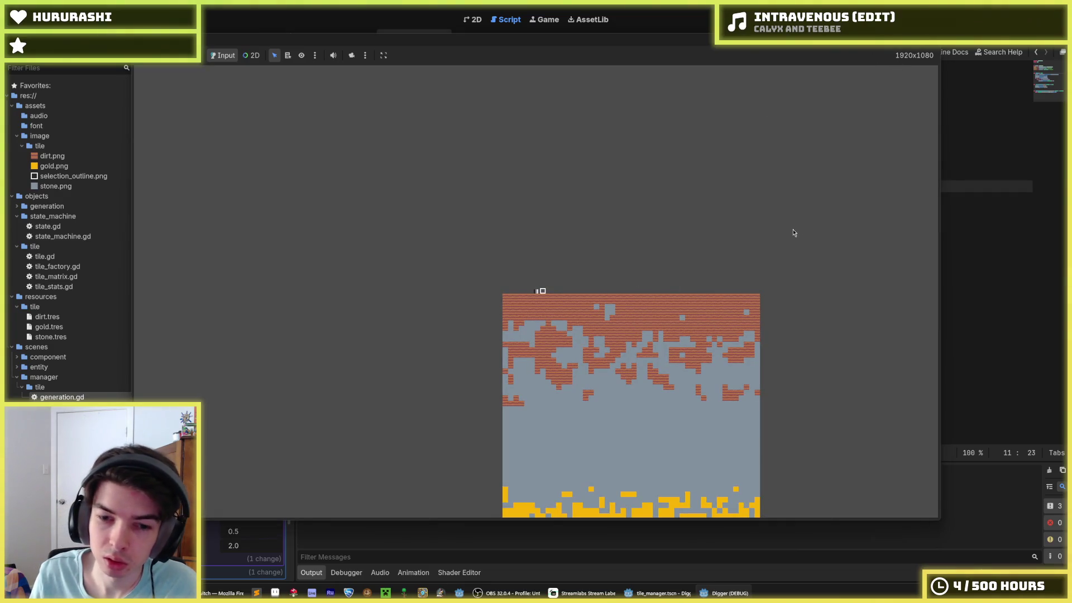
pyautogui.press('F8')
# Raise the gold offset to 0.675 and test-run the game again
pyautogui.moveTo(247, 523)
pyautogui.mouseDown()
pyautogui.moveTo(279, 523)
pyautogui.moveTo(223, 517)
pyautogui.mouseUp()
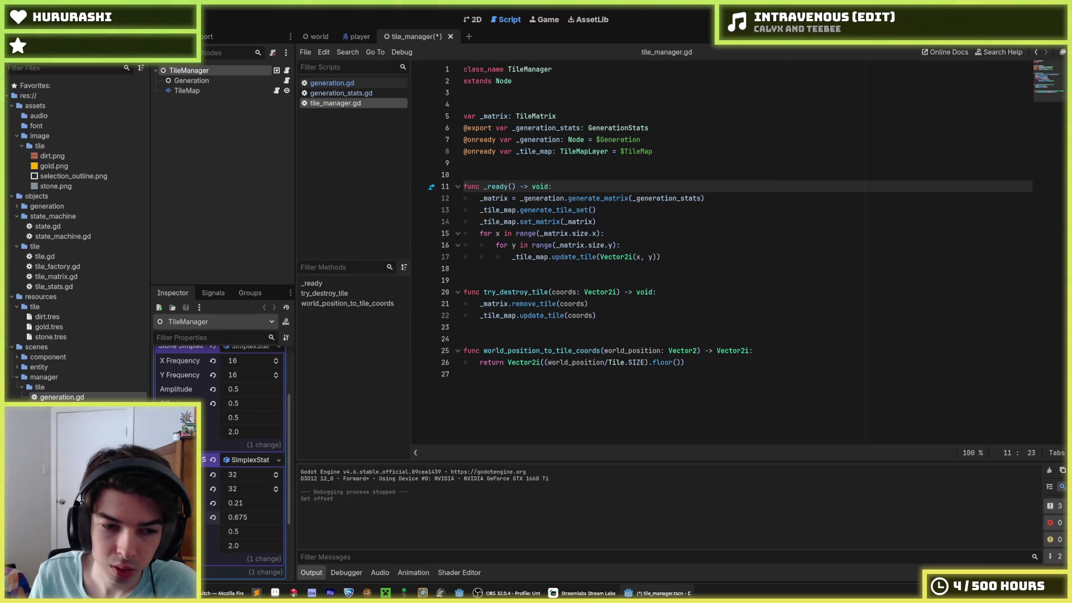
pyautogui.press('F5')
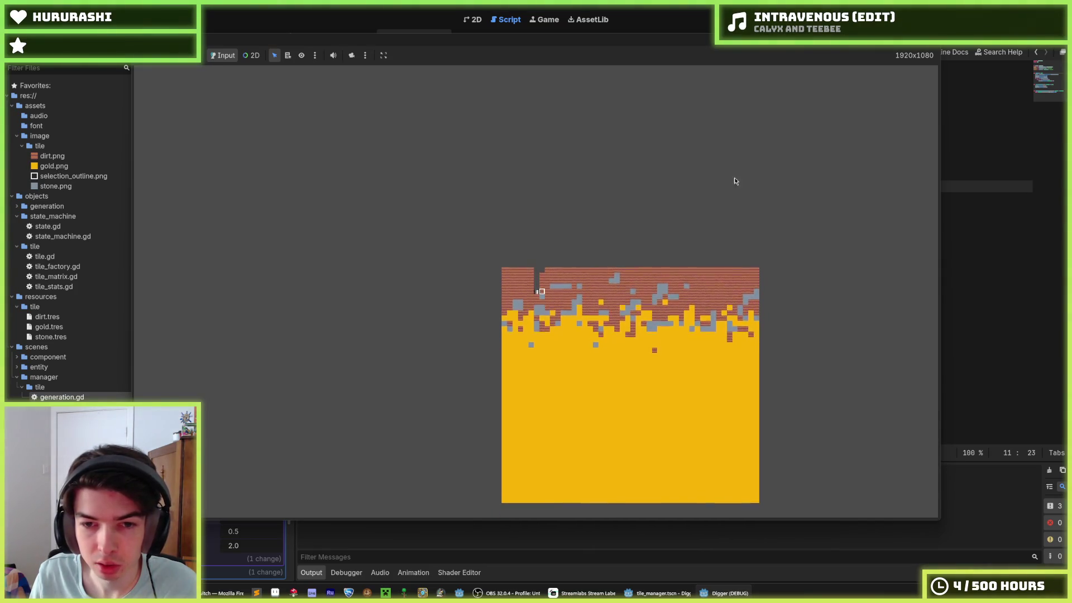
pyautogui.press('F8')
pyautogui.click(597, 222)
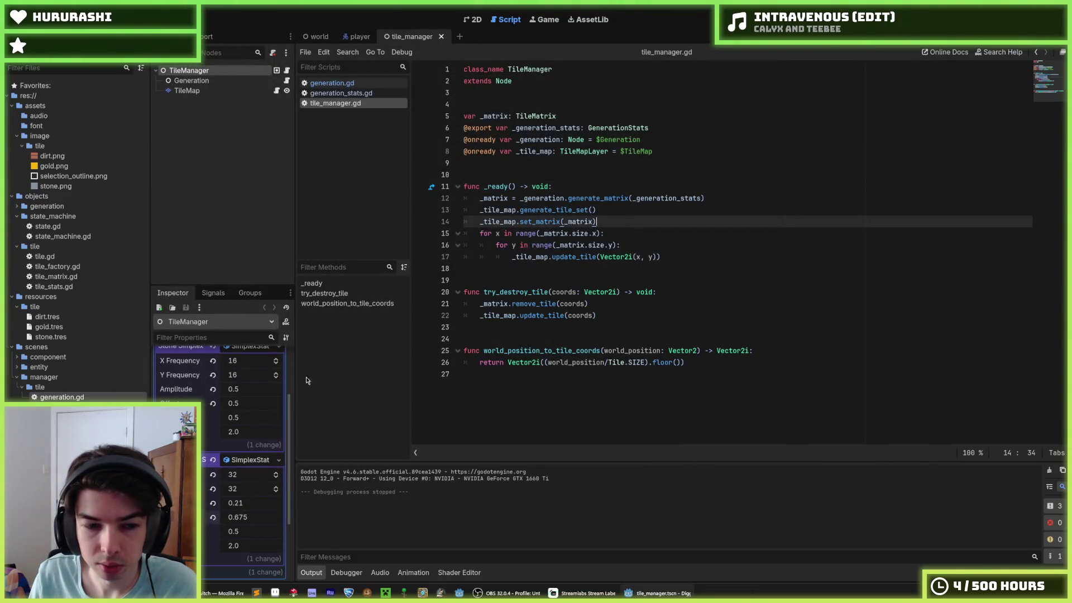
# Switch through the open scripts to generation.gd and go to line 56 in _add_gold
pyautogui.click(352, 93)
pyautogui.click(352, 82)
pyautogui.click(352, 93)
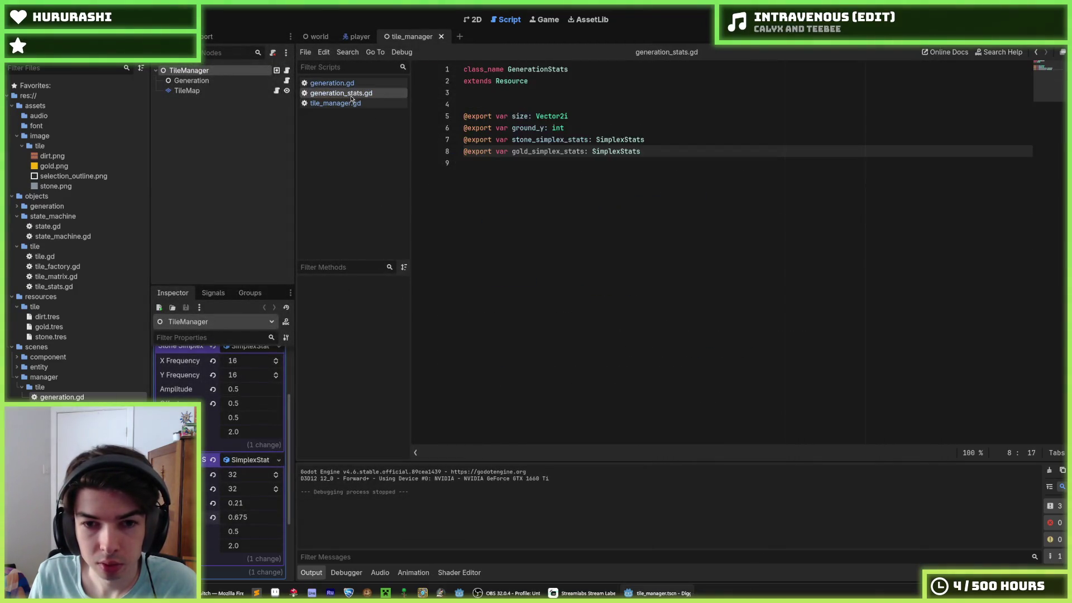
pyautogui.click(352, 104)
pyautogui.click(349, 93)
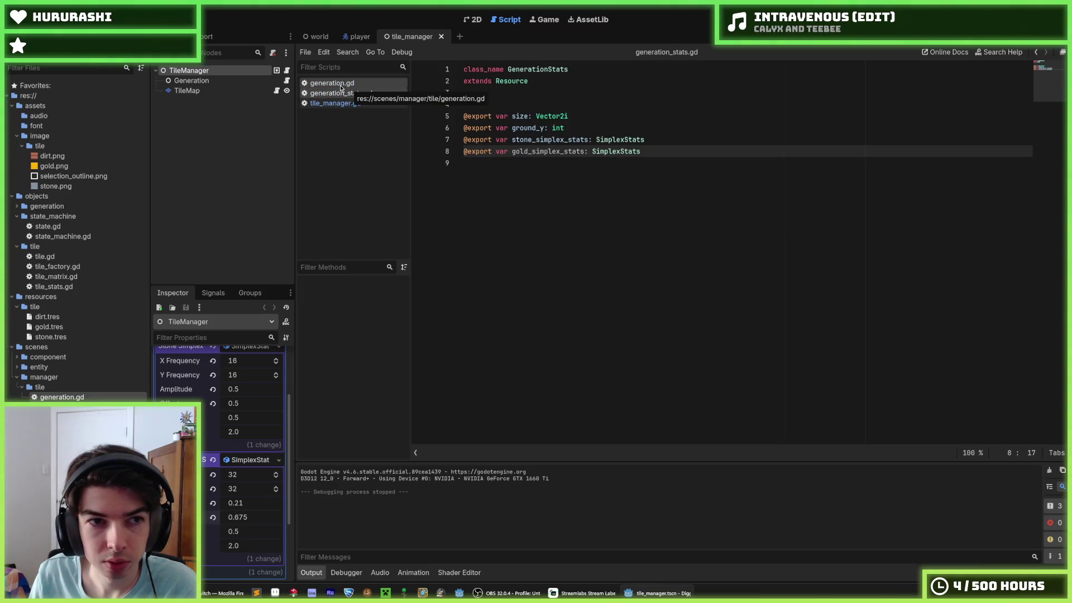
pyautogui.click(346, 103)
pyautogui.click(335, 83)
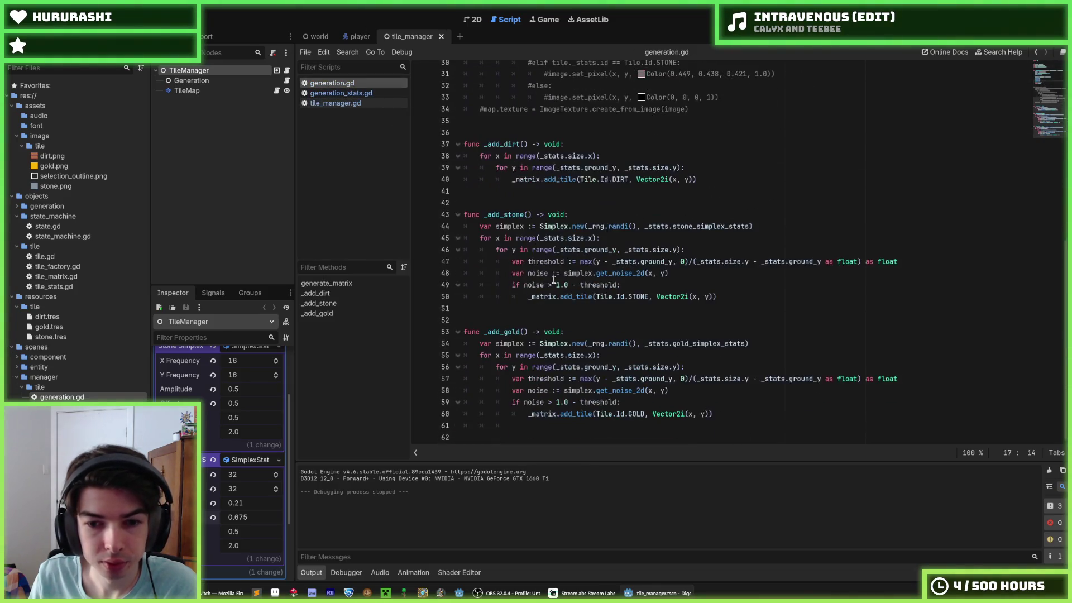
pyautogui.click(709, 367)
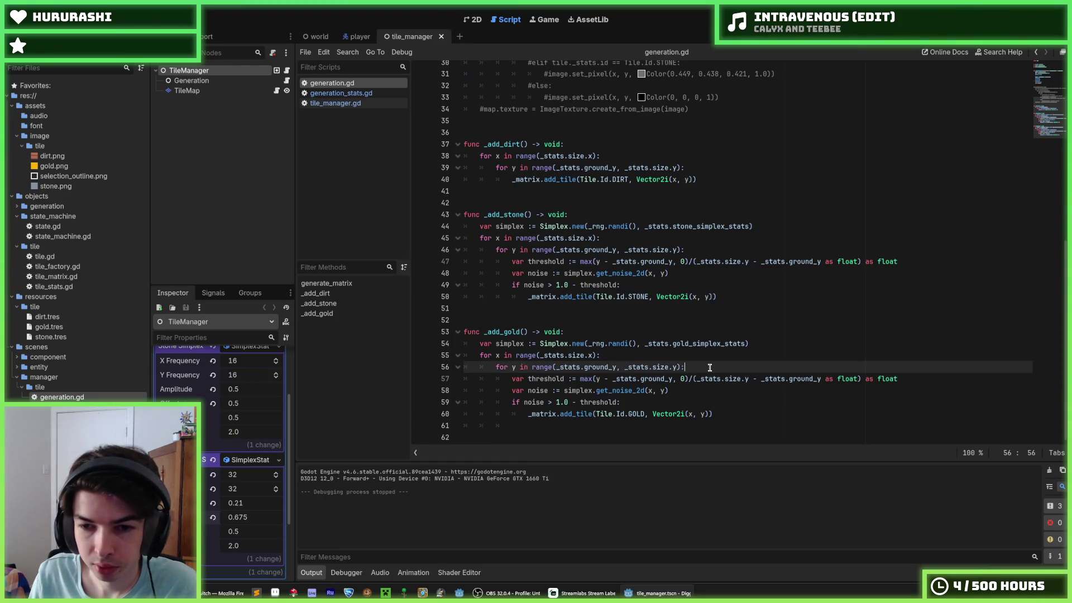
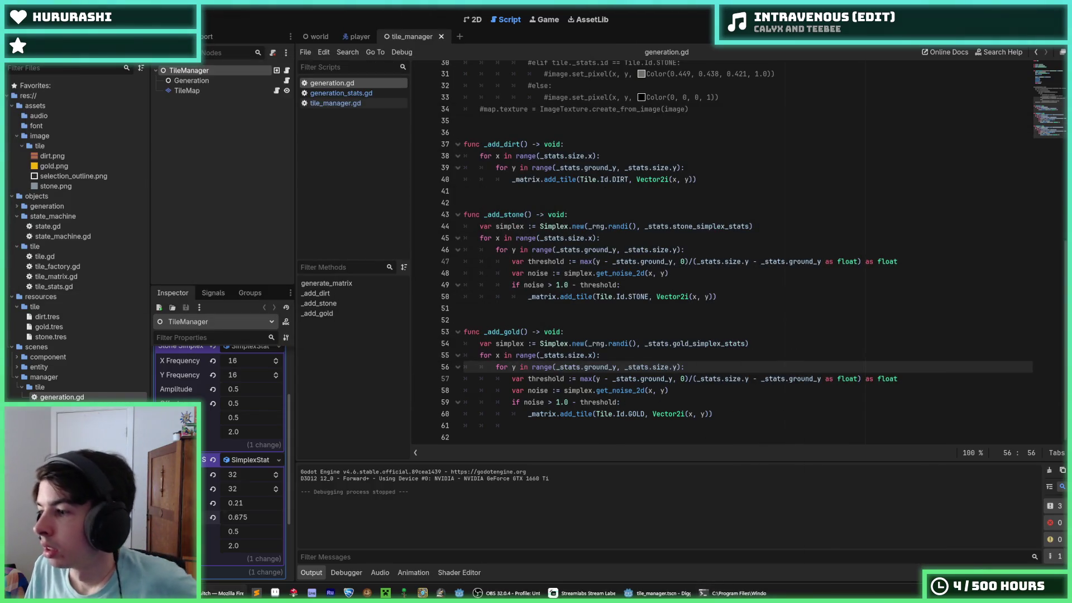
# Inspect the gold threshold formula and its max call in the _add_gold function
pyautogui.click(595, 330)
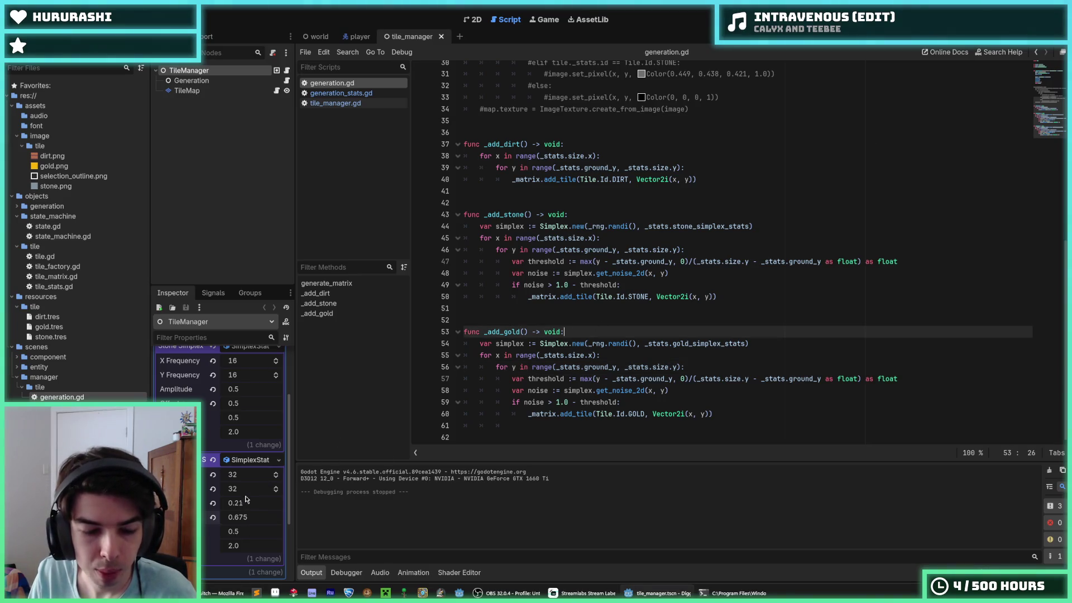
pyautogui.scroll(-2, 240, 493)
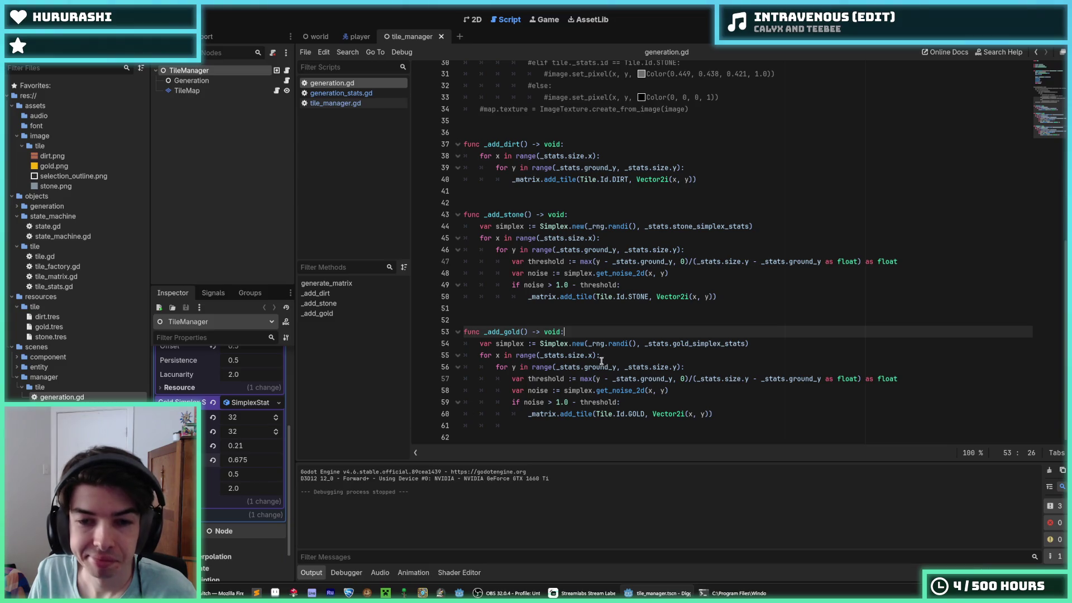
pyautogui.click(660, 357)
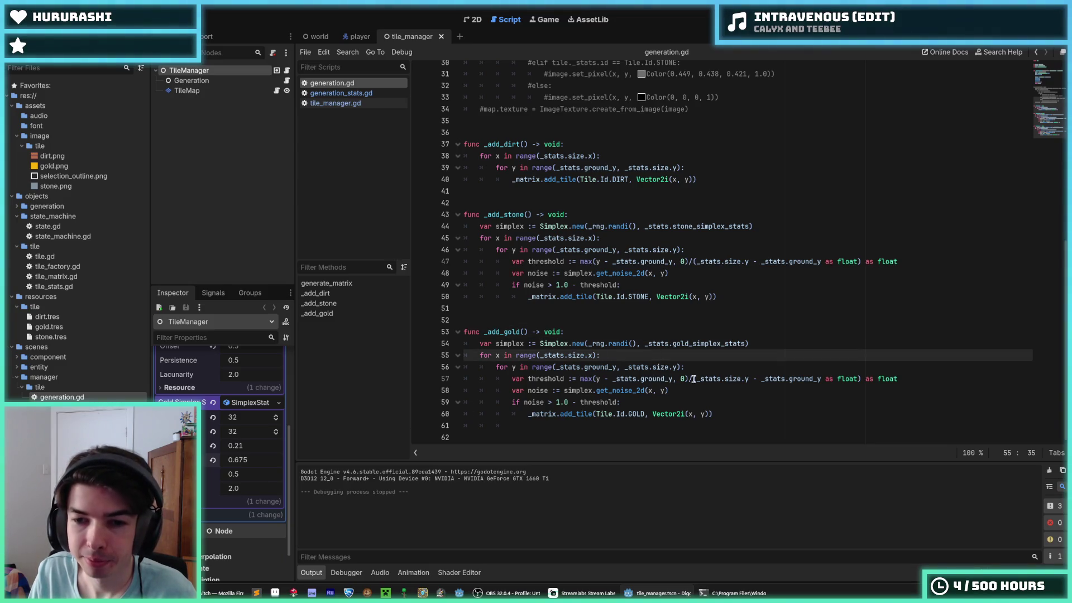
pyautogui.moveTo(692, 380); pyautogui.dragTo(585, 380)
pyautogui.click(580, 378)
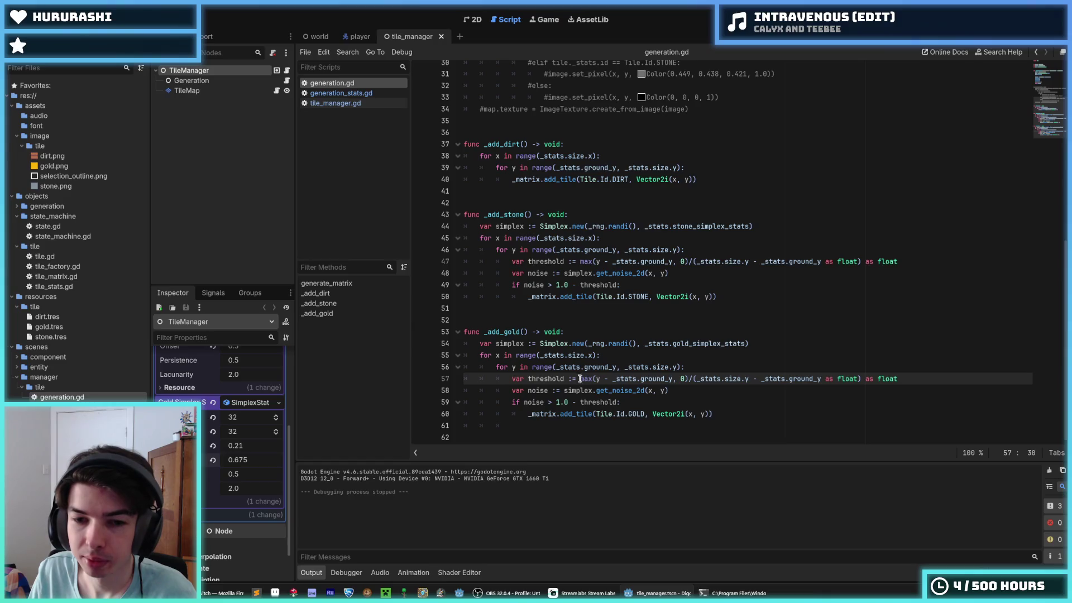
# Change line 59's gold condition to 'if noise > threshold:', save, and run the game
pyautogui.moveTo(568, 402); pyautogui.dragTo(555, 402)
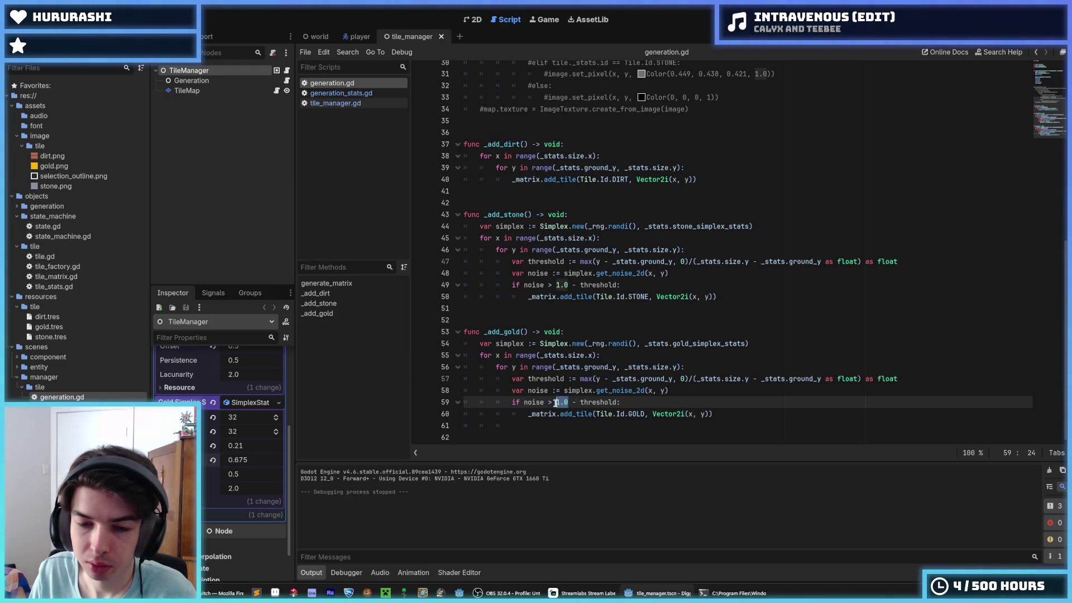
pyautogui.doubleClick(603, 402)
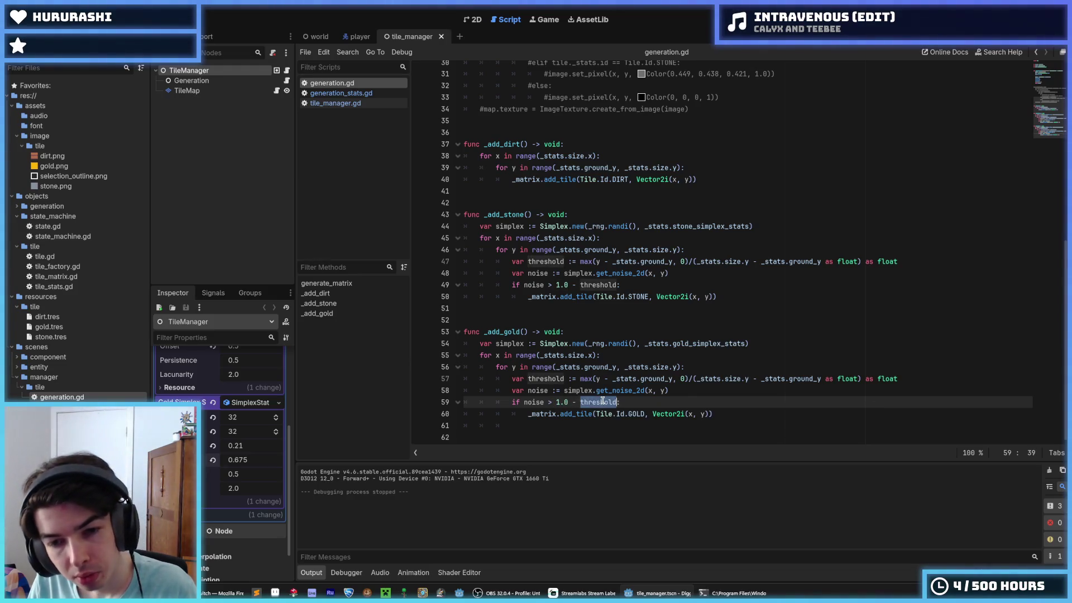
pyautogui.moveTo(568, 402)
pyautogui.mouseDown()
pyautogui.moveTo(555, 403)
pyautogui.moveTo(578, 403)
pyautogui.mouseUp()
pyautogui.click(554, 403)
pyautogui.press('BackSpace')
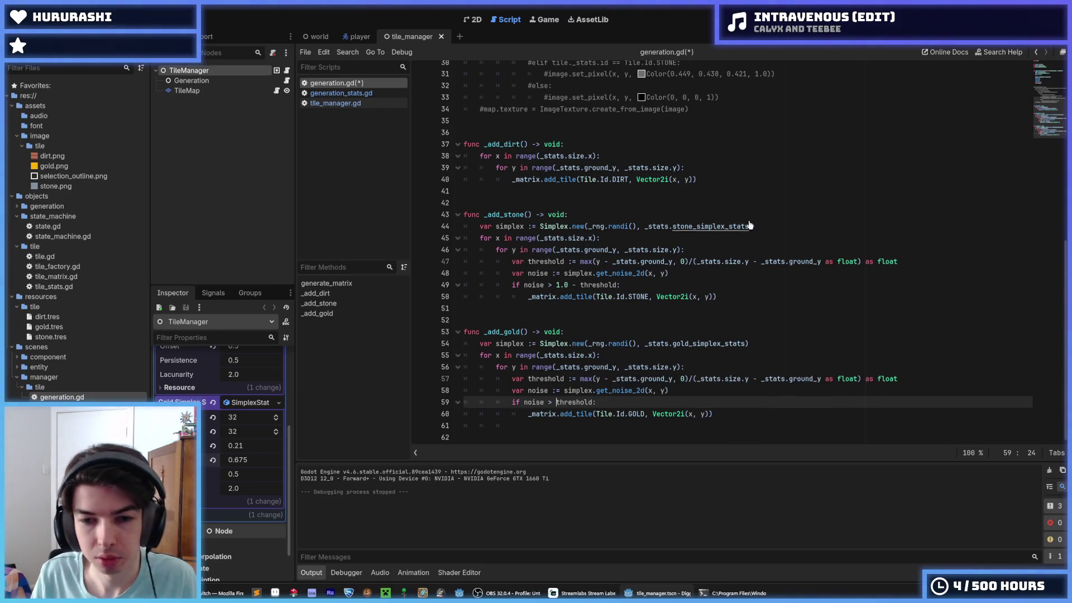
pyautogui.hotkey('ctrl', 's')
pyautogui.press('F5')
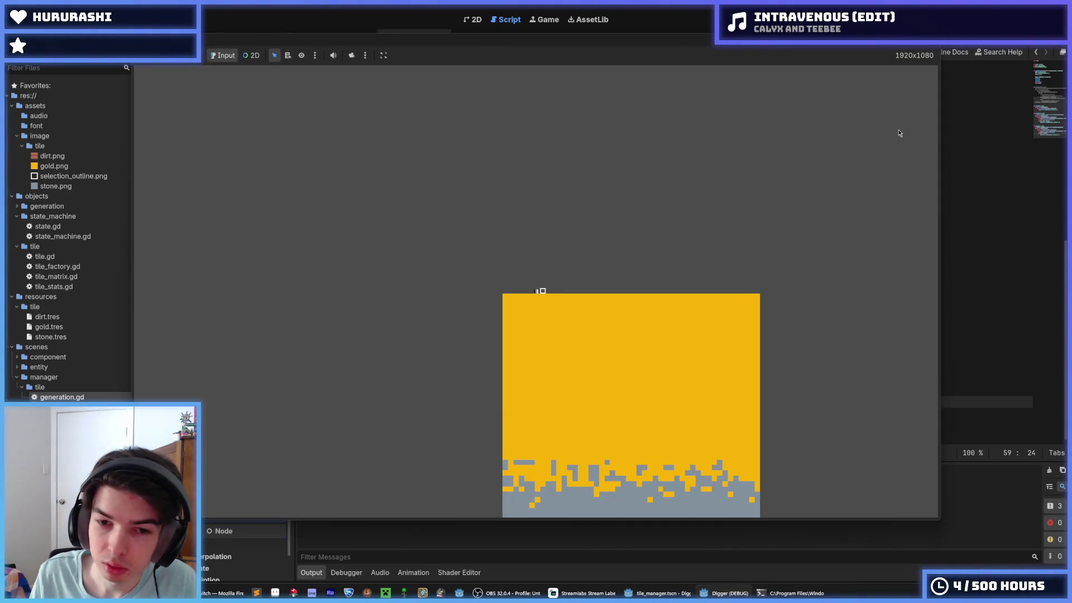
# Close the game, restore the removed '1.0 - ' in the gold condition, and save
pyautogui.press('F8')
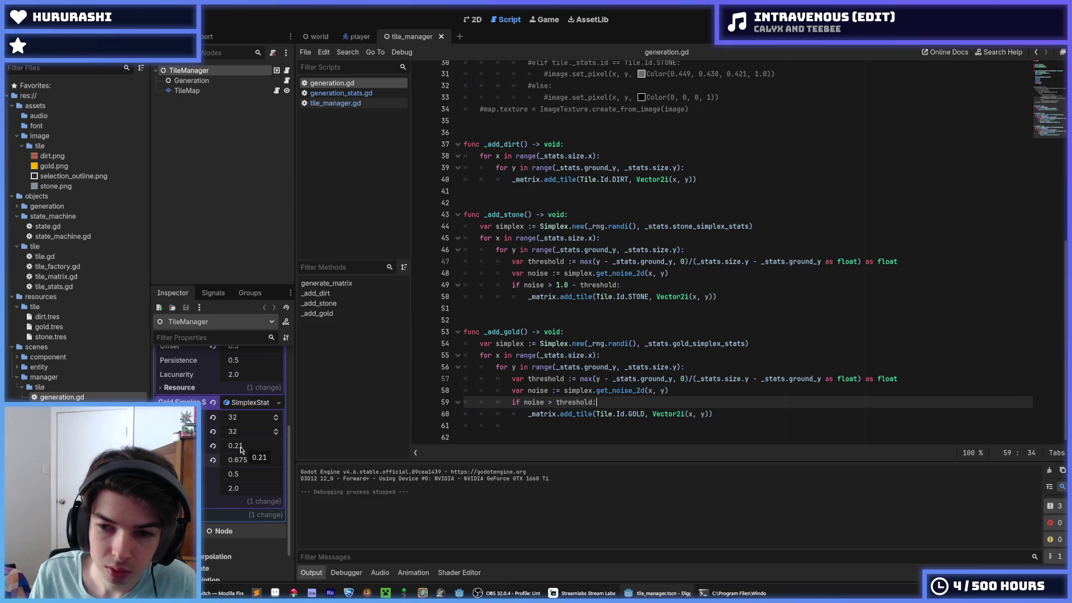
pyautogui.click(667, 356)
pyautogui.hotkey('ctrl', 'z')
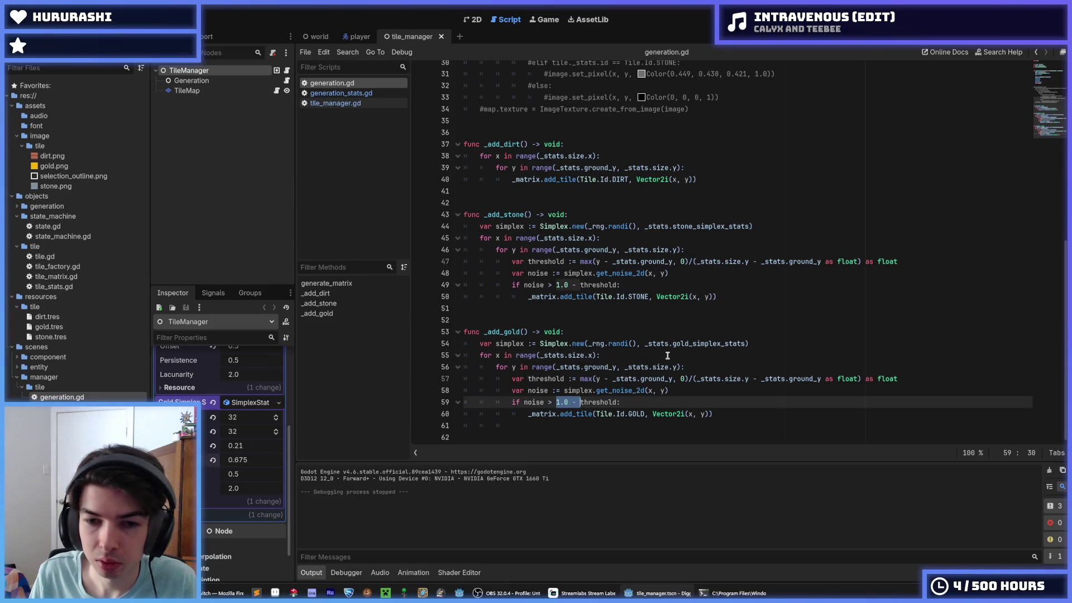
pyautogui.click(652, 390)
pyautogui.click(634, 399)
pyautogui.hotkey('ctrl', 's')
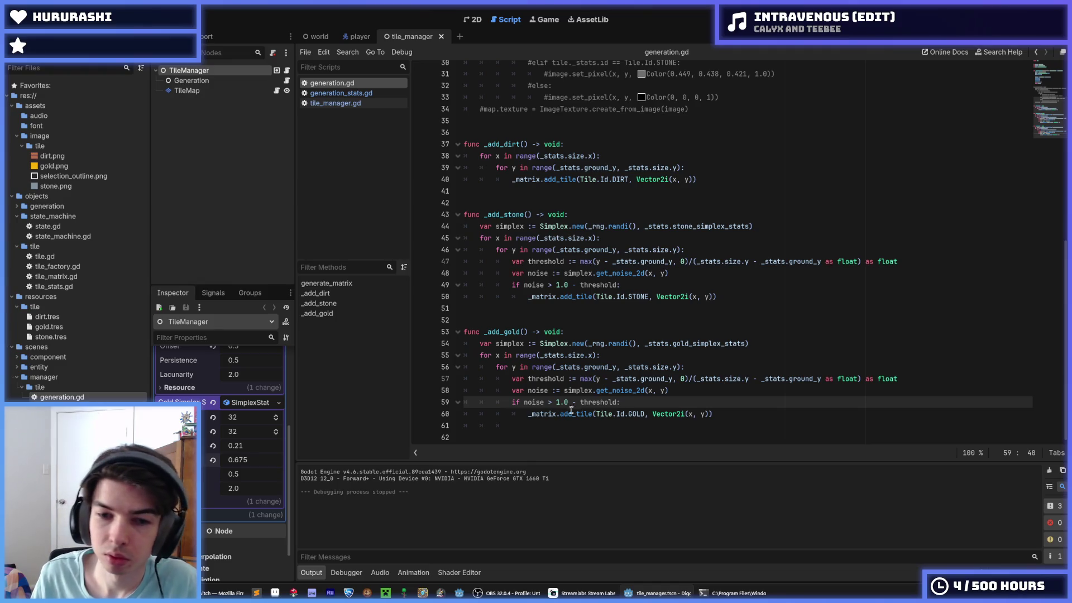
# Test-run the reversed comparison 'noise < threshold' for the gold condition
pyautogui.moveTo(576, 403); pyautogui.dragTo(548, 405)
pyautogui.write('<')
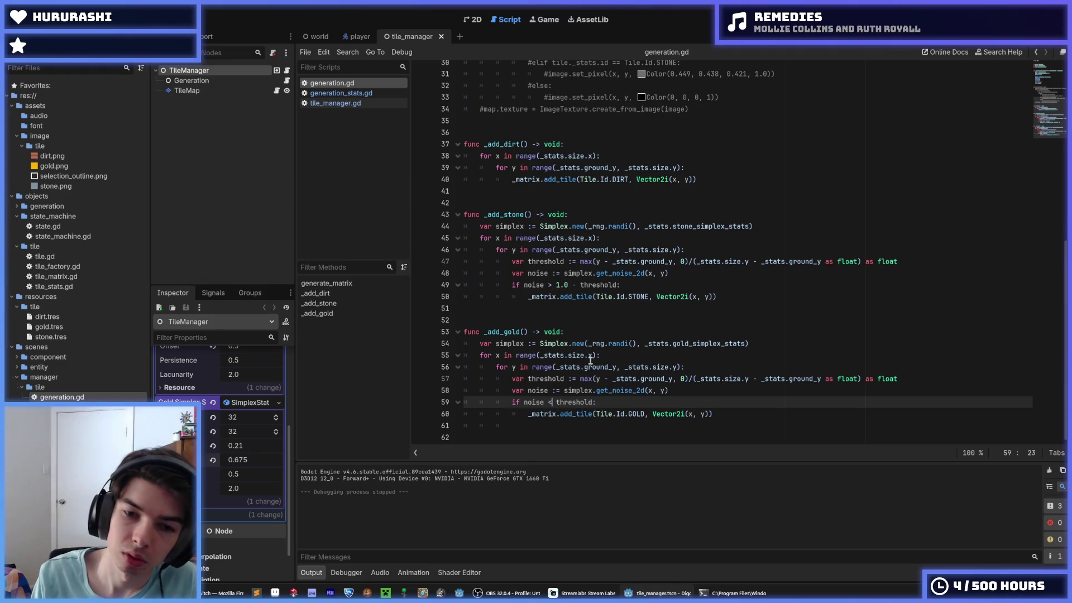
pyautogui.press('F5')
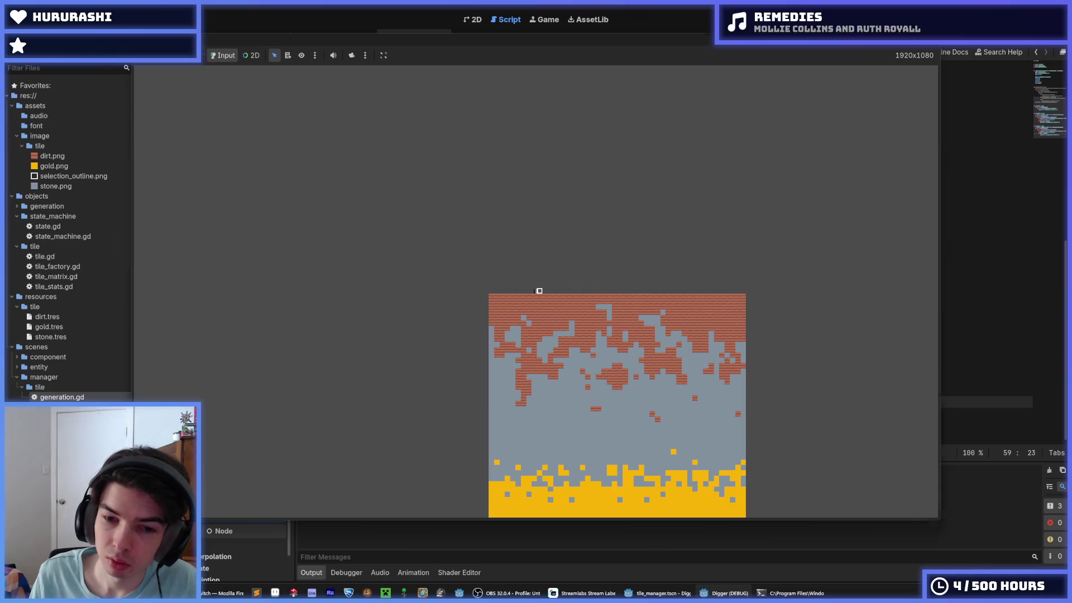
pyautogui.hotkey('alt', 'F4')
# Keep 'noise > 1.0 - threshold', save, and comment out the line 57 threshold calculation
pyautogui.doubleClick(561, 402)
pyautogui.click(658, 402)
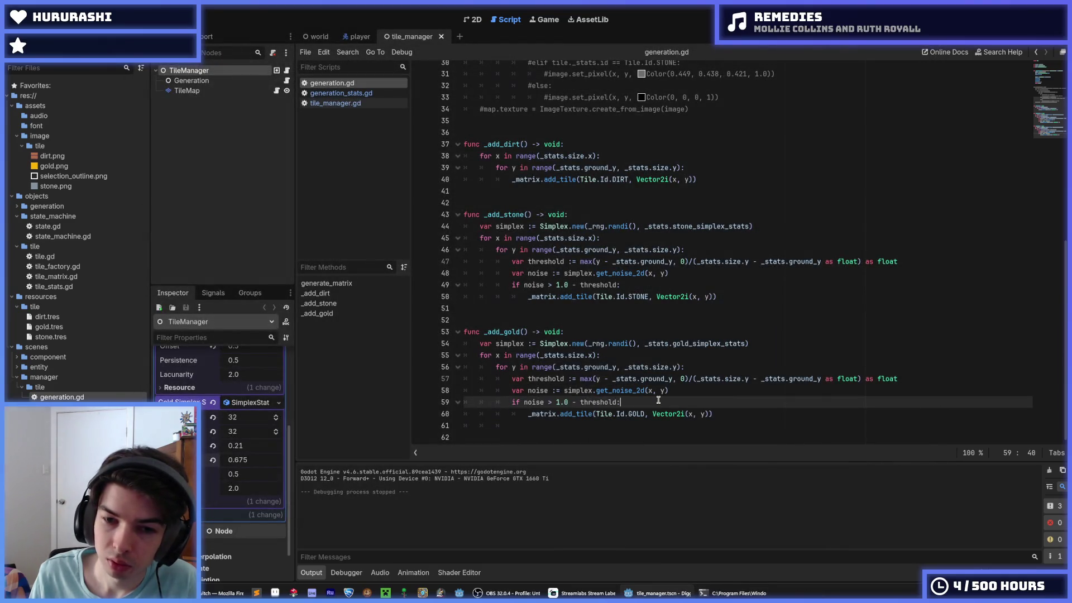
pyautogui.hotkey('ctrl', 's')
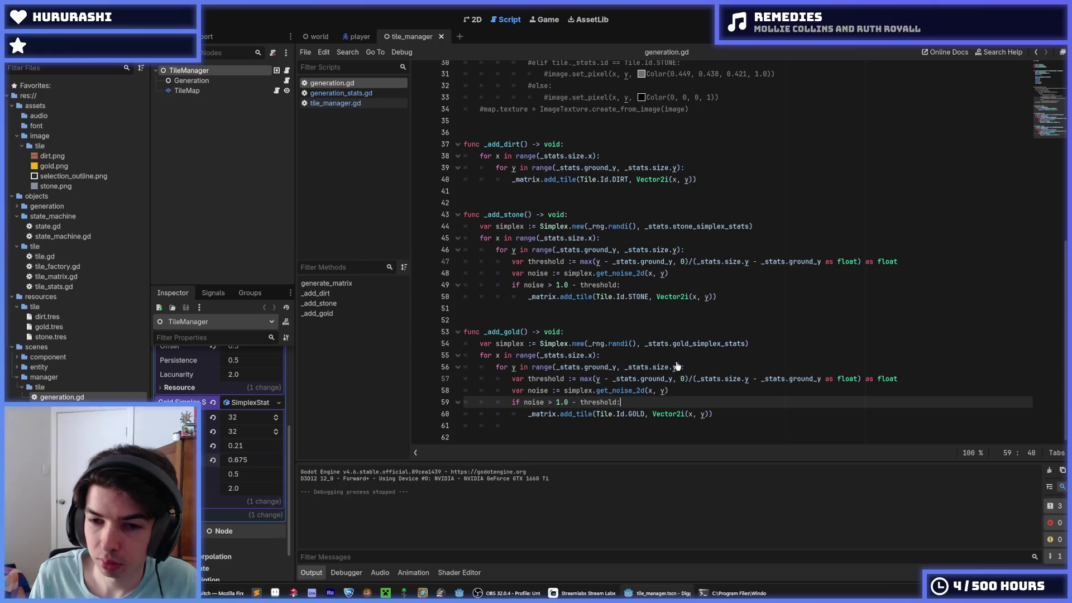
pyautogui.click(580, 379)
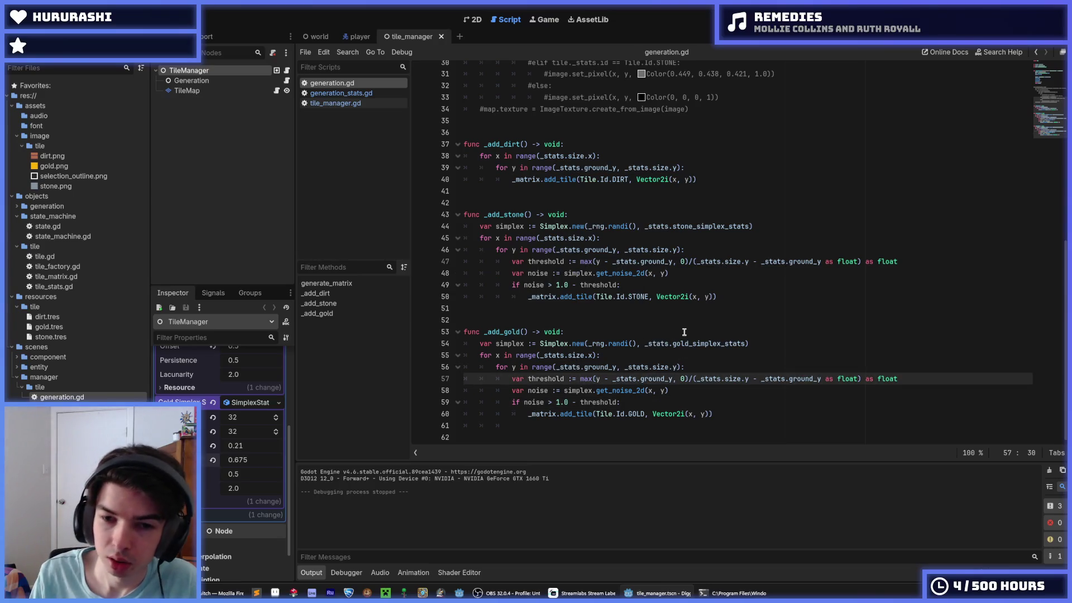
pyautogui.hotkey('ctrl', 'k')
pyautogui.press('Down')
pyautogui.press('Down')
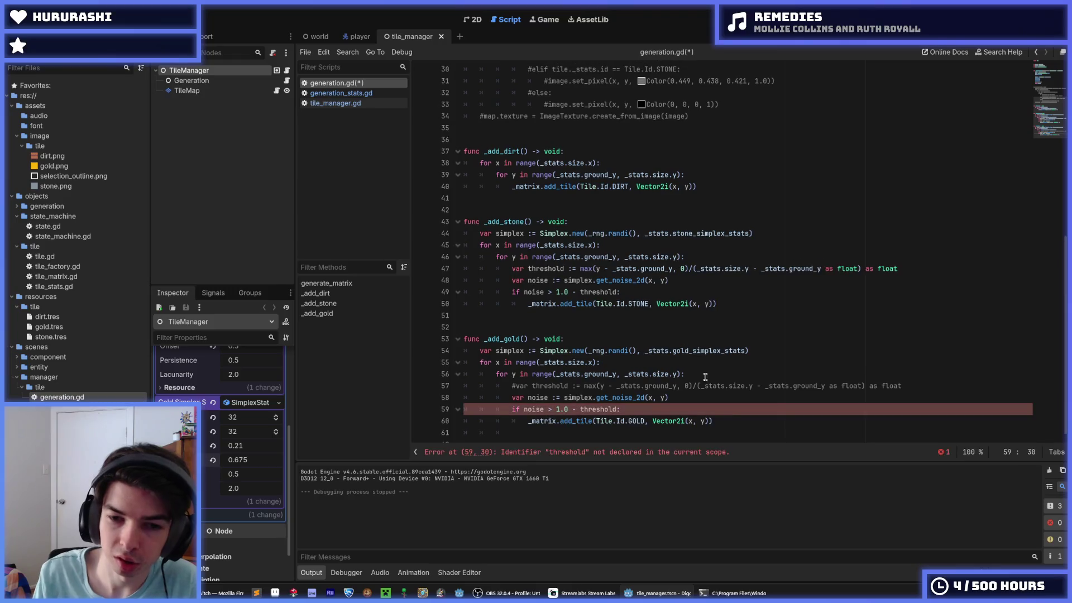
# Replace '1.0 - threshold' with a fixed 0.1 cutoff, save, and test-run the game
pyautogui.moveTo(618, 410); pyautogui.dragTo(557, 410)
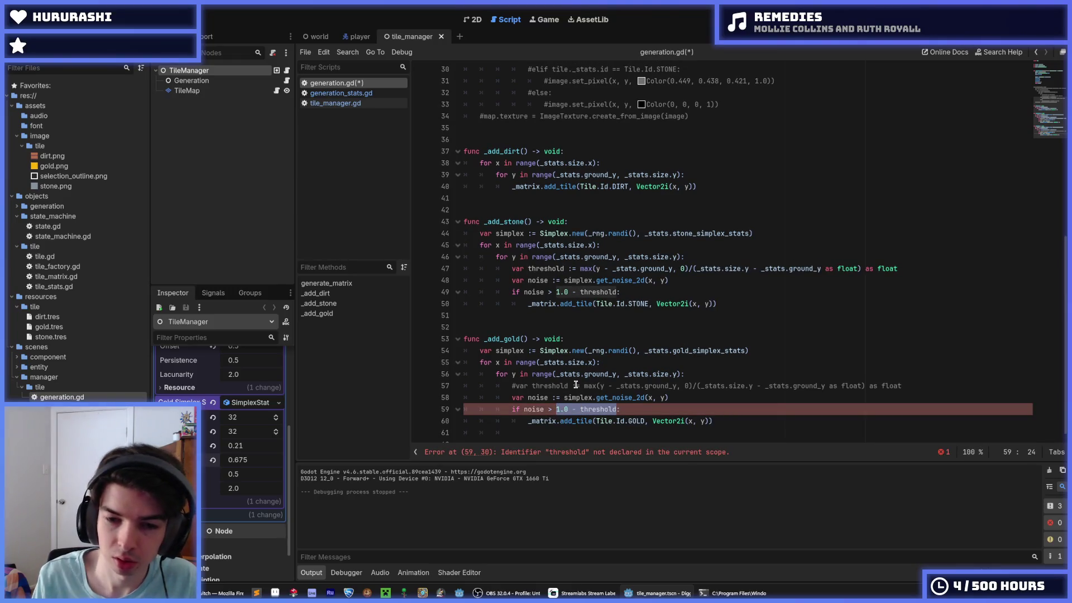
pyautogui.write('0.1:')
pyautogui.hotkey('ctrl', 's')
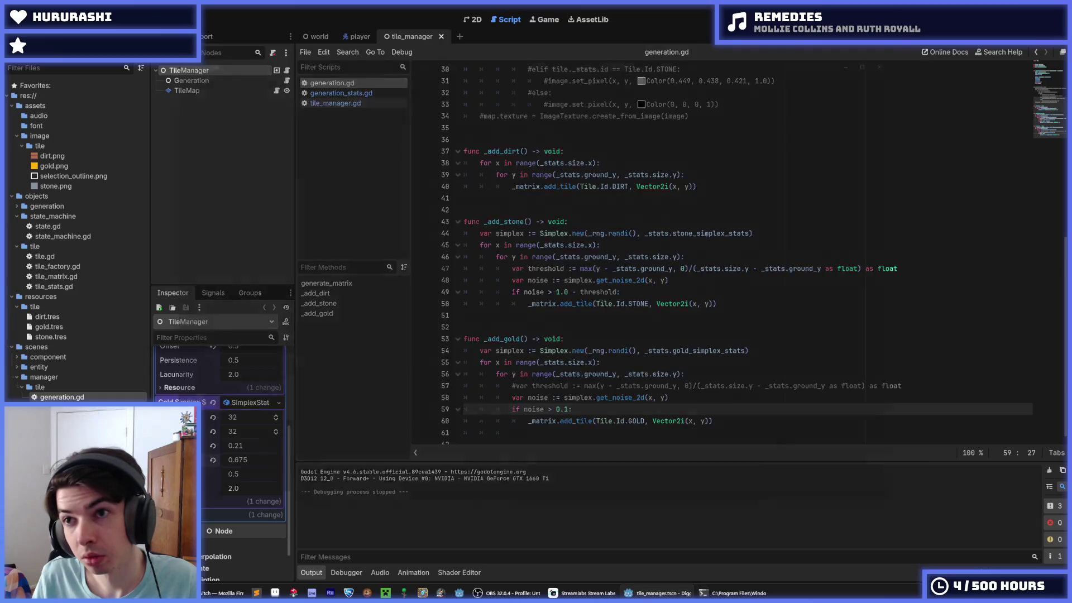
pyautogui.press('F5')
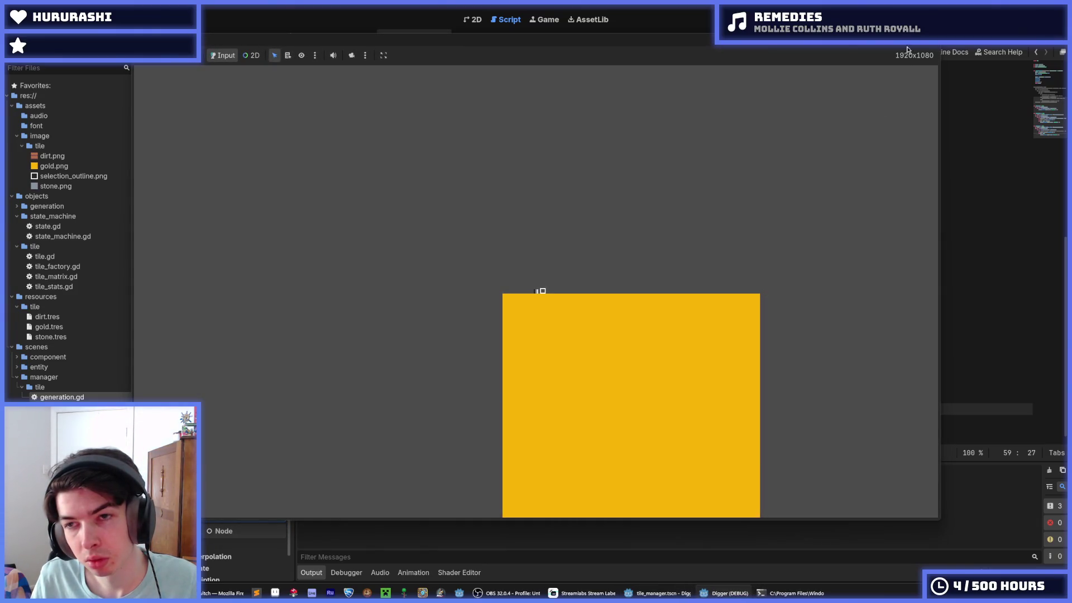
pyautogui.click(929, 38)
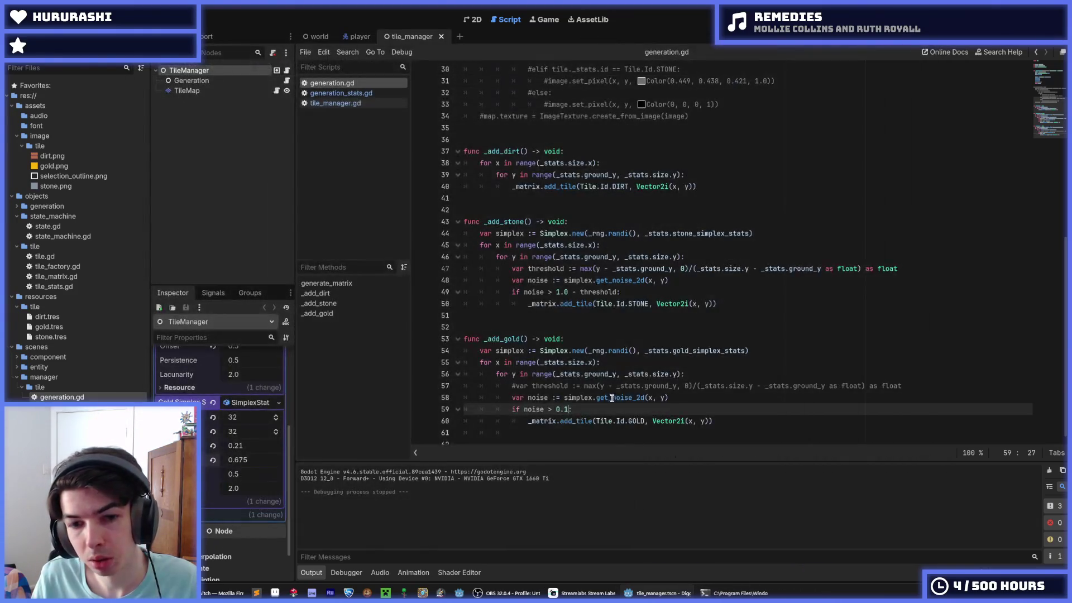
# Raise the gold cutoff to 0.9, save, and test-run the game
pyautogui.press('BackSpace')
pyautogui.write('9')
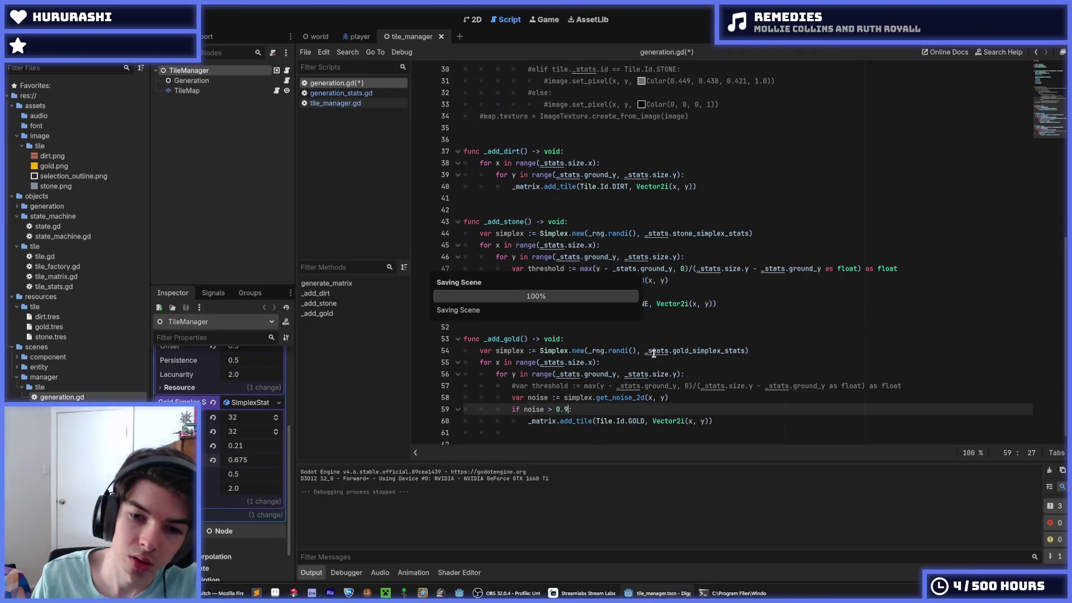
pyautogui.hotkey('ctrl', 's')
pyautogui.press('F5')
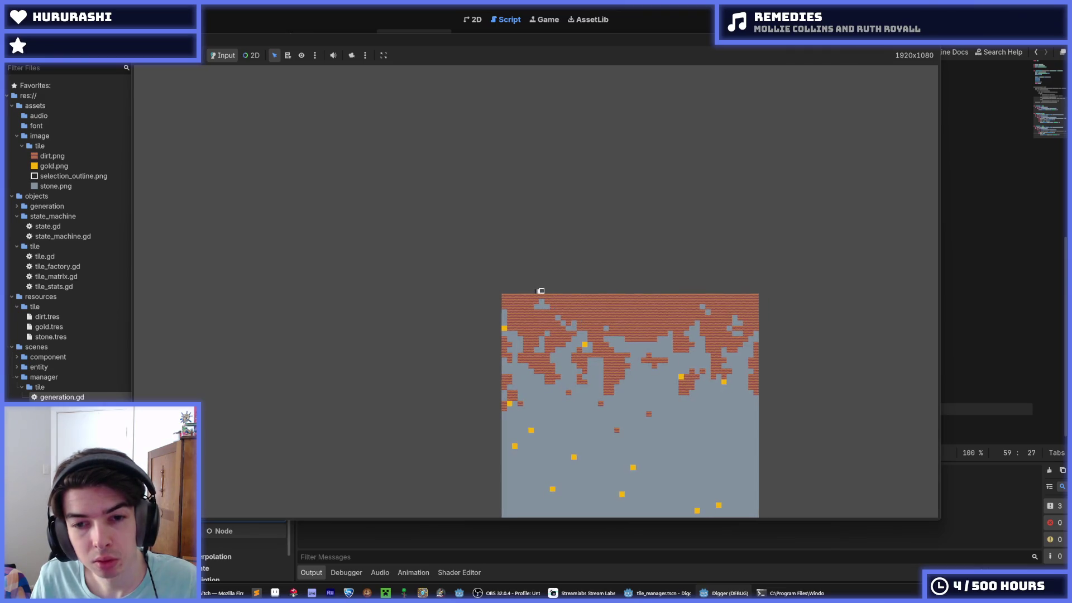
pyautogui.press('F8')
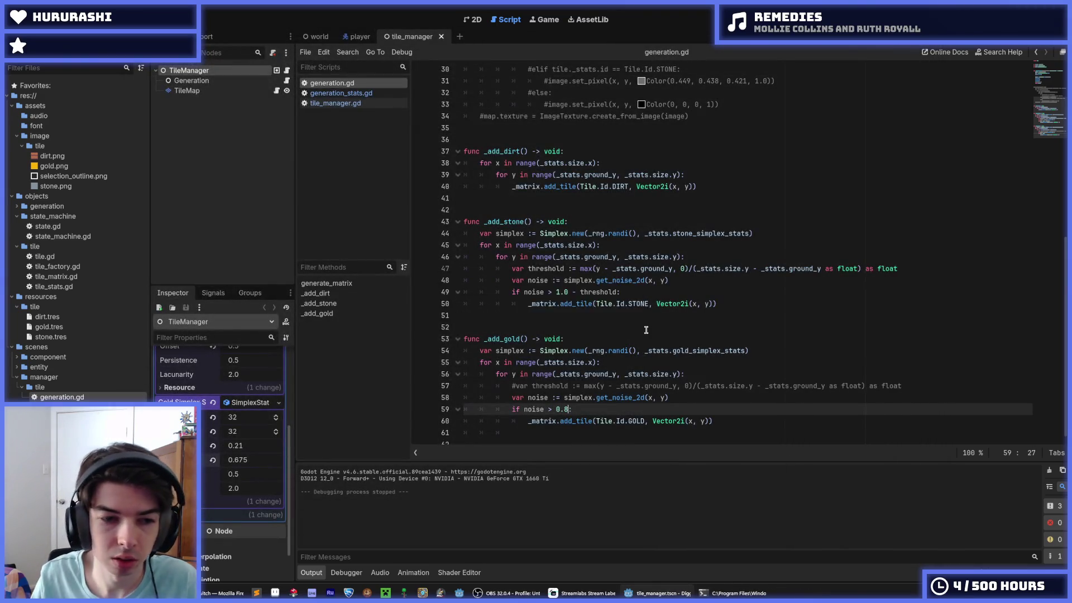
pyautogui.scroll(4, 251, 419)
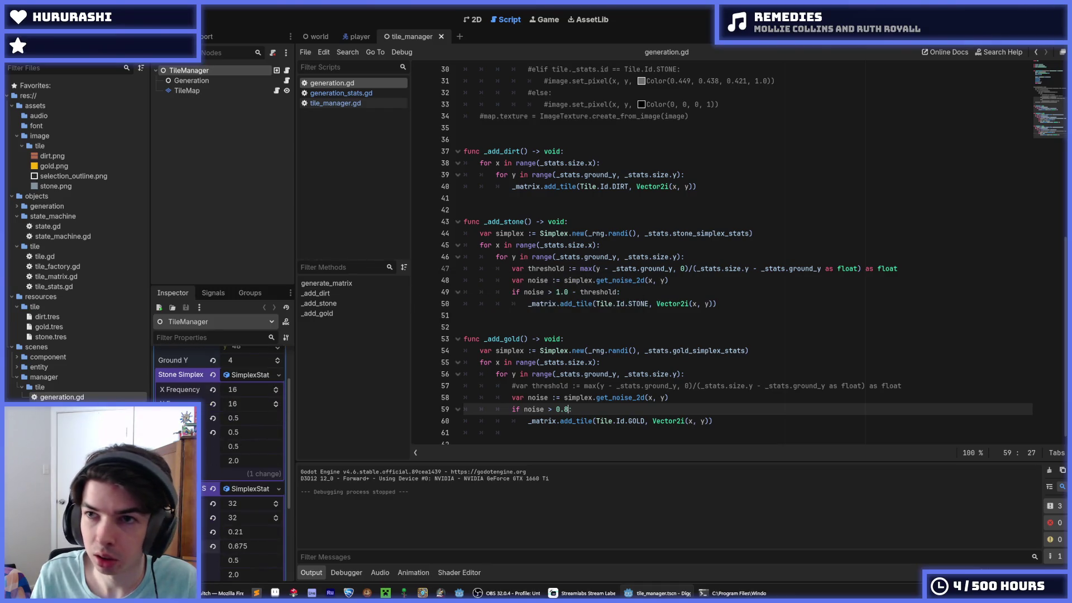
# Test-run the game repeatedly to check the dirt, stone and gold tiles with the new noise settings
pyautogui.press('F5')
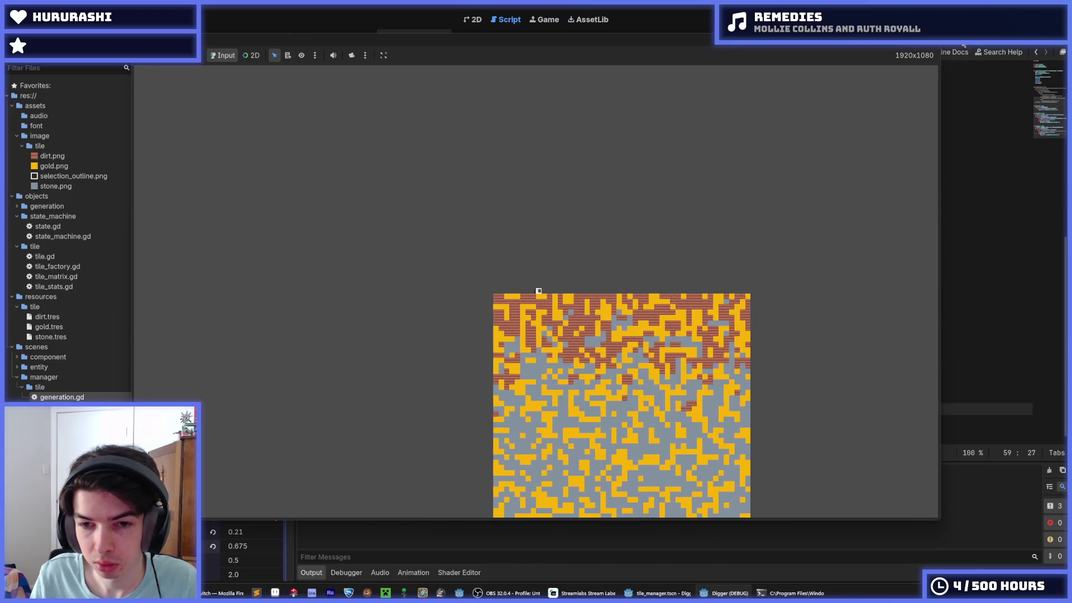
pyautogui.press('F8')
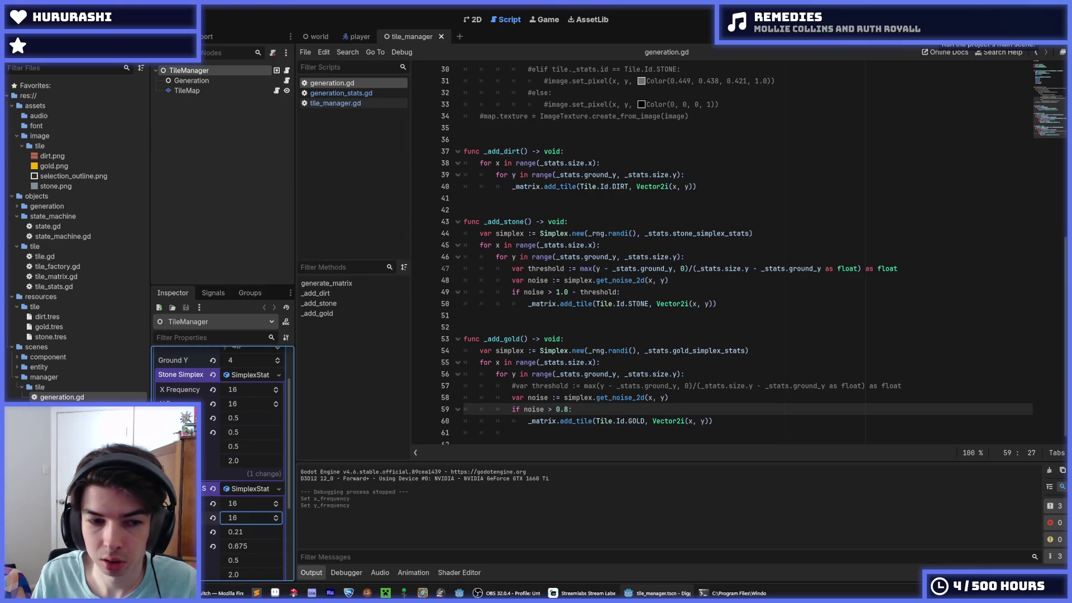
pyautogui.press('F5')
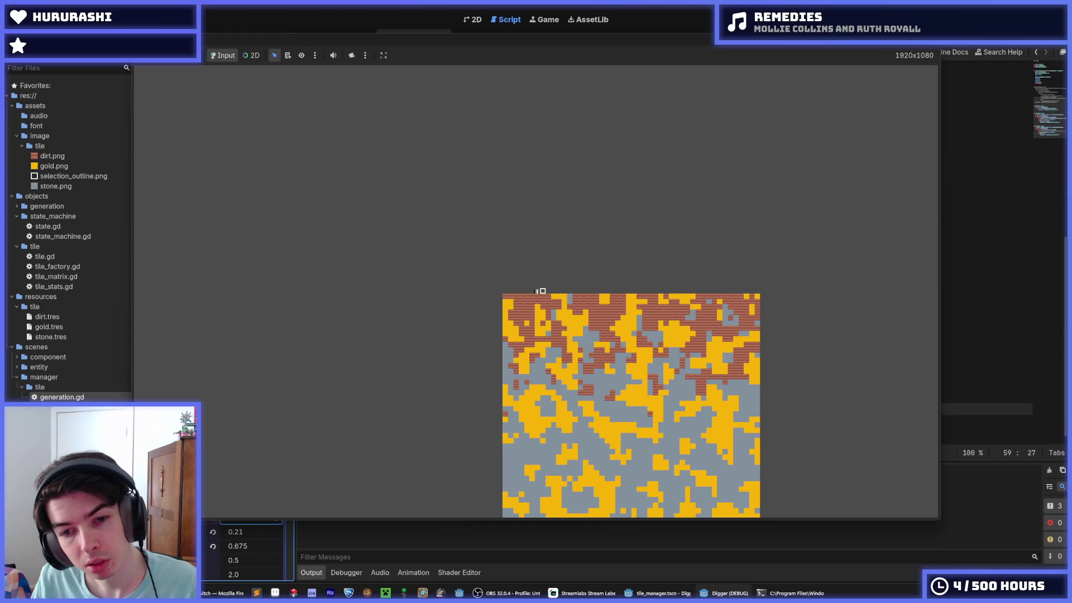
pyautogui.press('F8')
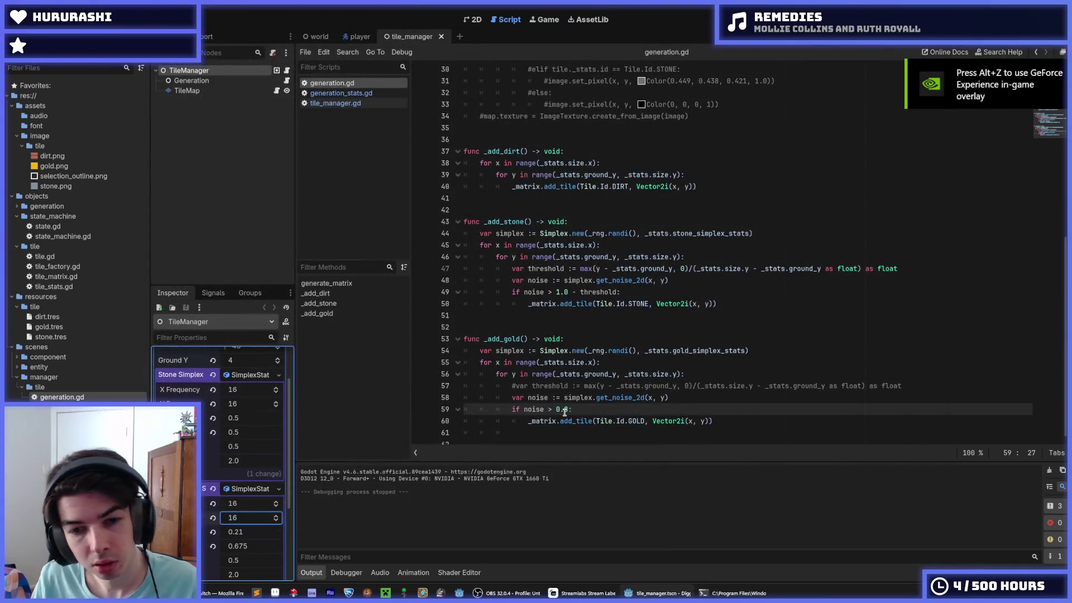
pyautogui.press('F5')
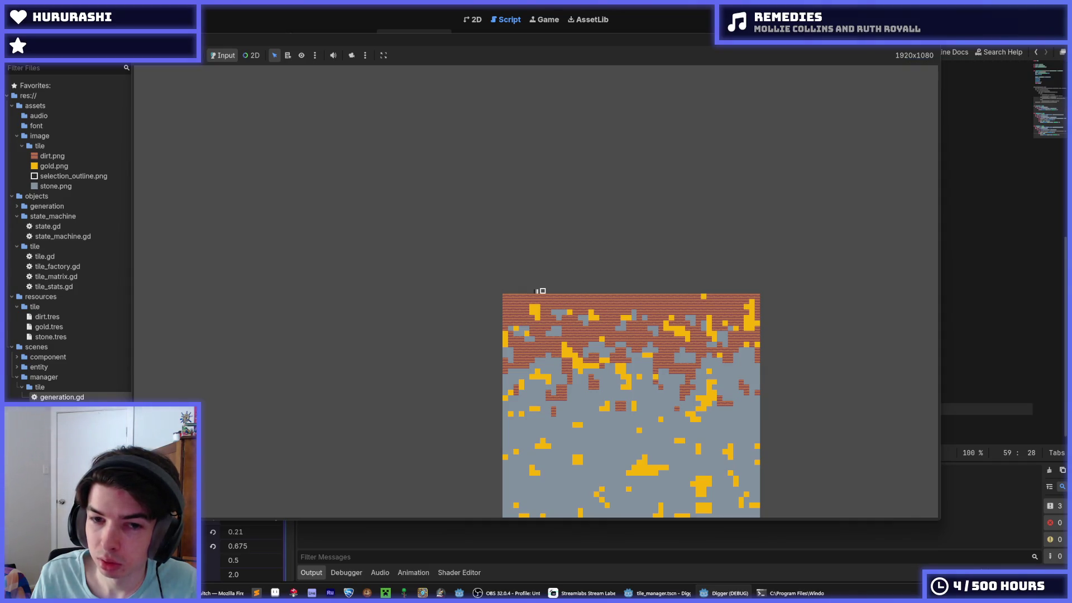
pyautogui.hotkey('alt', 'F4')
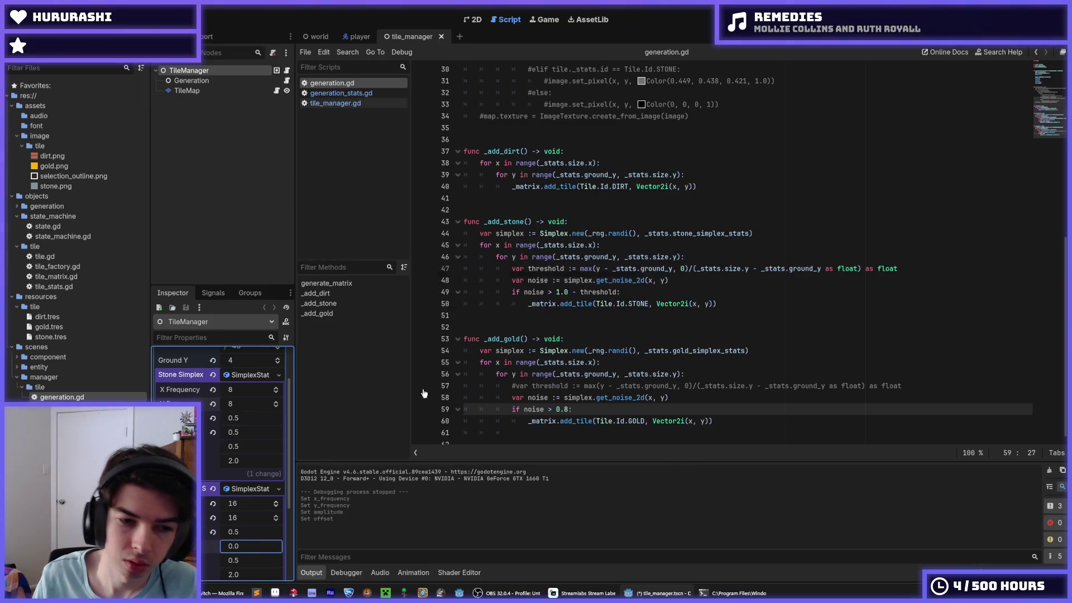
pyautogui.press('F5')
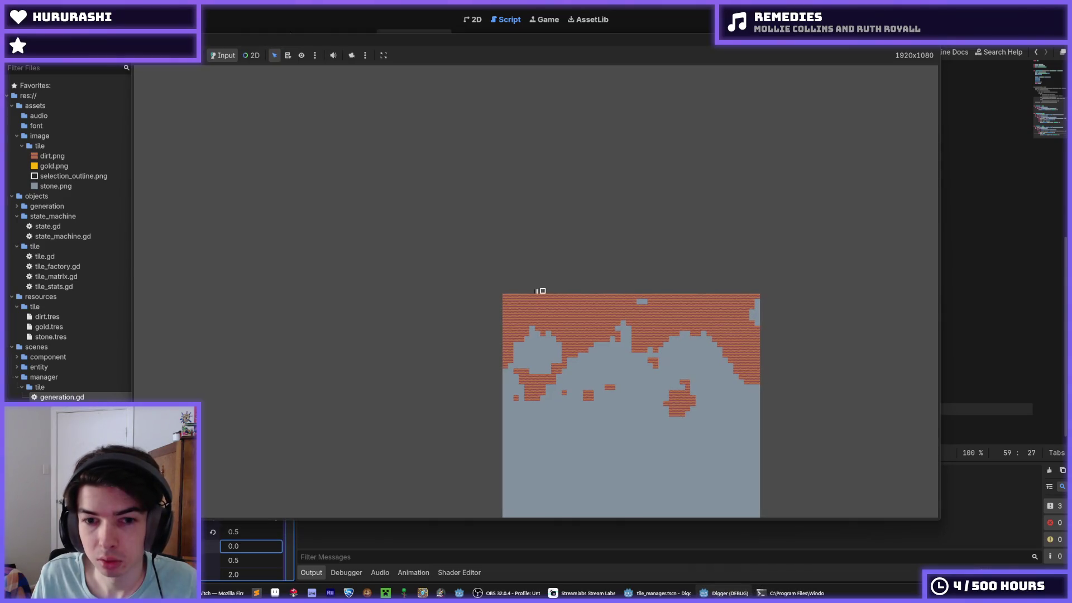
# Restart the game with the new noise settings, walk right and dig a shaft down
pyautogui.press('F8')
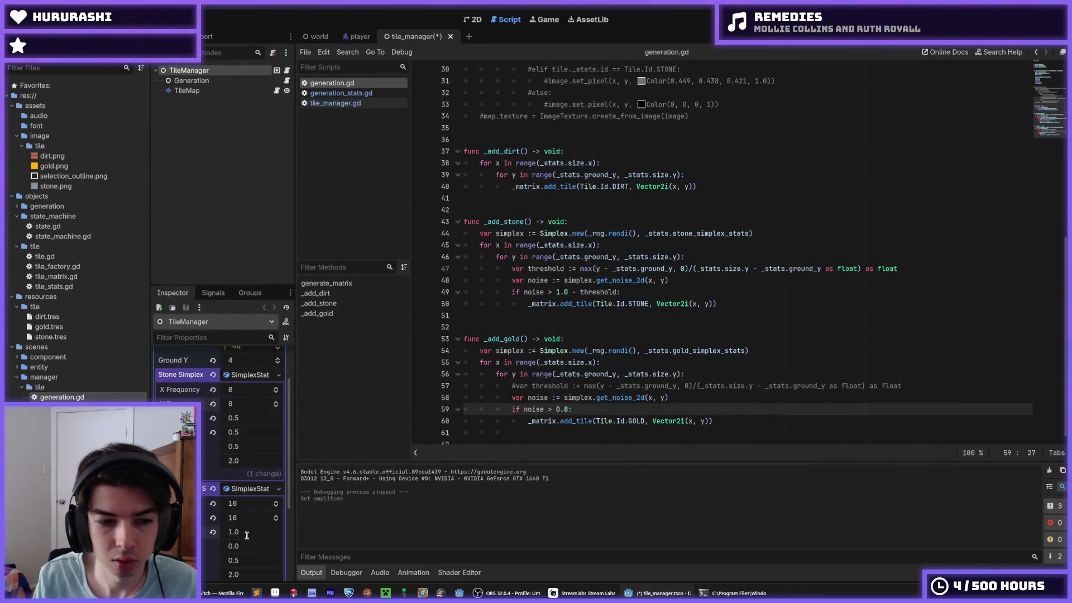
pyautogui.press('F5')
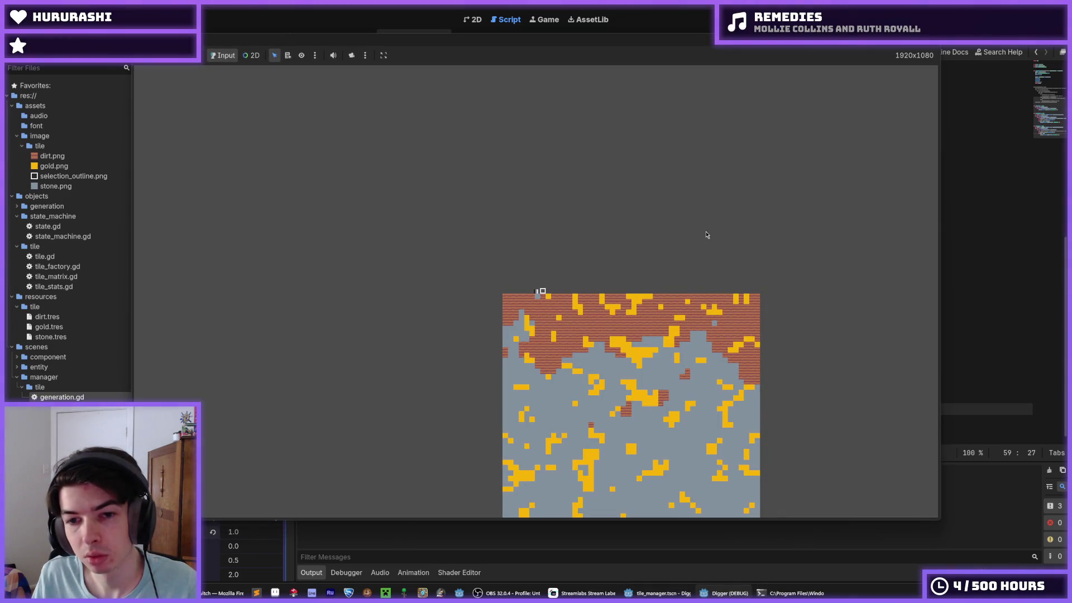
pyautogui.press('d')
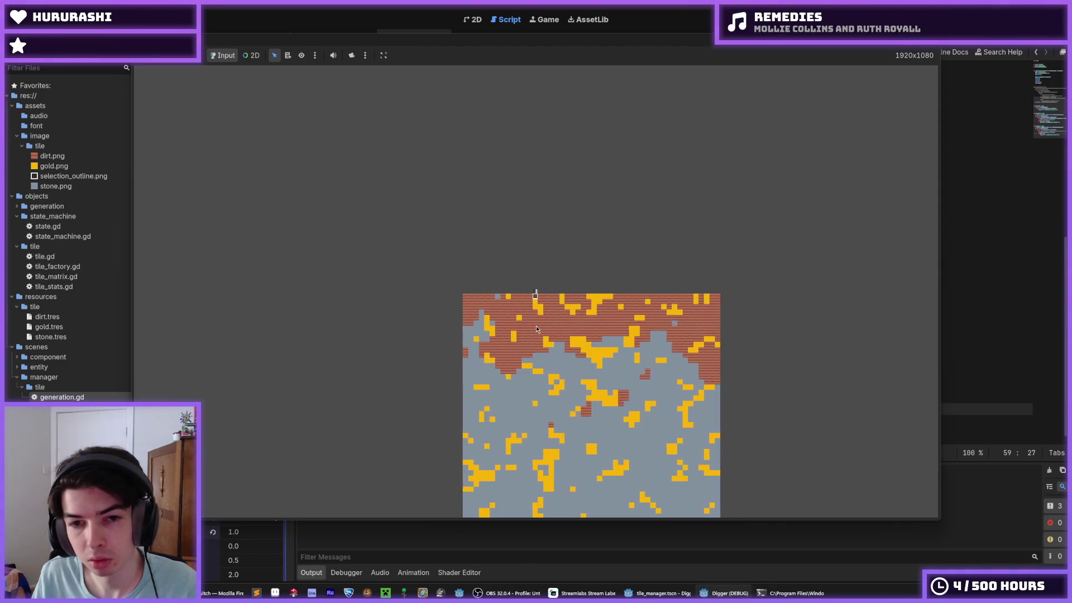
pyautogui.press('s')
pyautogui.press('s')
pyautogui.press('s')
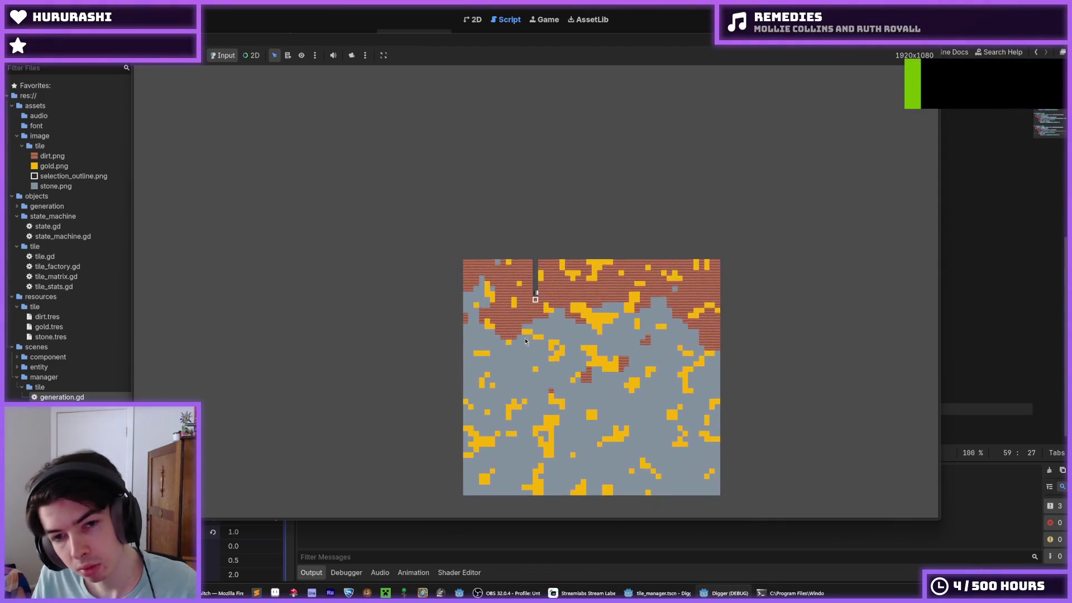
pyautogui.scroll(3, 530, 335)
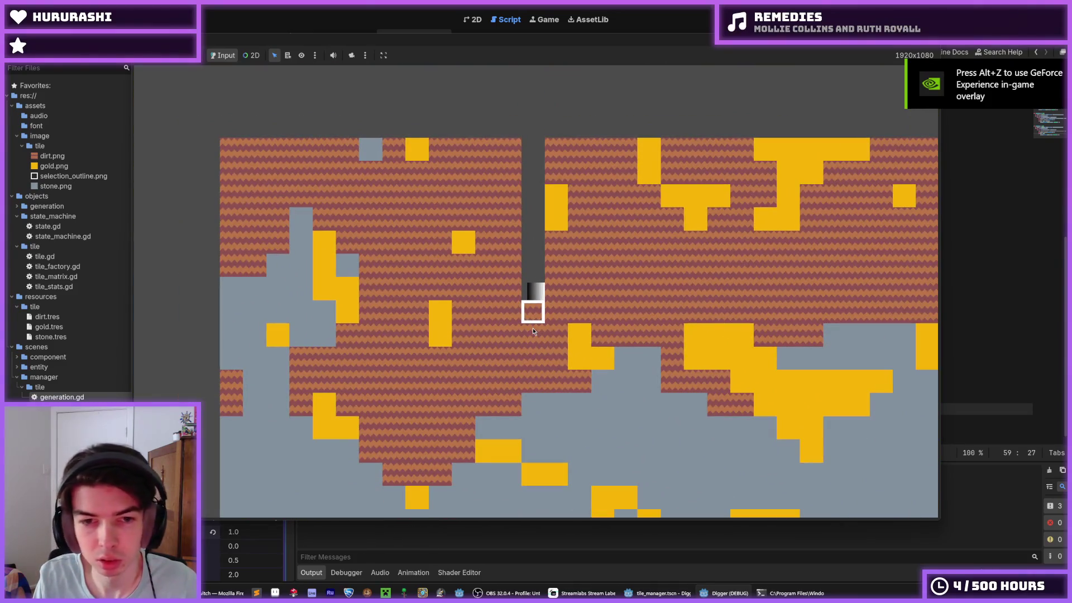
pyautogui.scroll(1, 533, 330)
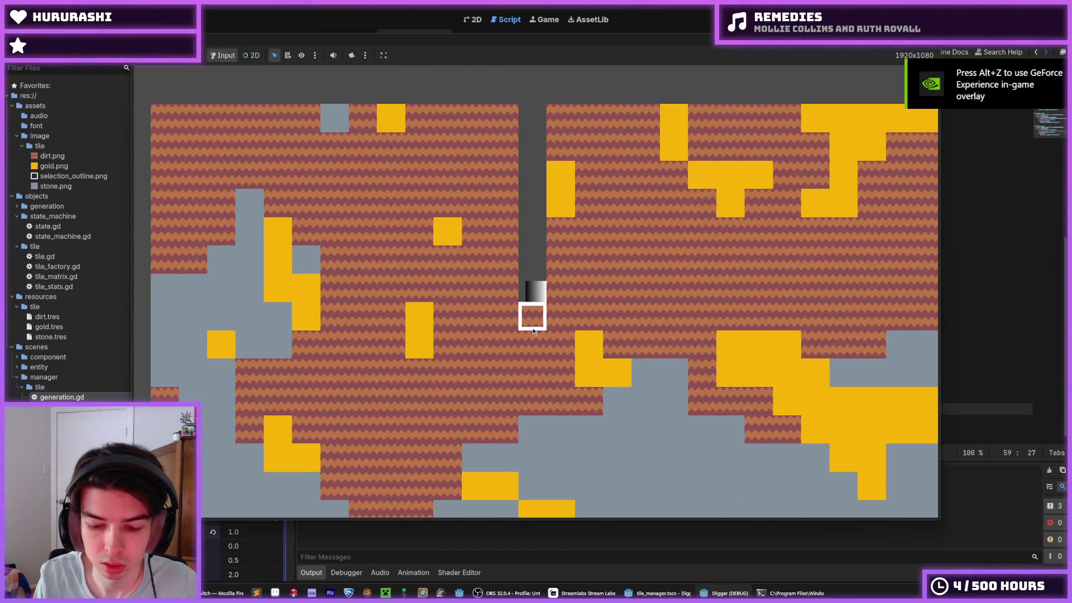
# Dig down and around through the dirt into stone, tunneling left and back up
pyautogui.press('s')
pyautogui.press('s')
pyautogui.press('s')
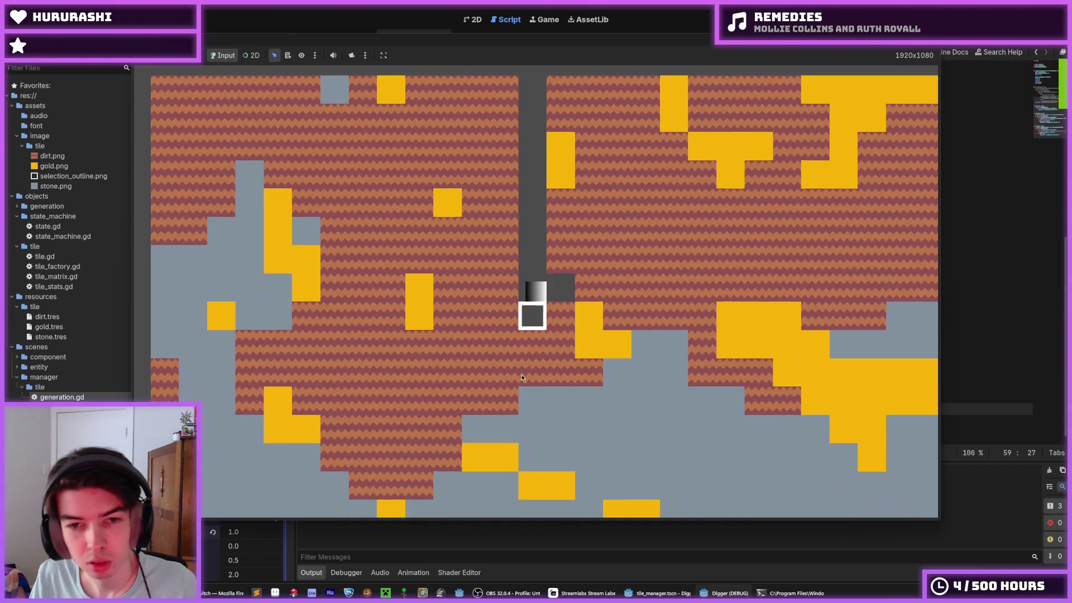
pyautogui.press('d')
pyautogui.press('d')
pyautogui.press('d')
pyautogui.press('d')
pyautogui.press('d')
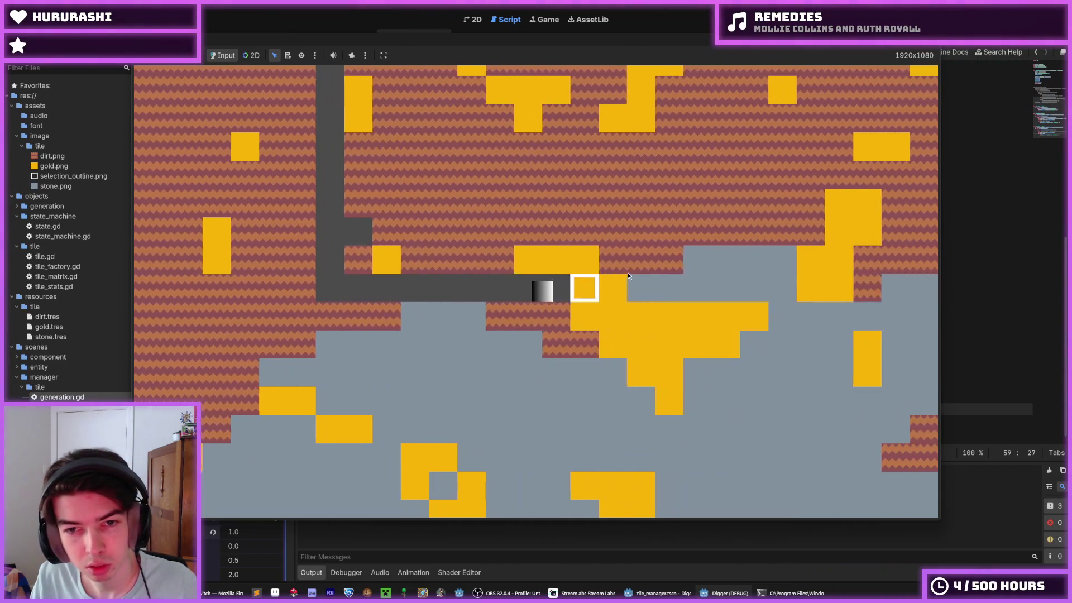
pyautogui.press('s')
pyautogui.press('d')
pyautogui.press('s')
pyautogui.press('s')
pyautogui.press('s')
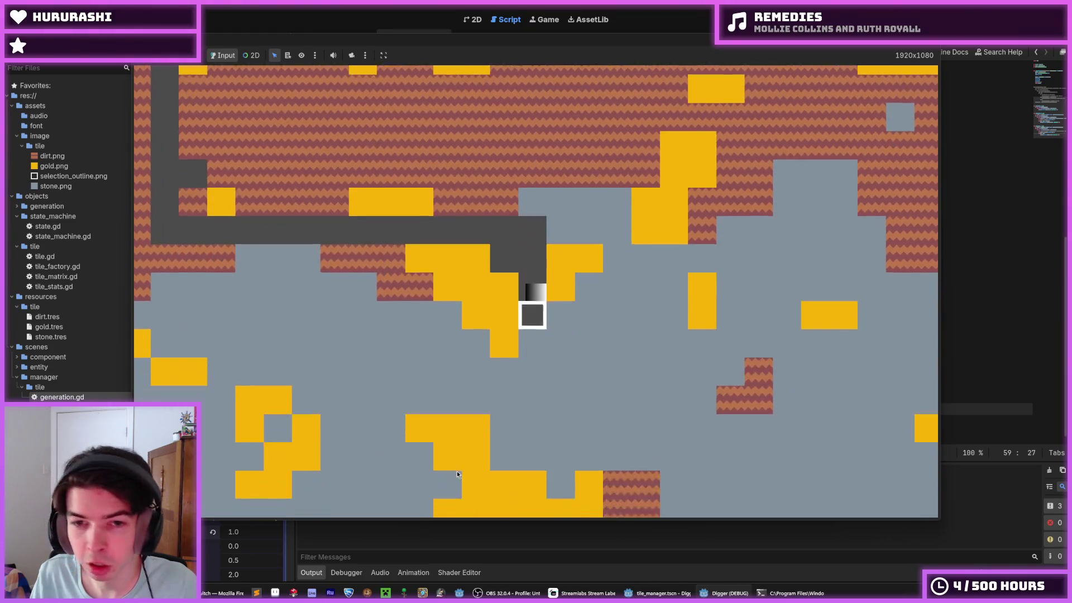
pyautogui.press('a')
pyautogui.press('a')
pyautogui.press('s')
pyautogui.press('s')
pyautogui.press('s')
pyautogui.press('s')
pyautogui.press('s')
pyautogui.press('a')
pyautogui.press('a')
pyautogui.press('a')
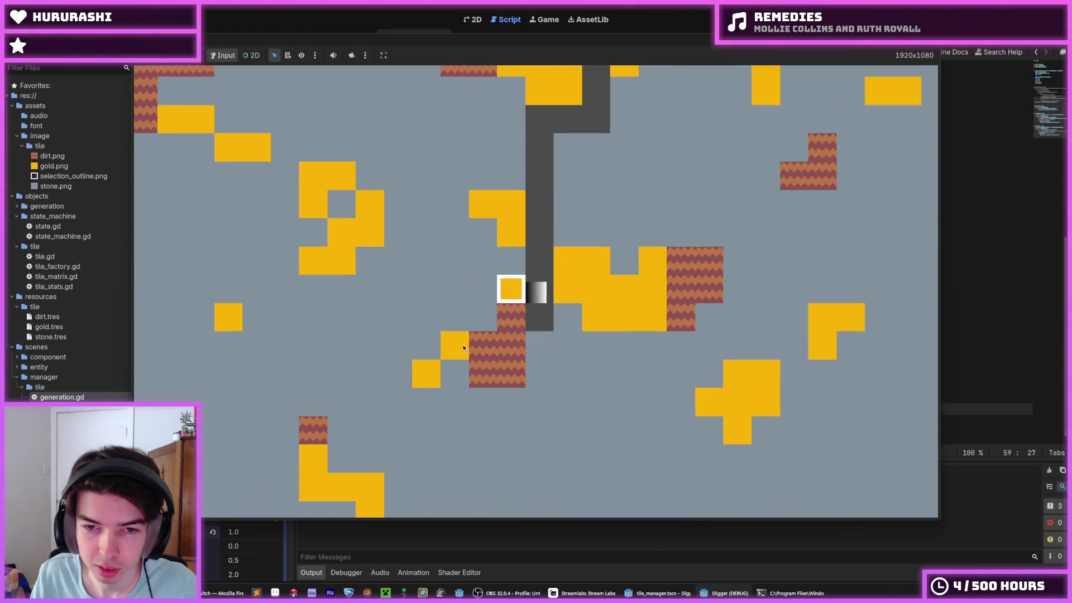
pyautogui.press('s')
pyautogui.press('s')
pyautogui.press('a')
pyautogui.press('a')
pyautogui.press('w')
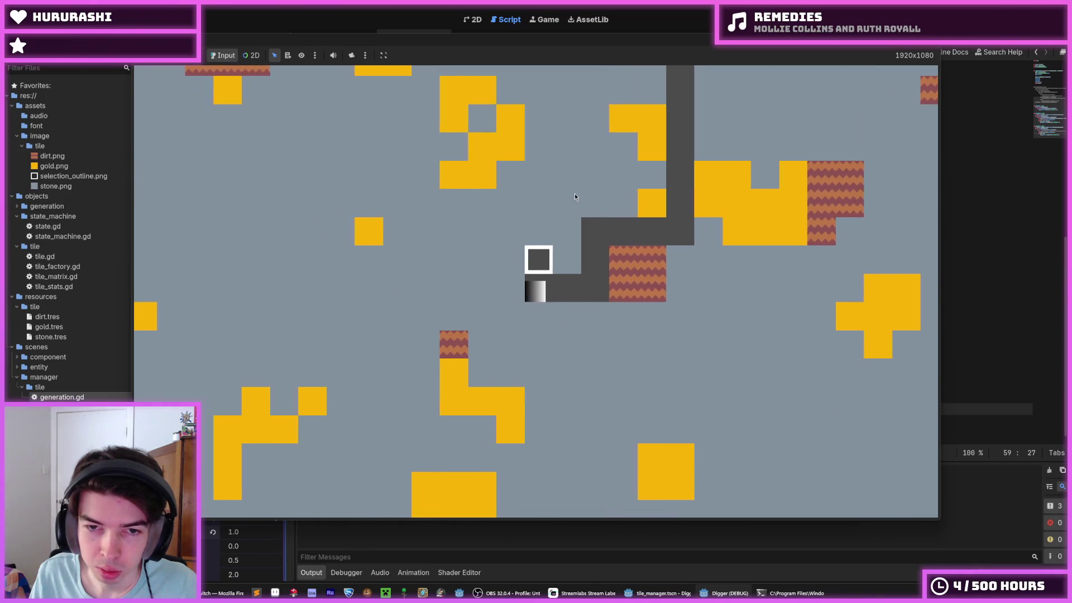
pyautogui.press('w')
pyautogui.press('d')
pyautogui.press('d')
pyautogui.press('w')
pyautogui.press('w')
pyautogui.press('w')
pyautogui.press('d')
pyautogui.press('d')
pyautogui.press('w')
# Dig out the gold above the player and a block of stone, tunneling left and upward
pyautogui.press('w')
pyautogui.press('d')
pyautogui.press('w')
pyautogui.press('w')
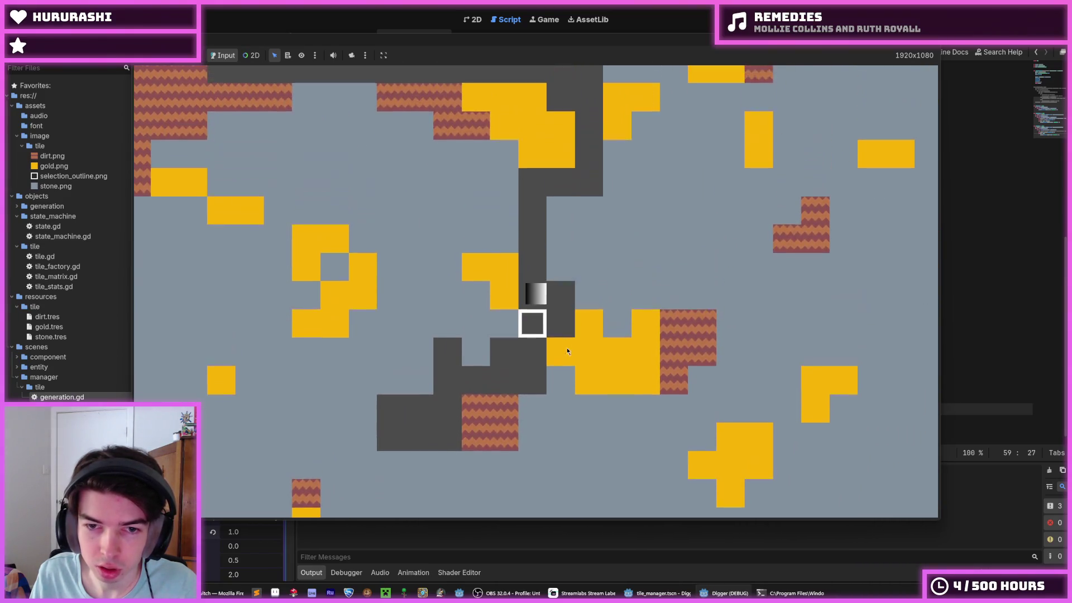
pyautogui.press('d')
pyautogui.press('d')
pyautogui.press('d')
pyautogui.press('w')
pyautogui.press('w')
pyautogui.press('d')
pyautogui.press('d')
pyautogui.press('d')
pyautogui.press('w')
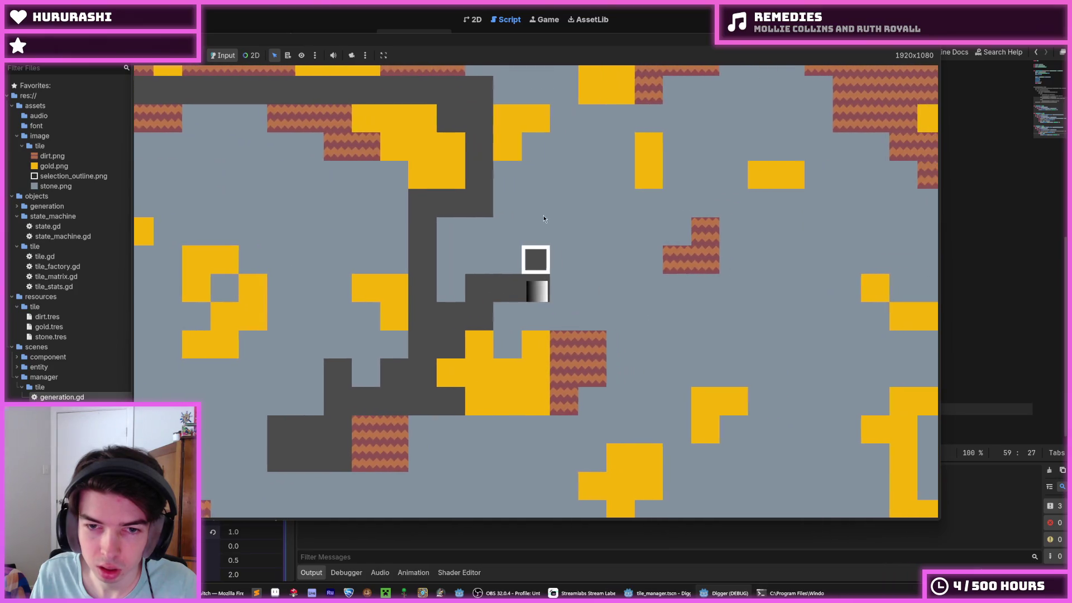
pyautogui.press('w')
pyautogui.press('a')
pyautogui.press('a')
pyautogui.press('w')
pyautogui.press('a')
pyautogui.press('w')
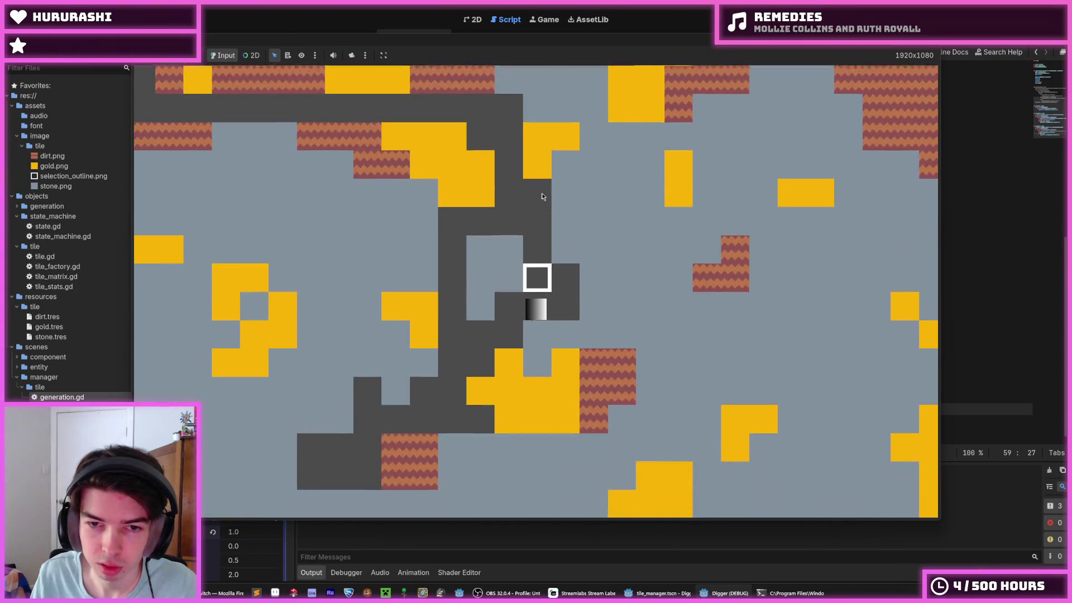
pyautogui.press('w')
pyautogui.press('w')
pyautogui.press('a')
pyautogui.press('s')
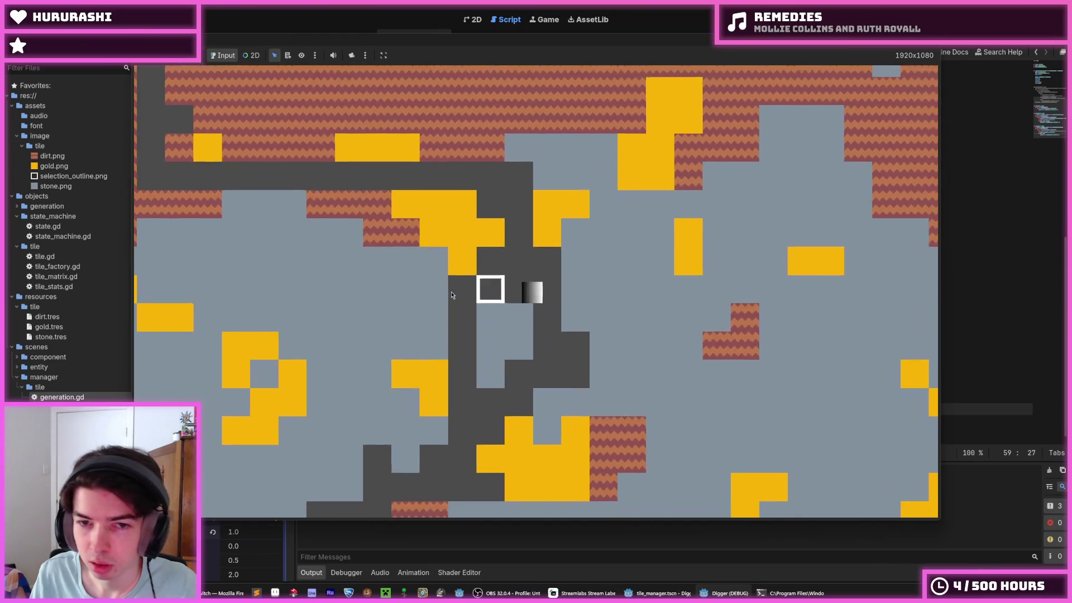
pyautogui.press('w')
pyautogui.press('w')
pyautogui.press('w')
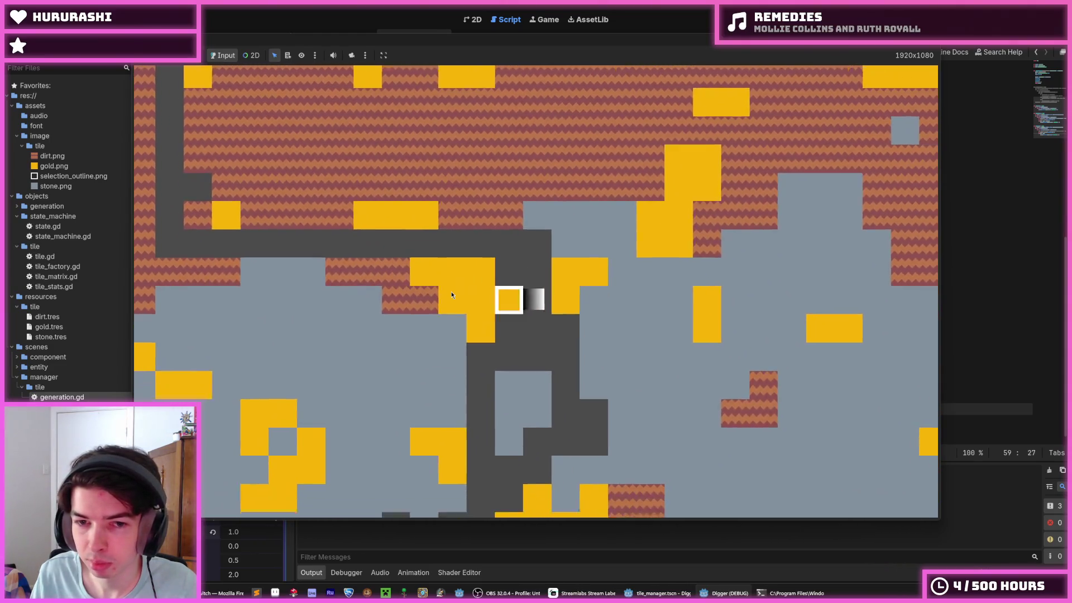
pyautogui.press('s')
pyautogui.press('s')
pyautogui.press('s')
pyautogui.press('w')
pyautogui.press('w')
pyautogui.press('w')
pyautogui.press('s')
pyautogui.press('s')
pyautogui.press('s')
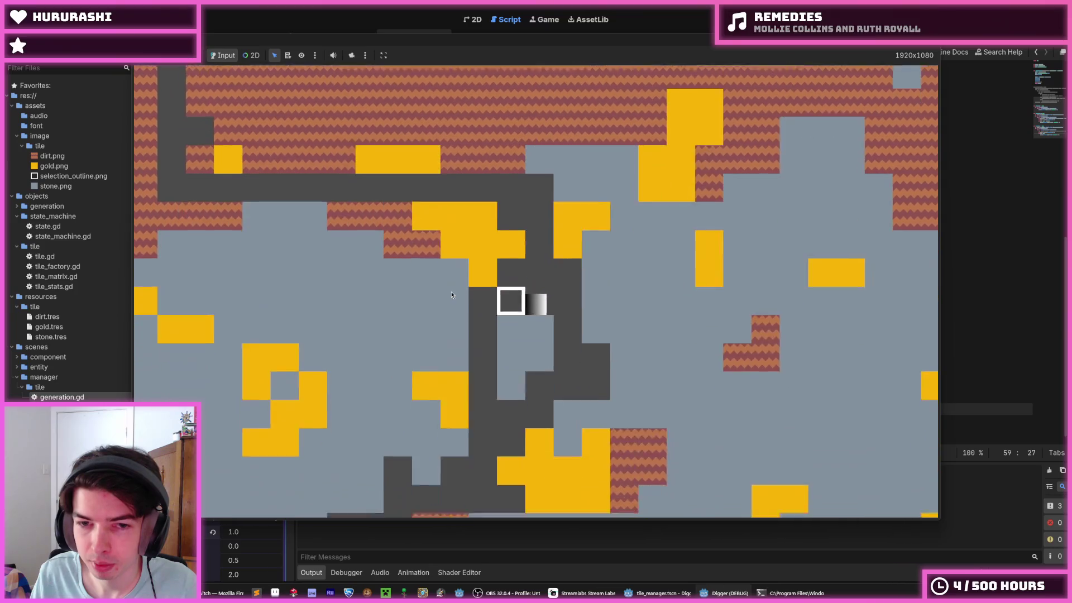
# Move down and around through the dug tunnels, then dig up through the gold
pyautogui.press('s')
pyautogui.press('a')
pyautogui.press('s')
pyautogui.press('s')
pyautogui.press('s')
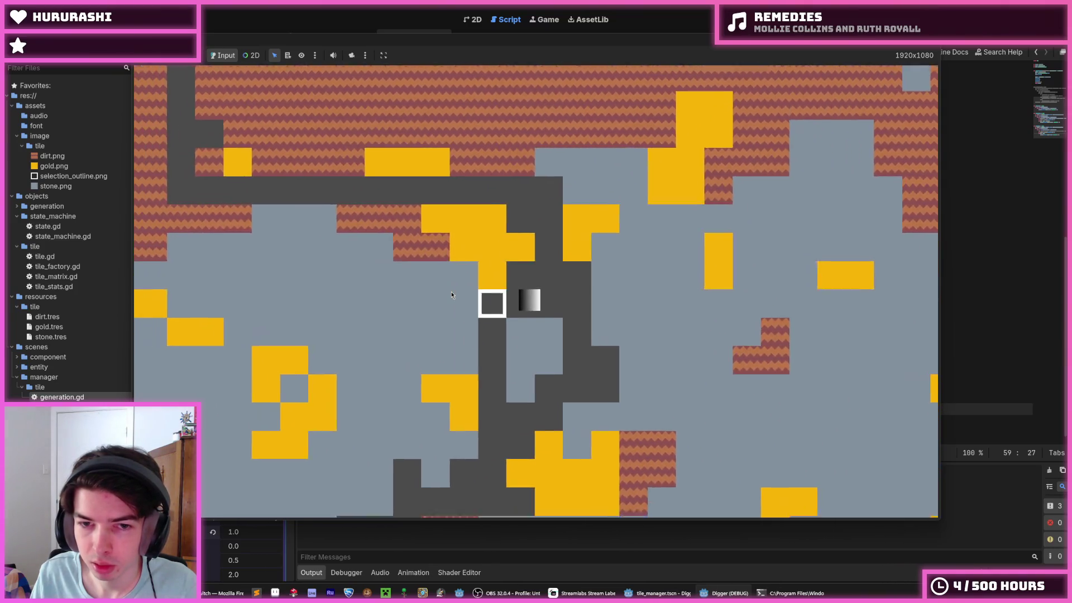
pyautogui.press('d')
pyautogui.press('d')
pyautogui.press('w')
pyautogui.press('w')
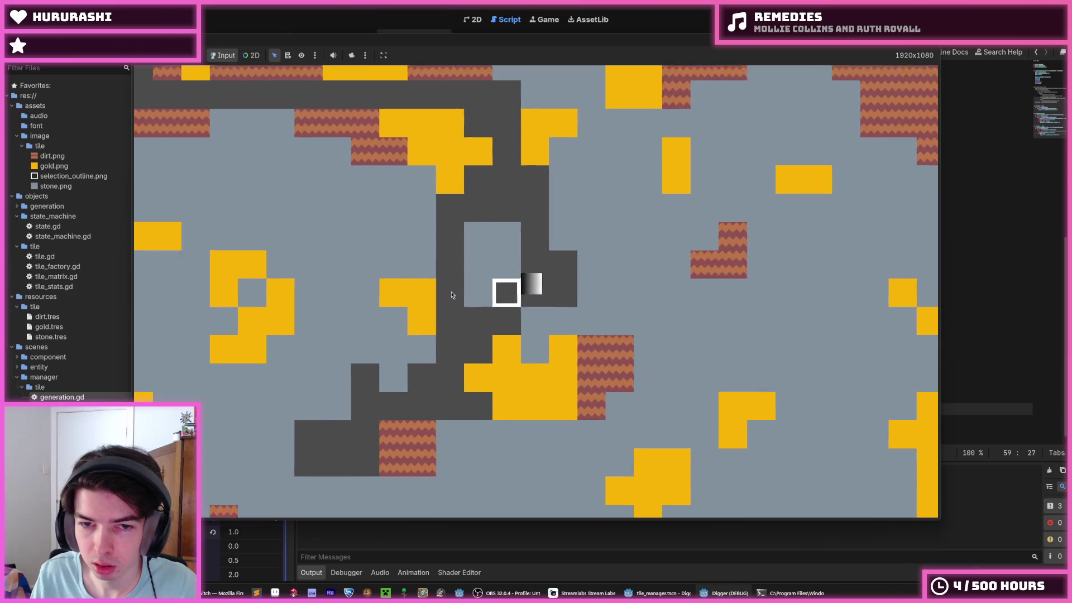
pyautogui.press('s')
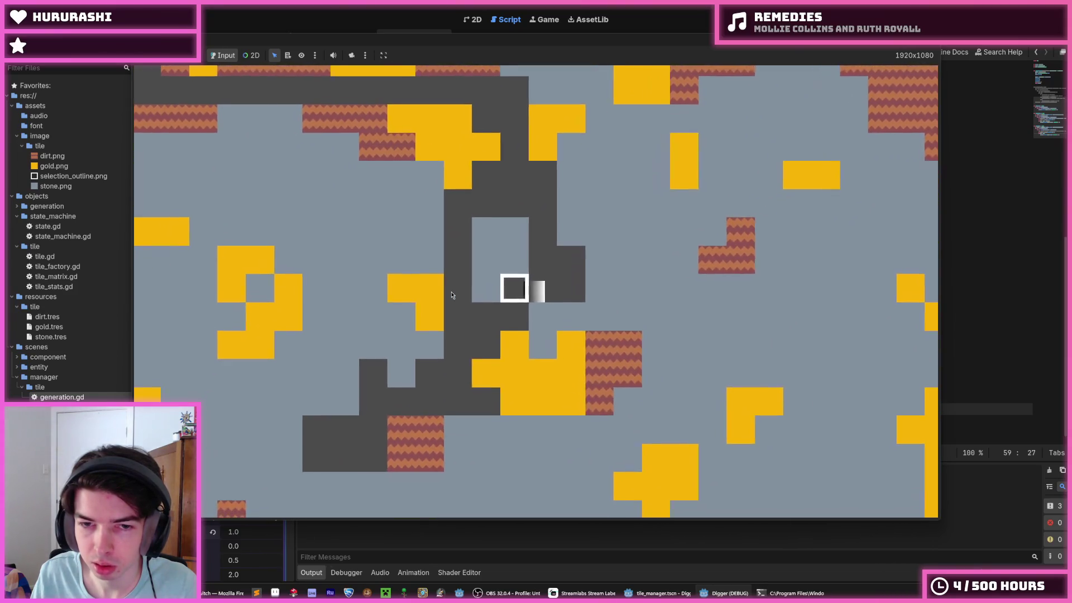
pyautogui.press('s')
pyautogui.press('a')
pyautogui.press('w')
pyautogui.press('s')
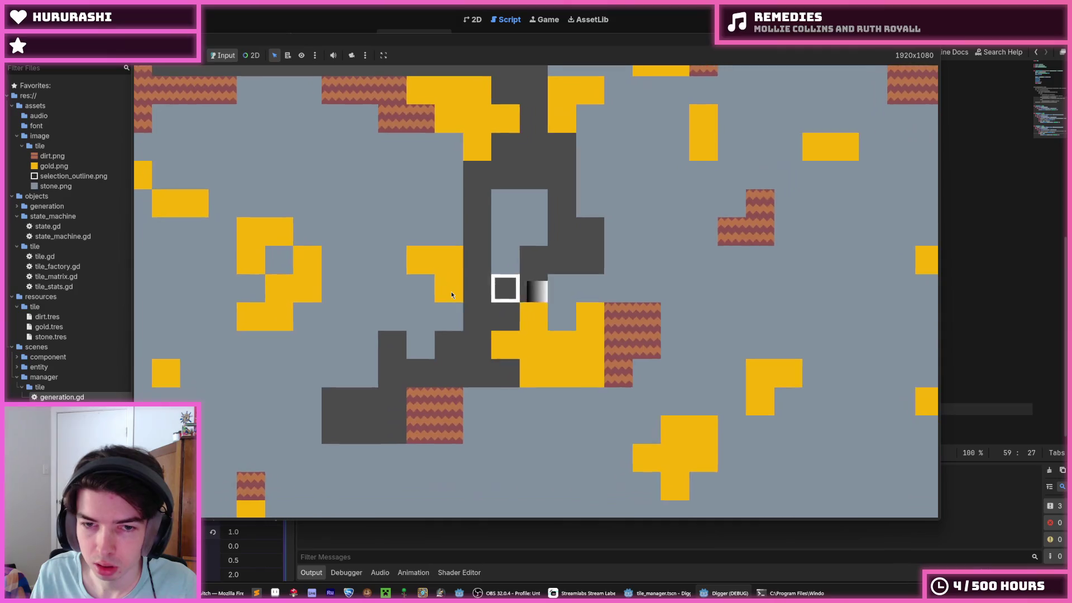
pyautogui.press('w')
pyautogui.press('w')
pyautogui.press('w')
pyautogui.press('w')
pyautogui.press('s')
pyautogui.press('a')
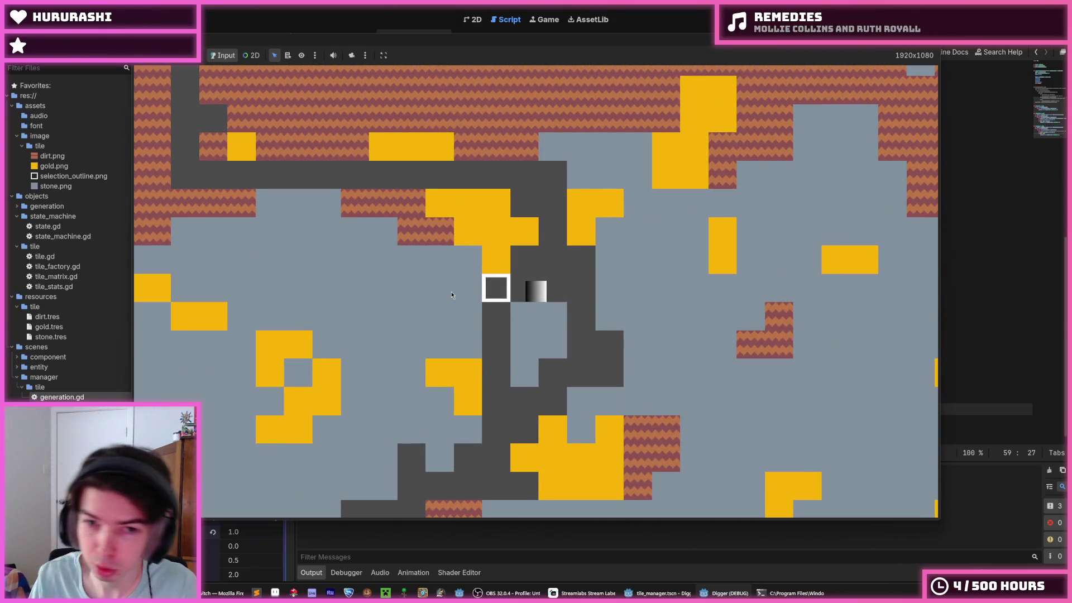
pyautogui.scroll(3, 451, 291)
pyautogui.press('d')
pyautogui.press('w')
pyautogui.press('w')
pyautogui.press('w')
pyautogui.press('s')
pyautogui.press('s')
pyautogui.press('s')
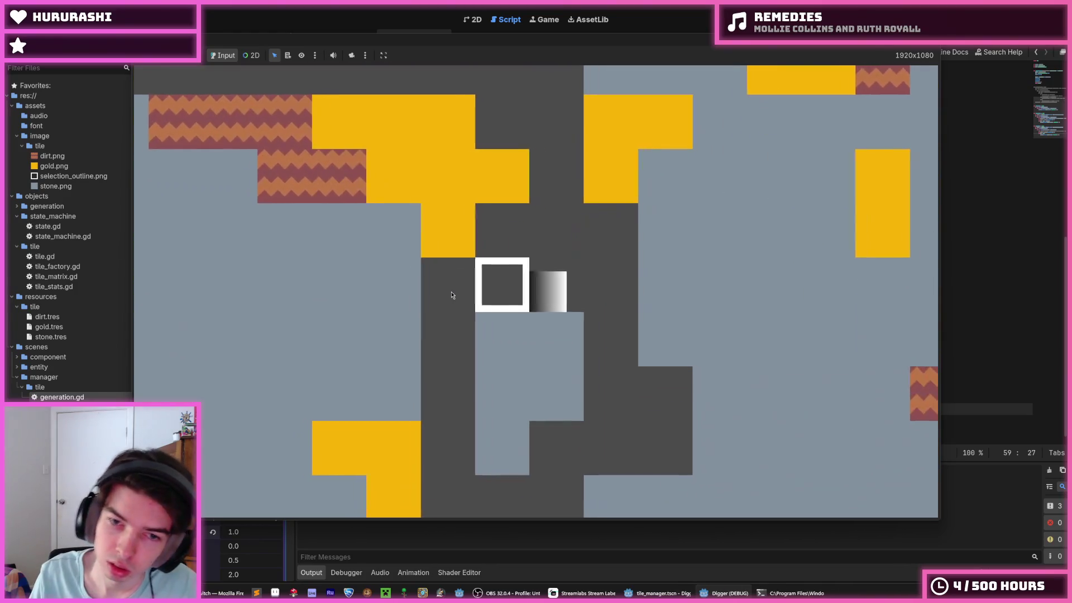
pyautogui.press('a')
pyautogui.press('w')
pyautogui.press('w')
pyautogui.press('w')
pyautogui.press('d')
pyautogui.press('s')
pyautogui.press('s')
pyautogui.press('s')
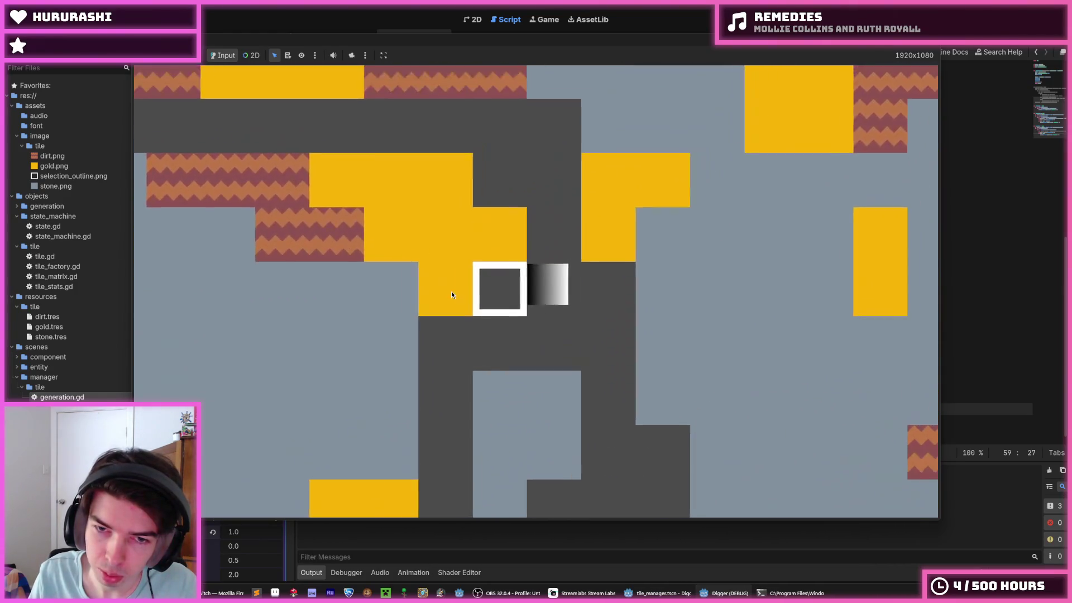
pyautogui.press('a')
pyautogui.press('w')
pyautogui.press('w')
pyautogui.press('w')
pyautogui.press('d')
# Go down the shaft and back up, stepping onto a gold tile and roaming the tunnels
pyautogui.press('s')
pyautogui.press('s')
pyautogui.press('s')
pyautogui.press('a')
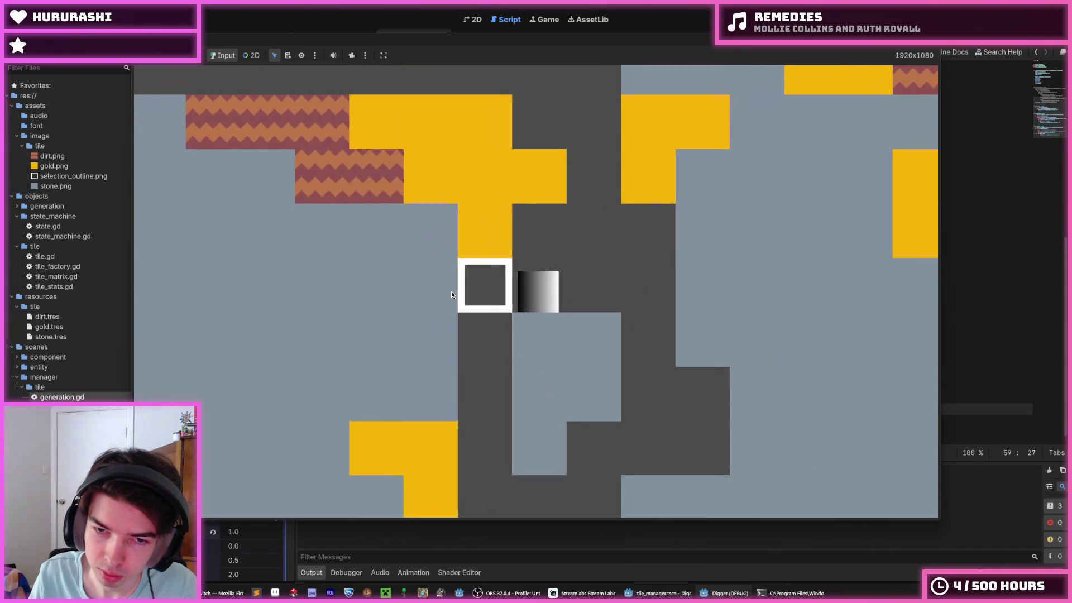
pyautogui.press('w')
pyautogui.press('w')
pyautogui.press('w')
pyautogui.press('a')
pyautogui.press('d')
pyautogui.press('d')
pyautogui.press('s')
pyautogui.press('s')
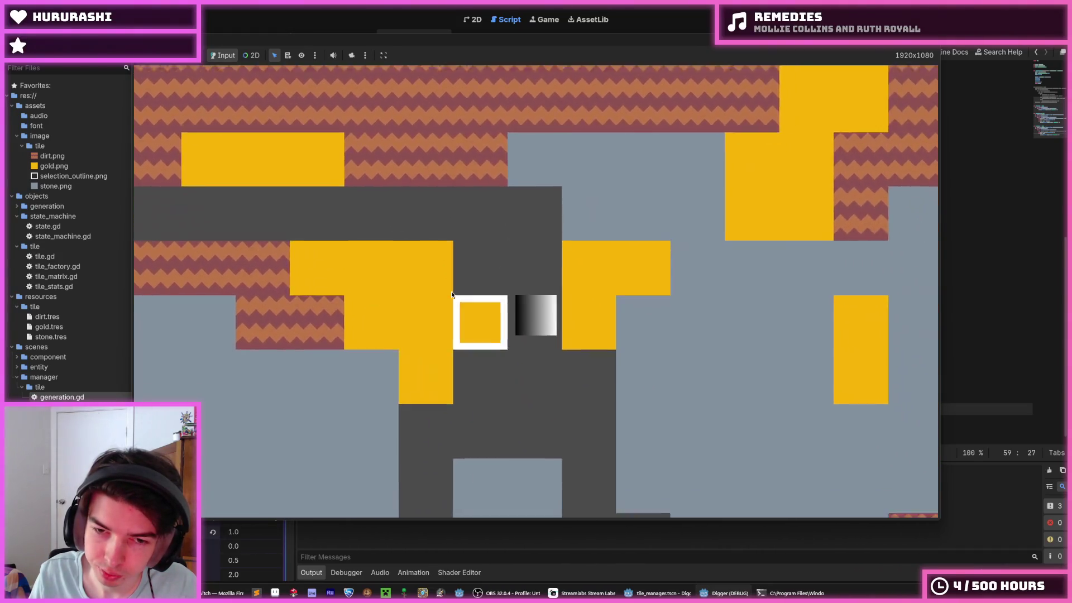
pyautogui.press('s')
pyautogui.press('s')
pyautogui.press('a')
pyautogui.press('w')
pyautogui.press('w')
pyautogui.press('w')
pyautogui.press('d')
pyautogui.press('s')
pyautogui.press('s')
pyautogui.press('s')
pyautogui.press('s')
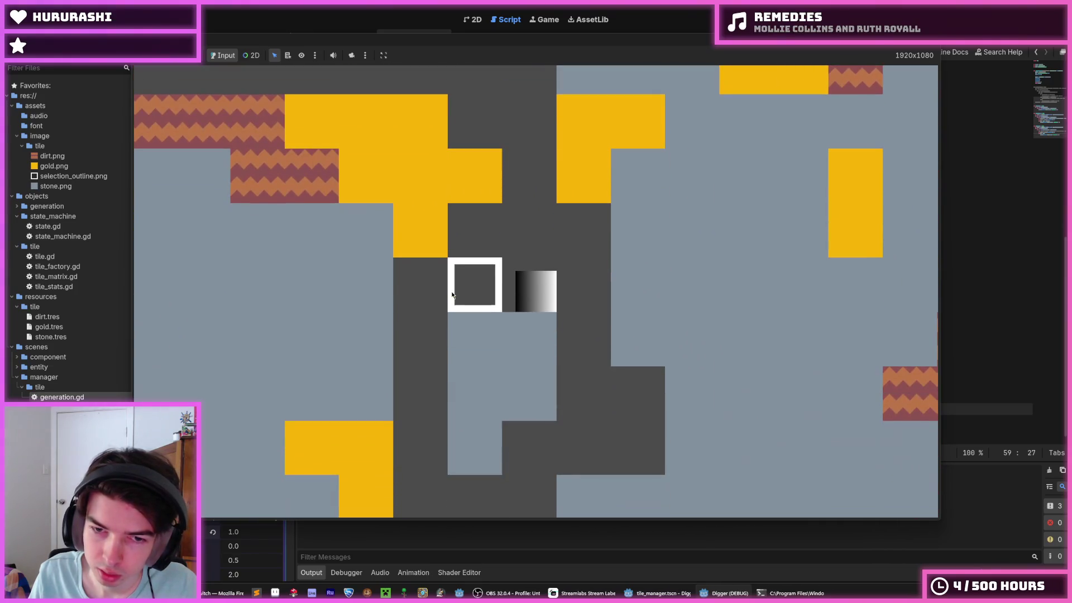
pyautogui.press('a')
pyautogui.press('d')
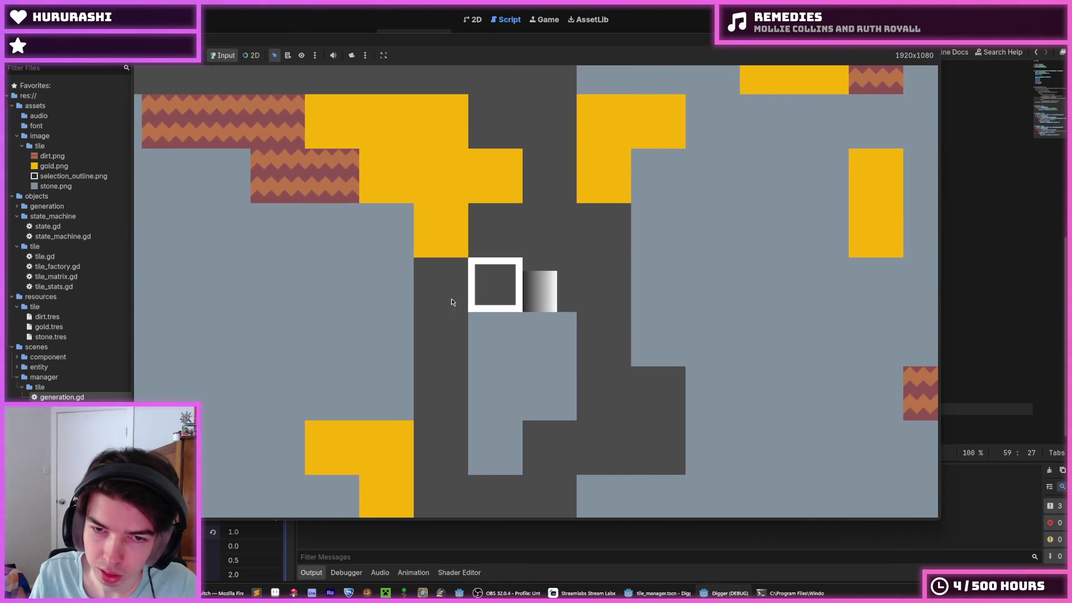
pyautogui.press('w')
pyautogui.press('w')
pyautogui.press('w')
pyautogui.press('a')
pyautogui.press('d')
pyautogui.press('s')
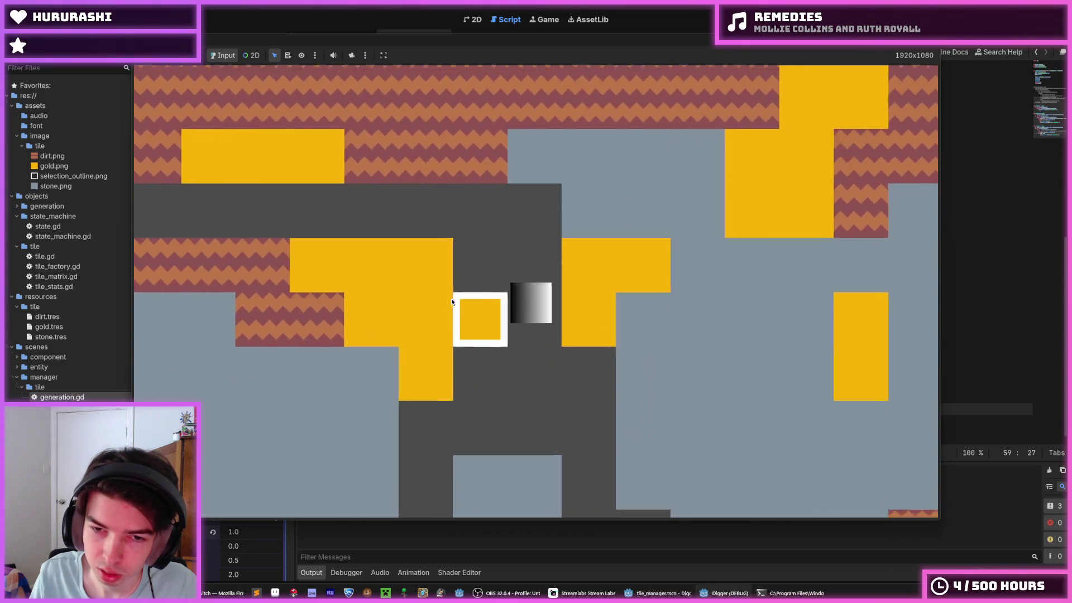
pyautogui.press('s')
pyautogui.press('s')
pyautogui.press('w')
pyautogui.press('s')
pyautogui.press('a')
pyautogui.press('w')
pyautogui.press('w')
pyautogui.press('w')
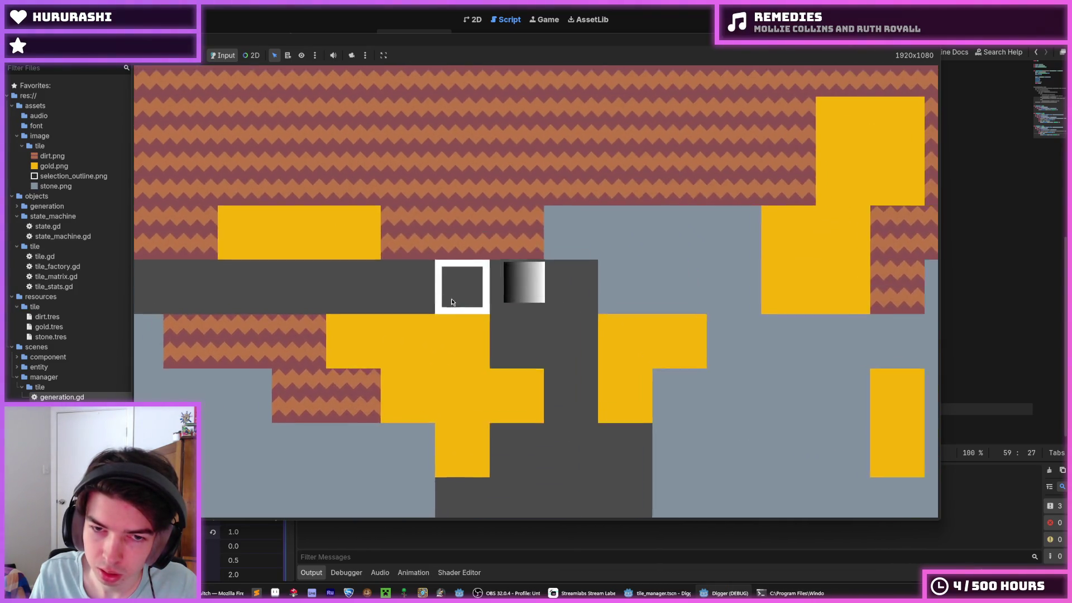
pyautogui.press('a')
pyautogui.press('d')
pyautogui.press('d')
pyautogui.press('s')
pyautogui.press('s')
pyautogui.press('s')
pyautogui.press('w')
pyautogui.press('w')
pyautogui.press('w')
# Drop about seven tiles, explore the dark corridors in another area, then stop the game
pyautogui.press('s')
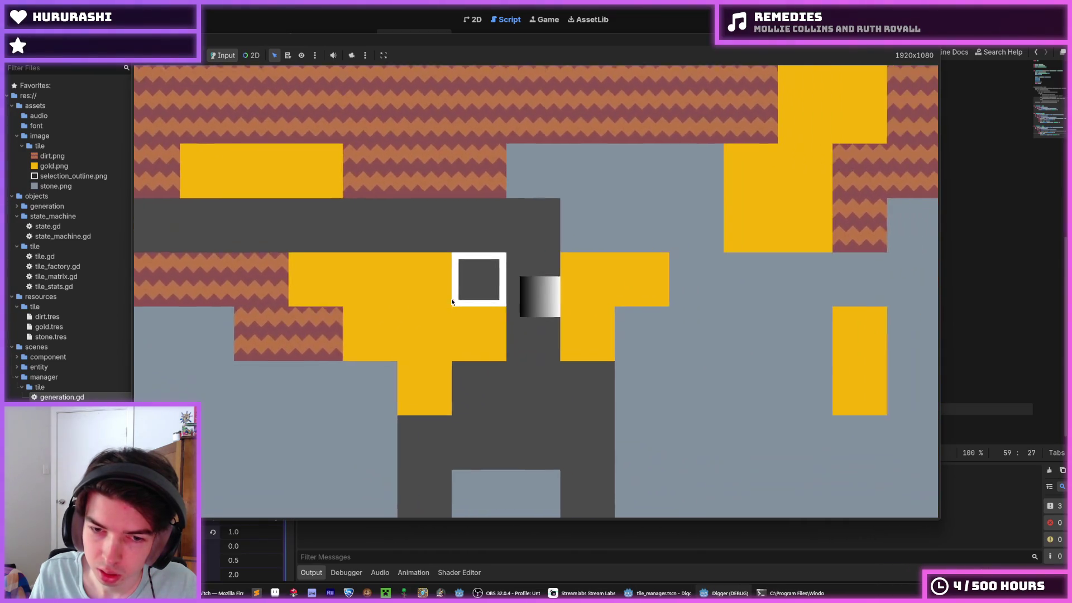
pyautogui.press('d')
pyautogui.press('s')
pyautogui.press('s')
pyautogui.press('s')
pyautogui.press('s')
pyautogui.press('s')
pyautogui.press('s')
pyautogui.press('a')
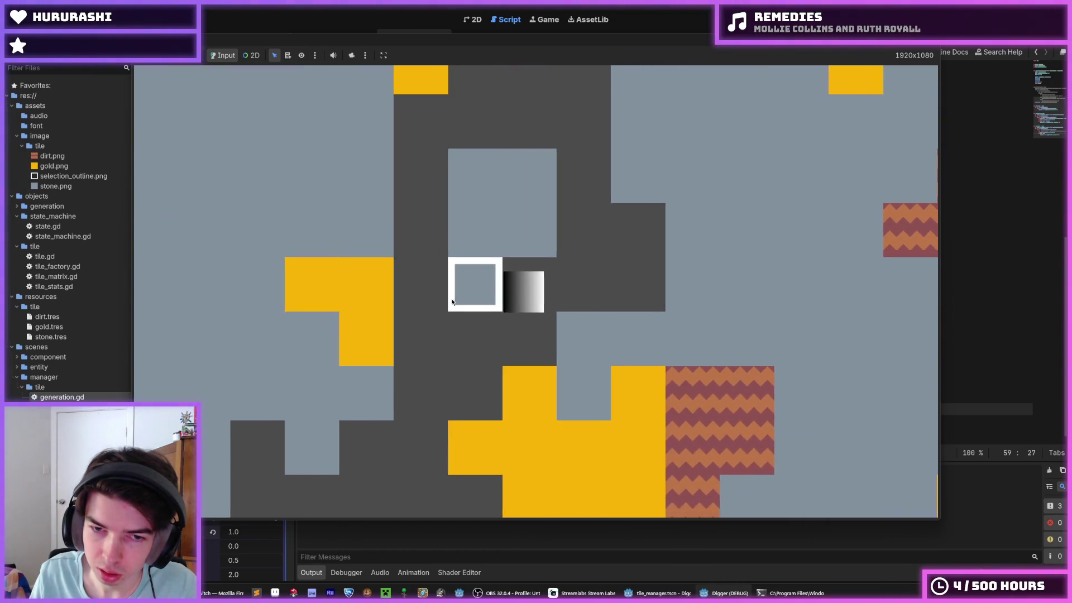
pyautogui.press('d')
pyautogui.press('d')
pyautogui.press('d')
pyautogui.press('a')
pyautogui.press('d')
pyautogui.press('a')
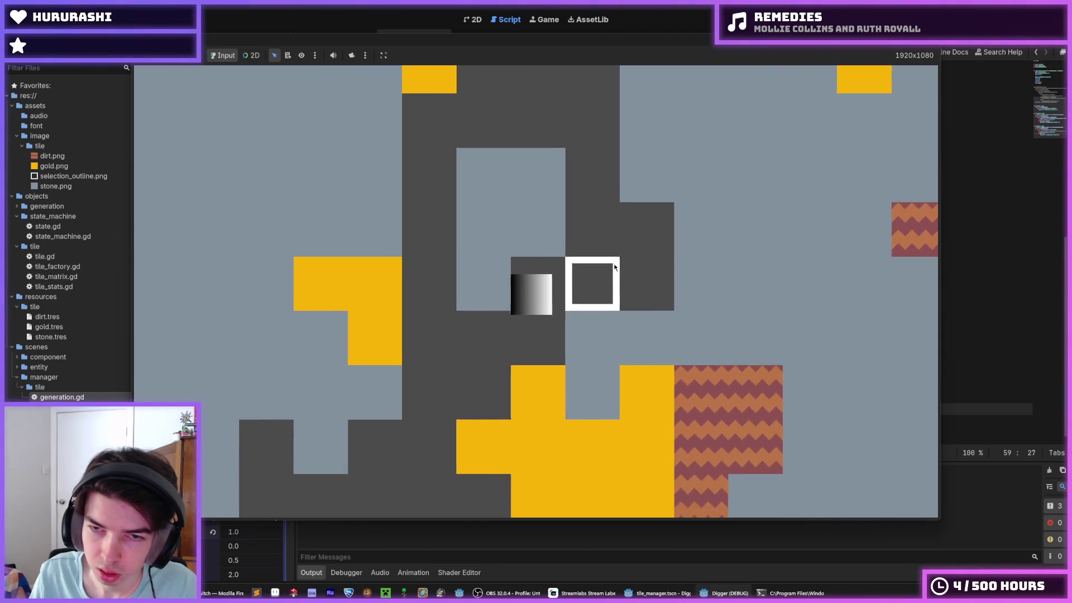
pyautogui.press('s')
pyautogui.press('d')
pyautogui.press('d')
pyautogui.press('w')
pyautogui.press('a')
pyautogui.press('a')
pyautogui.press('w')
pyautogui.press('w')
pyautogui.press('w')
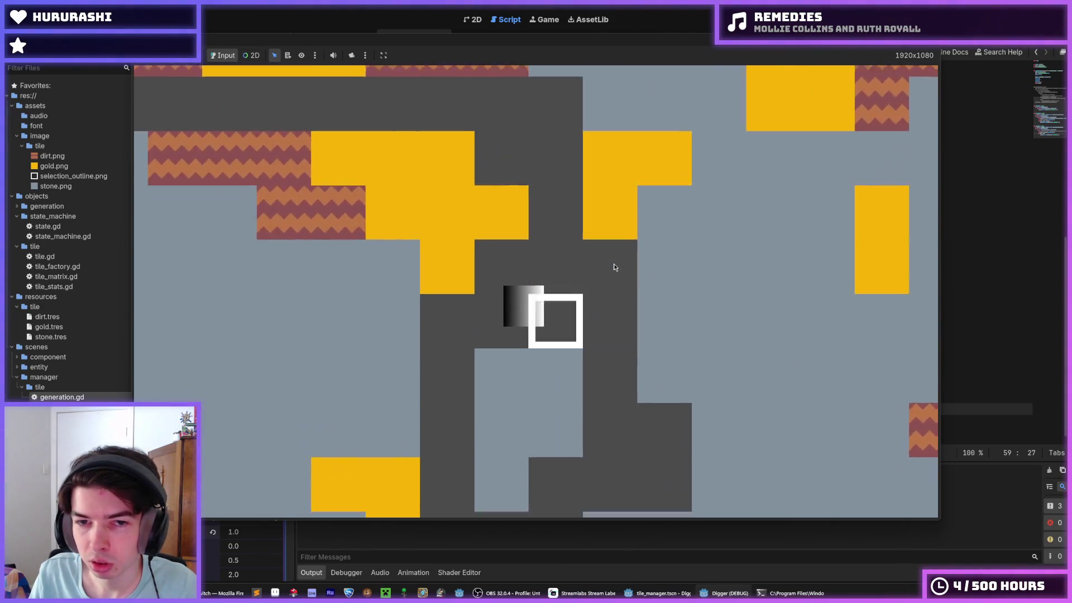
pyautogui.press('w')
pyautogui.press('w')
pyautogui.press('w')
pyautogui.press('a')
pyautogui.press('a')
pyautogui.press('a')
pyautogui.press('d')
pyautogui.press('d')
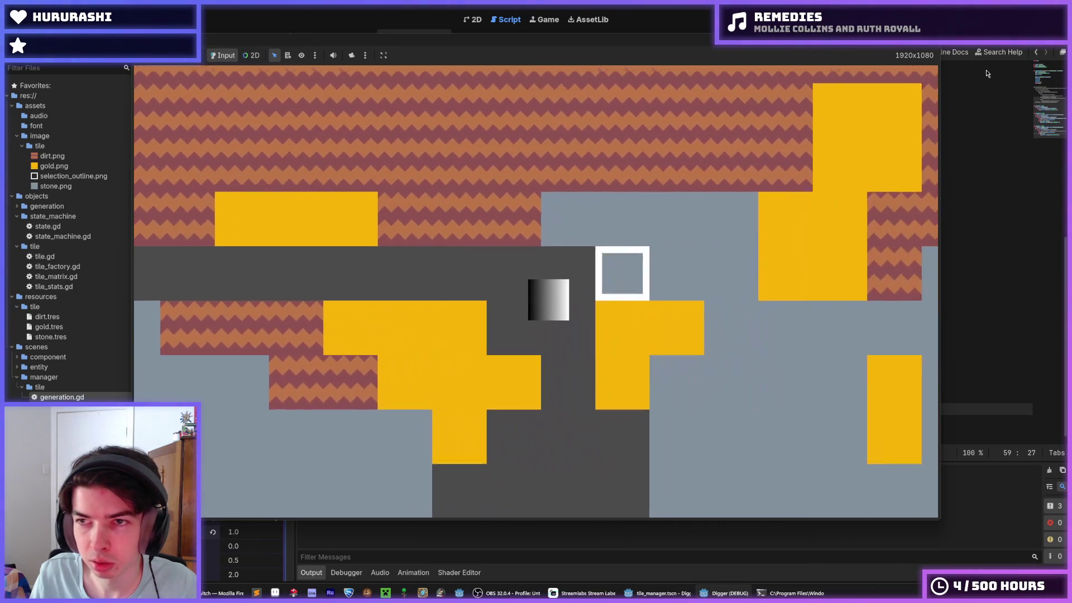
pyautogui.press('s')
pyautogui.press('s')
pyautogui.press('s')
pyautogui.press('d')
pyautogui.press('a')
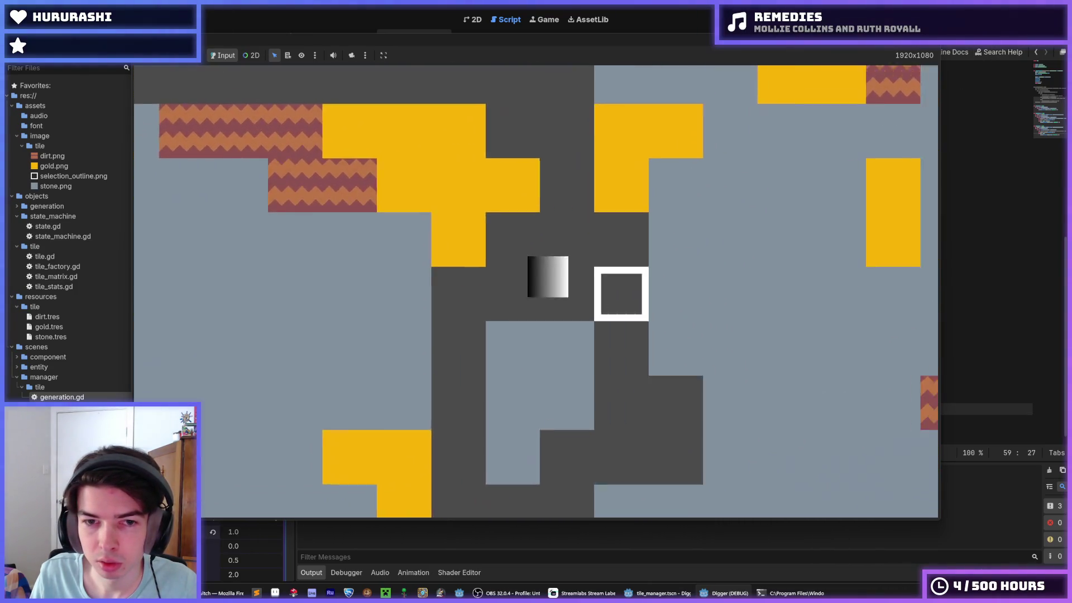
pyautogui.press('w')
pyautogui.press('w')
pyautogui.press('w')
pyautogui.press('a')
pyautogui.press('a')
pyautogui.press('a')
pyautogui.press('a')
pyautogui.press('F8')
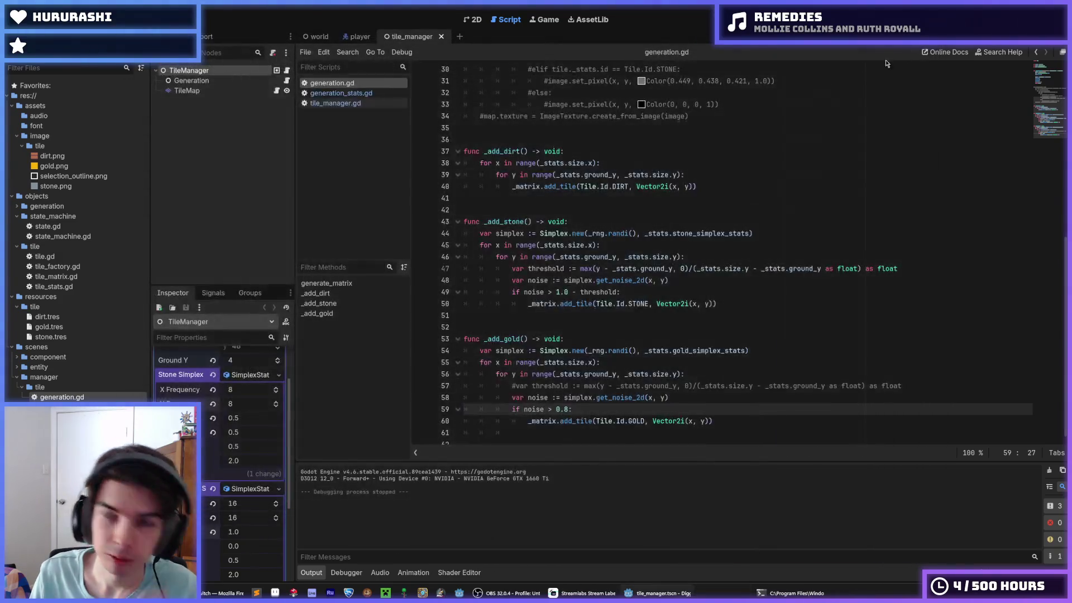
# Open the player scene in the 2D view and select its Sprite2D
pyautogui.click(567, 254)
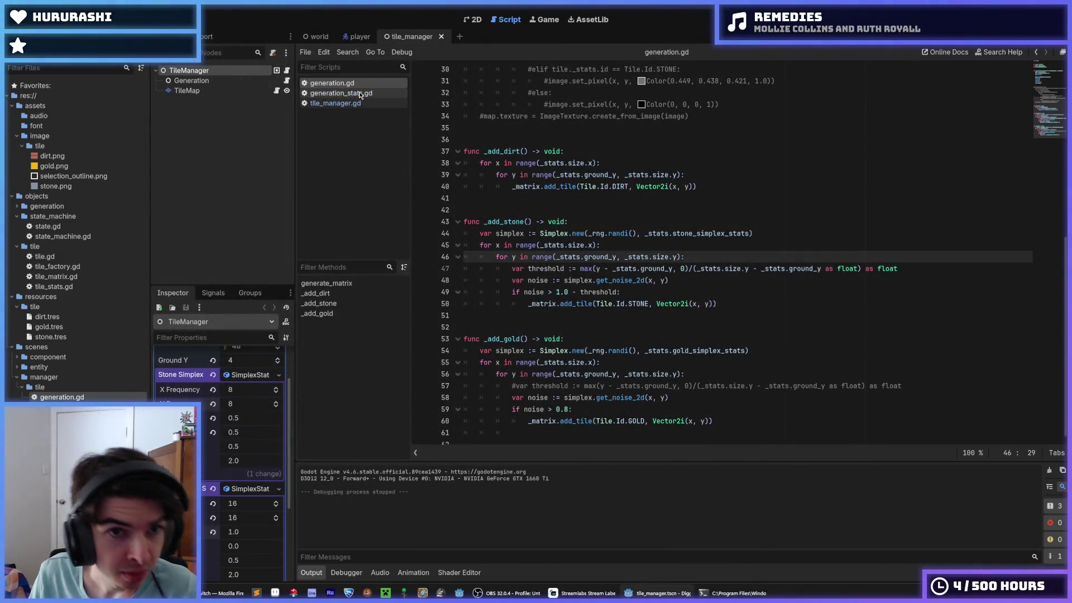
pyautogui.click(349, 37)
pyautogui.click(226, 73)
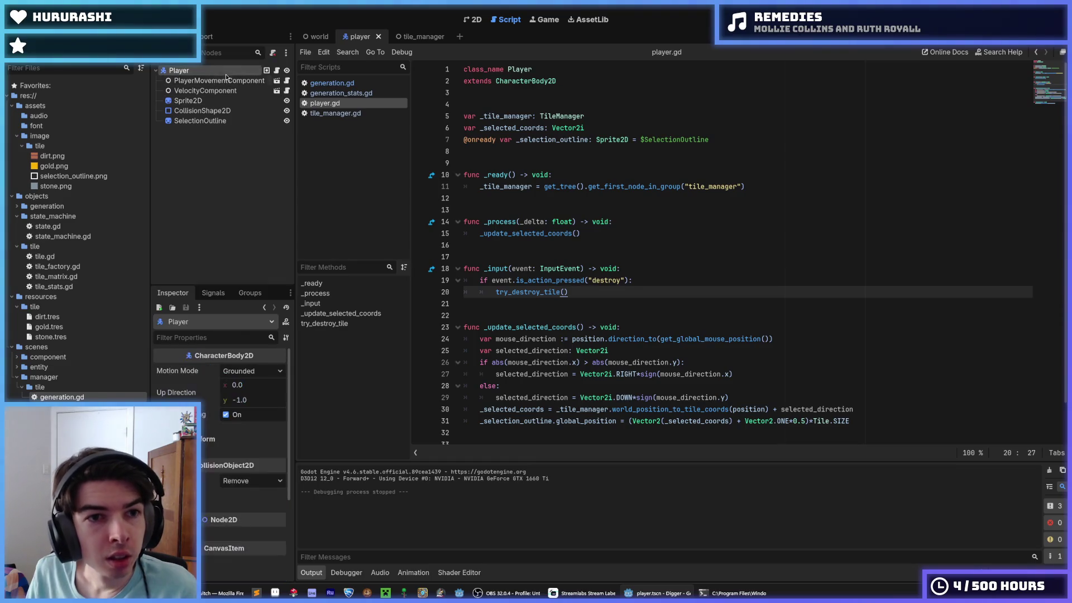
pyautogui.click(474, 22)
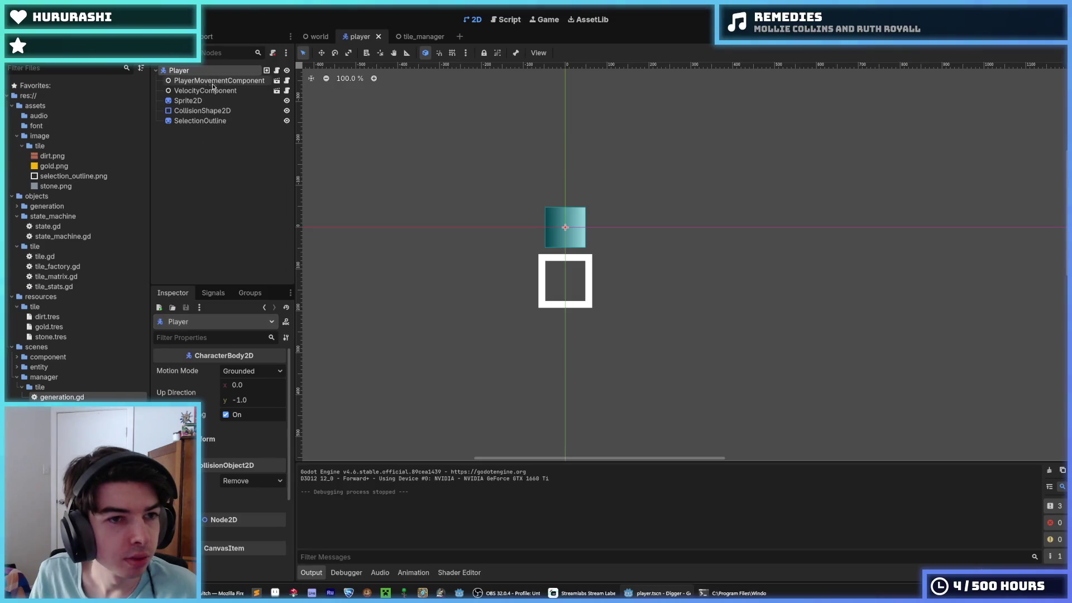
pyautogui.click(201, 100)
# Resize the sprite to 80 × 80 px, save the player scene and relaunch the game
pyautogui.scroll(-2, 240, 484)
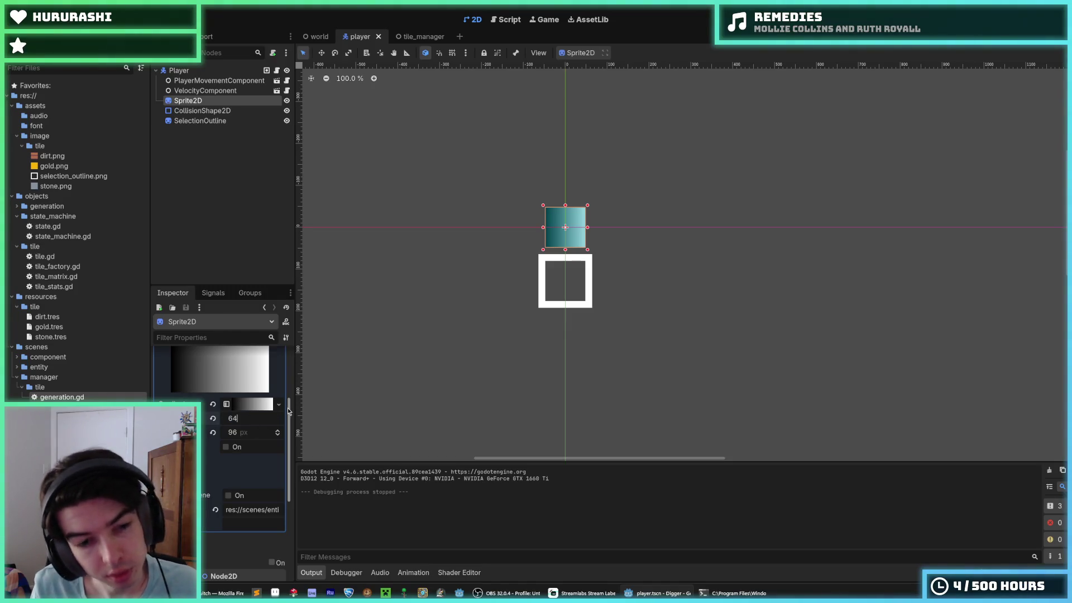
pyautogui.write('+16')
pyautogui.press('Tab')
pyautogui.write('80')
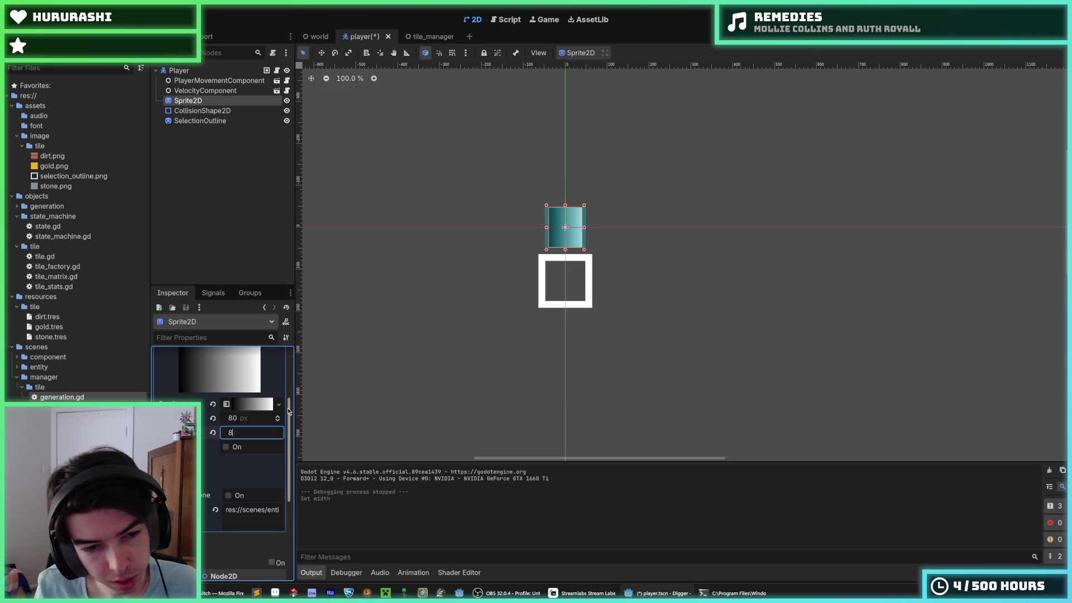
pyautogui.press('Return')
pyautogui.hotkey('ctrl', 's')
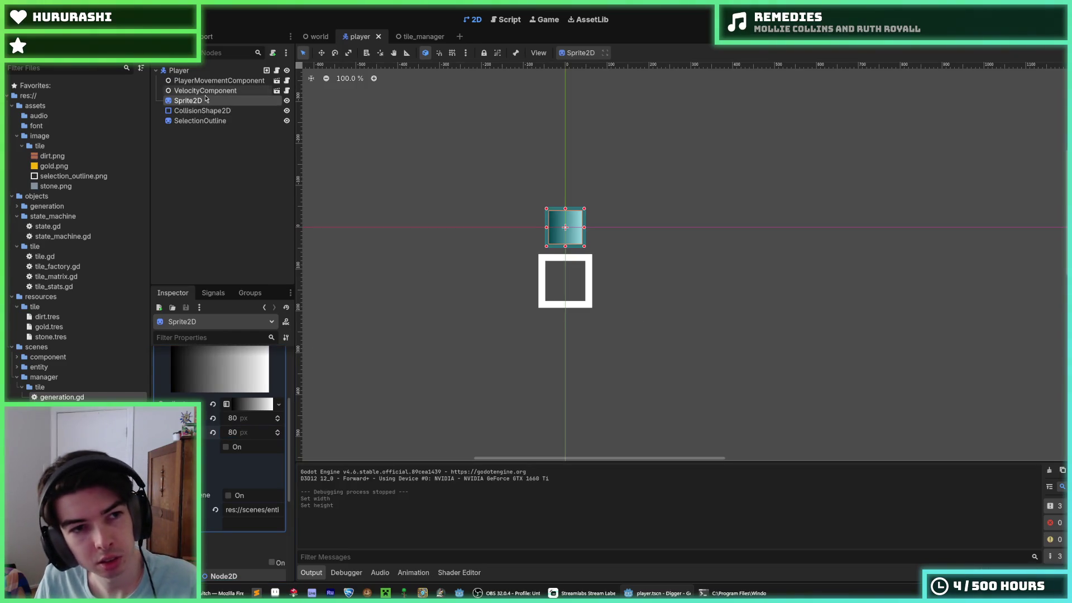
pyautogui.click(204, 112)
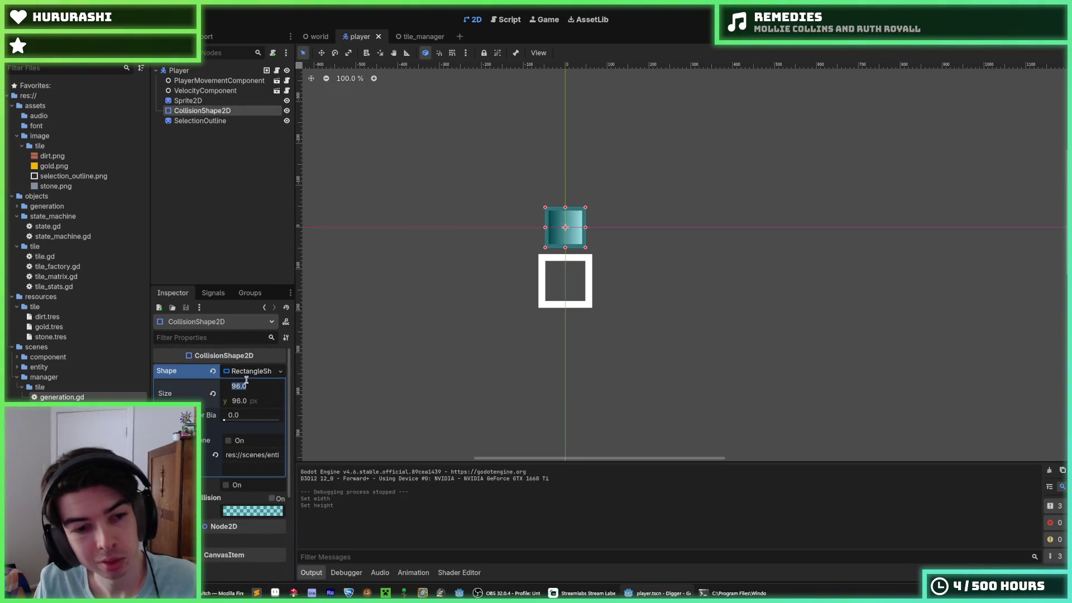
pyautogui.press('F5')
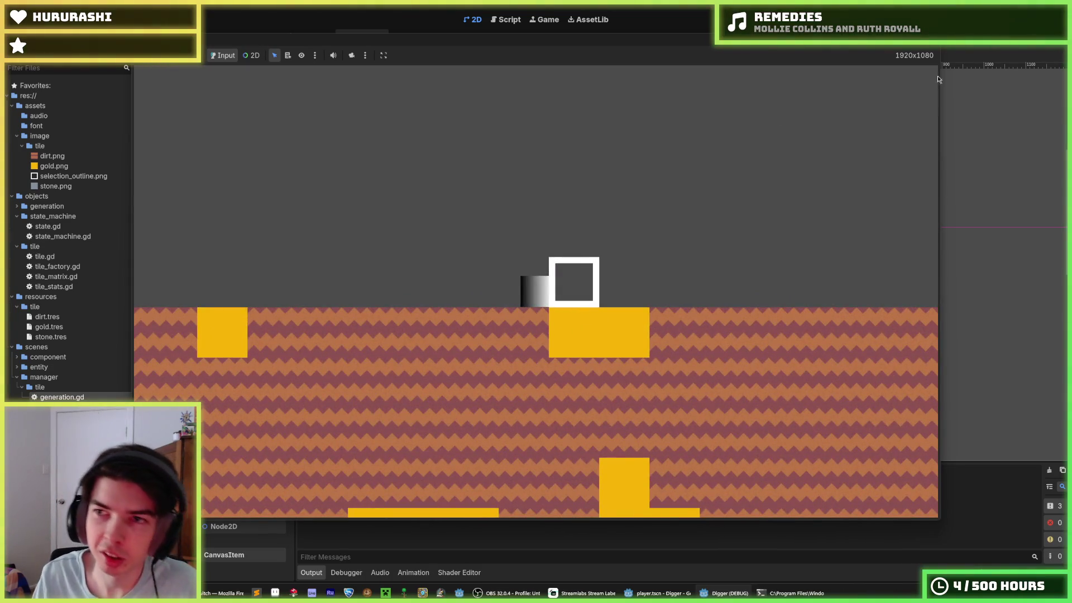
# Dig a shaft straight down through the dirt, branching a few tiles left and right
pyautogui.press('s')
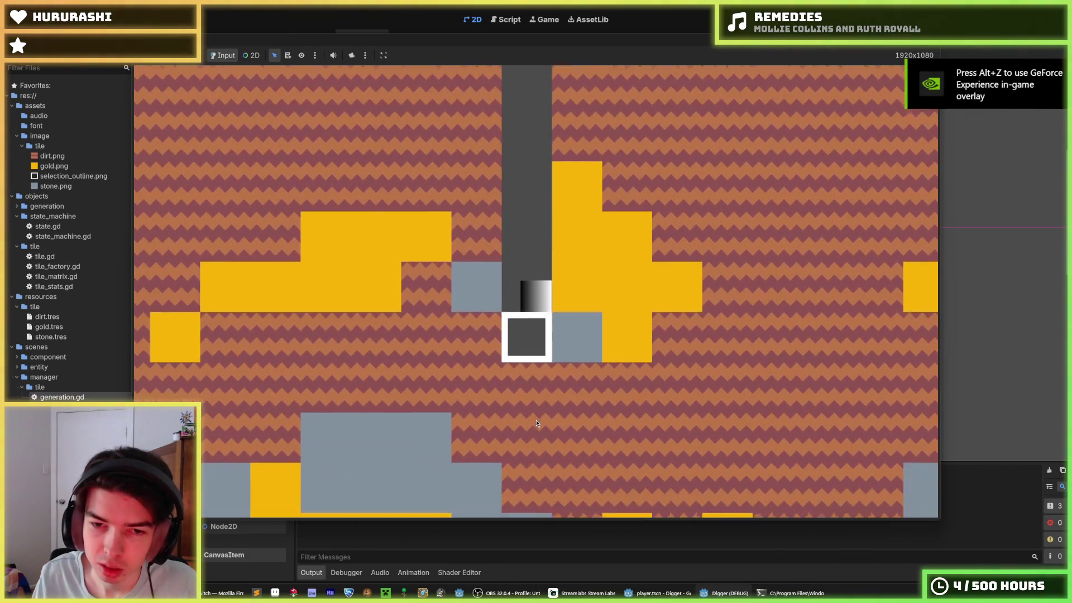
pyautogui.press('s')
pyautogui.press('d')
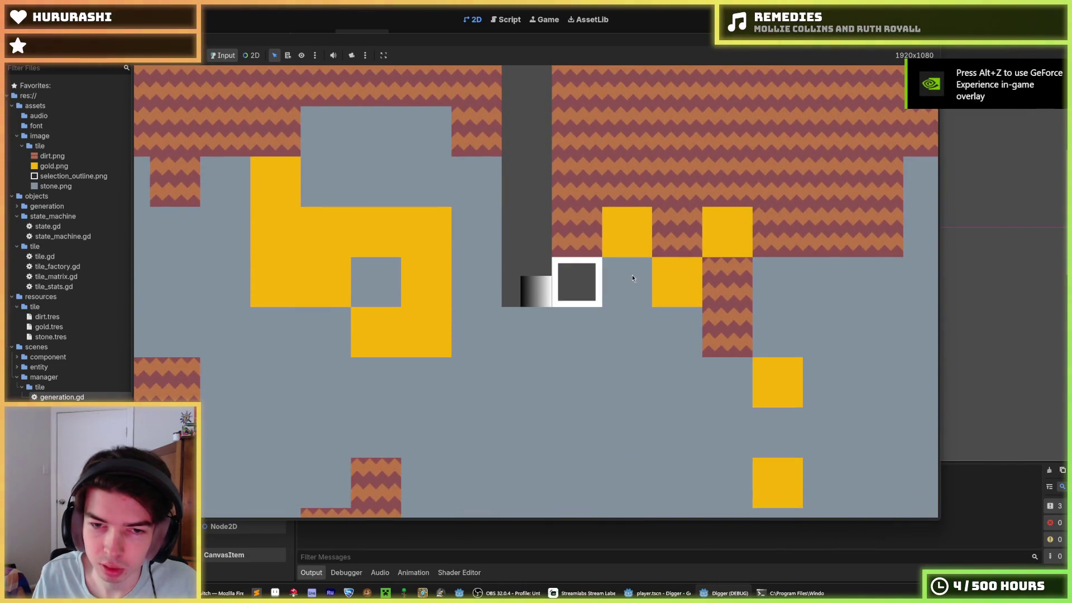
pyautogui.press('d')
pyautogui.press('a')
pyautogui.press('a')
pyautogui.press('w')
pyautogui.press('w')
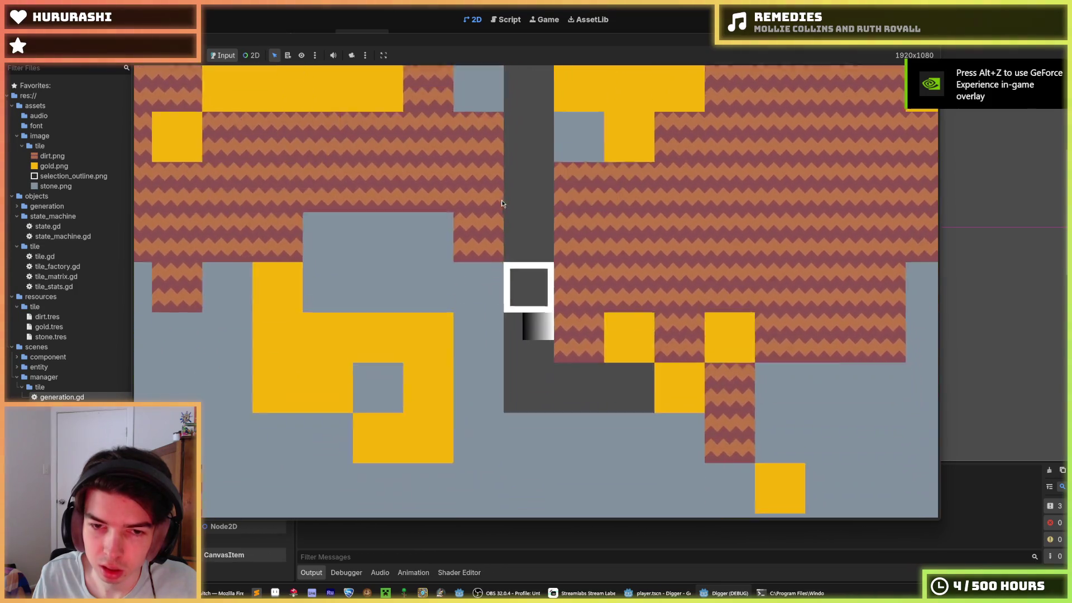
pyautogui.press('s')
pyautogui.press('s')
pyautogui.press('a')
pyautogui.press('a')
pyautogui.press('s')
pyautogui.press('s')
pyautogui.press('d')
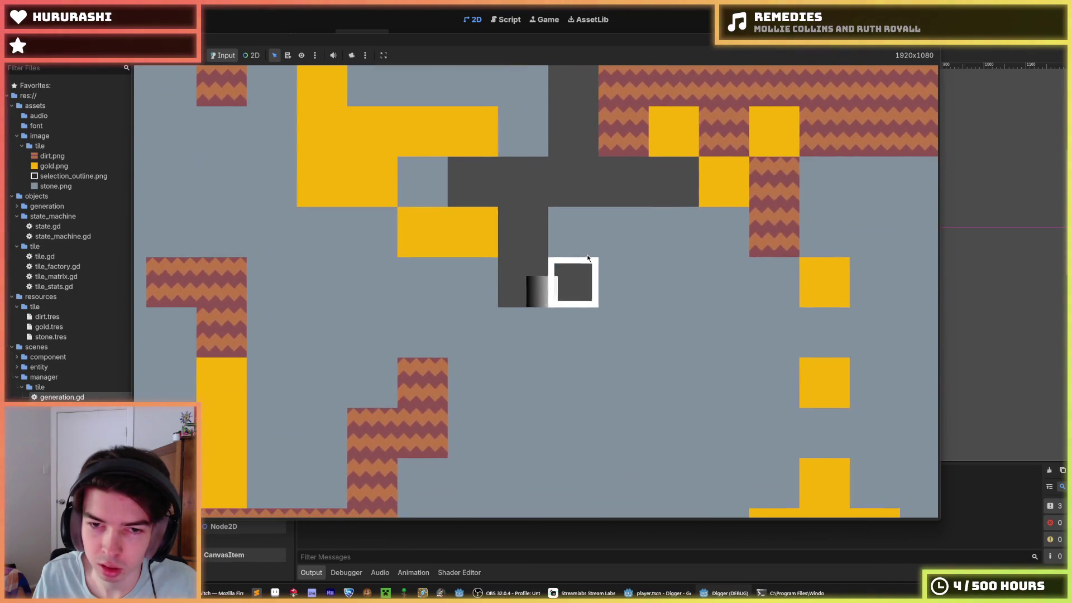
pyautogui.press('w')
pyautogui.press('s')
pyautogui.press('d')
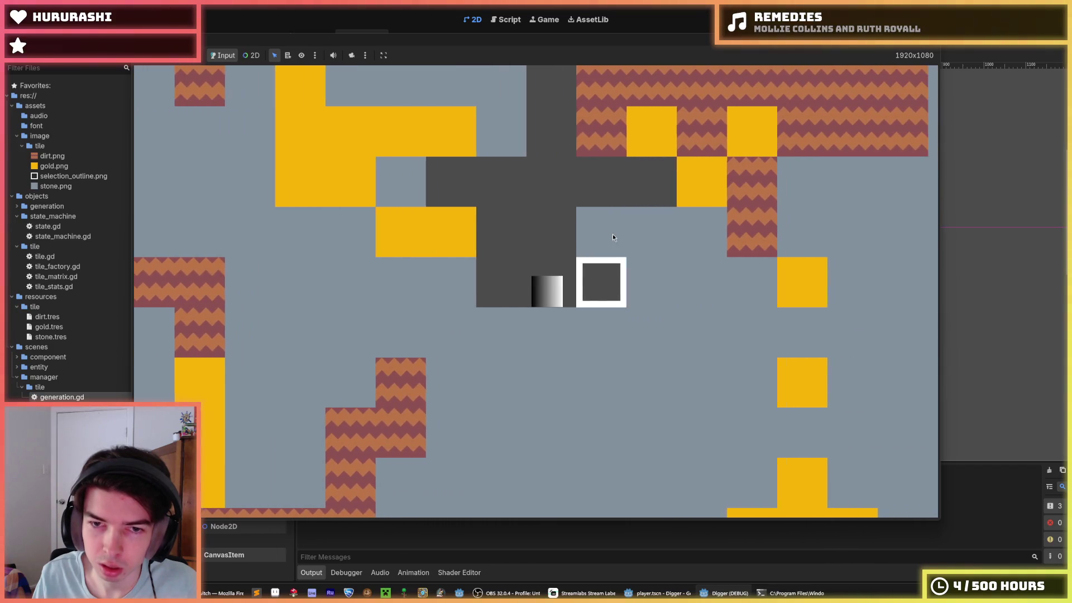
pyautogui.press('d')
pyautogui.press('s')
pyautogui.press('s')
pyautogui.press('s')
pyautogui.press('a')
pyautogui.press('a')
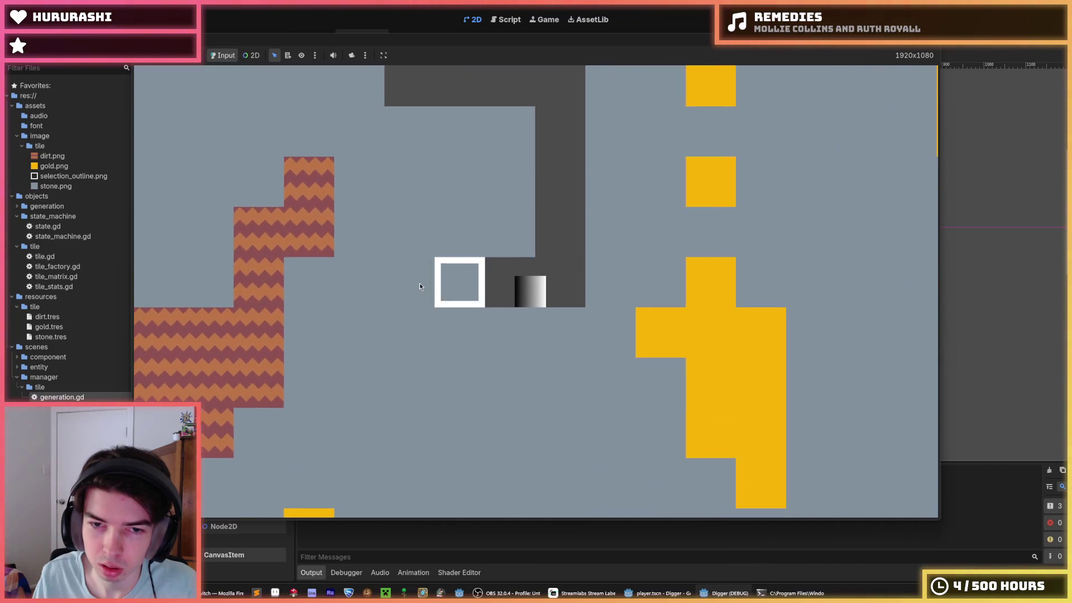
pyautogui.press('a')
# Move around the existing tunnels and carve a short loop down, right and up
pyautogui.press('d')
pyautogui.press('d')
pyautogui.press('d')
pyautogui.press('a')
pyautogui.press('a')
pyautogui.press('w')
pyautogui.press('w')
pyautogui.press('w')
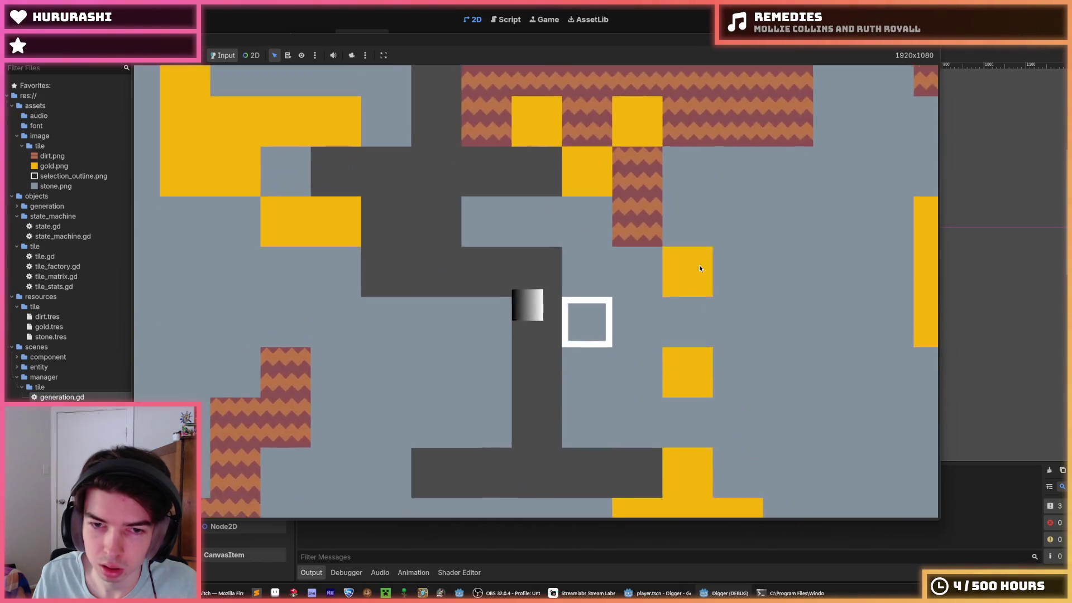
pyautogui.press('s')
pyautogui.press('s')
pyautogui.press('s')
pyautogui.press('a')
pyautogui.press('a')
pyautogui.press('d')
pyautogui.press('d')
pyautogui.press('w')
pyautogui.press('w')
pyautogui.press('w')
pyautogui.press('a')
pyautogui.press('a')
pyautogui.press('a')
pyautogui.press('d')
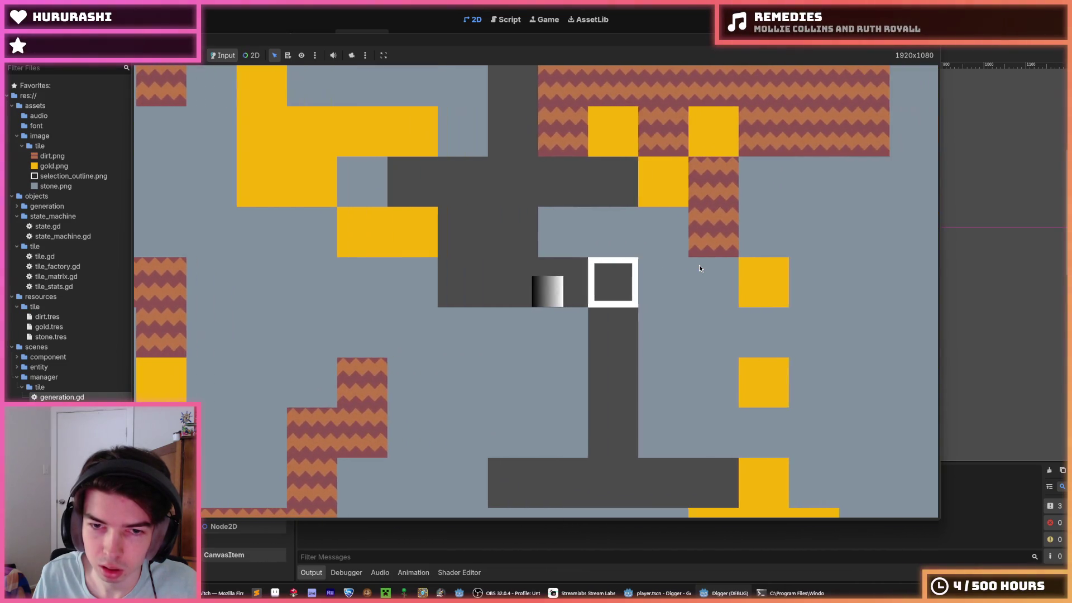
pyautogui.press('a')
pyautogui.press('a')
pyautogui.press('w')
pyautogui.press('w')
pyautogui.press('a')
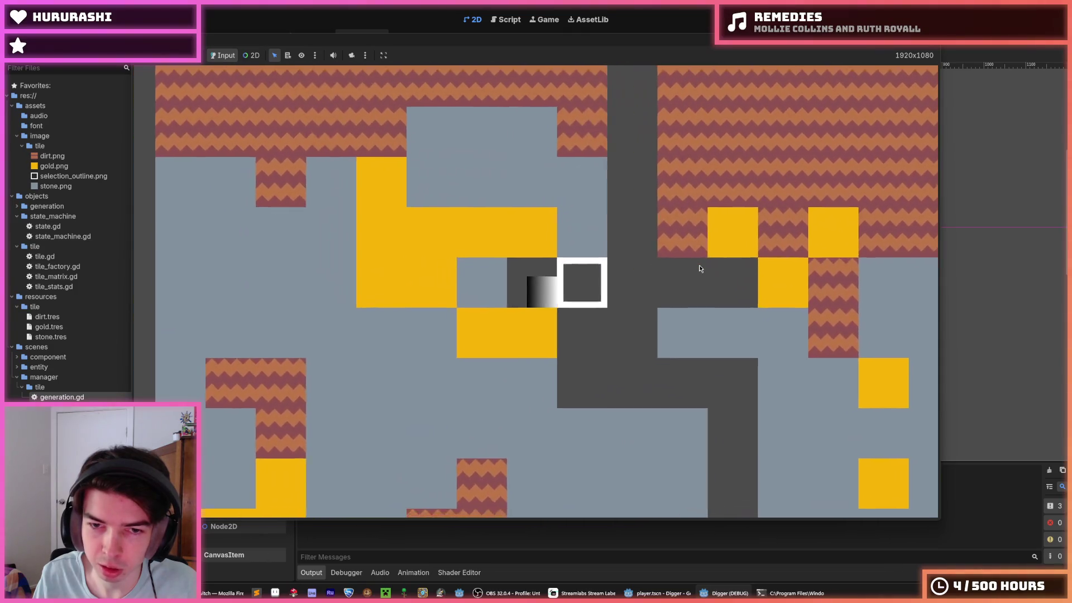
pyautogui.press('s')
pyautogui.press('s')
pyautogui.press('d')
pyautogui.press('d')
pyautogui.press('d')
pyautogui.press('w')
pyautogui.press('w')
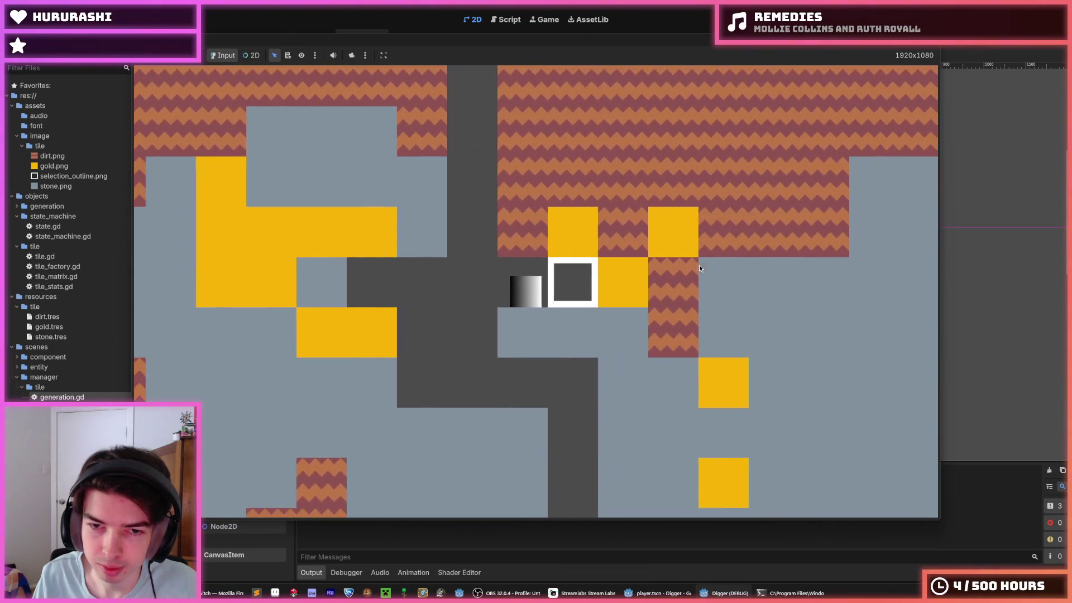
pyautogui.press('a')
pyautogui.press('s')
pyautogui.press('s')
pyautogui.press('d')
pyautogui.press('d')
pyautogui.press('s')
pyautogui.press('s')
pyautogui.press('s')
pyautogui.press('d')
pyautogui.press('d')
pyautogui.press('d')
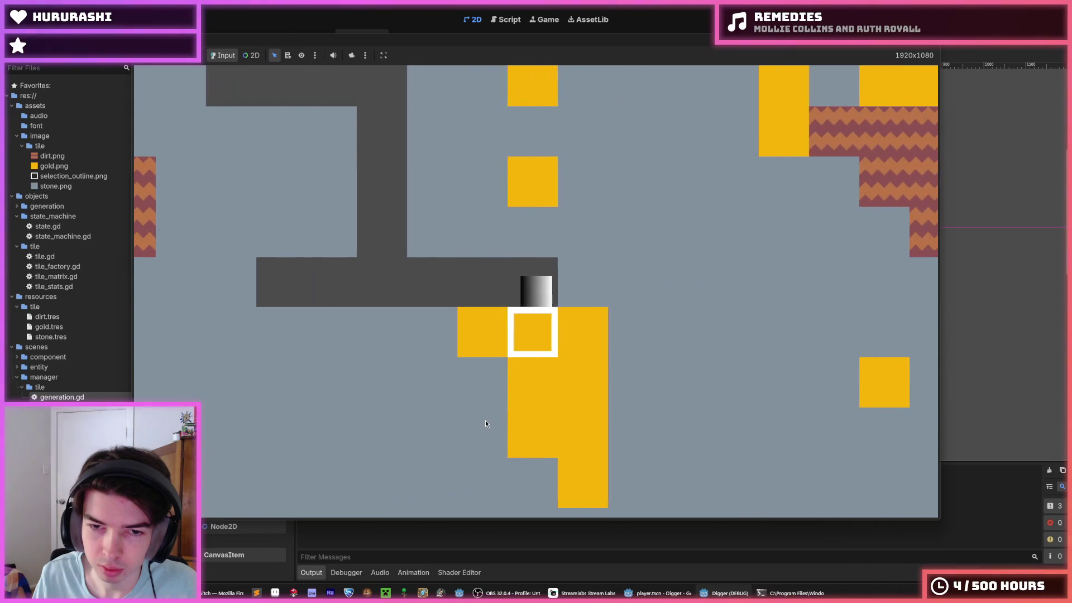
pyautogui.press('a')
# Dig deeper through the stone and gold, tunnelling sideways and several tiles down
pyautogui.press('s')
pyautogui.press('s')
pyautogui.press('s')
pyautogui.press('s')
pyautogui.press('a')
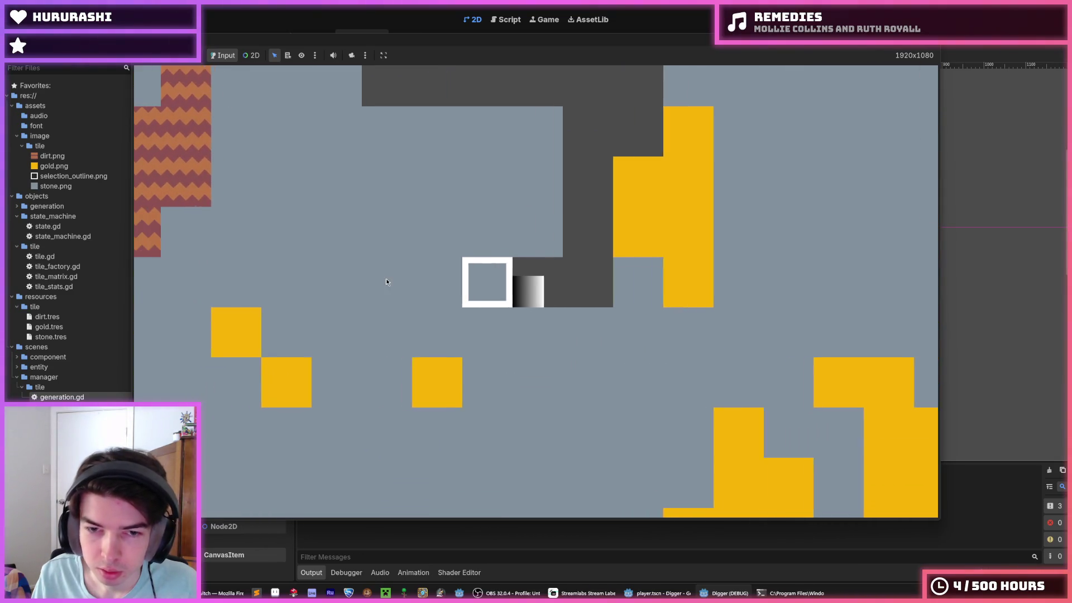
pyautogui.press('a')
pyautogui.press('a')
pyautogui.press('a')
pyautogui.press('a')
pyautogui.press('a')
pyautogui.press('d')
pyautogui.press('d')
pyautogui.press('d')
pyautogui.press('w')
pyautogui.press('d')
pyautogui.press('d')
pyautogui.press('d')
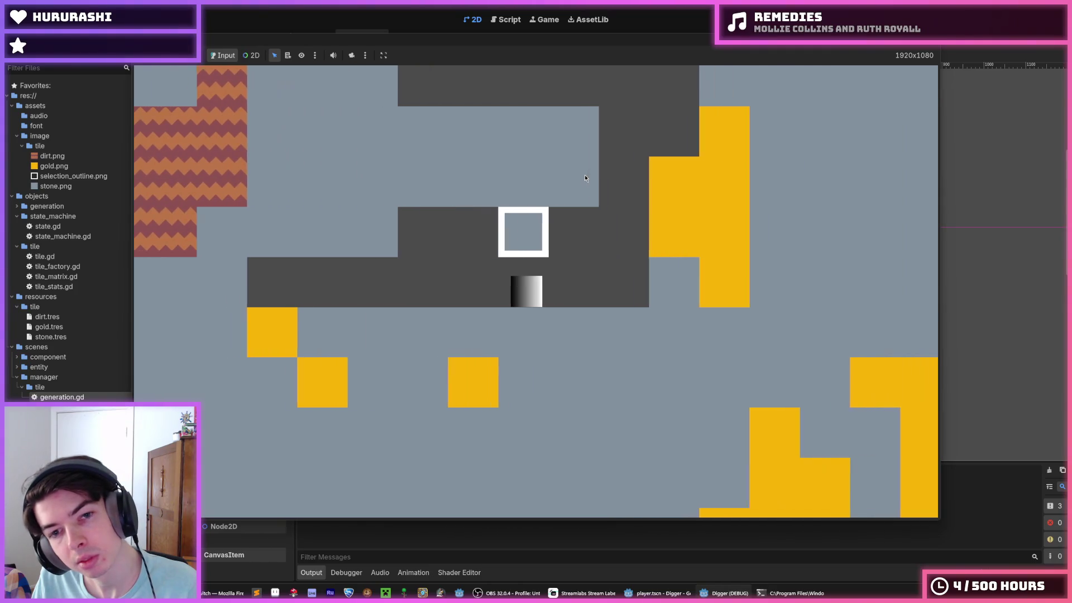
pyautogui.press('d')
pyautogui.press('s')
pyautogui.press('s')
pyautogui.press('s')
pyautogui.press('a')
pyautogui.press('a')
pyautogui.press('d')
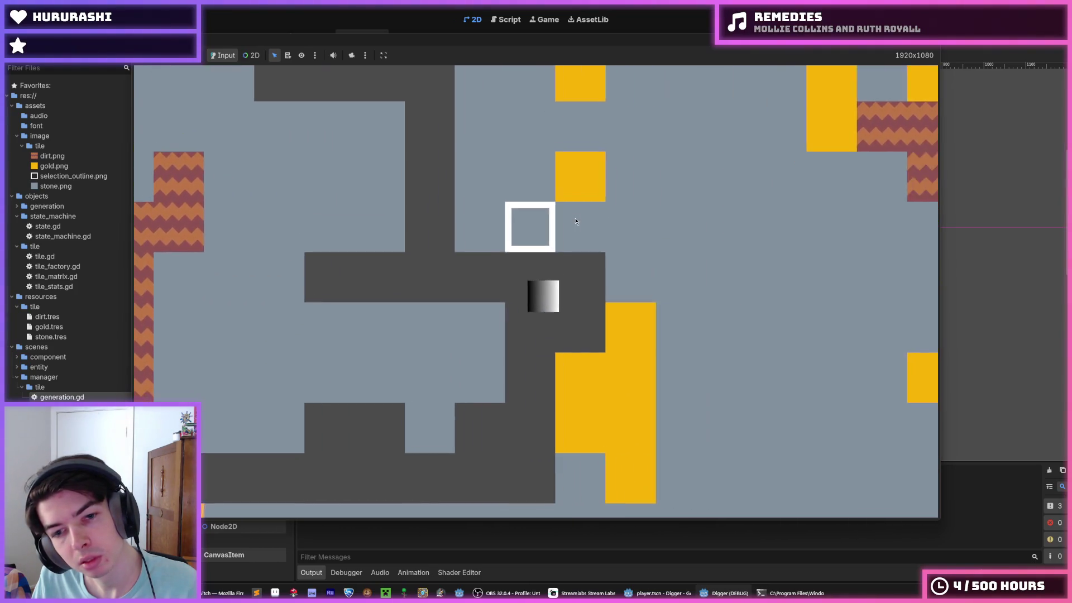
pyautogui.press('s')
pyautogui.press('s')
pyautogui.press('d')
pyautogui.press('a')
pyautogui.press('s')
pyautogui.press('s')
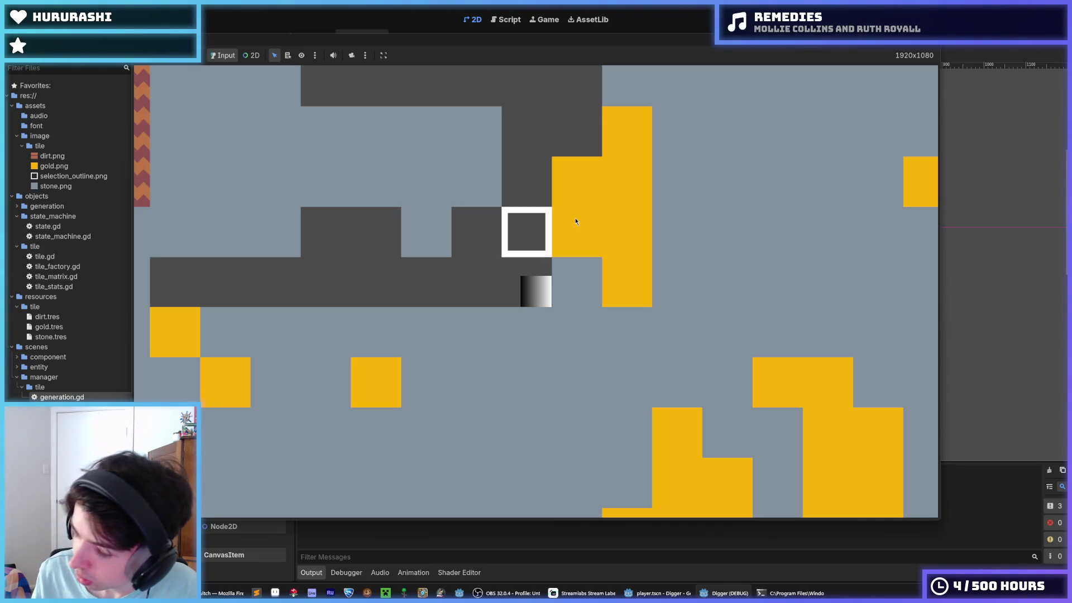
pyautogui.press('d')
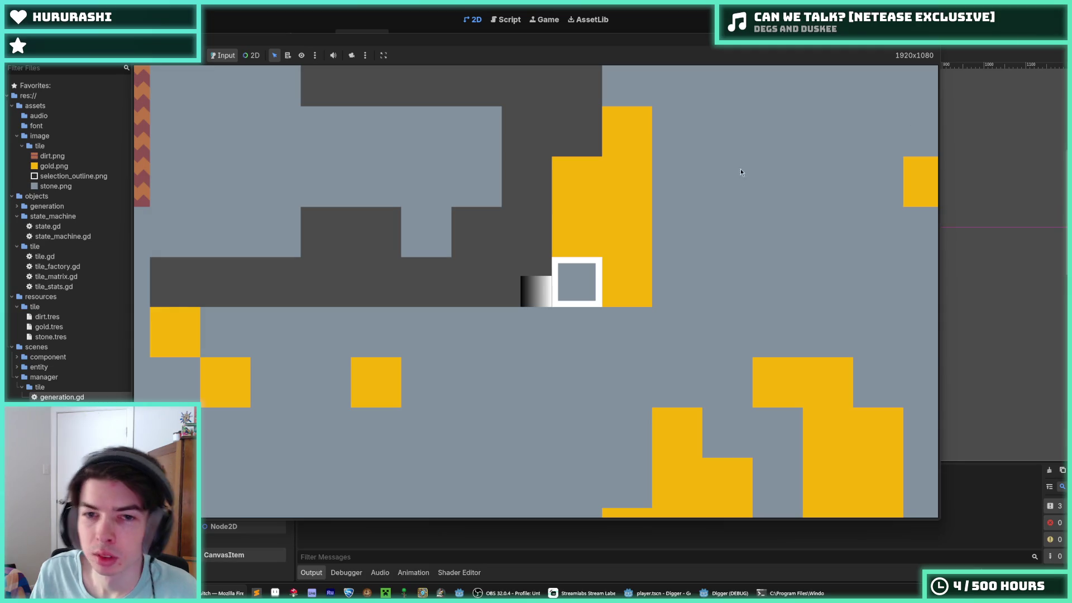
# Carve a tunnel left, up the corridor and right, then stop the game
pyautogui.press('Left')
pyautogui.press('Left')
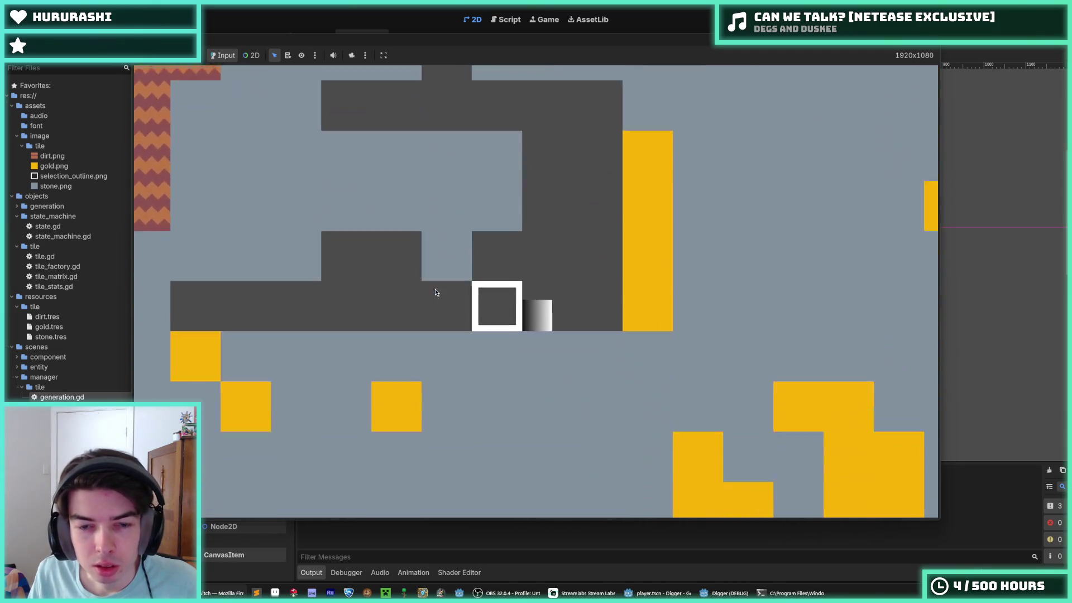
pyautogui.press('Up')
pyautogui.press('Up')
pyautogui.press('Up')
pyautogui.press('Left')
pyautogui.press('Left')
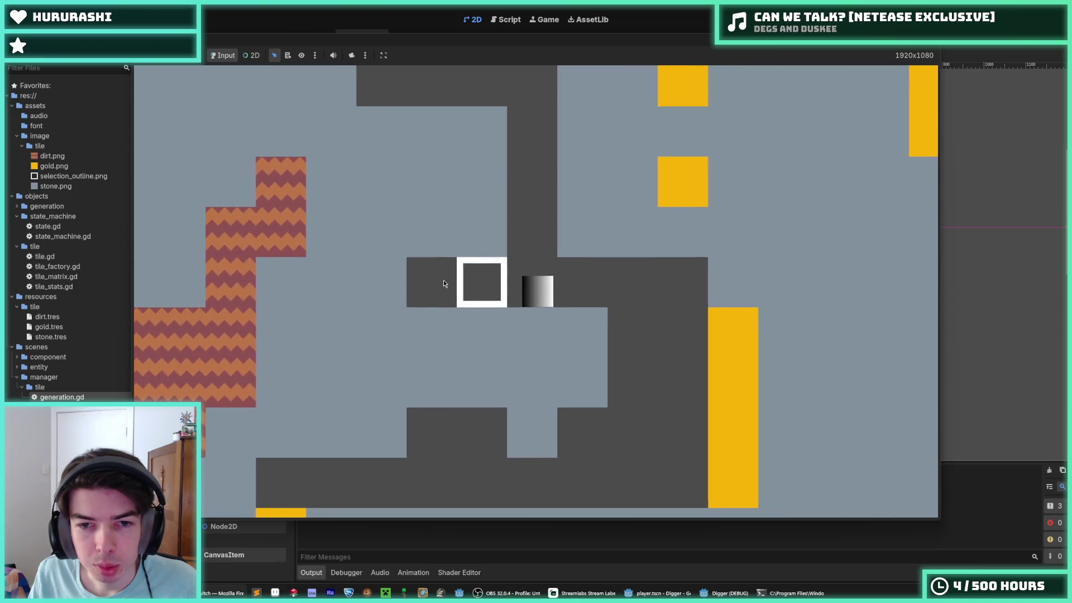
pyautogui.press('Right')
pyautogui.press('Up')
pyautogui.press('Up')
pyautogui.press('Up')
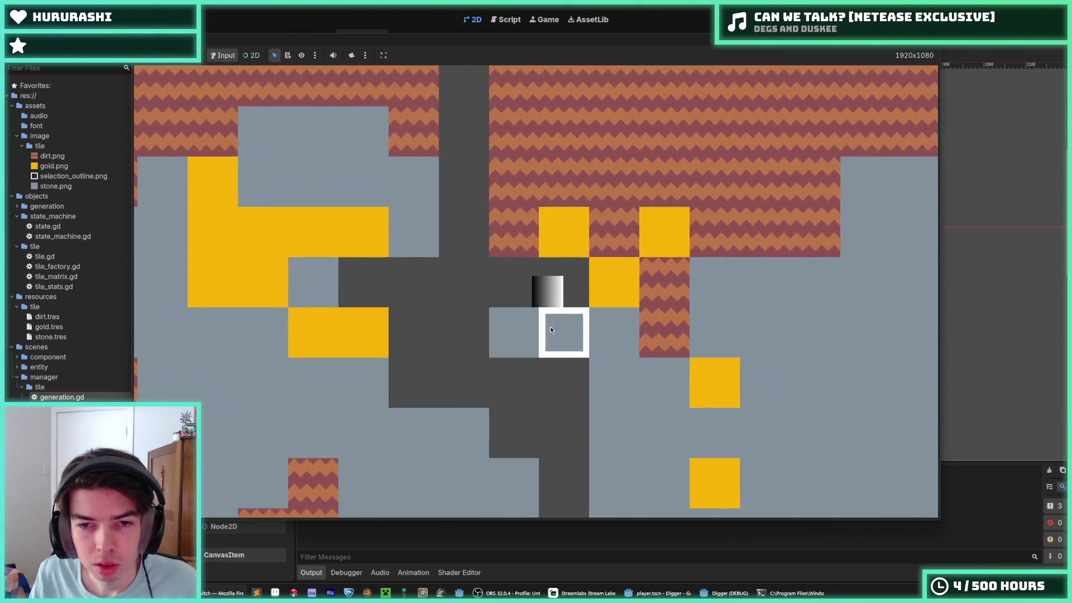
pyautogui.press('Up')
pyautogui.press('Right')
pyautogui.press('Right')
pyautogui.press('Right')
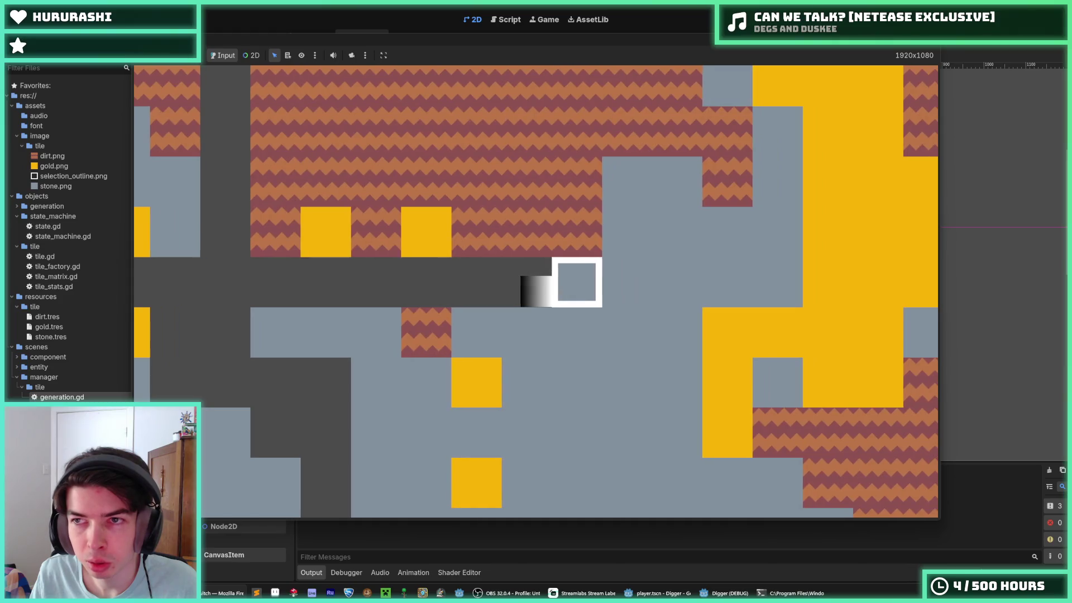
pyautogui.press('Escape')
pyautogui.hotkey('ctrl', 's')
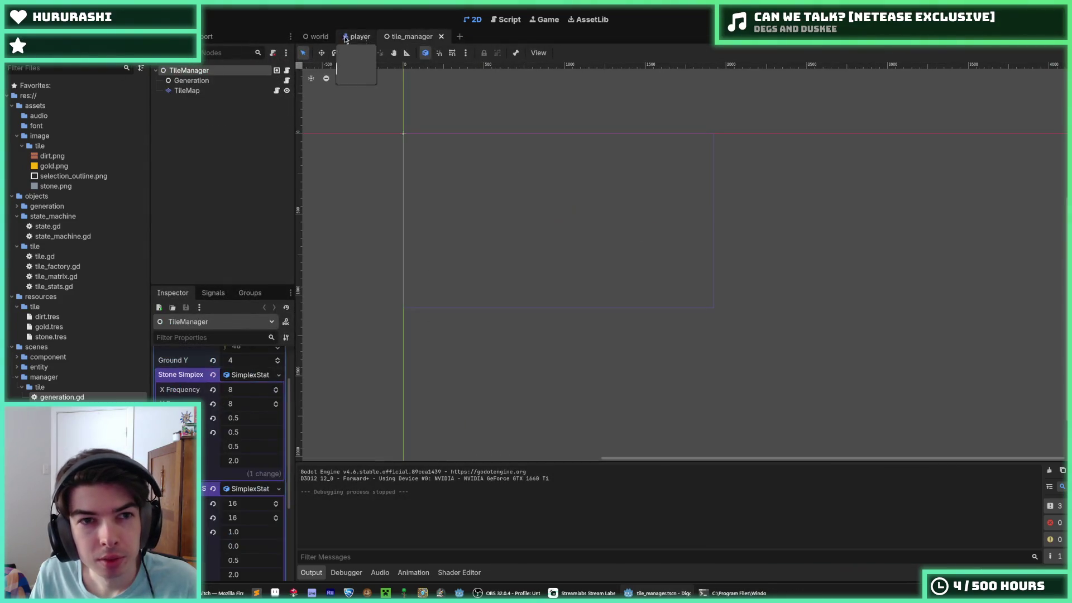
# Look over player.gd in the player scene, then bring up tile_manager.gd
pyautogui.click(346, 38)
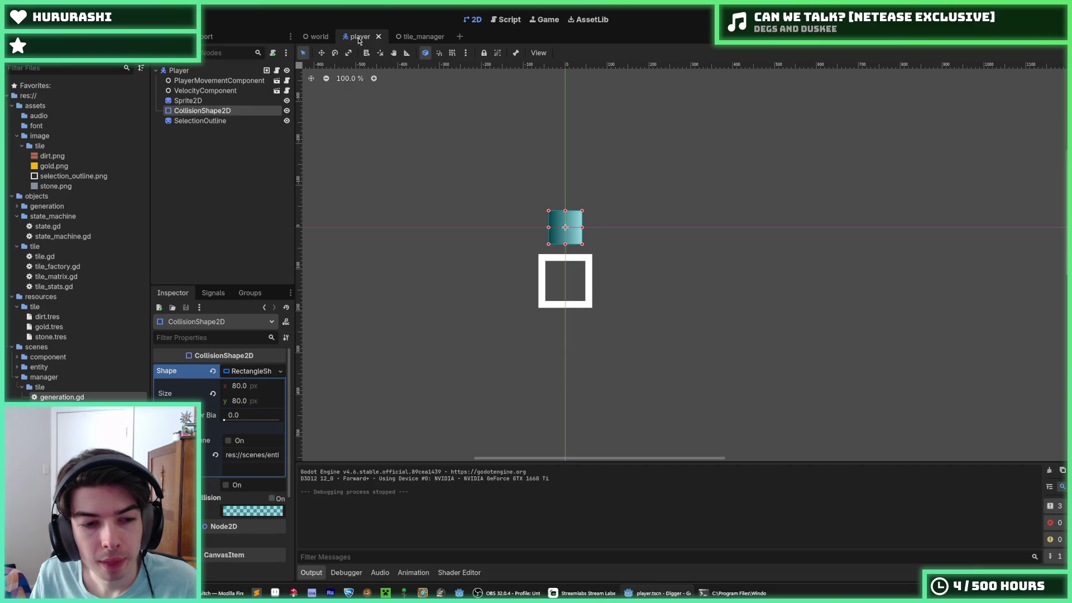
pyautogui.click(506, 20)
pyautogui.click(624, 187)
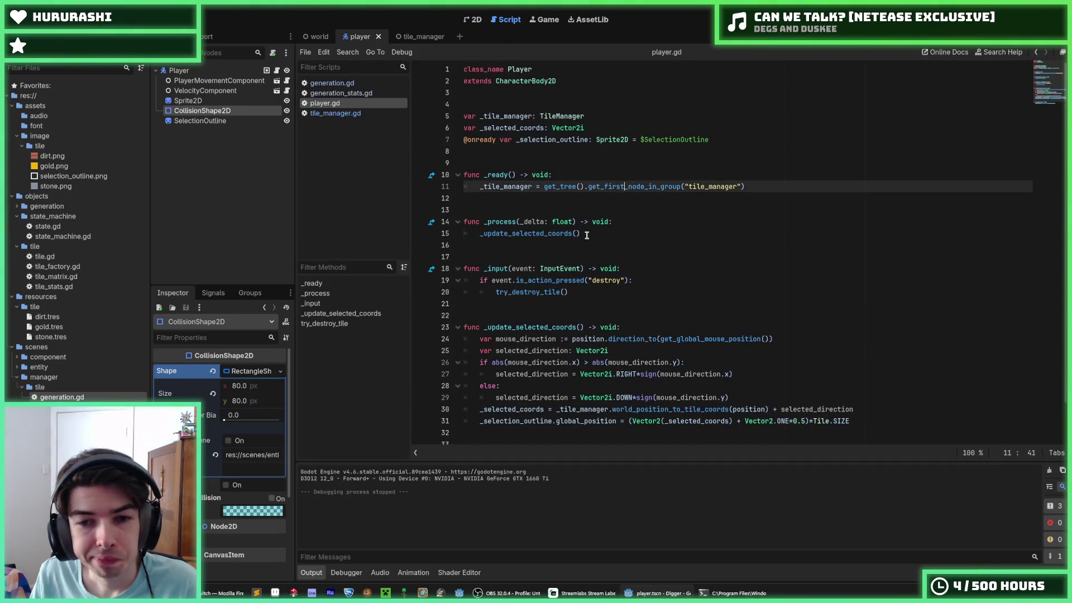
pyautogui.click(587, 245)
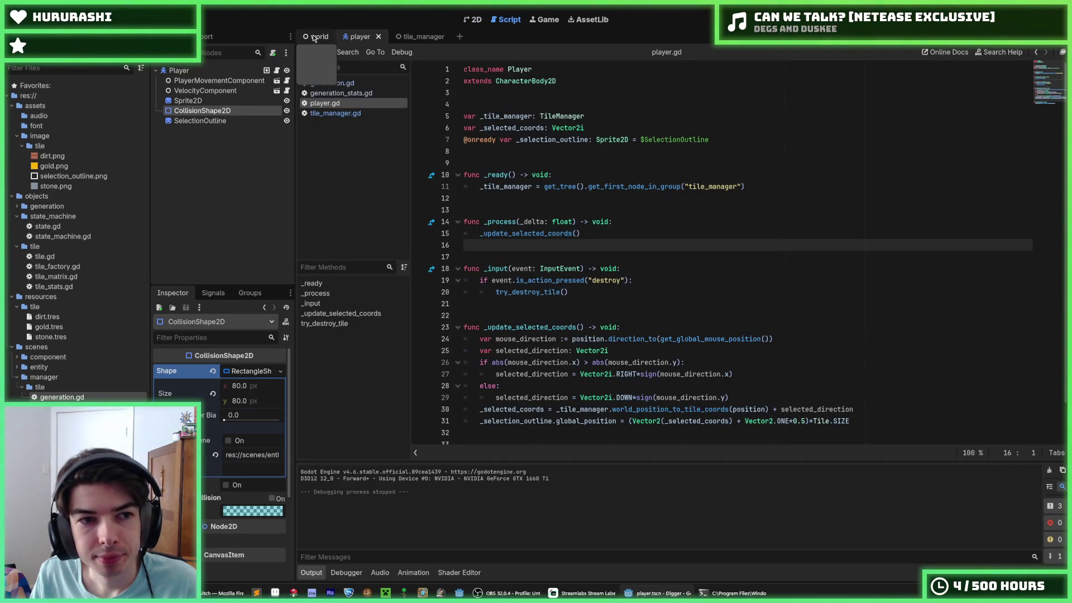
pyautogui.click(196, 71)
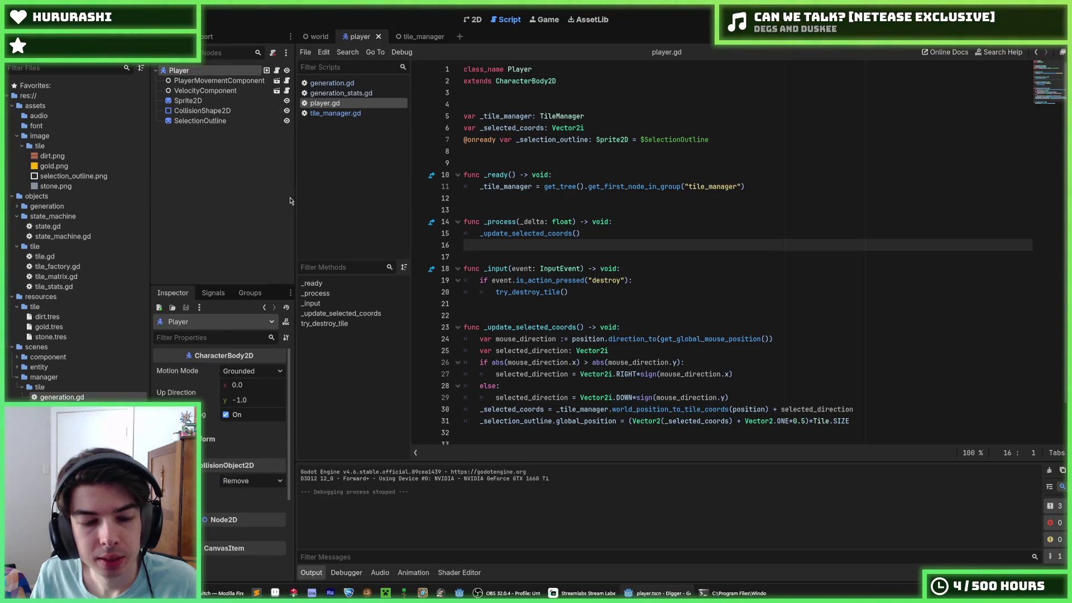
pyautogui.click(598, 250)
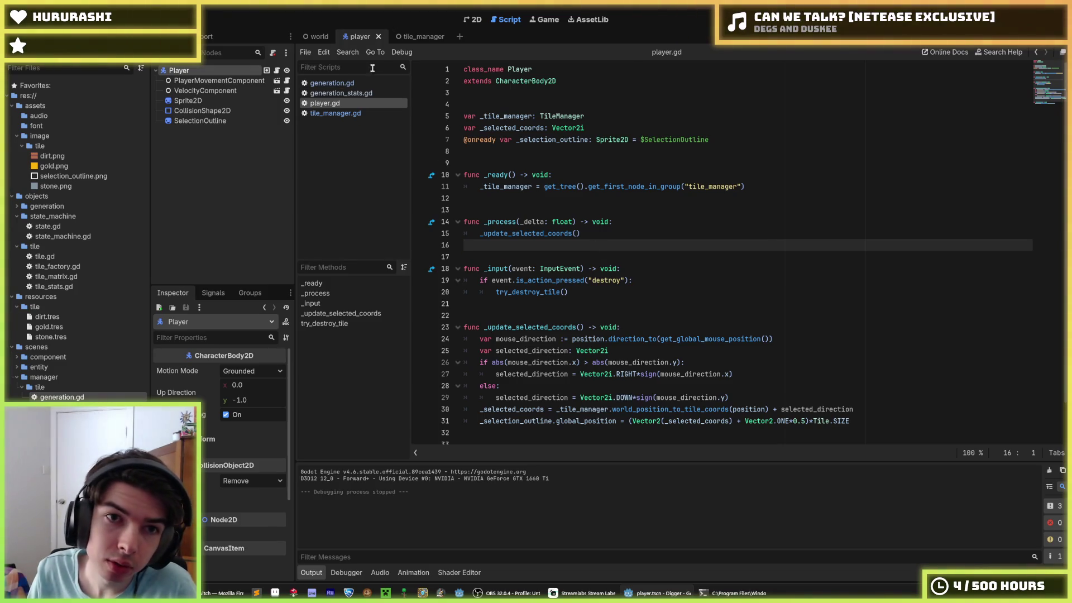
pyautogui.click(409, 37)
pyautogui.click(358, 36)
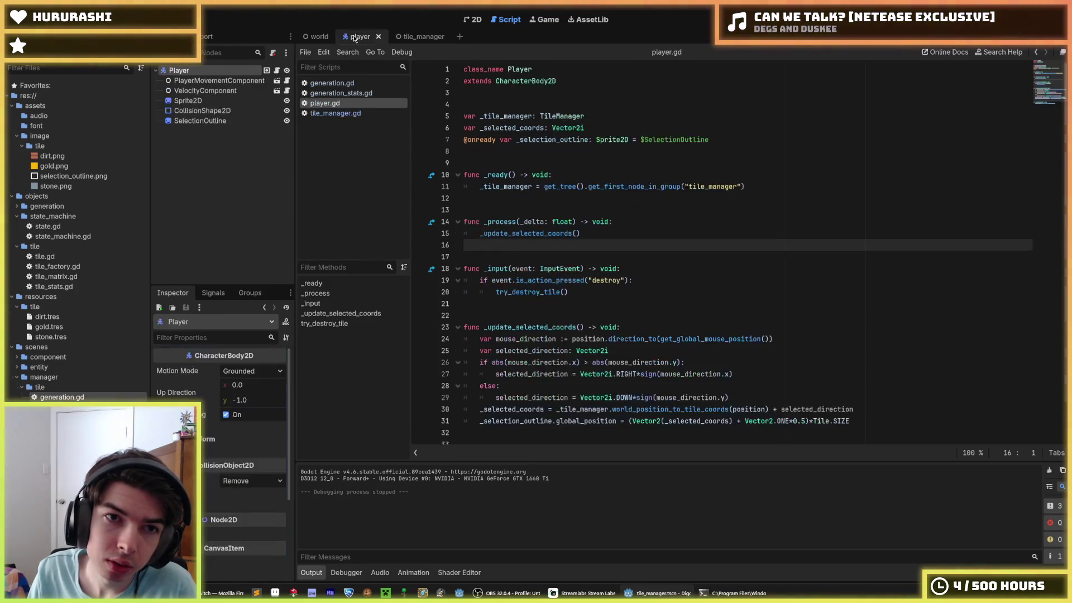
pyautogui.click(353, 113)
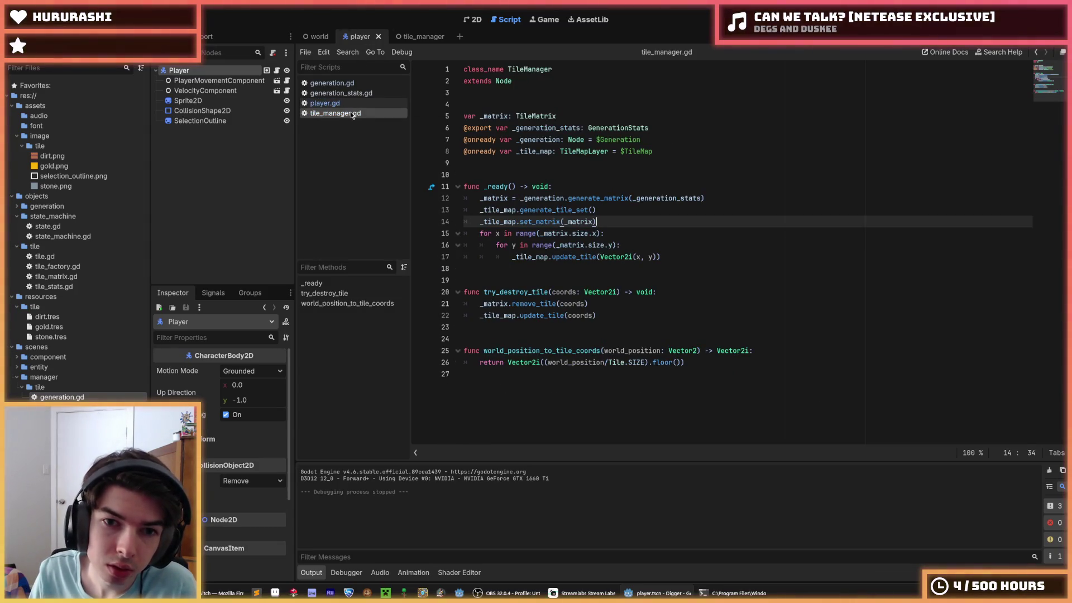
# Add 'var tile := _matrix.get_tile(coords)' to try_destroy_tile and save
pyautogui.click(599, 316)
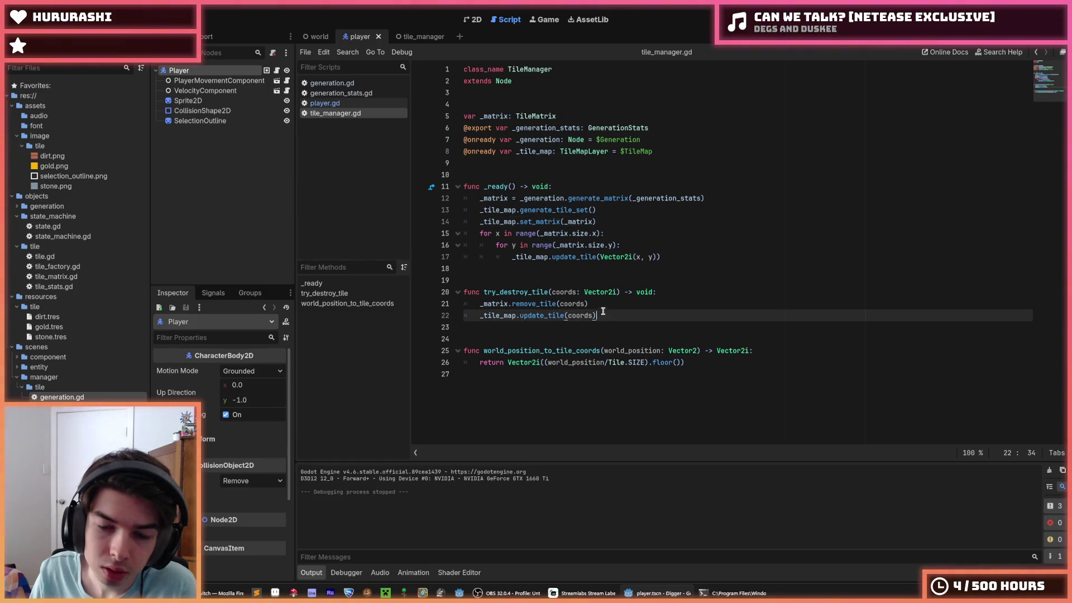
pyautogui.press('Return')
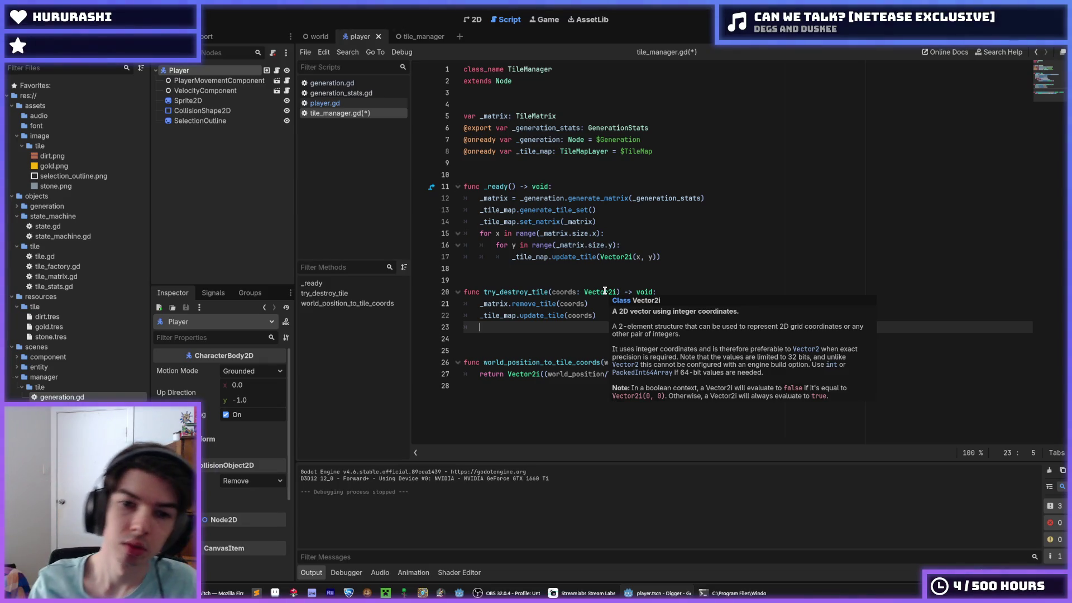
pyautogui.write('if _matrix')
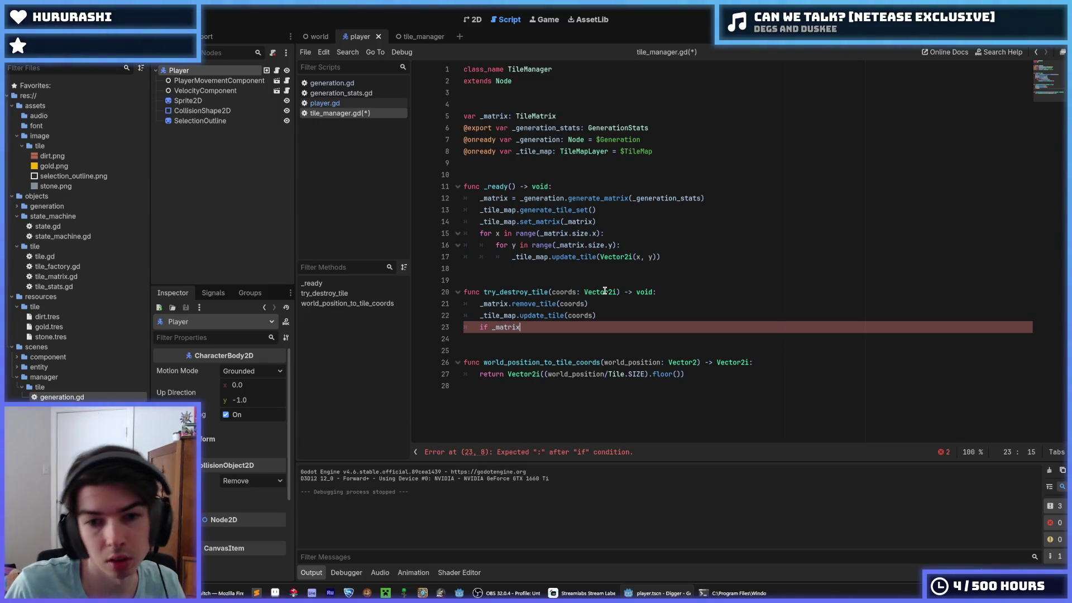
pyautogui.hotkey('alt', 'Up')
pyautogui.hotkey('alt', 'Up')
pyautogui.hotkey('ctrl', 'BackSpace')
pyautogui.hotkey('ctrl', 'BackSpace')
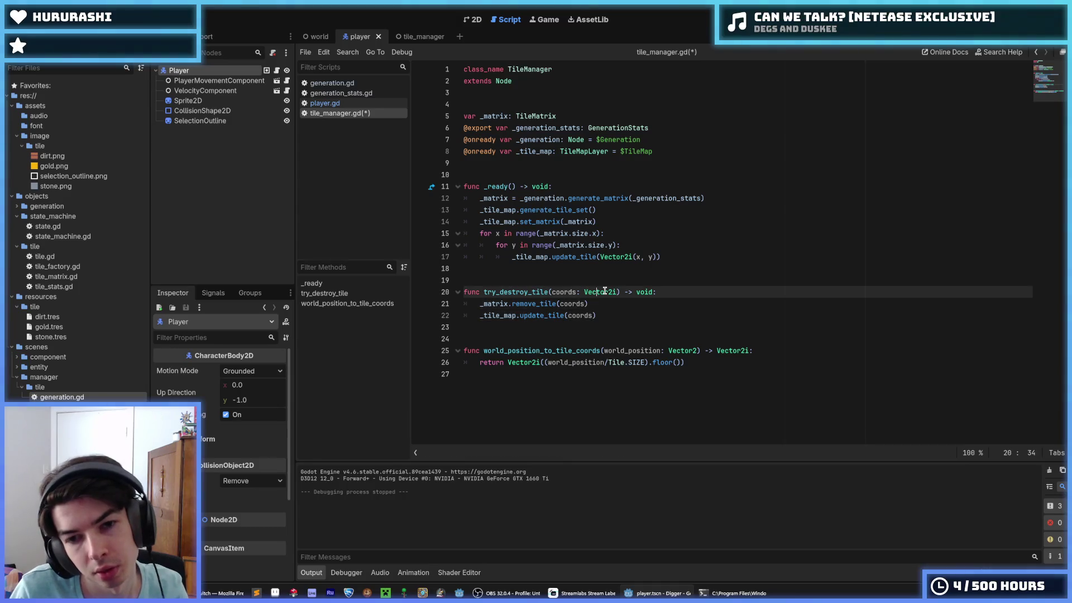
pyautogui.write('var ')
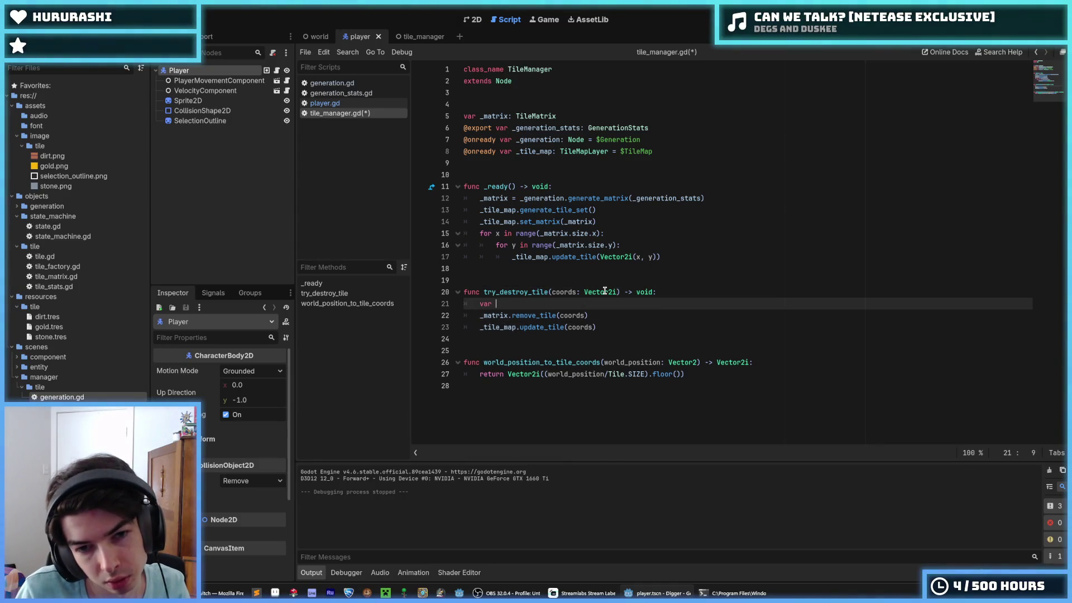
pyautogui.write('old_tile')
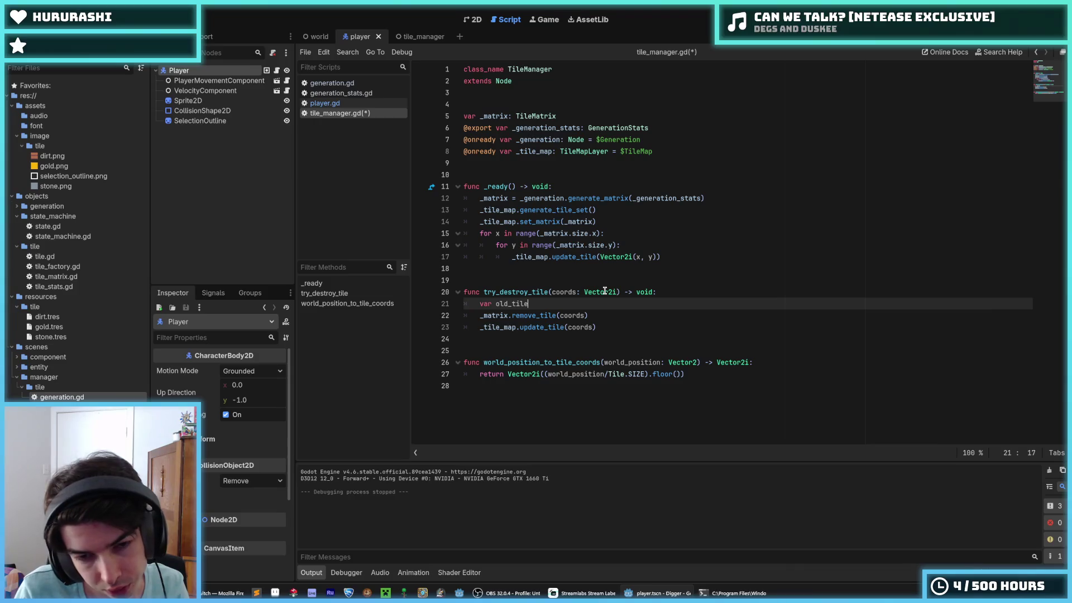
pyautogui.press('BackSpace')
pyautogui.press('BackSpace')
pyautogui.press('BackSpace')
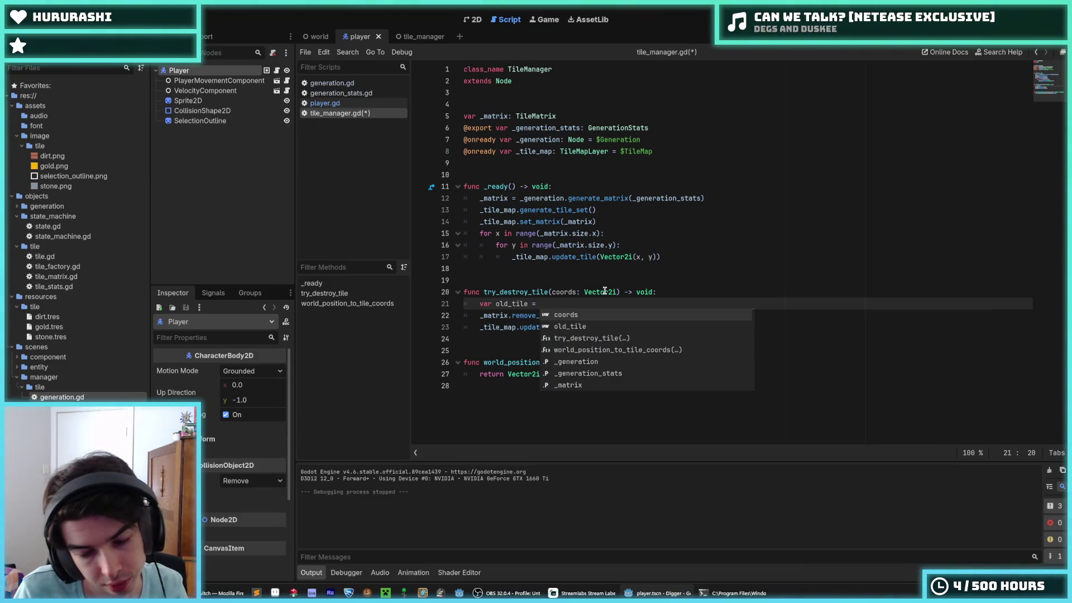
pyautogui.press('BackSpace')
pyautogui.press('BackSpace')
pyautogui.press('BackSpace')
pyautogui.write('tile = ')
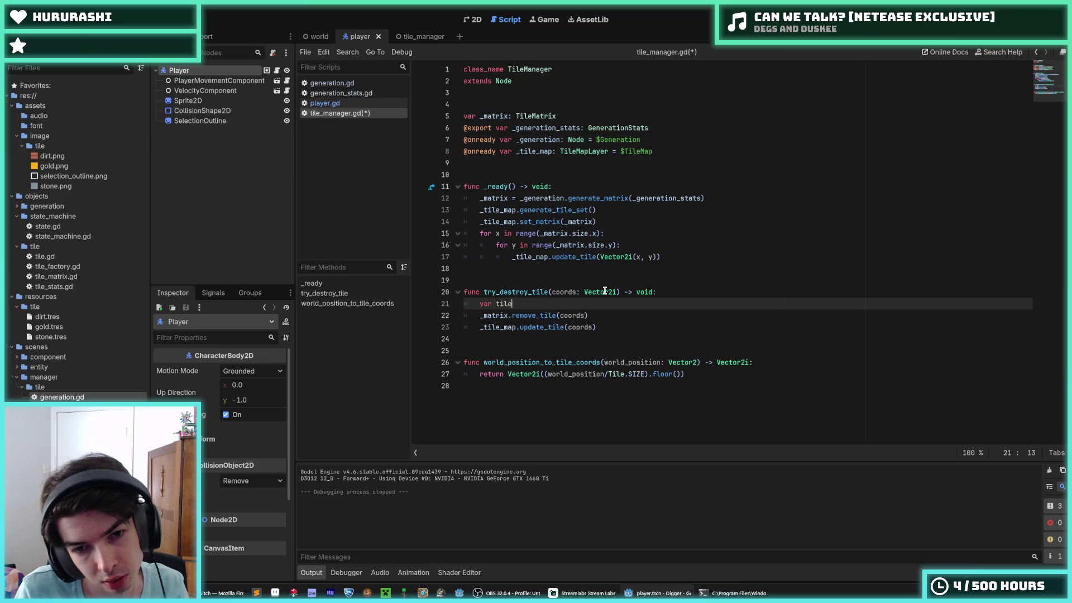
pyautogui.write('_matrix.g')
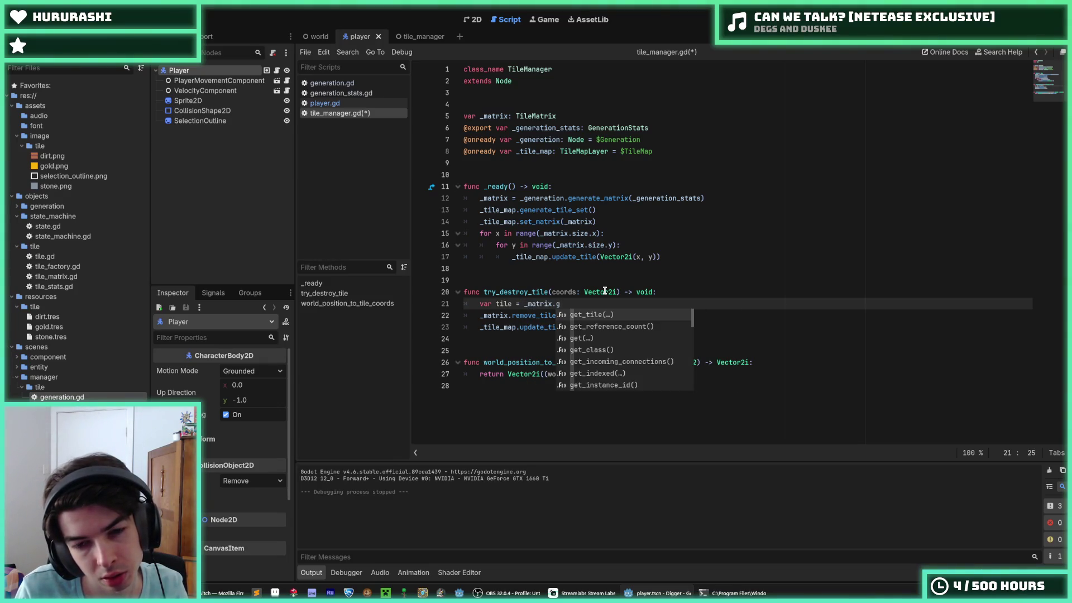
pyautogui.press('Return')
pyautogui.write('coords)')
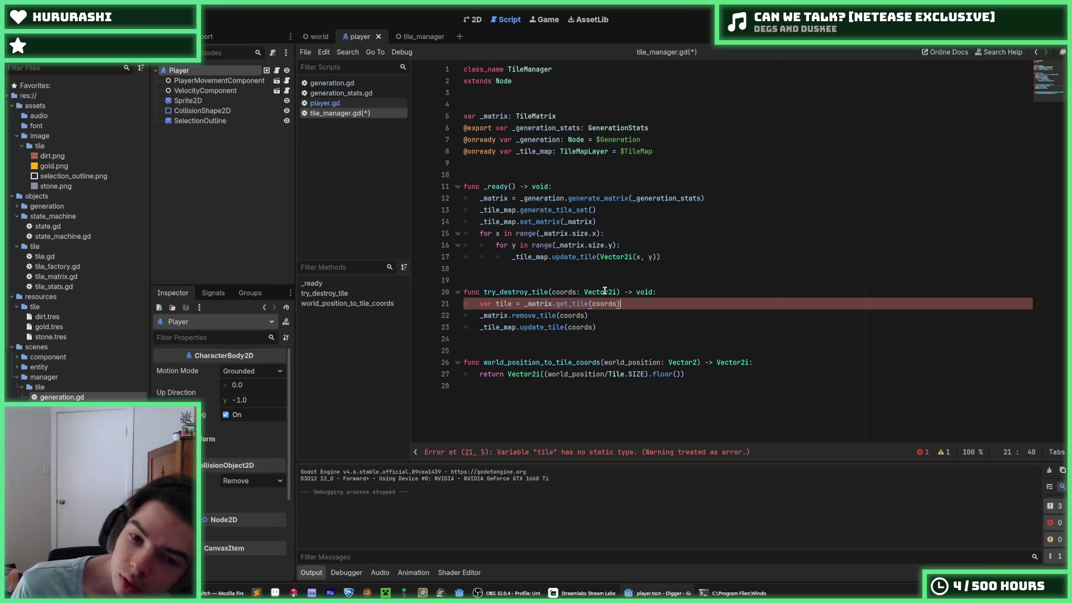
pyautogui.press('Left')
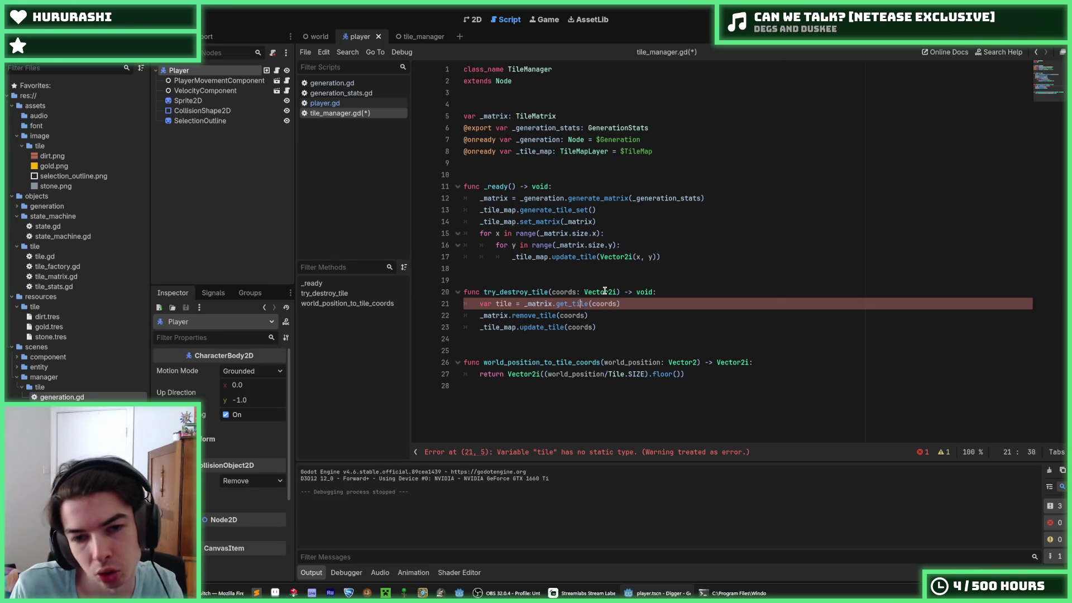
pyautogui.write(':')
pyautogui.press('End')
pyautogui.hotkey('ctrl', 's')
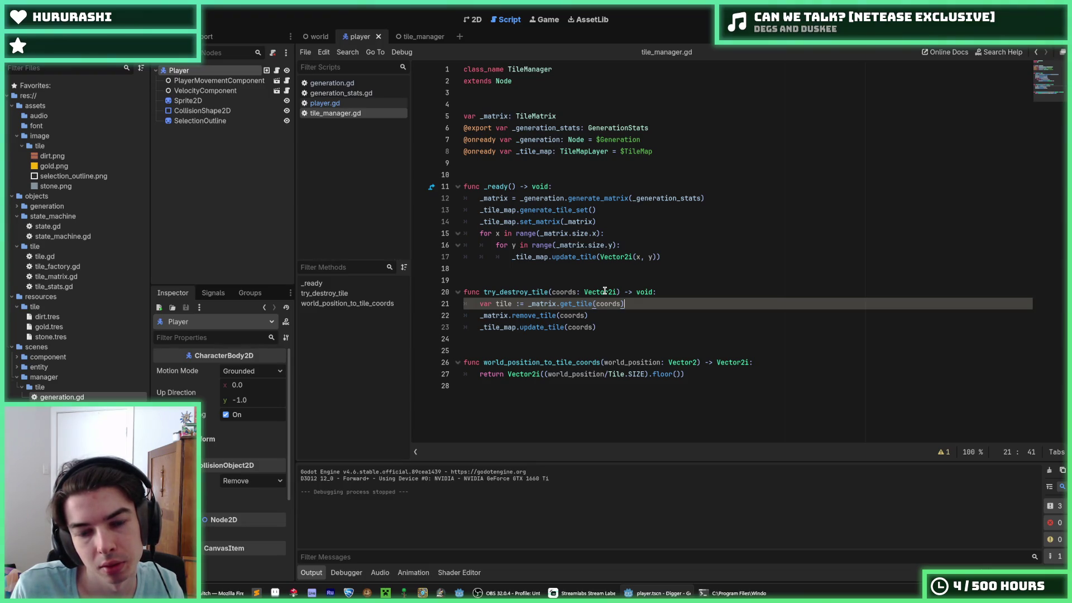
# After the tile update, add 'if tile.id == Tile.Id.GOLD:' and save the script
pyautogui.press('Down')
pyautogui.press('Down')
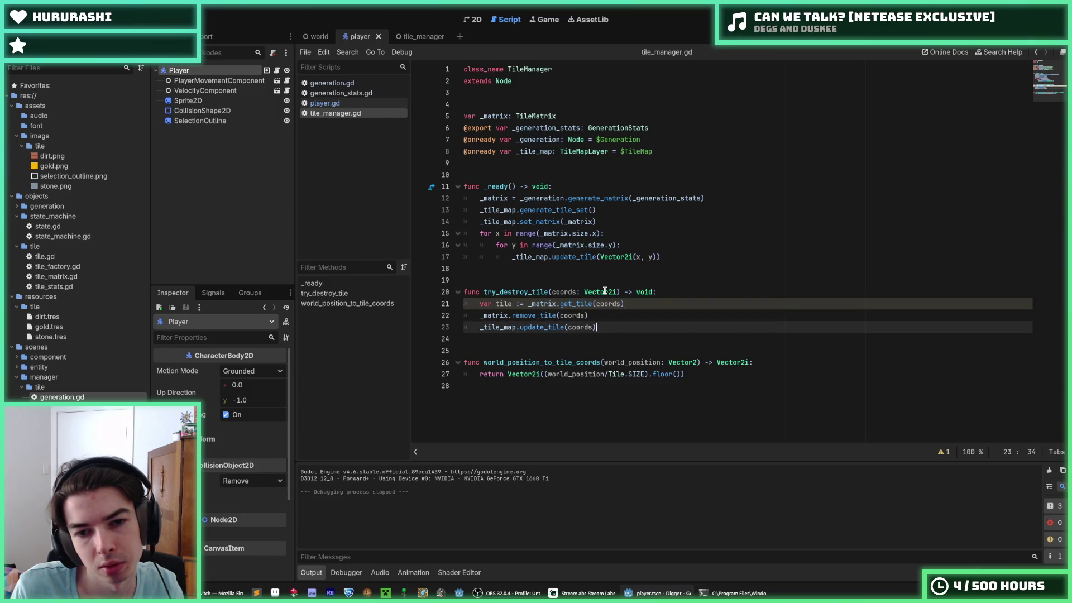
pyautogui.press('Up')
pyautogui.press('Up')
pyautogui.press('Down')
pyautogui.press('Down')
pyautogui.press('Return')
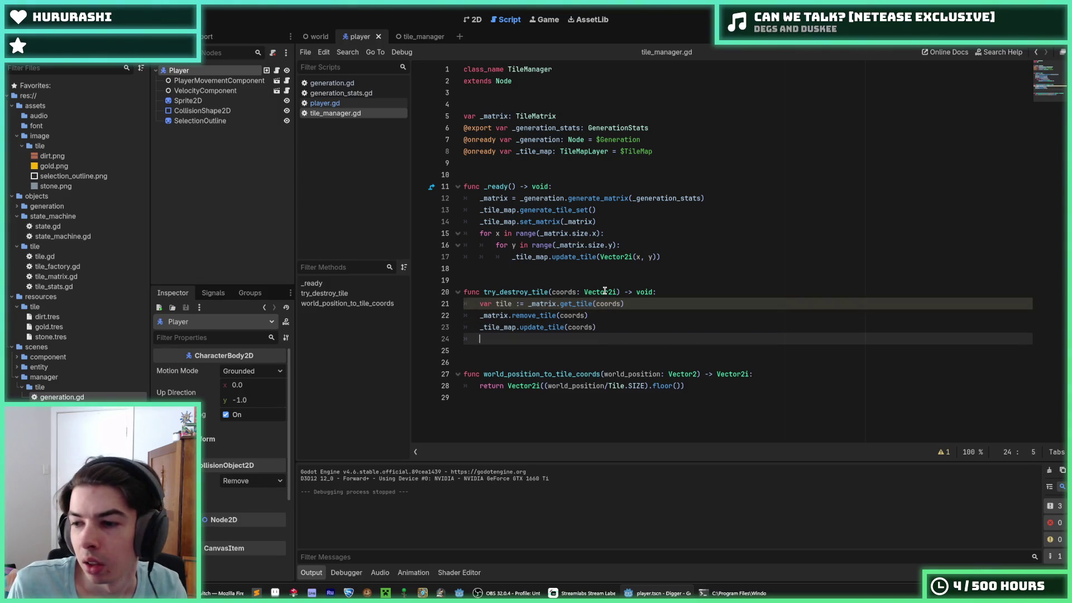
pyautogui.write('tile.')
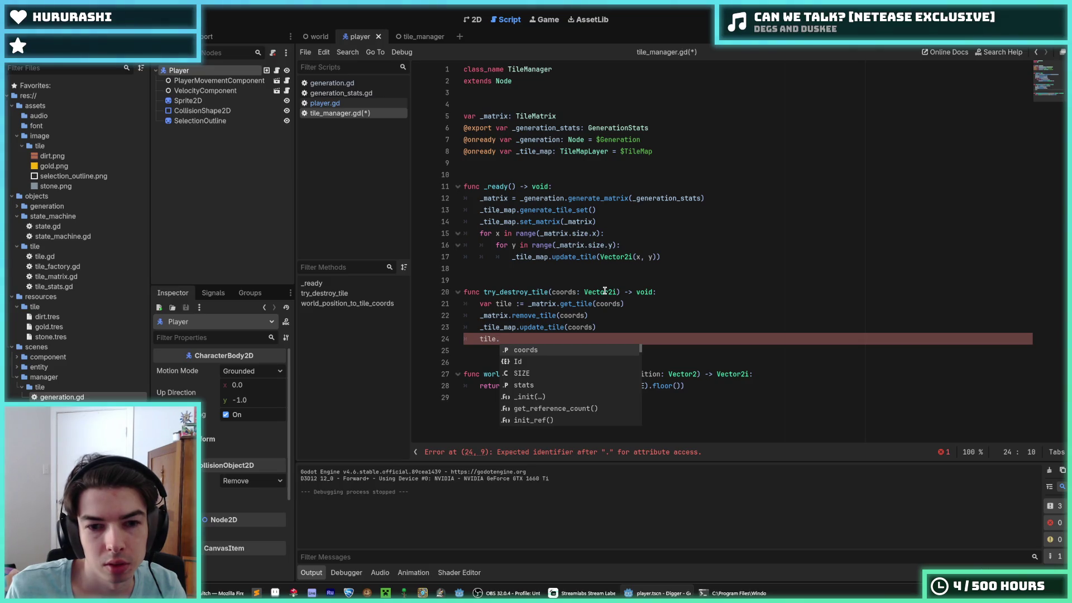
pyautogui.write('id')
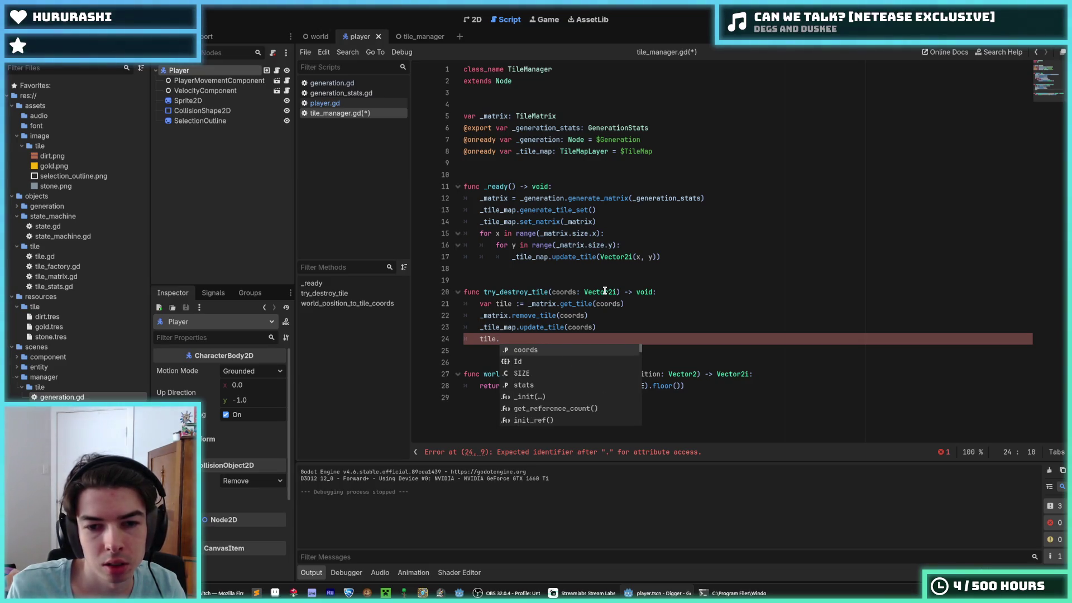
pyautogui.press('Home')
pyautogui.write('if')
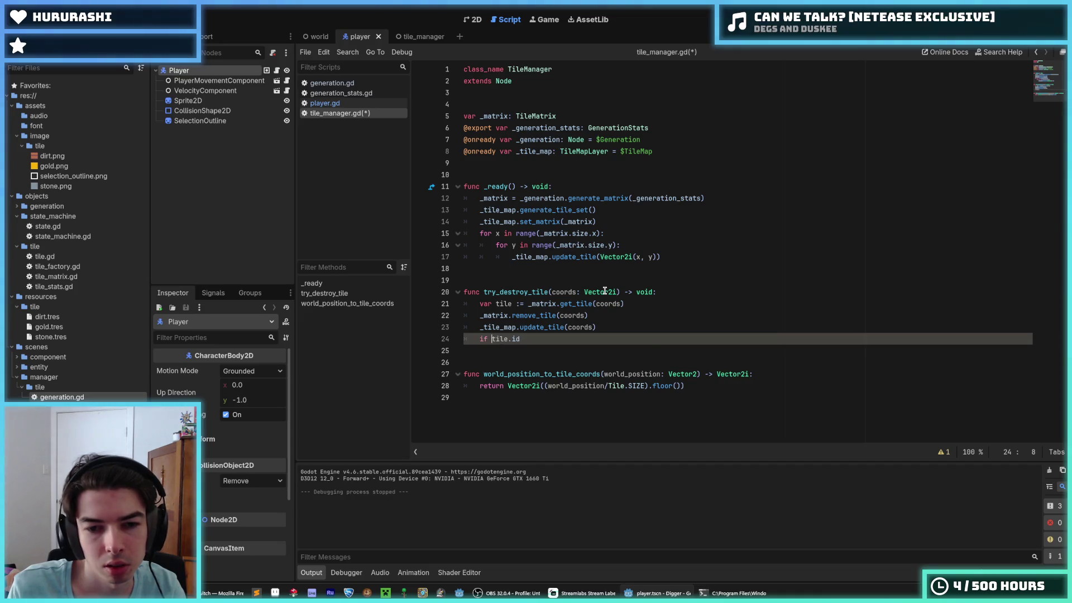
pyautogui.press('End')
pyautogui.write('== Tile.Id.')
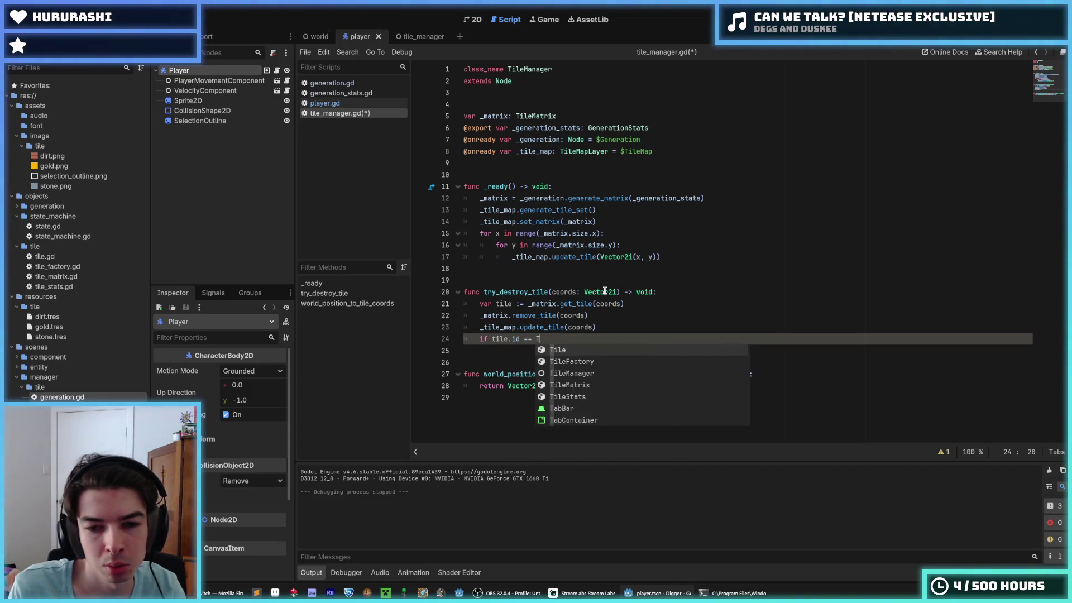
pyautogui.write('g')
pyautogui.press('Return')
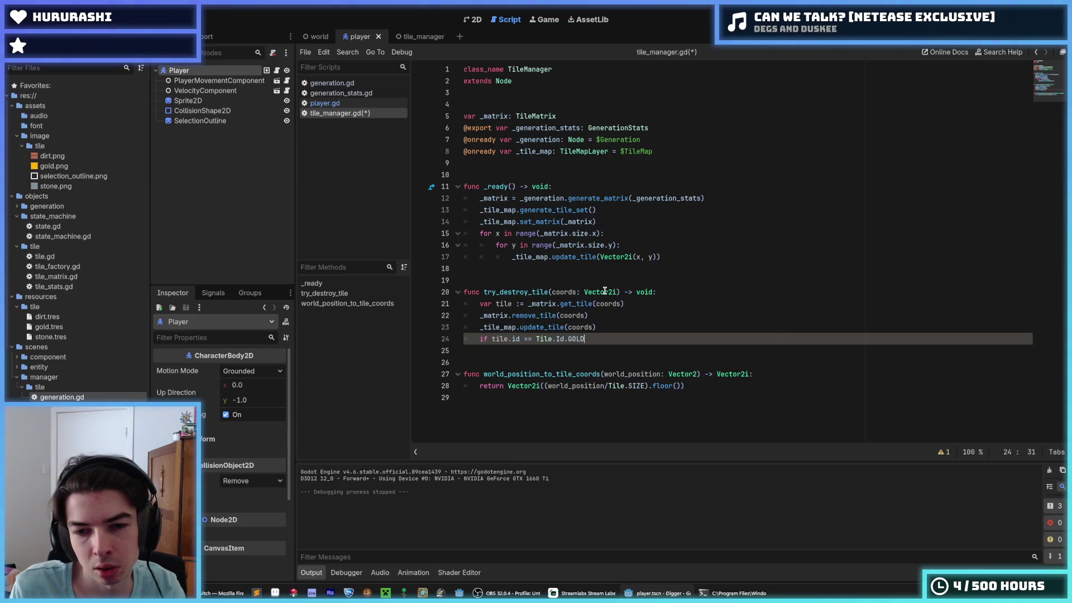
pyautogui.write(':')
pyautogui.press('Return')
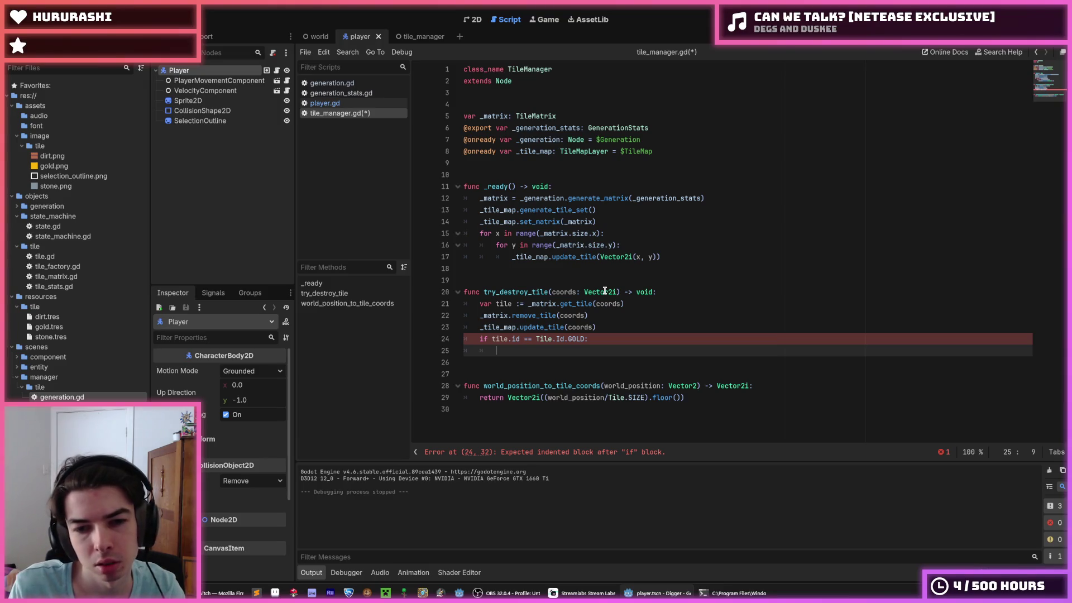
pyautogui.hotkey('ctrl', 's')
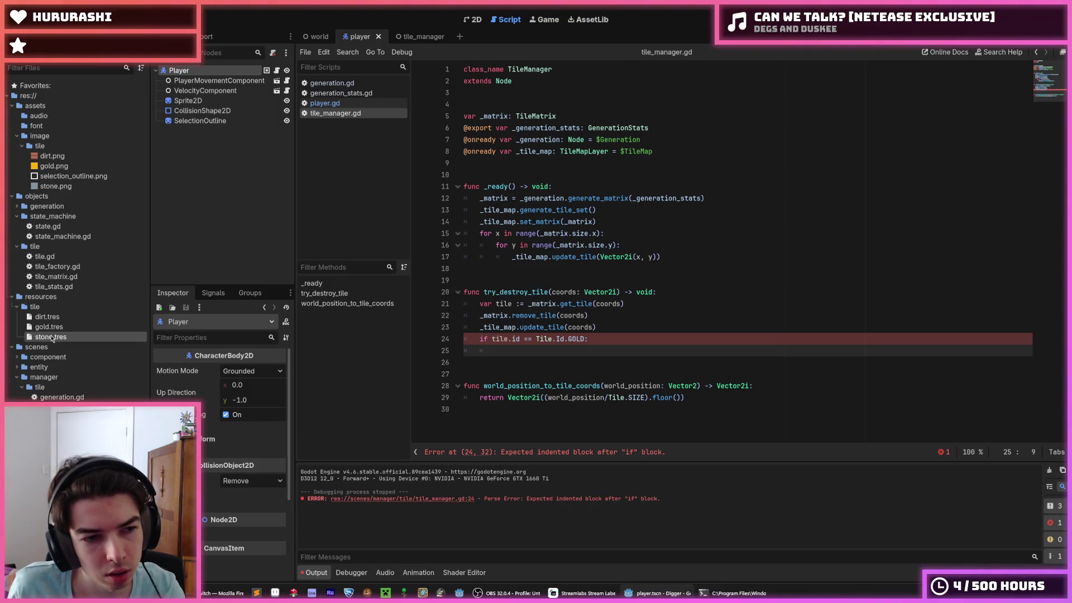
# Inspect the gold and dirt tile resources
pyautogui.click(61, 327)
pyautogui.click(53, 317)
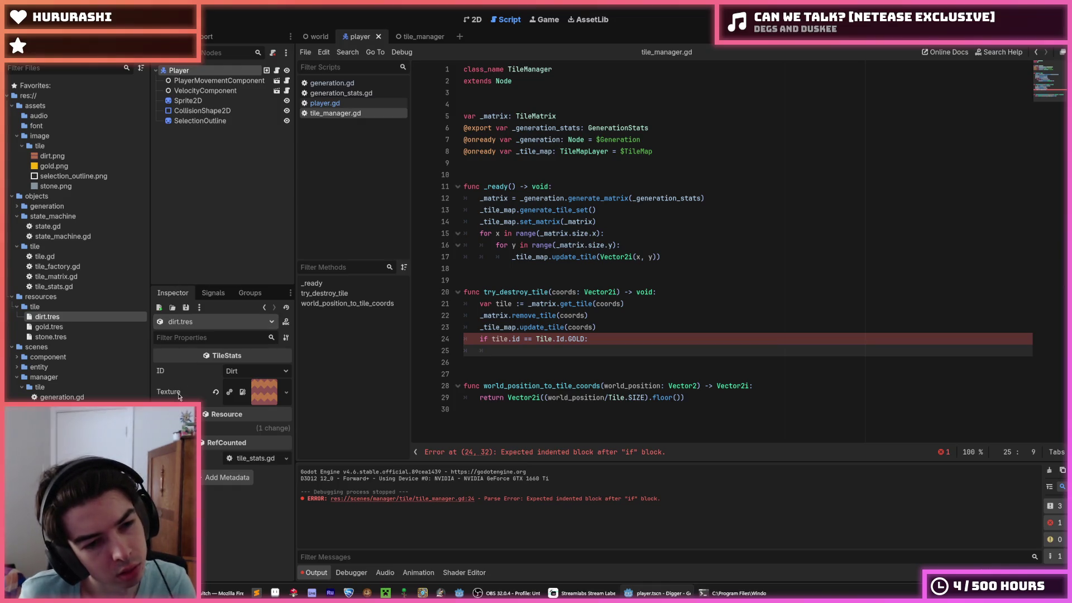
pyautogui.click(52, 327)
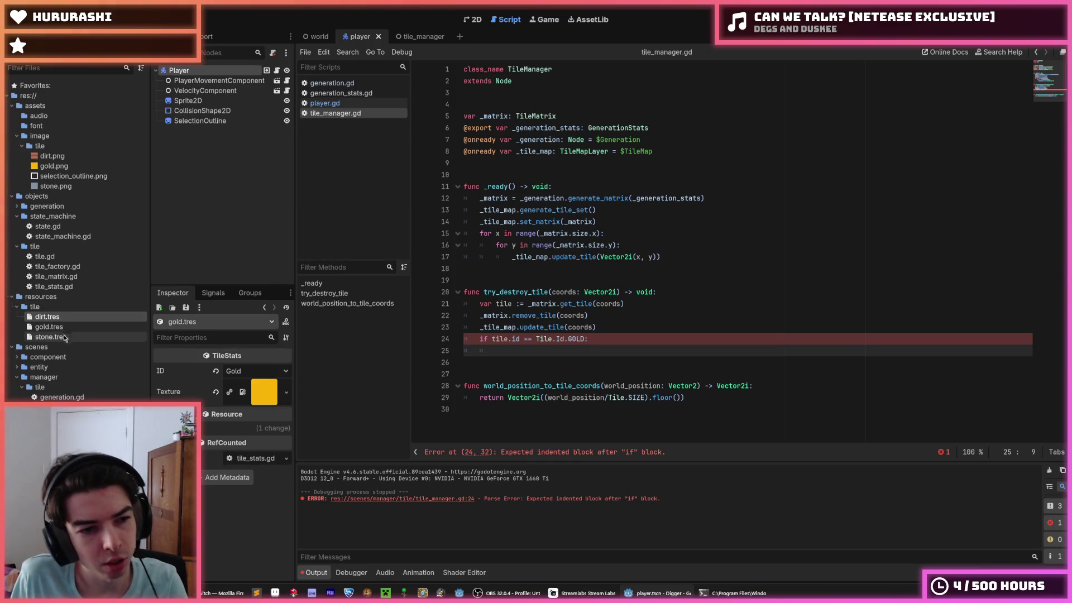
# In tile_stats.gd, duplicate the texture export as untyped 'dropped_item' and save
pyautogui.doubleClick(63, 288)
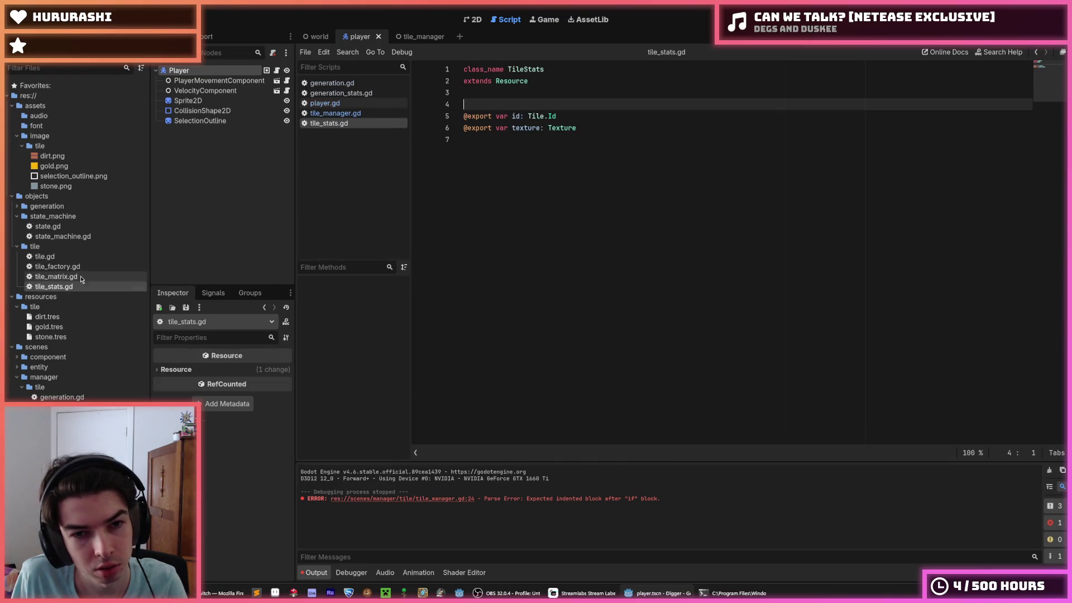
pyautogui.click(574, 152)
pyautogui.click(586, 127)
pyautogui.hotkey('ctrl', 'shift', 'd')
pyautogui.doubleClick(525, 139)
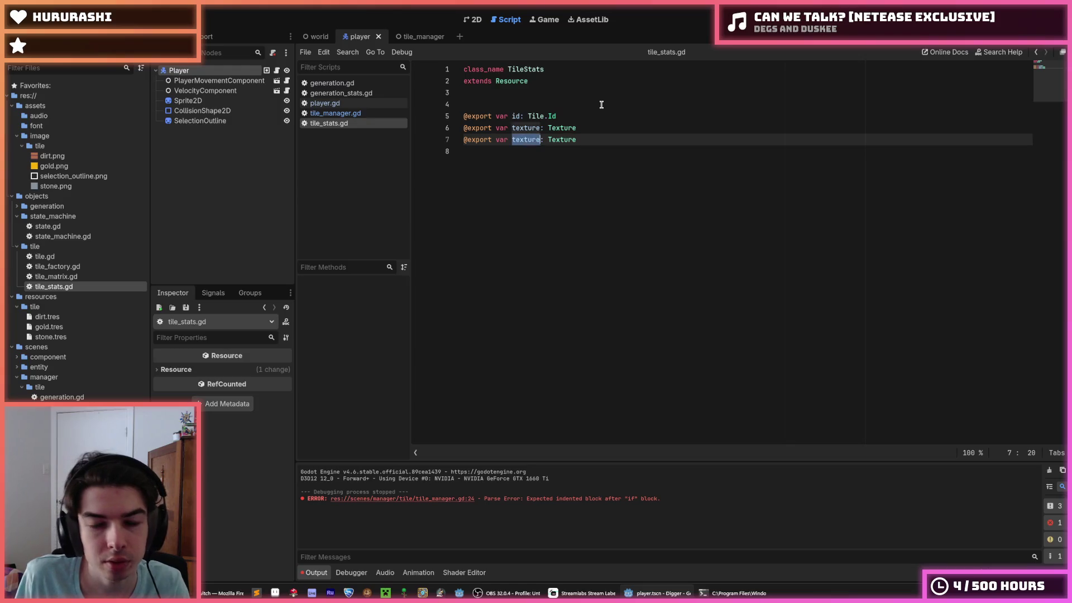
pyautogui.write('dropped')
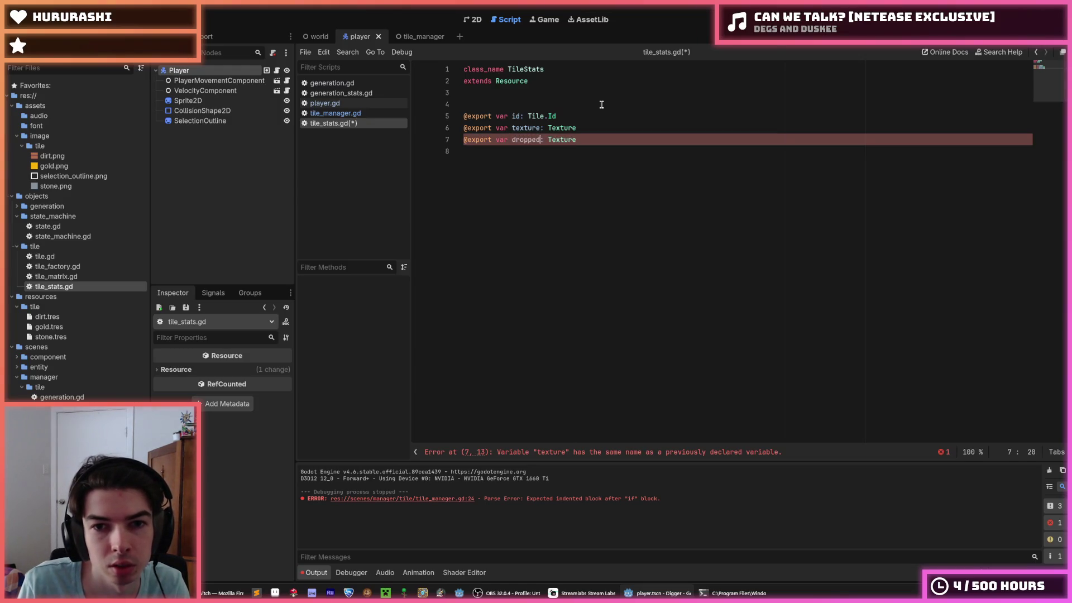
pyautogui.write('_')
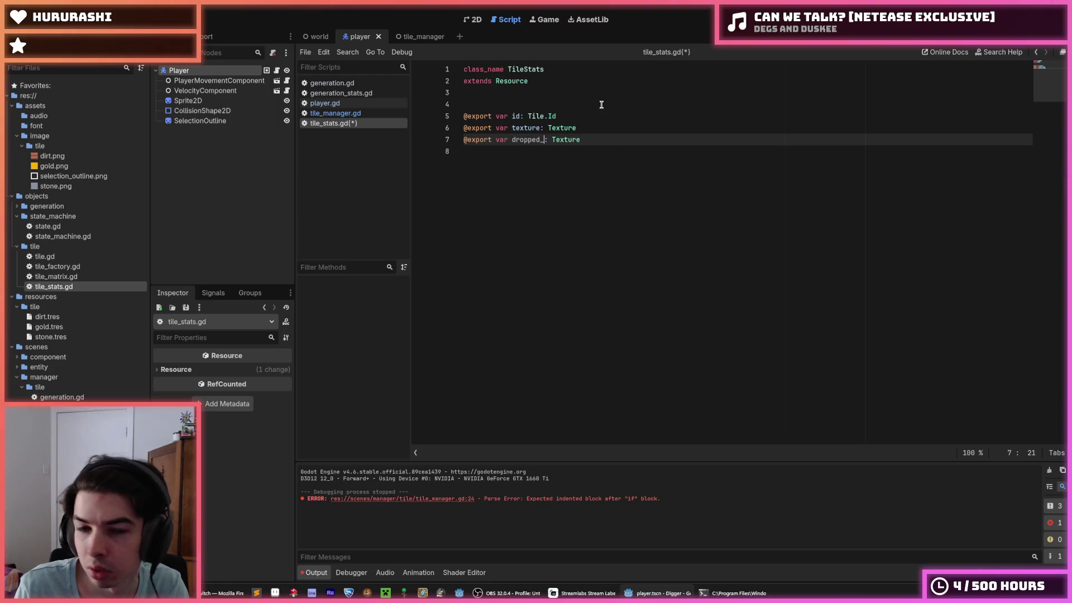
pyautogui.write('item')
pyautogui.press('End')
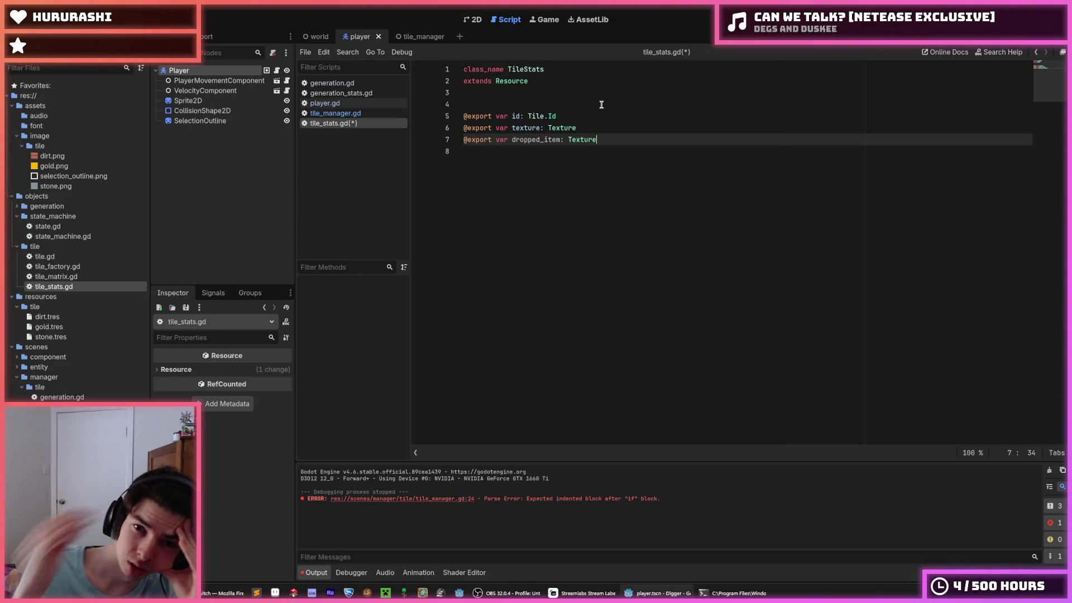
pyautogui.press('BackSpace')
pyautogui.press('BackSpace')
pyautogui.press('BackSpace')
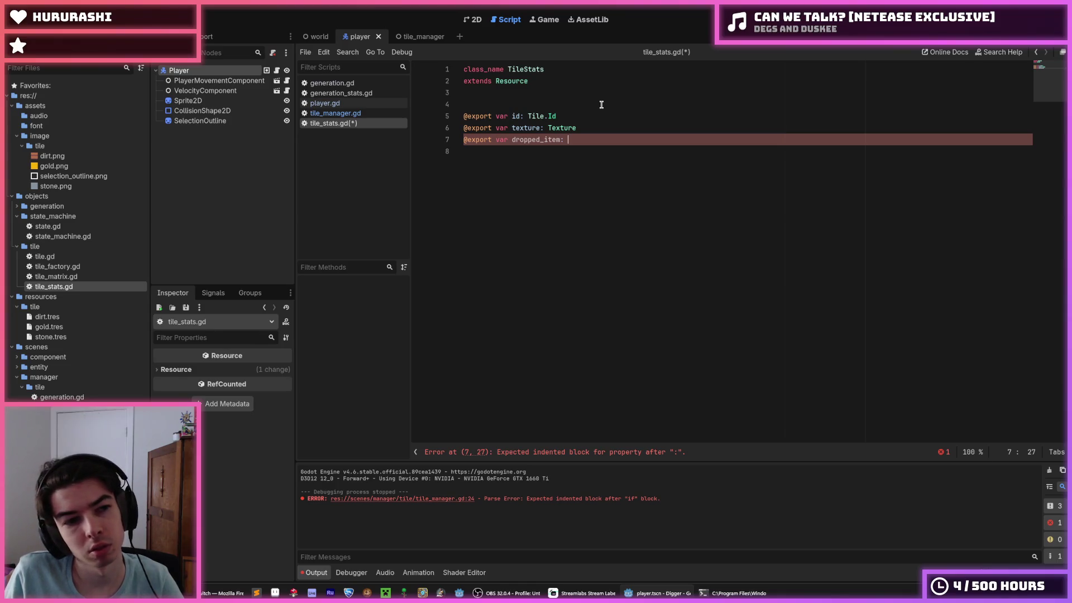
pyautogui.hotkey('ctrl', 's')
pyautogui.rightClick(48, 247)
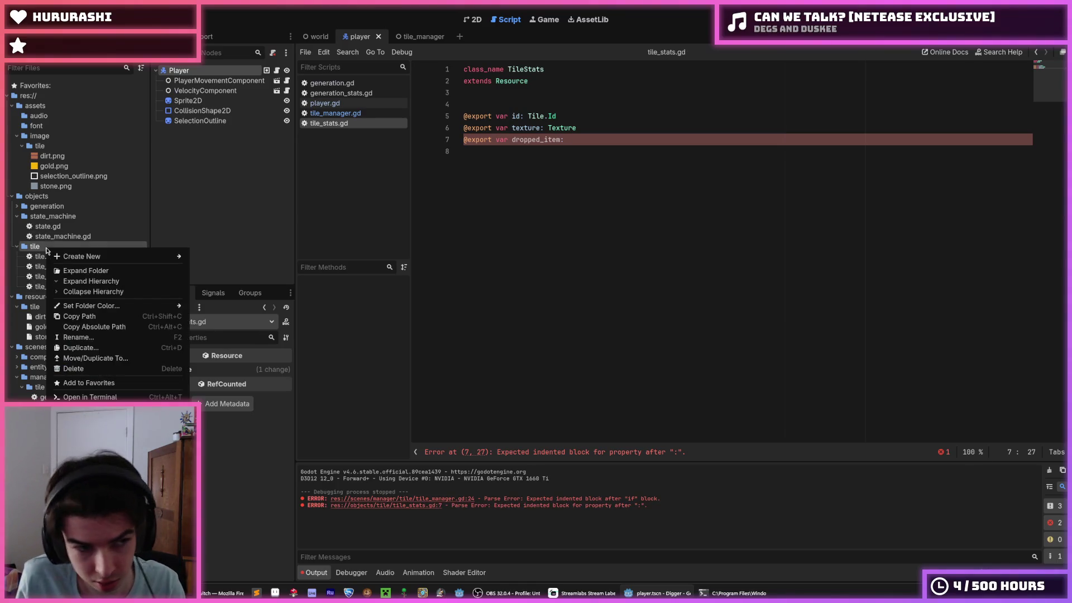
# Create a new folder named 'mineral' inside the objects folder
pyautogui.rightClick(37, 199)
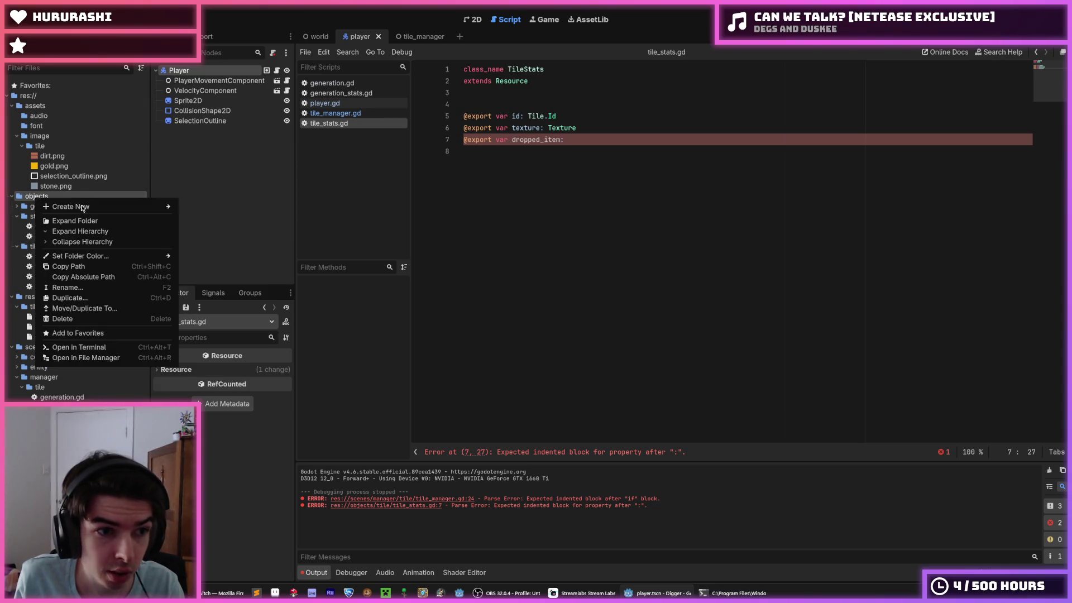
pyautogui.moveTo(82, 207)
pyautogui.click(198, 206)
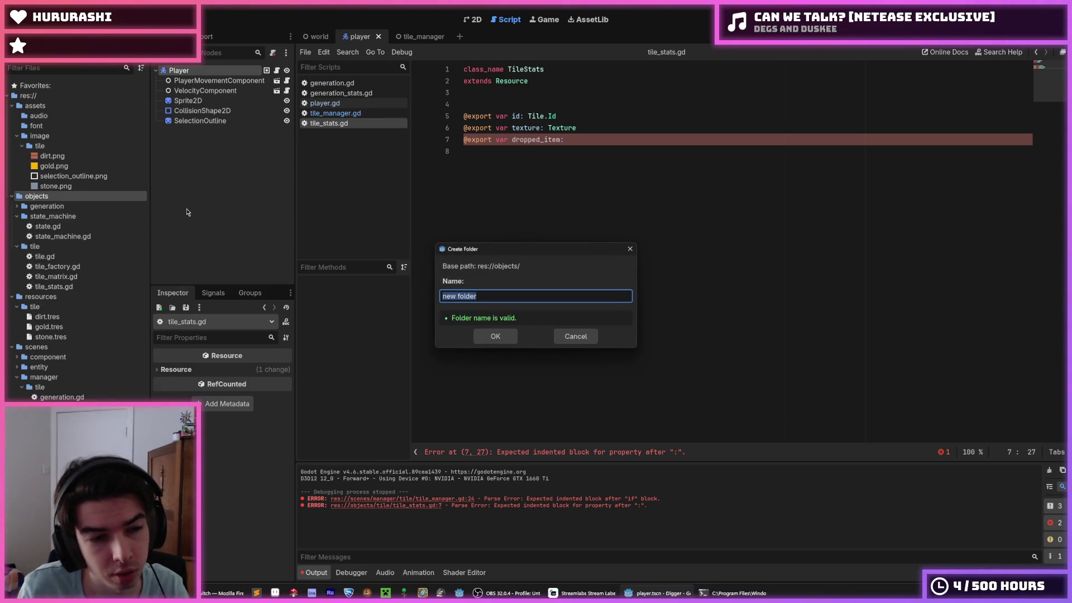
pyautogui.write('item')
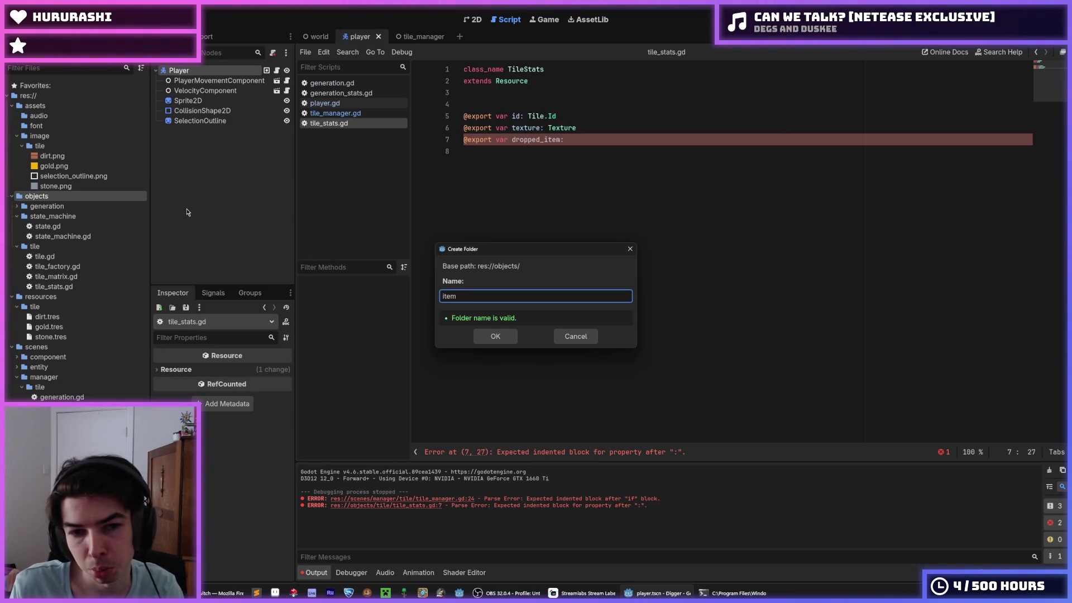
pyautogui.press('BackSpace')
pyautogui.press('BackSpace')
pyautogui.press('BackSpace')
pyautogui.write('mineral')
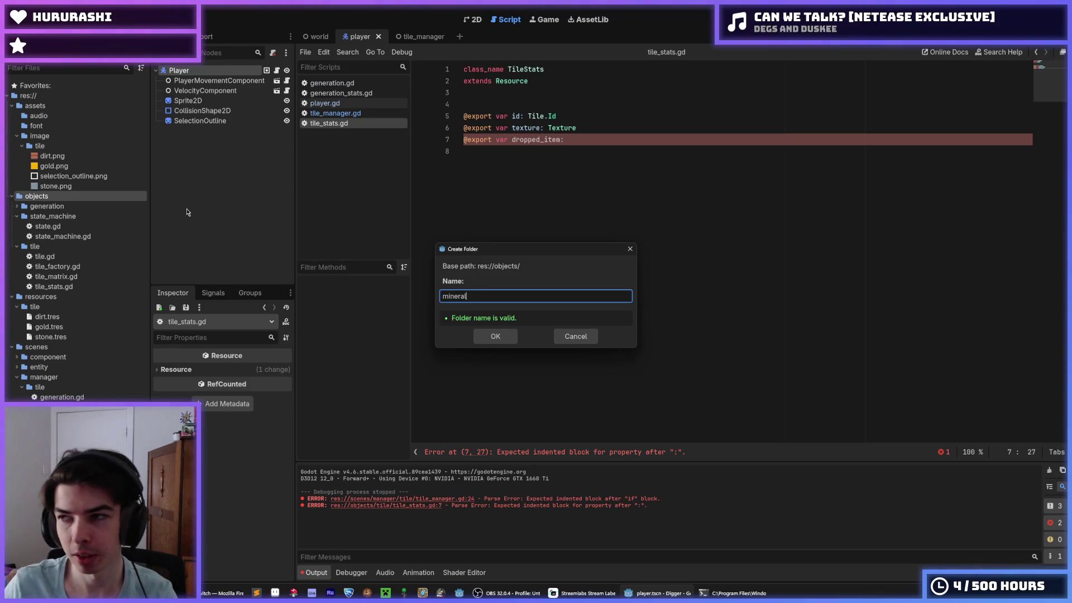
pyautogui.press('Return')
# Create a new script named mineral.gd in the mineral folder
pyautogui.click(52, 216)
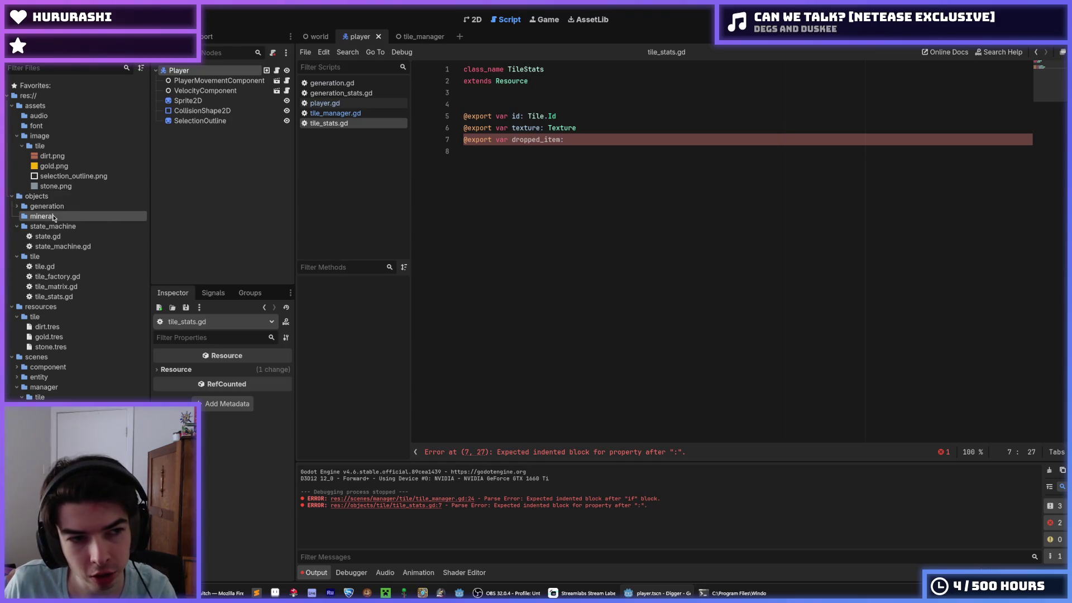
pyautogui.rightClick(53, 216)
pyautogui.moveTo(85, 224)
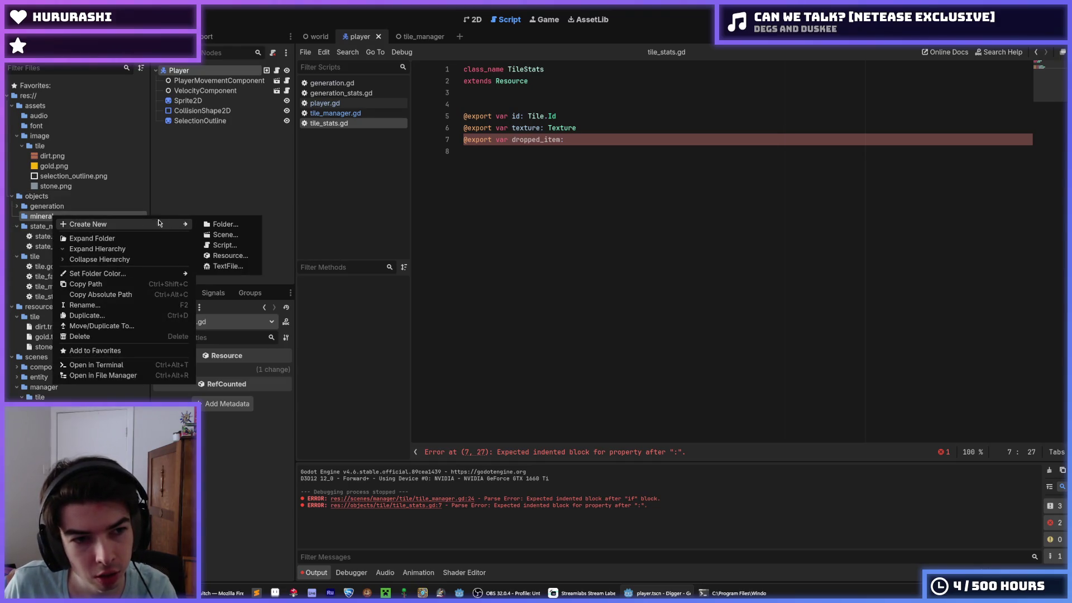
pyautogui.click(226, 245)
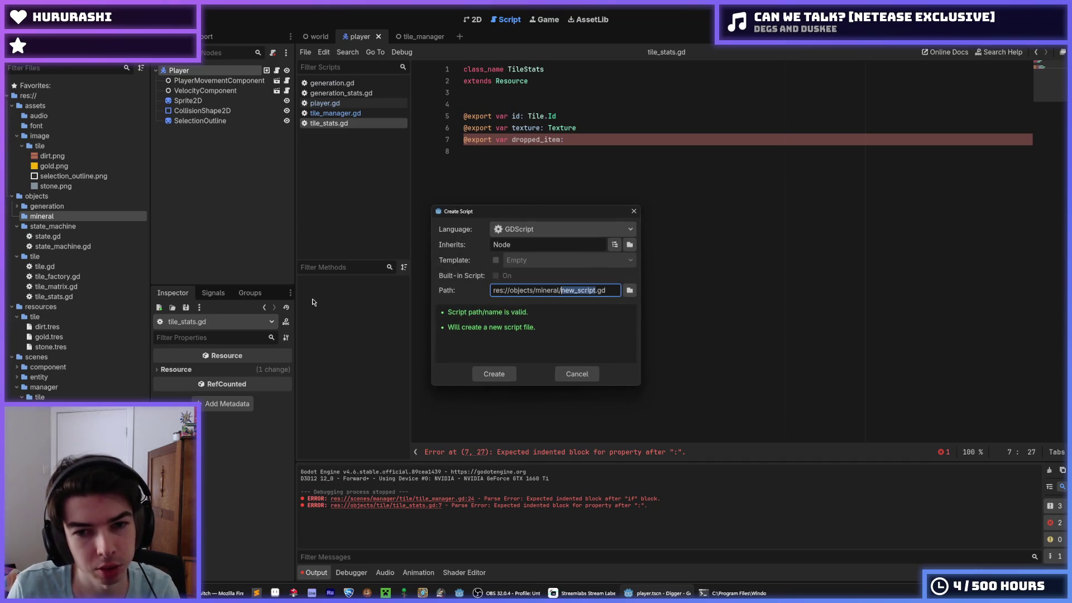
pyautogui.write('mineral')
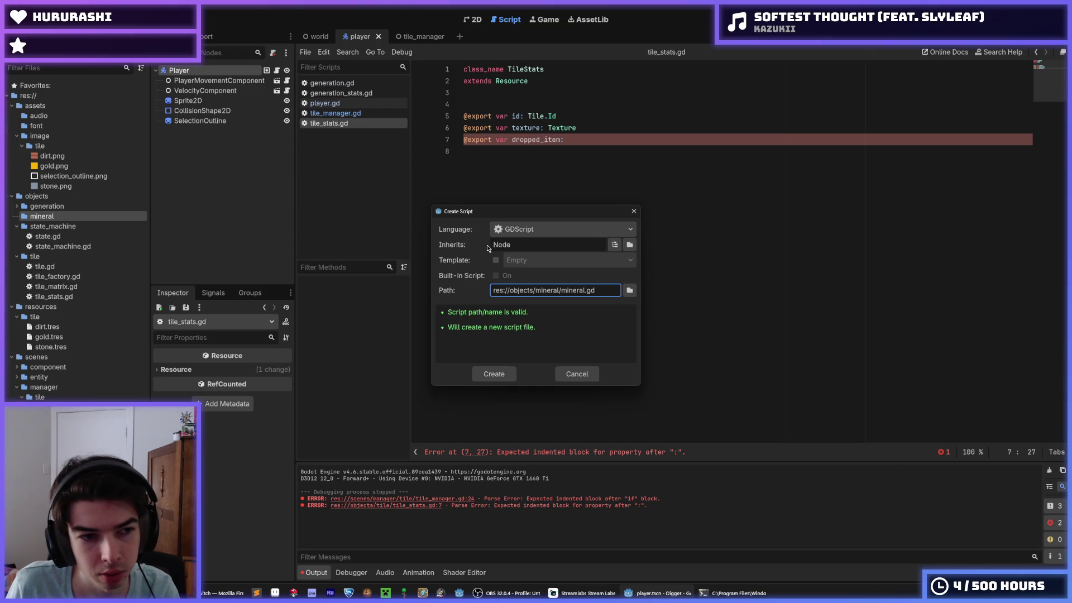
pyautogui.click(493, 373)
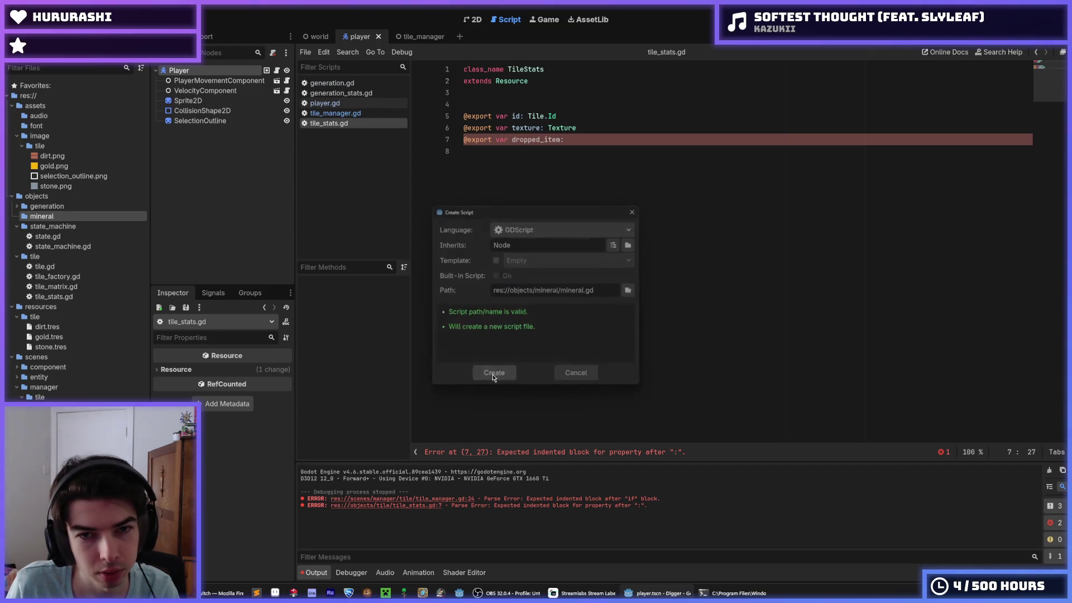
# Open tile.gd in the script editor and place the caret on its last line
pyautogui.doubleClick(56, 267)
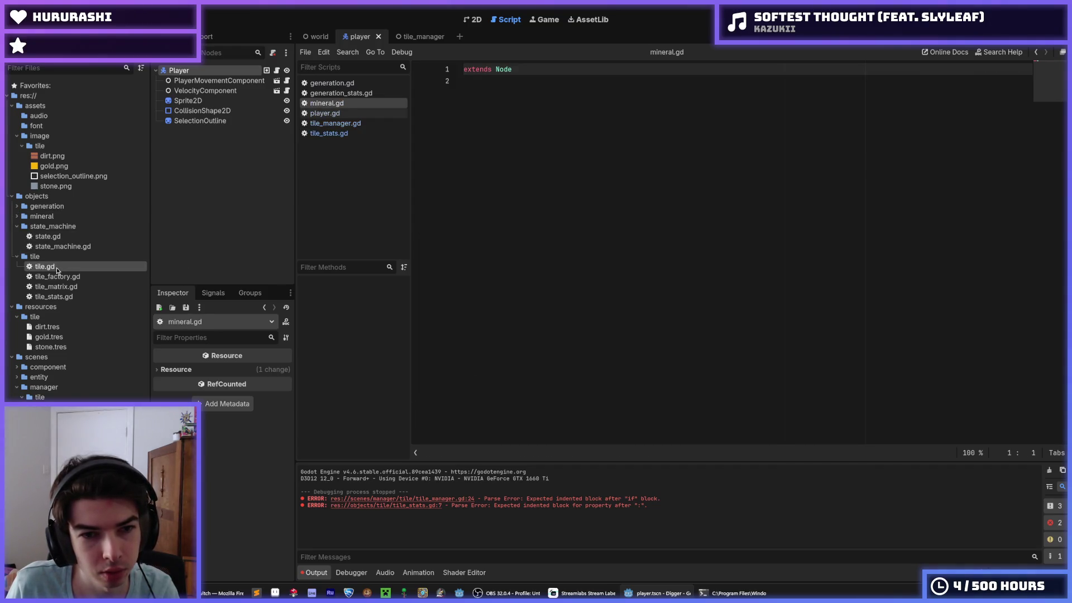
pyautogui.click(515, 296)
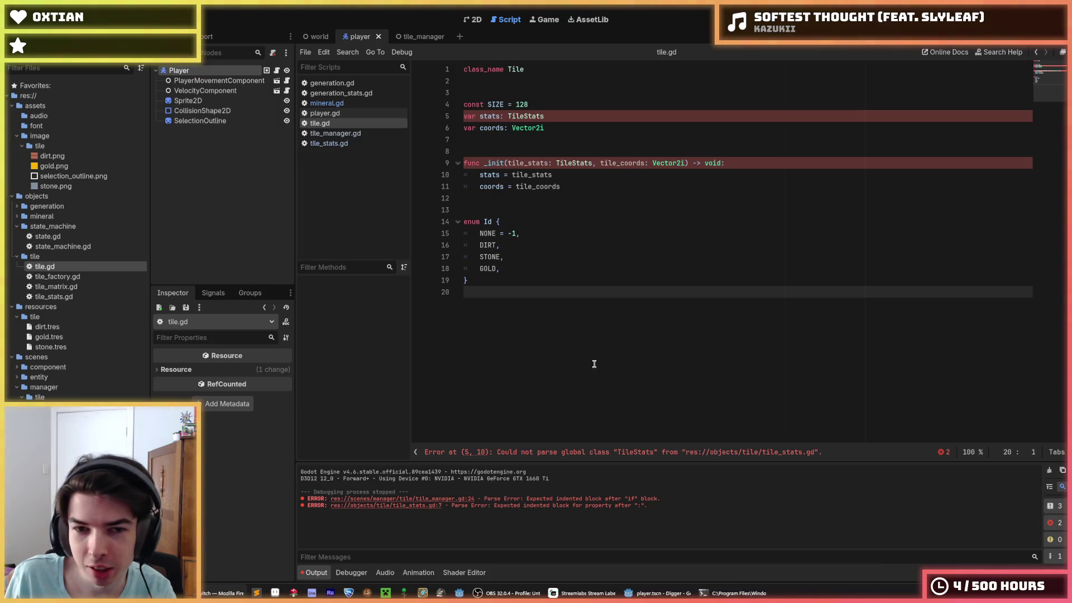
# Look over tile.gd's Id enum, _init and stats line, and mineral.gd
pyautogui.click(510, 282)
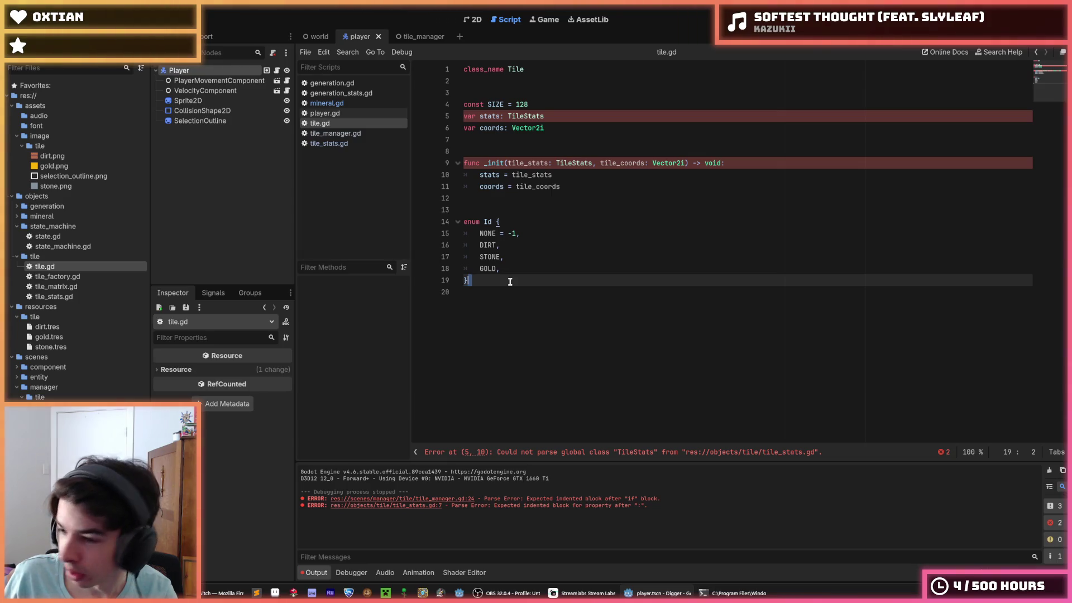
pyautogui.press('Down')
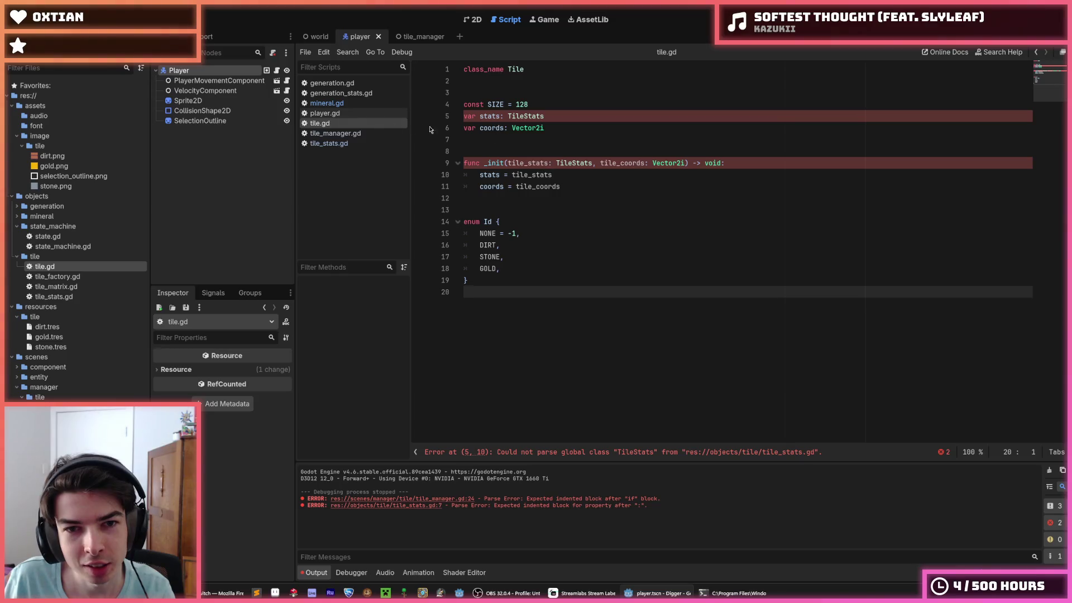
pyautogui.click(520, 163)
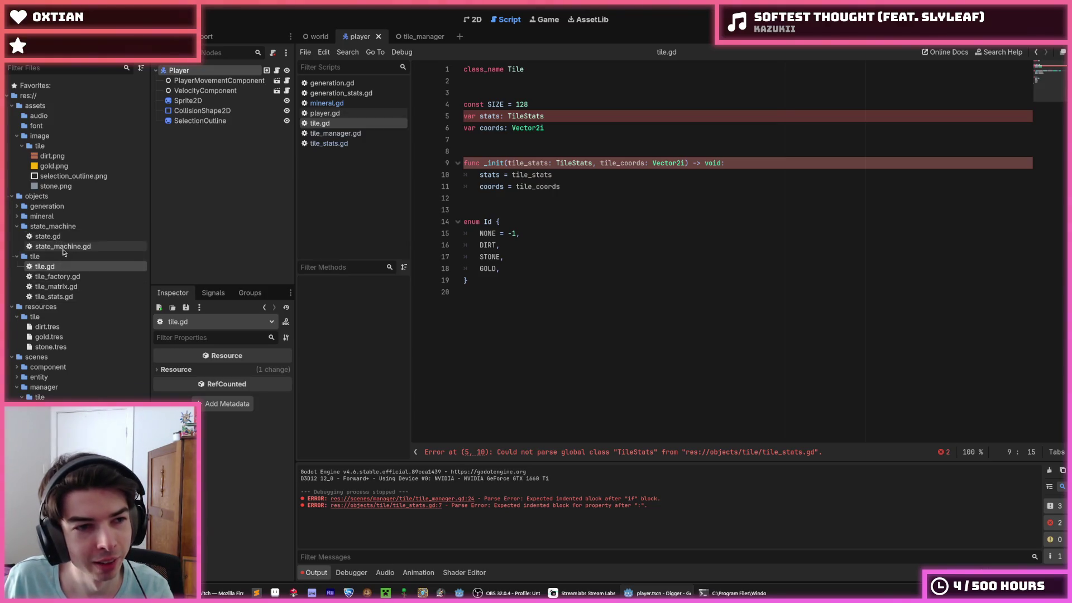
pyautogui.doubleClick(42, 216)
pyautogui.doubleClick(52, 226)
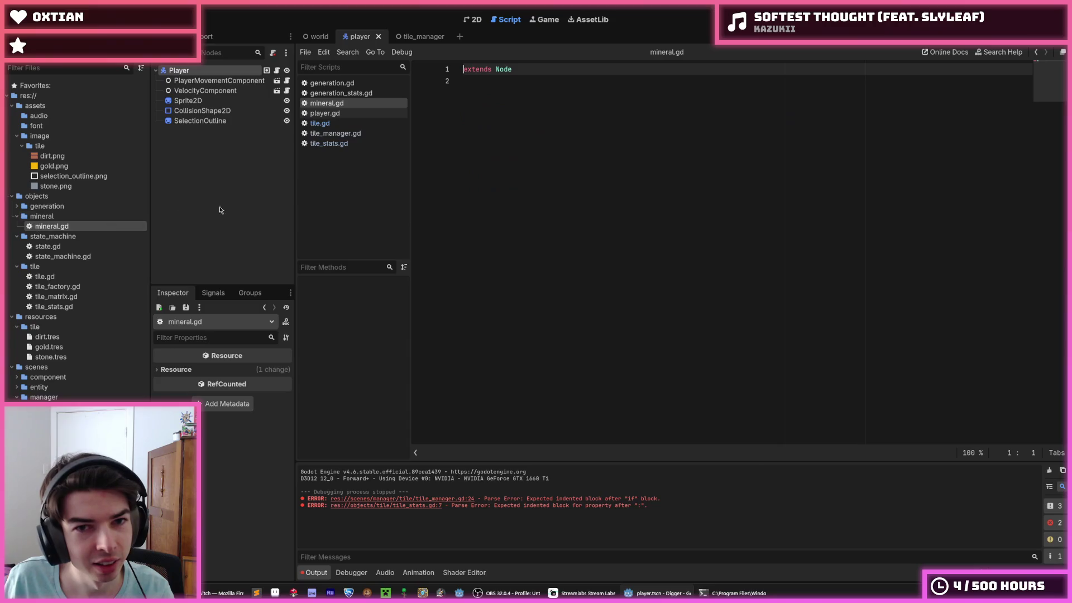
pyautogui.doubleClick(45, 276)
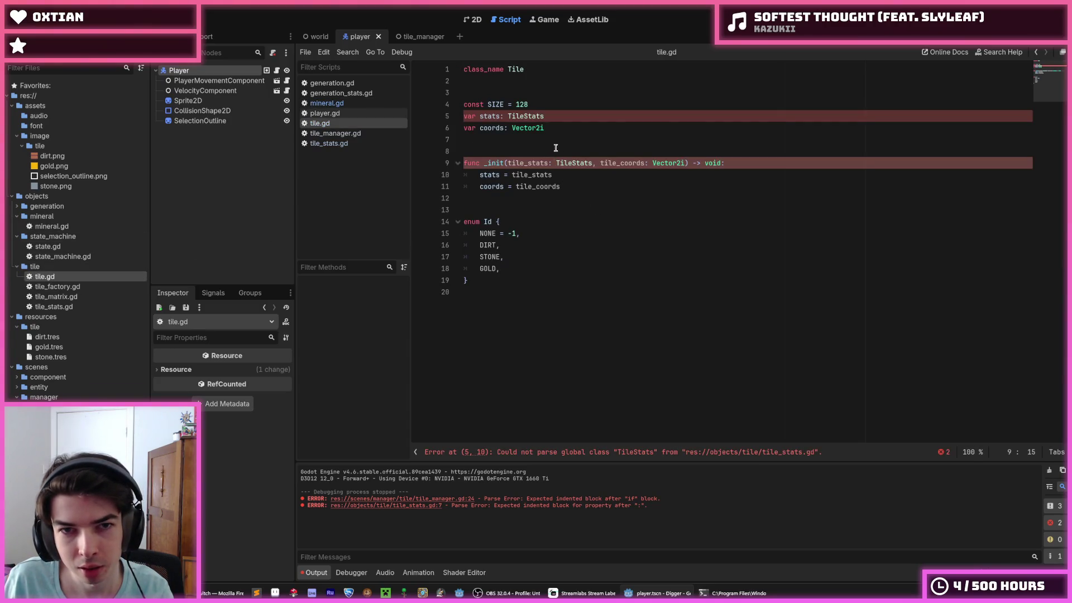
pyautogui.click(549, 117)
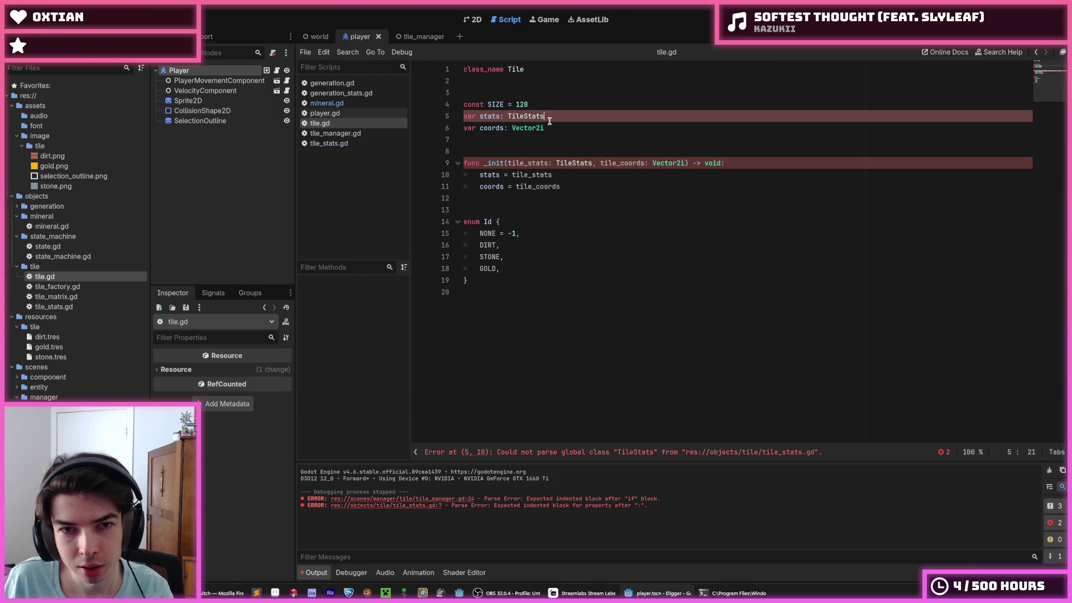
# Comment out the dropped_item property in tile_stats.gd, save, and run the game
pyautogui.doubleClick(56, 306)
pyautogui.hotkey('shift', 'Down')
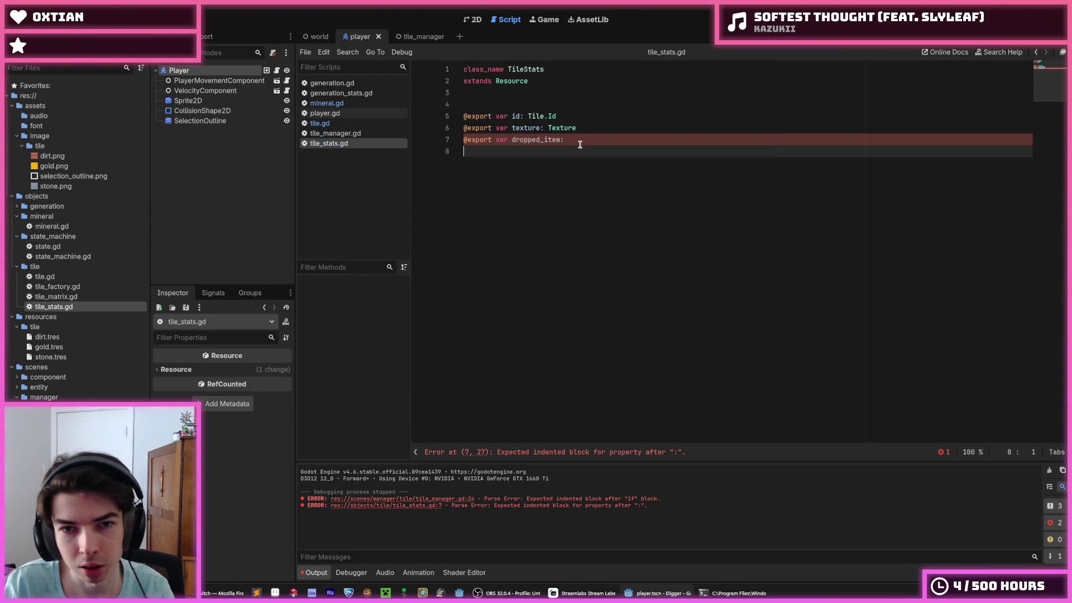
pyautogui.hotkey('ctrl', 'k')
pyautogui.press('BackSpace')
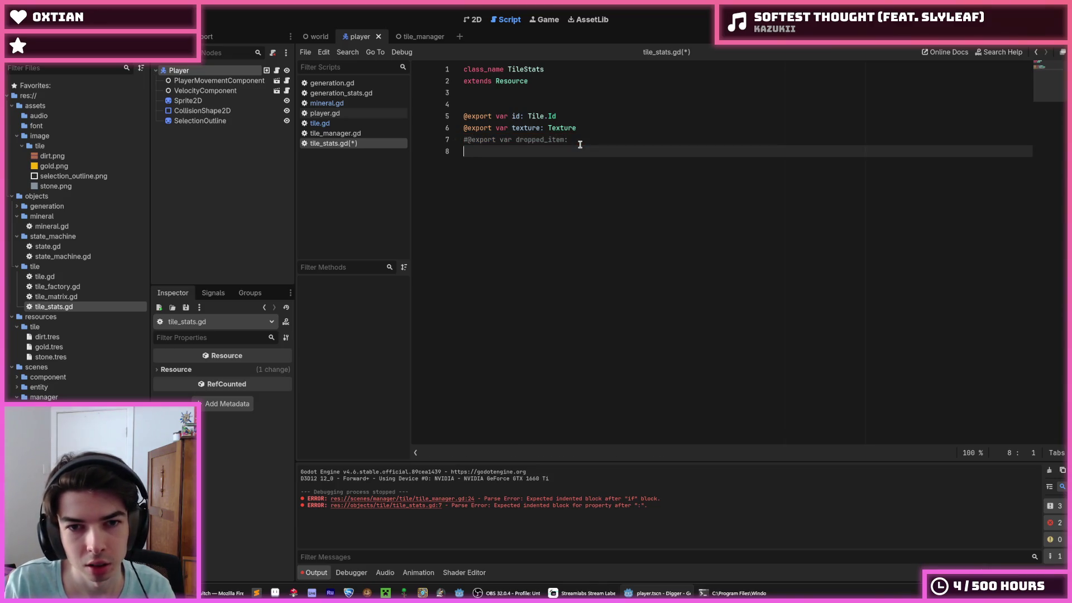
pyautogui.click(580, 141)
pyautogui.hotkey('ctrl', 's')
pyautogui.press('F5')
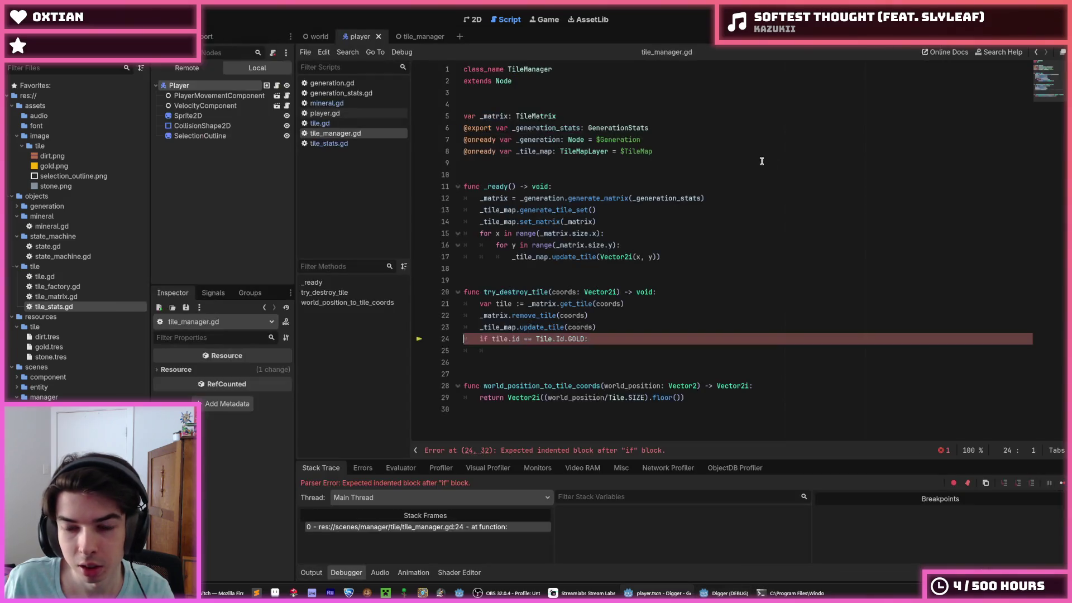
# Comment out the unfinished gold check on line 24 in tile_manager.gd, save, and run
pyautogui.hotkey('ctrl', 'k')
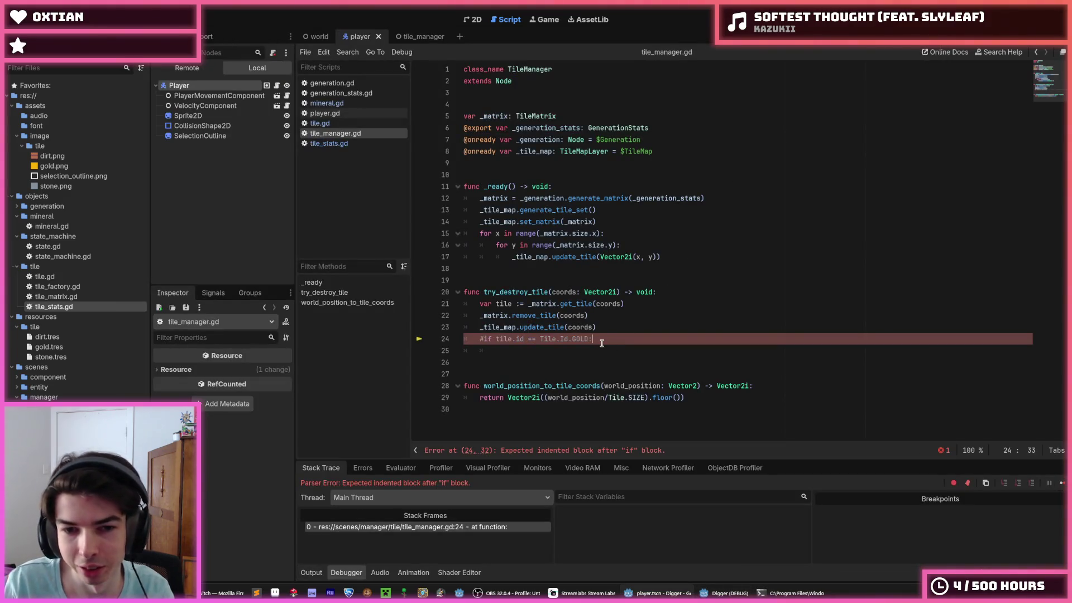
pyautogui.press('Down')
pyautogui.hotkey('ctrl', 's')
pyautogui.press('F5')
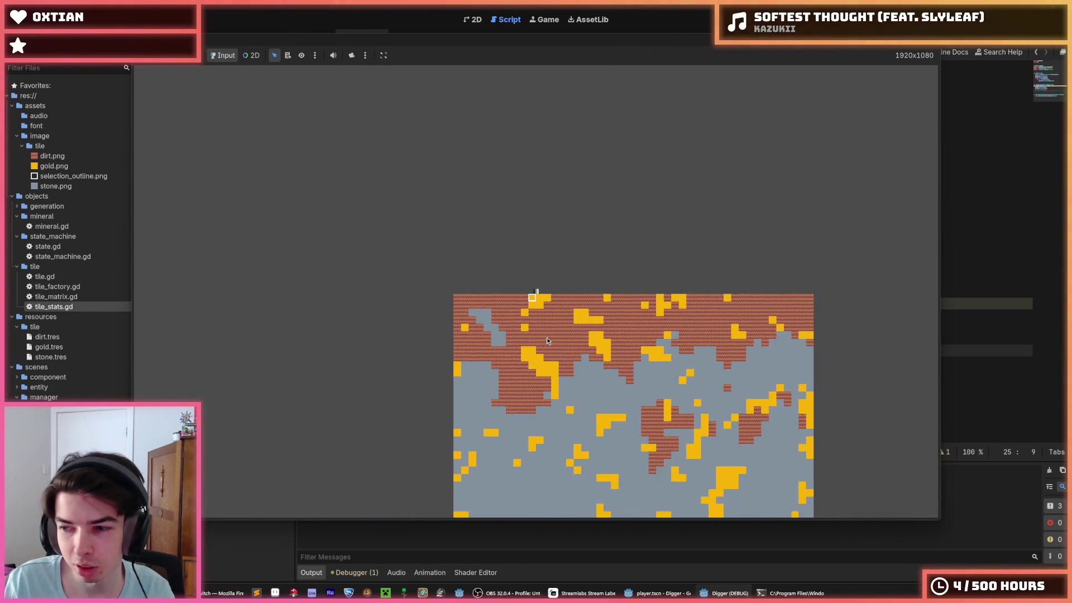
# Dig shafts and tunnels down and right through dirt, mining several gold tiles
pyautogui.press('Down')
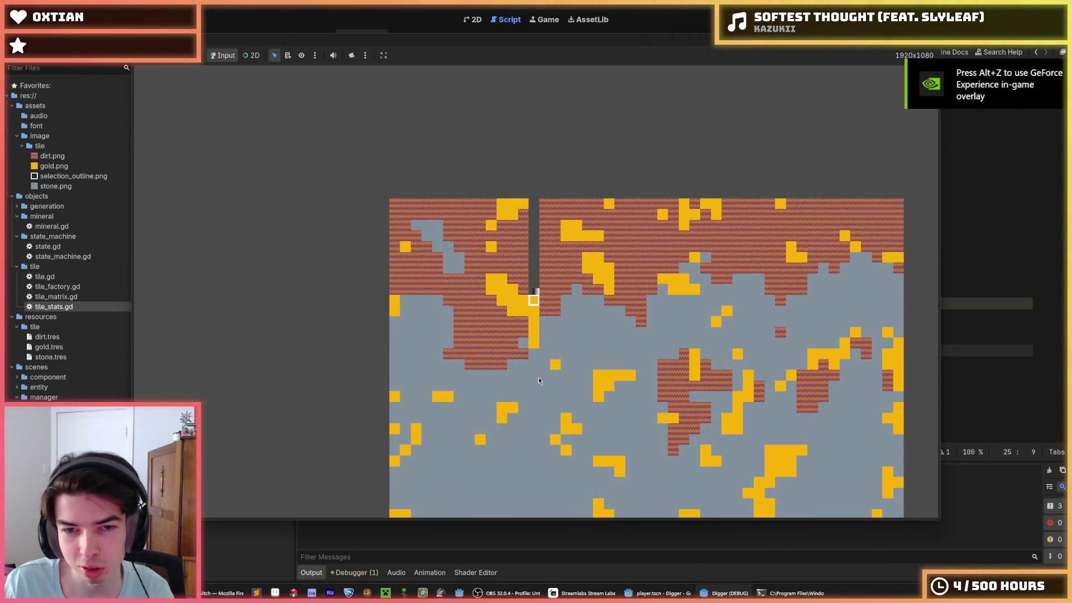
pyautogui.press('Right')
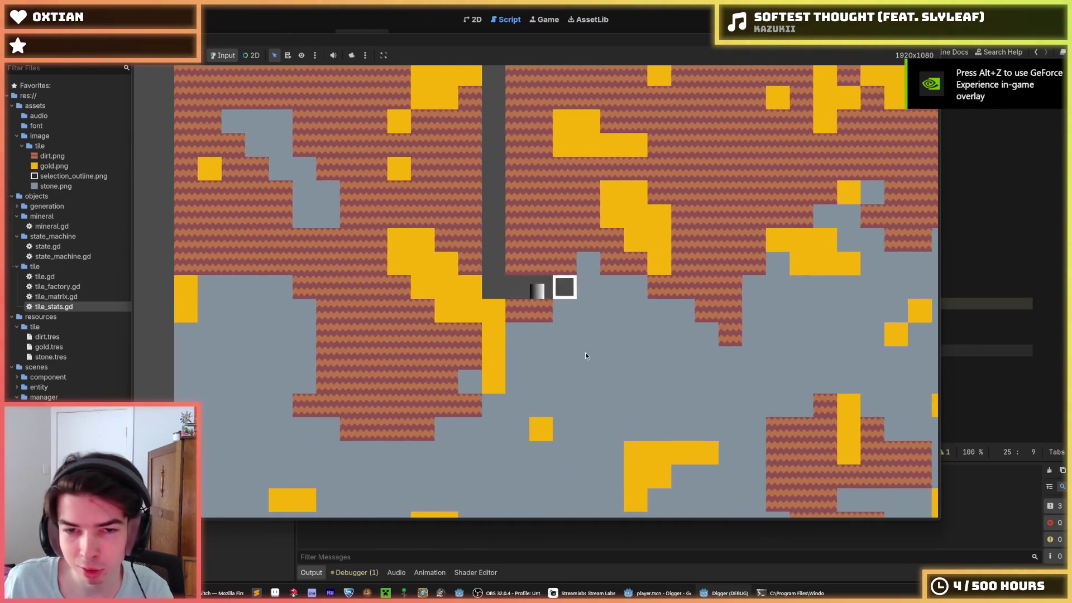
pyautogui.press('Down')
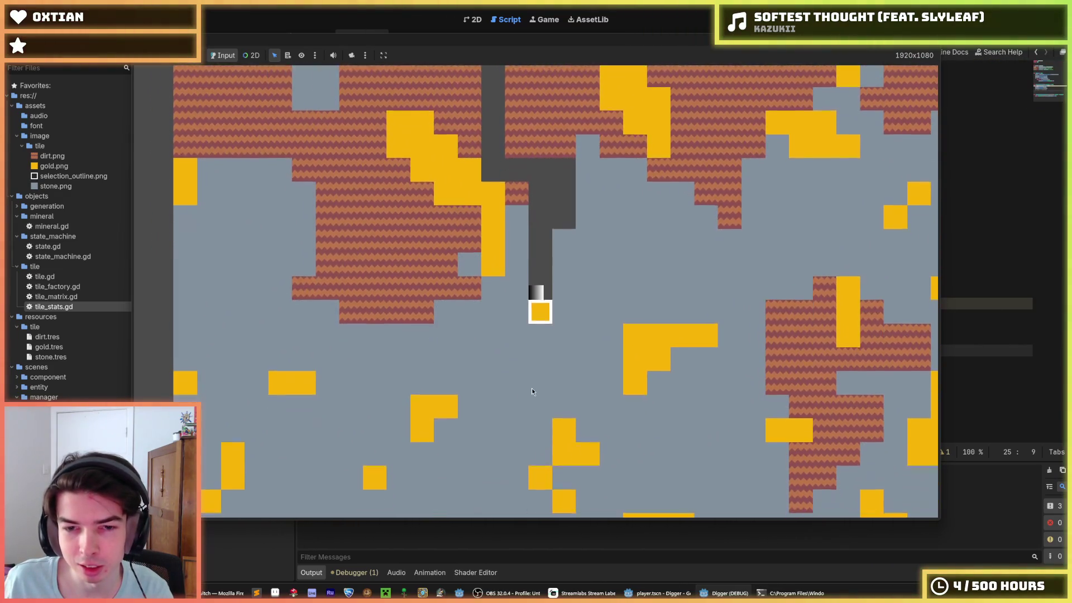
pyautogui.press('Right')
pyautogui.press('Up')
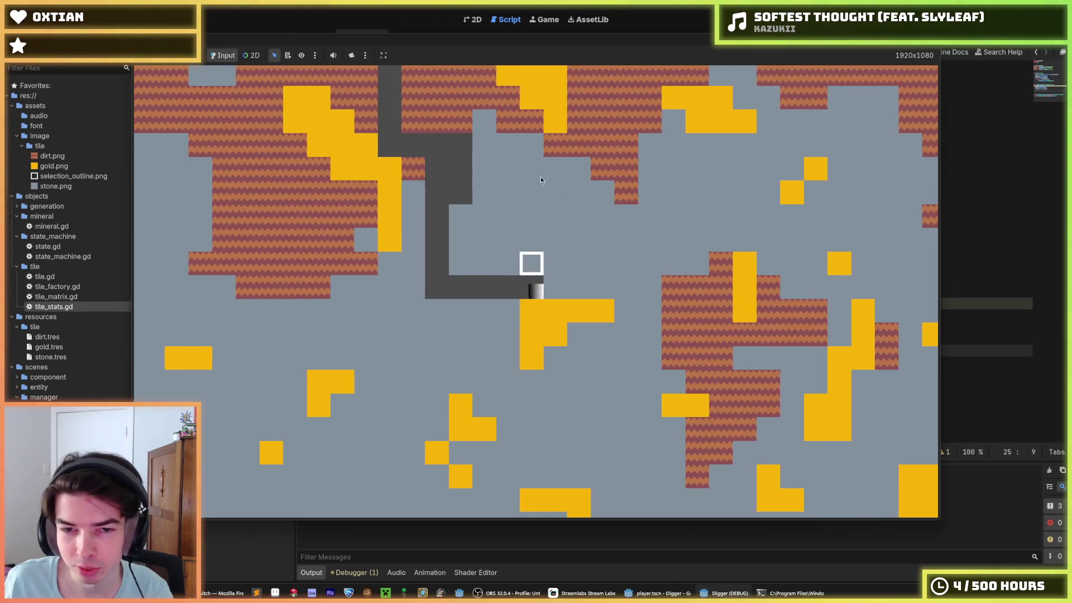
pyautogui.press('Left')
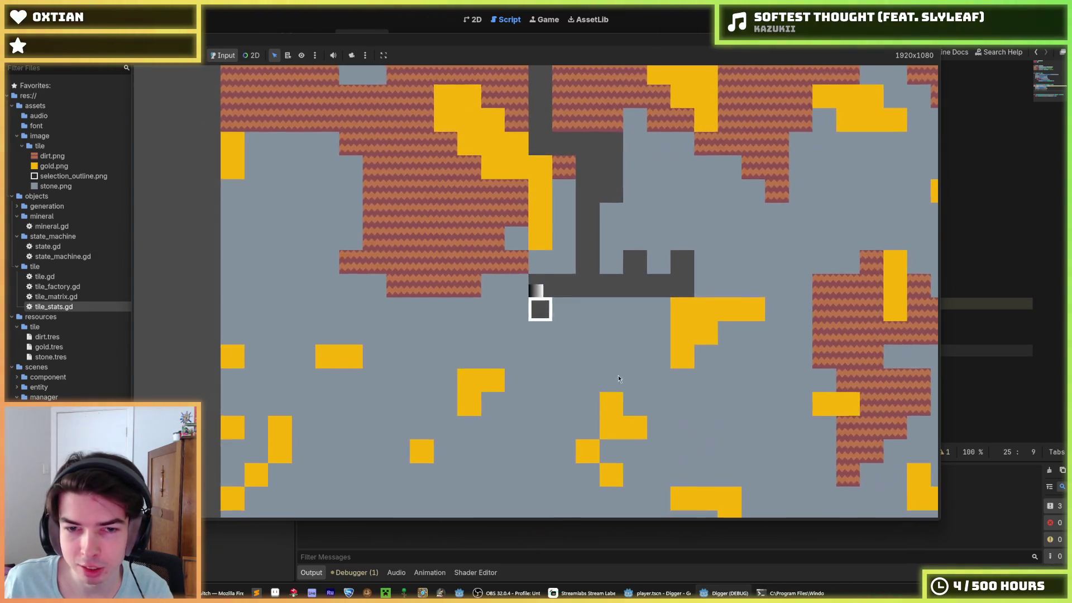
pyautogui.press('Down')
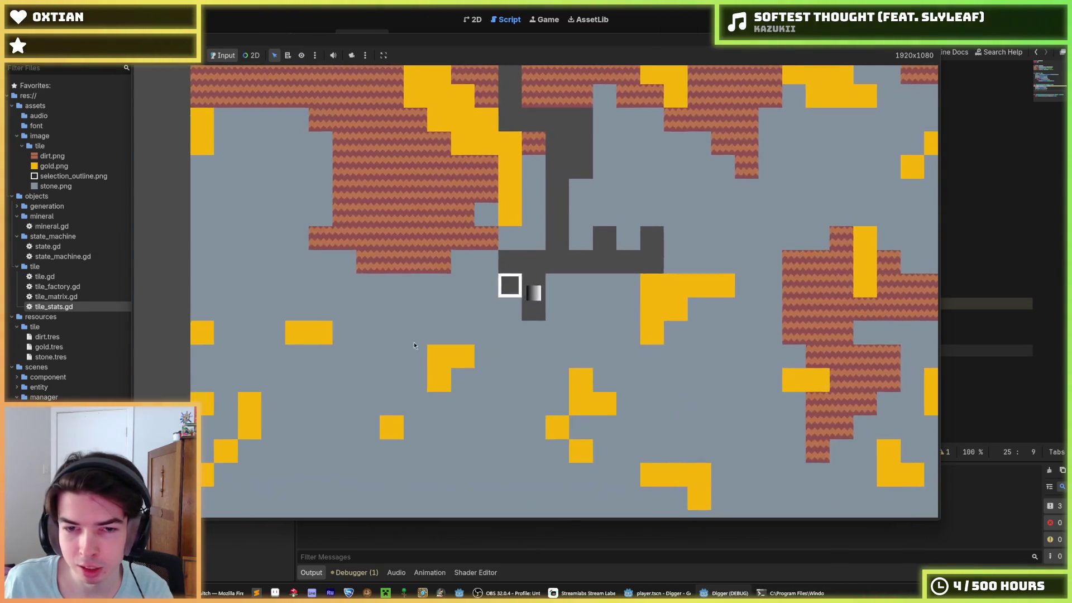
pyautogui.press('Right')
pyautogui.press('Down')
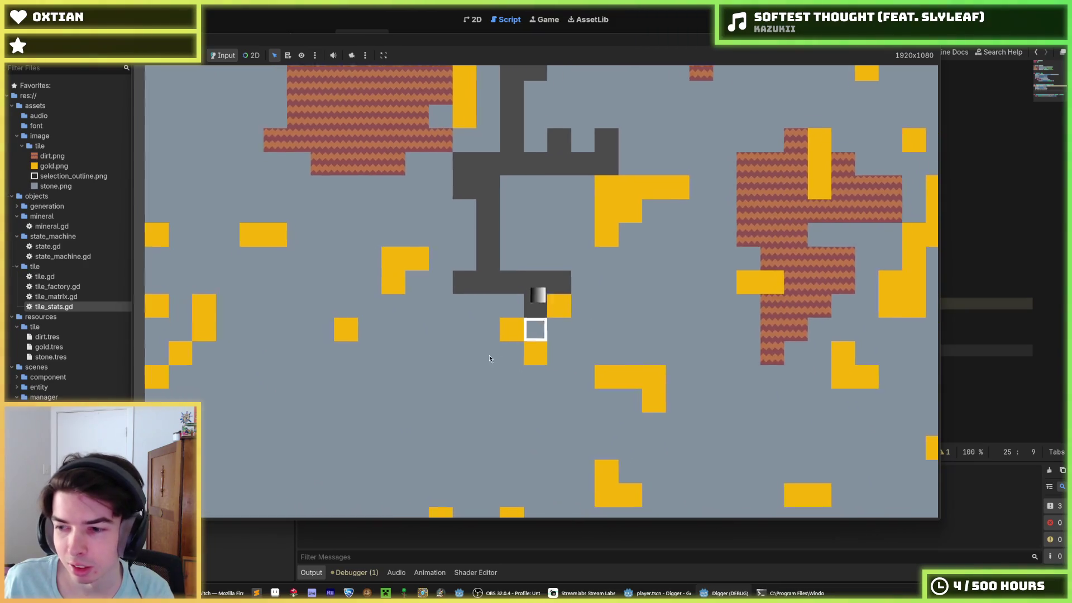
pyautogui.press('Up')
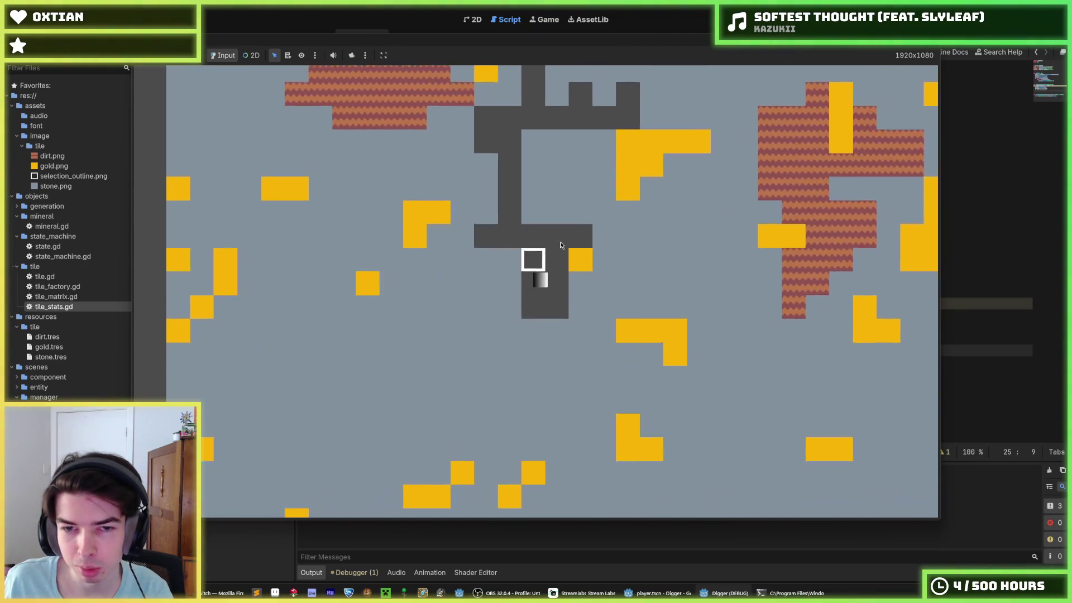
pyautogui.press('Right')
pyautogui.press('Up')
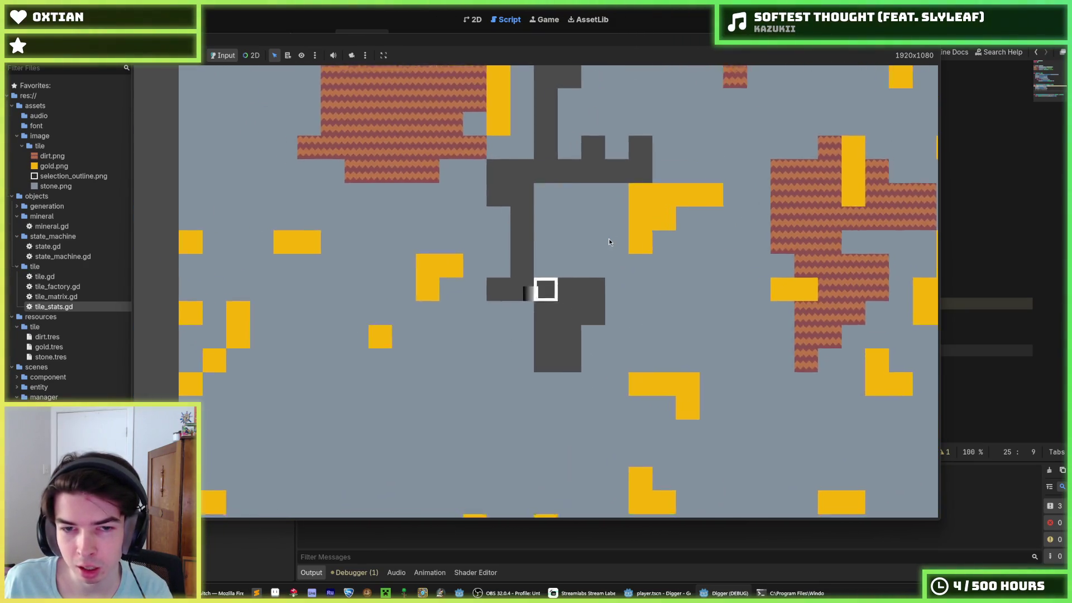
pyautogui.press('Left')
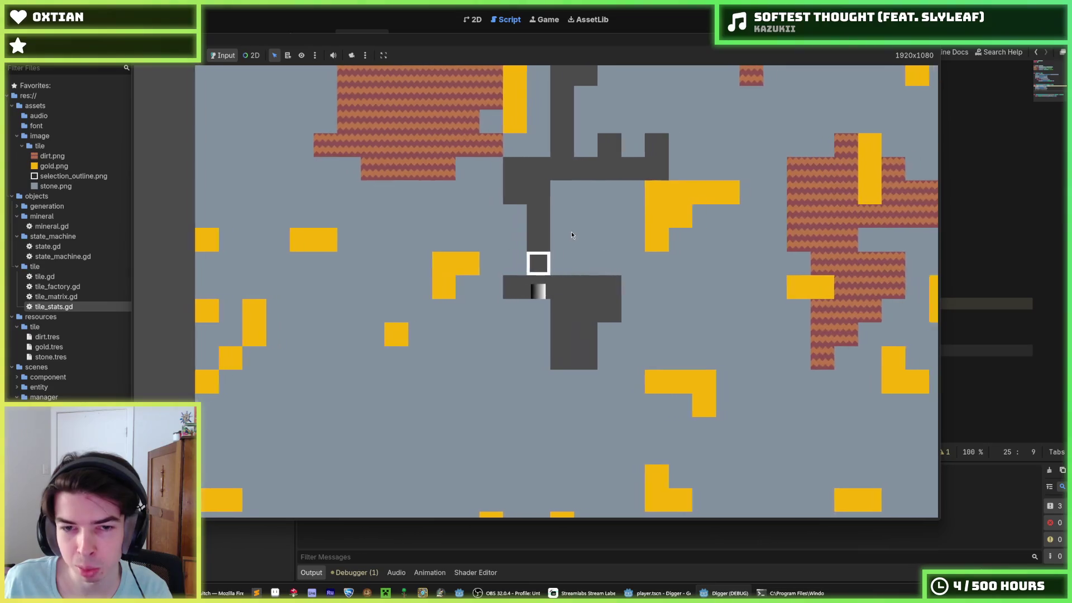
pyautogui.press('Up')
pyautogui.press('Up')
pyautogui.press('Up')
pyautogui.press('Left')
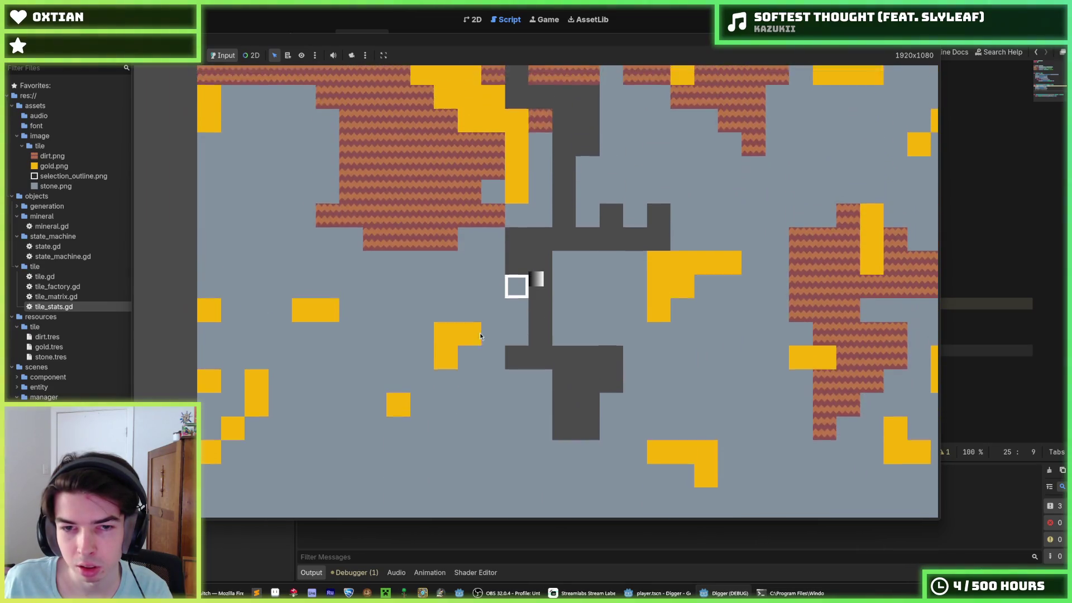
pyautogui.press('Up')
pyautogui.press('Up')
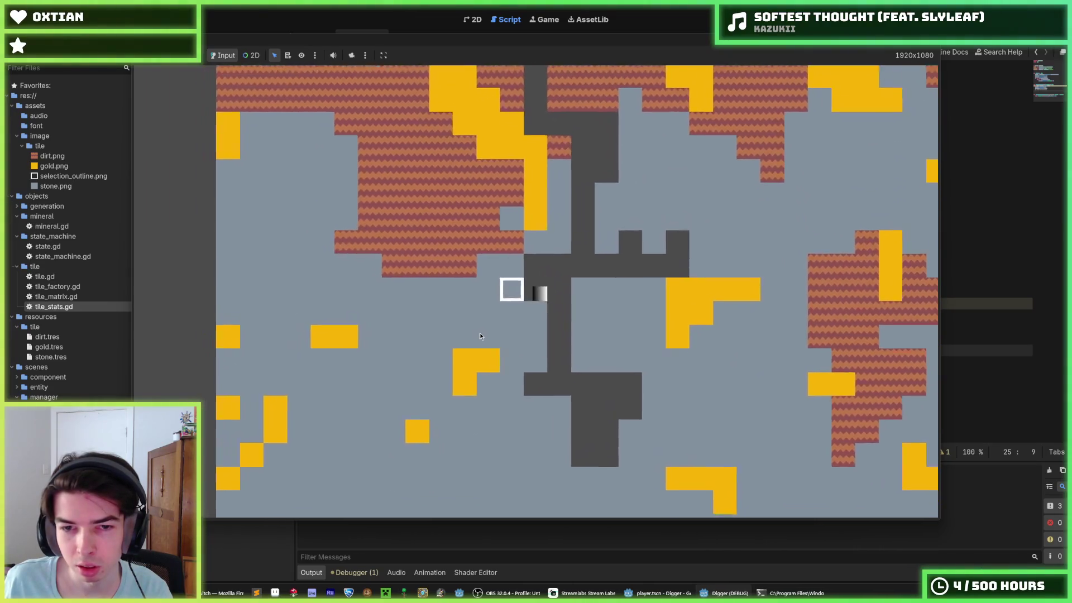
pyautogui.press('Right')
pyautogui.press('Right')
pyautogui.press('Right')
pyautogui.press('Down')
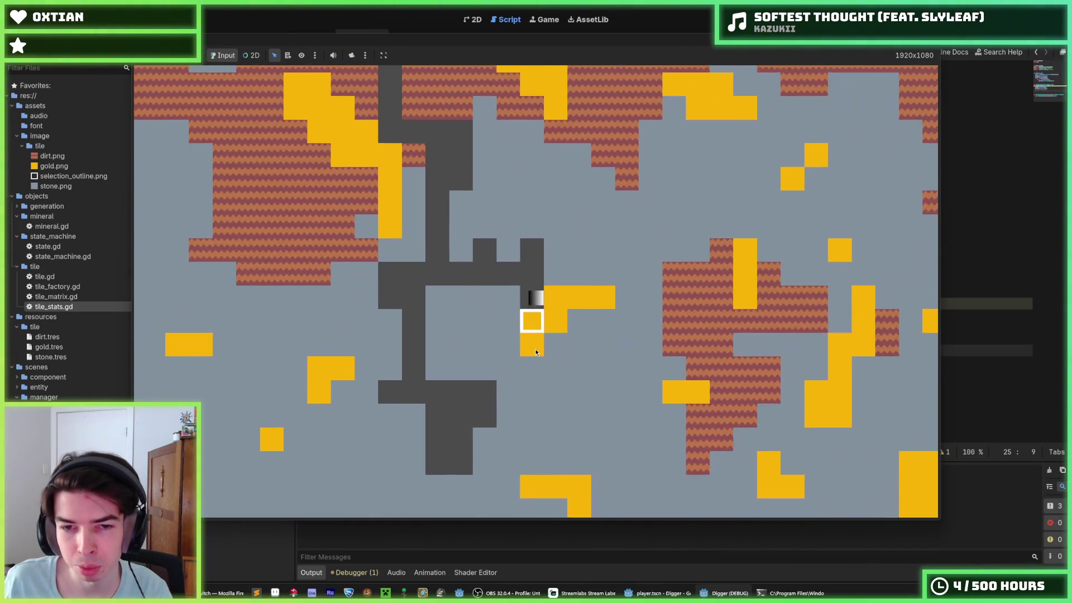
pyautogui.press('Down')
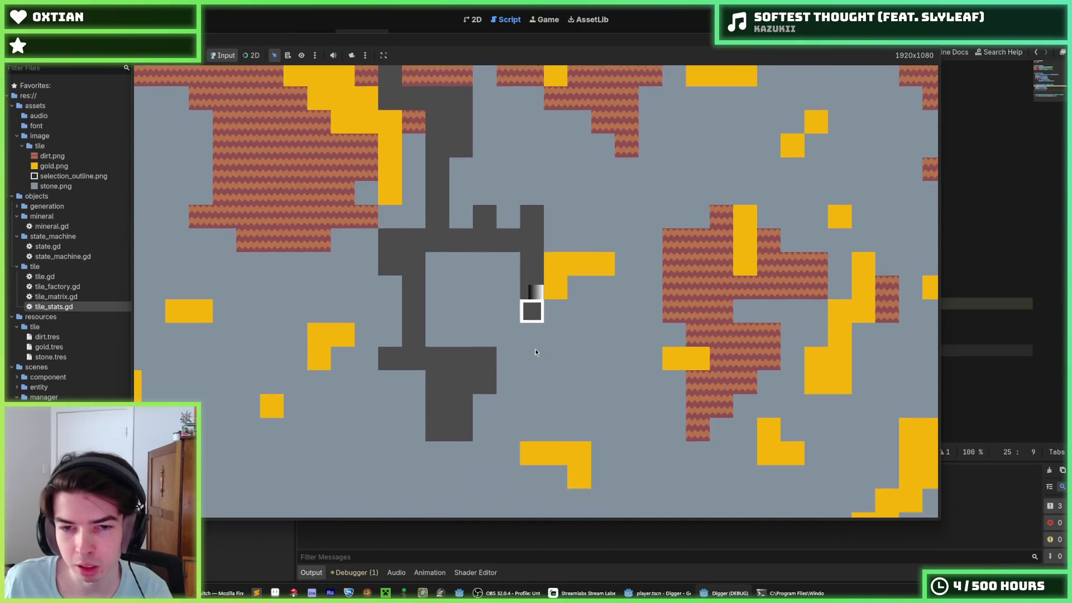
pyautogui.press('Right')
pyautogui.press('Down')
pyautogui.press('Right')
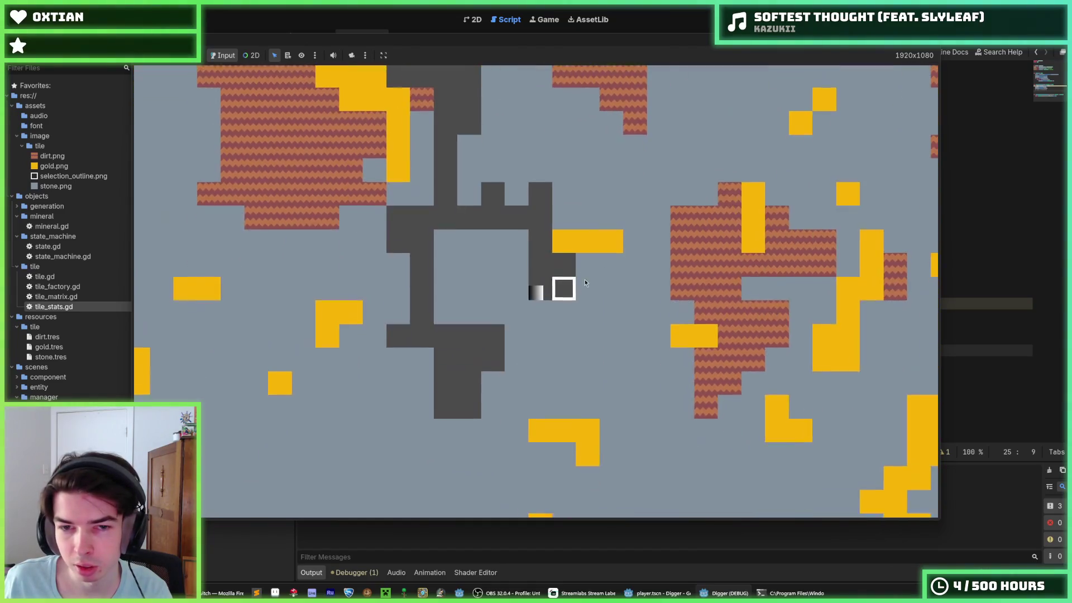
pyautogui.press('Up')
pyautogui.press('Up')
pyautogui.press('Up')
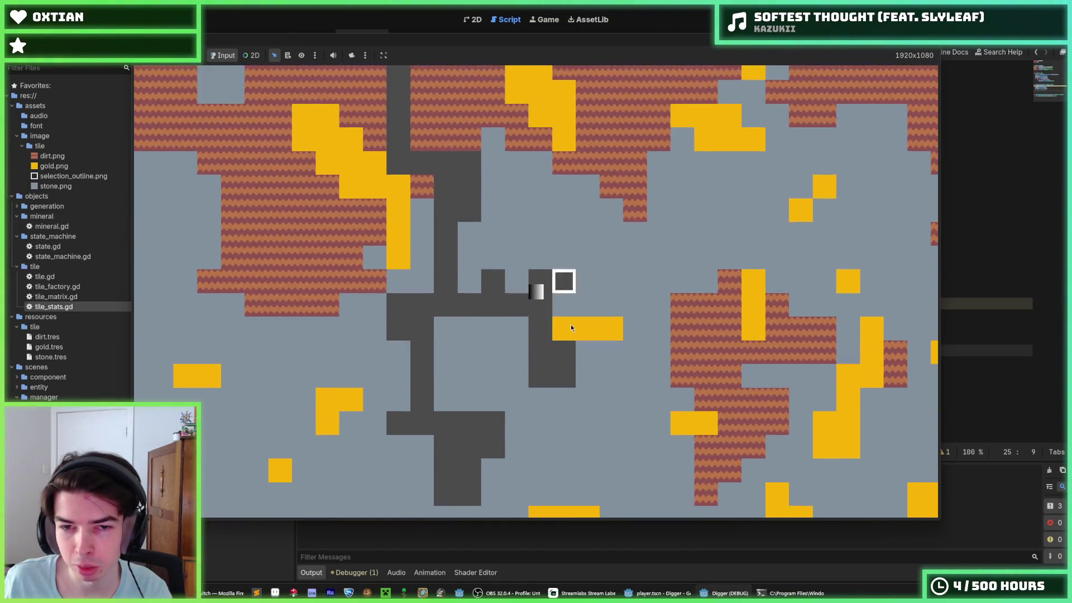
pyautogui.press('Right')
pyautogui.press('Right')
pyautogui.press('Down')
pyautogui.press('Down')
pyautogui.press('Right')
pyautogui.press('Right')
pyautogui.press('Down')
pyautogui.press('Up')
pyautogui.press('Right')
pyautogui.press('Right')
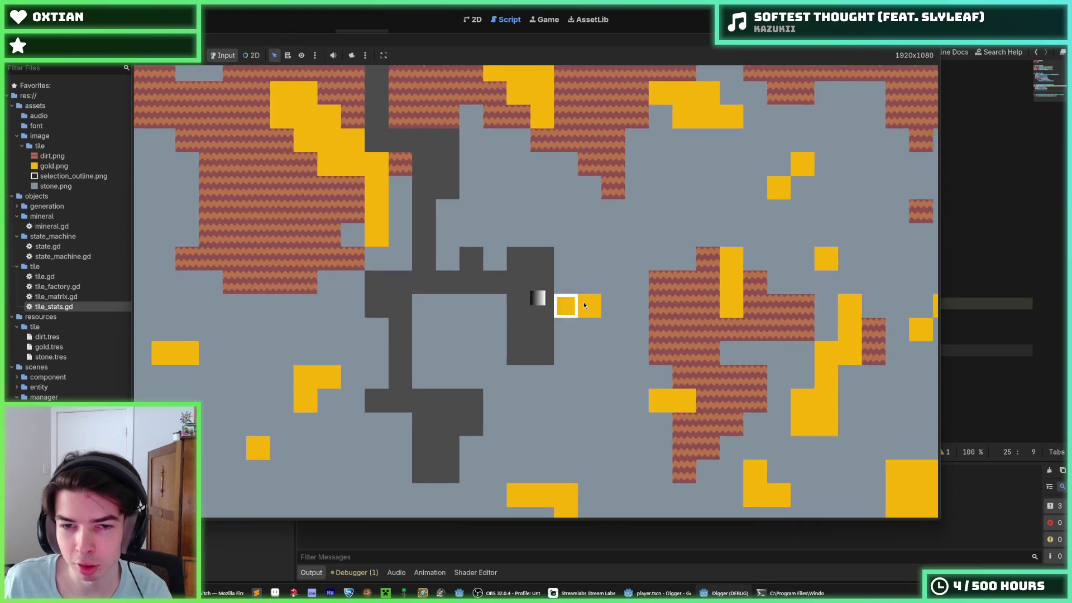
pyautogui.press('Down')
pyautogui.press('Right')
pyautogui.press('Right')
pyautogui.press('Up')
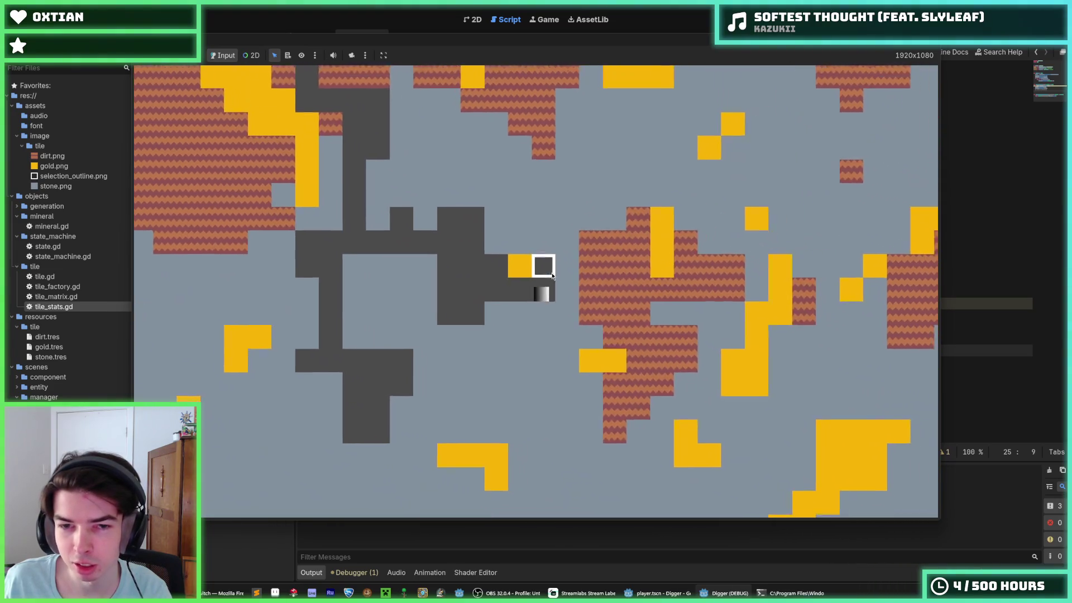
# Tunnel right along a row, then staircase down-left through stone, and stop the game
pyautogui.press('Right')
pyautogui.press('Right')
pyautogui.press('Right')
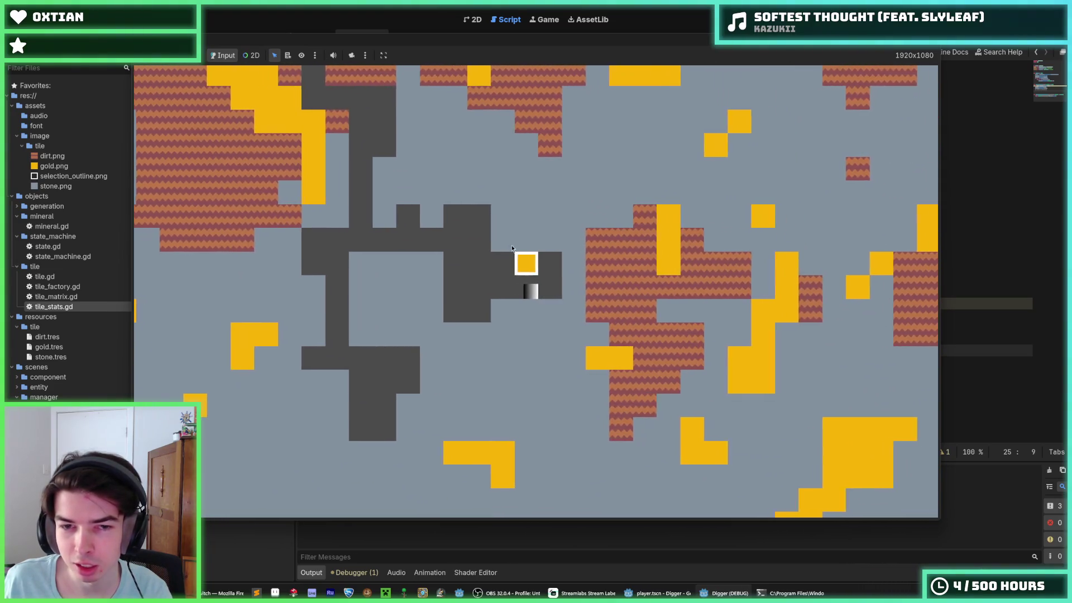
pyautogui.press('Up')
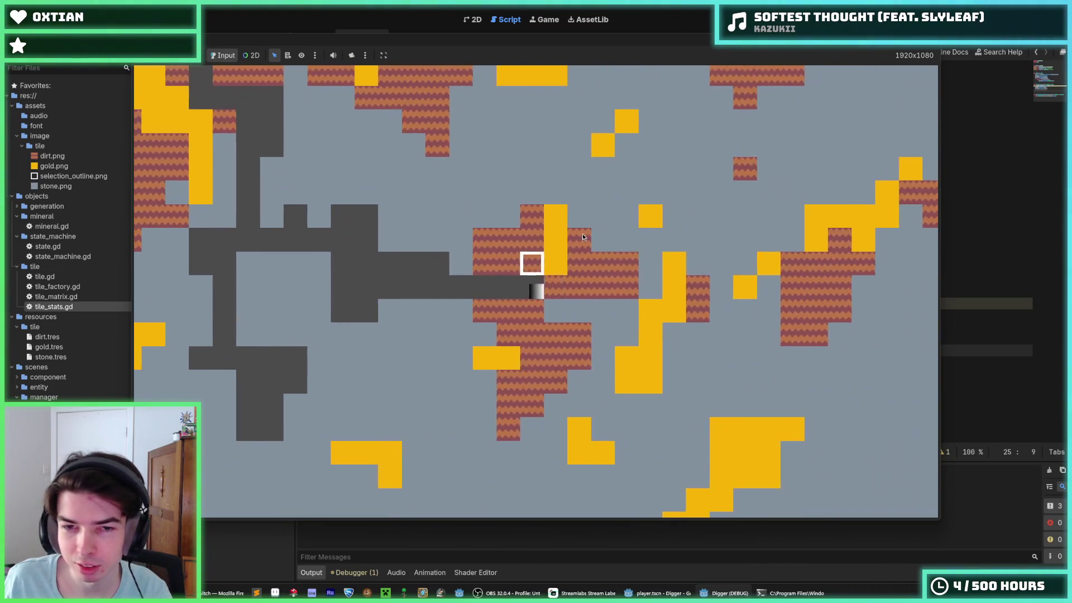
pyautogui.press('Right')
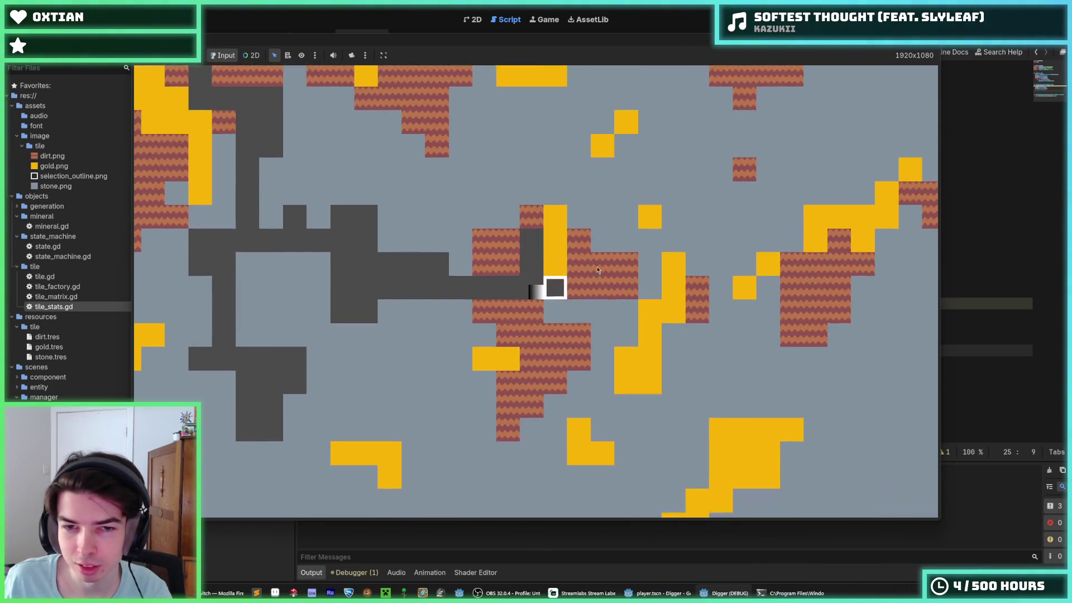
pyautogui.press('Right')
pyautogui.press('Right')
pyautogui.press('Up')
pyautogui.press('Right')
pyautogui.press('Right')
pyautogui.press('Right')
pyautogui.press('Down')
pyautogui.press('Down')
pyautogui.press('Down')
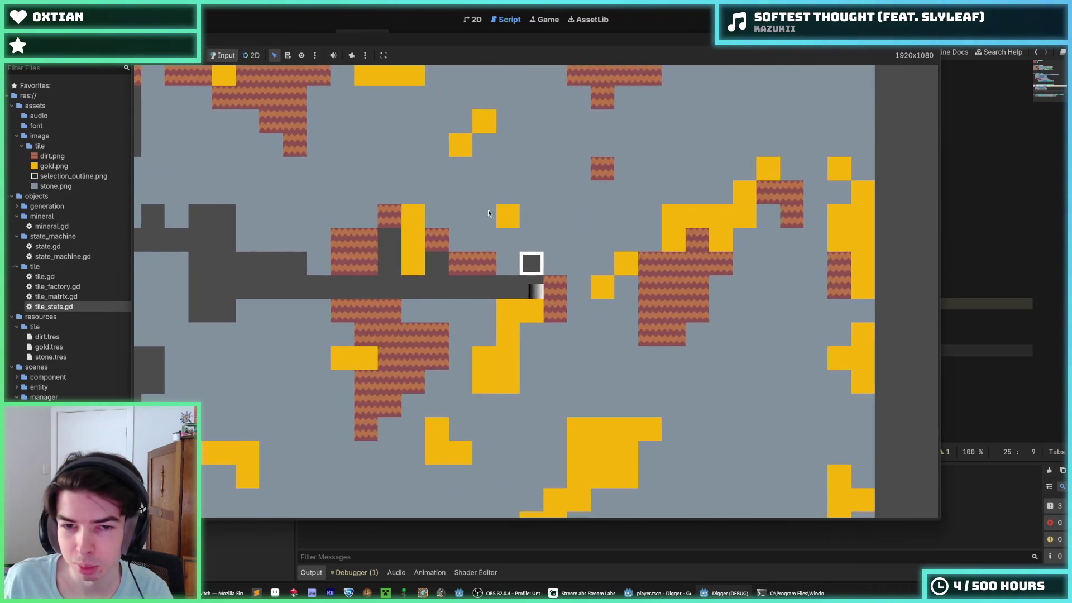
pyautogui.press('Left')
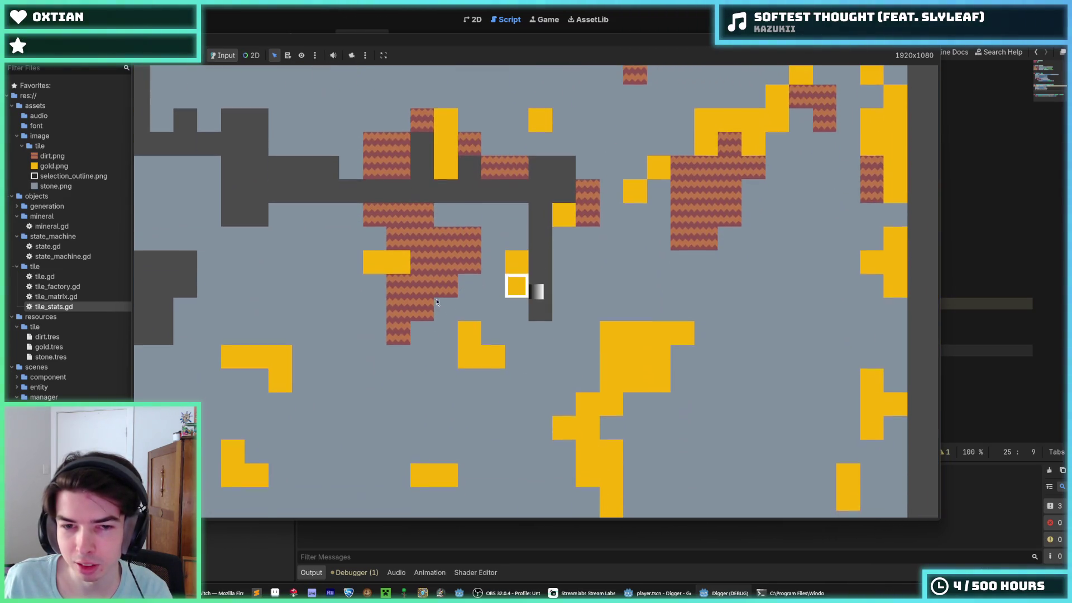
pyautogui.press('Left')
pyautogui.press('Down')
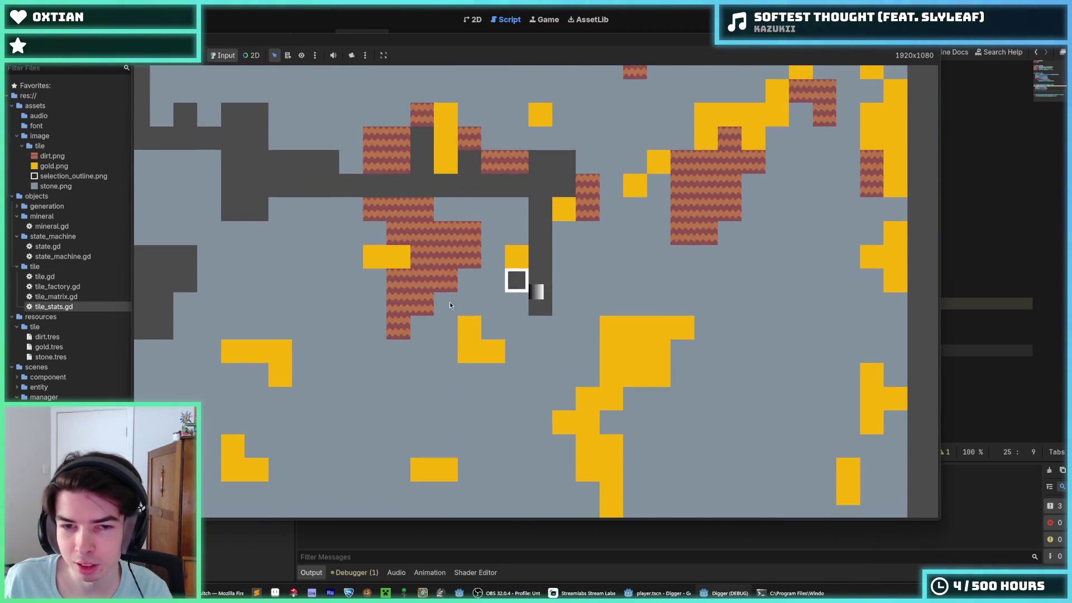
pyautogui.press('Left')
pyautogui.press('Left')
pyautogui.press('Left')
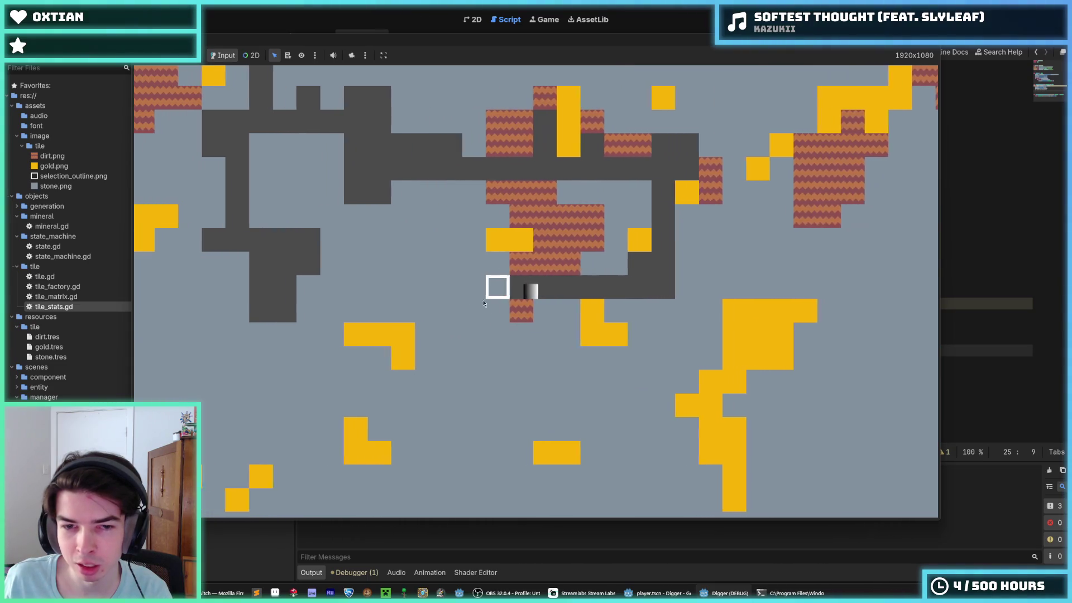
pyautogui.press('Down')
pyautogui.press('Down')
pyautogui.press('Down')
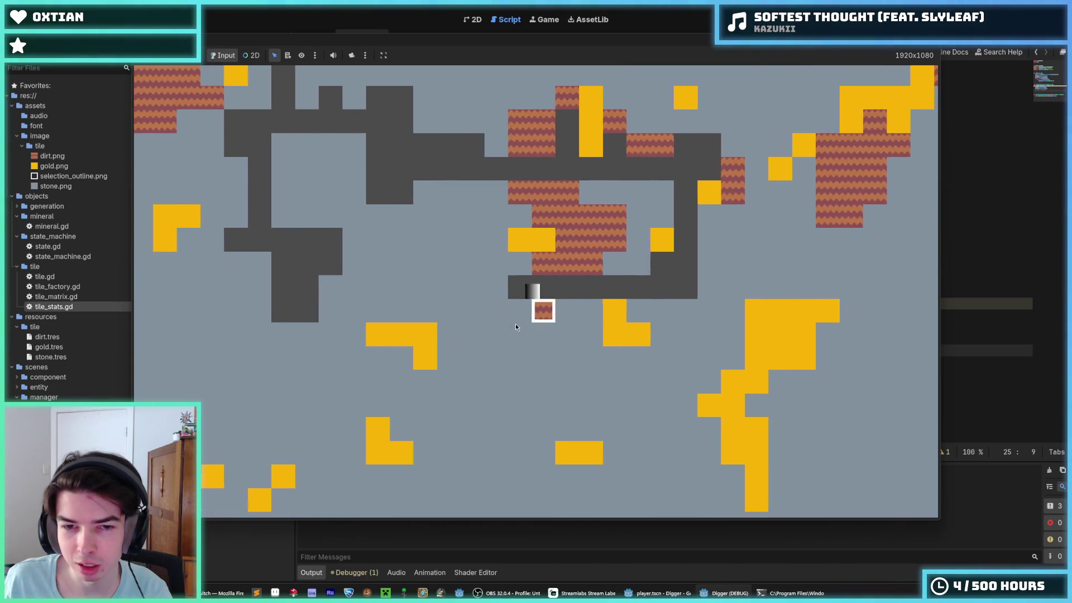
pyautogui.press('Right')
pyautogui.press('Right')
pyautogui.press('Right')
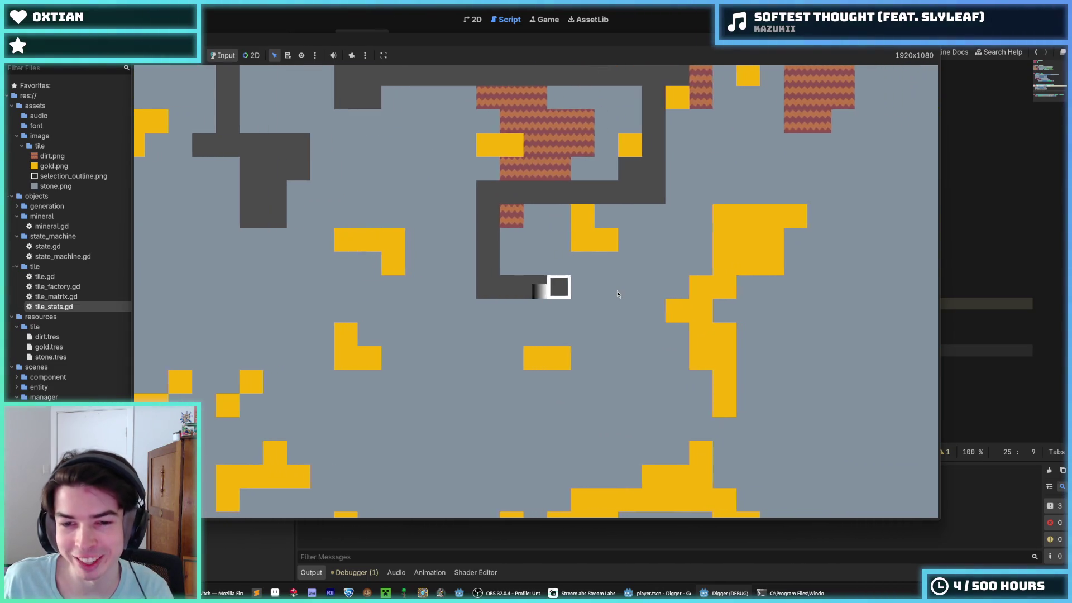
pyautogui.press('Right')
pyautogui.press('Right')
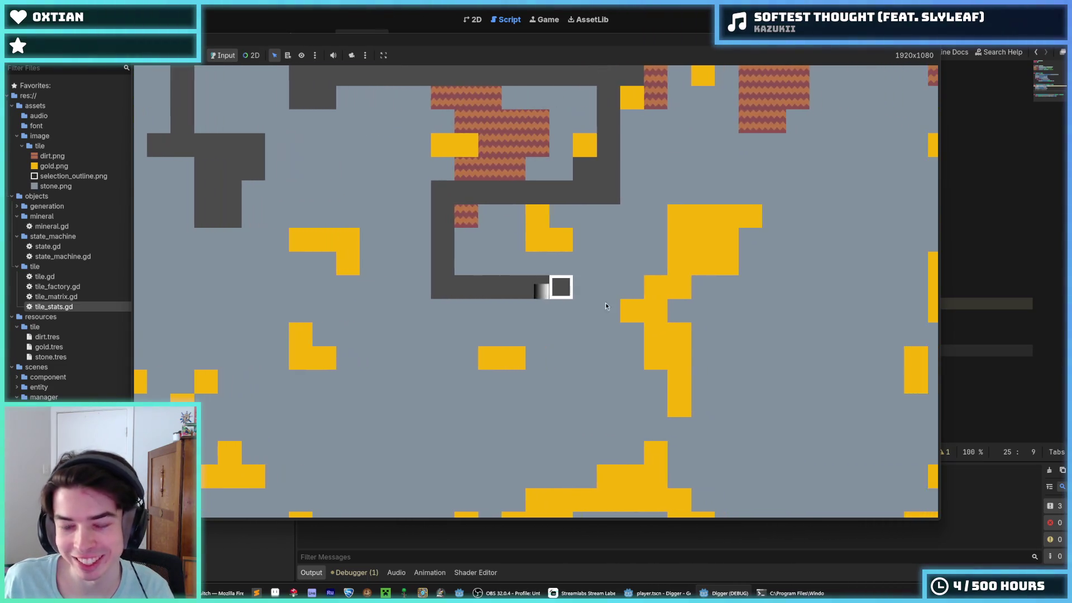
pyautogui.press('Right')
pyautogui.press('Down')
pyautogui.press('Down')
pyautogui.press('Down')
pyautogui.press('Down')
pyautogui.press('Left')
pyautogui.press('Left')
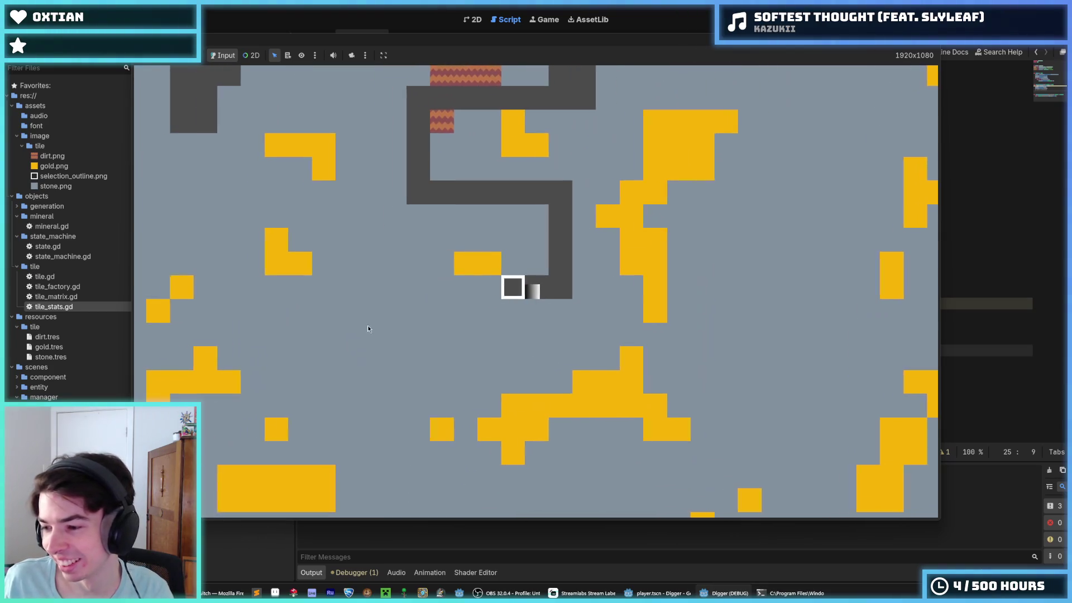
pyautogui.press('Left')
pyautogui.press('Left')
pyautogui.press('Left')
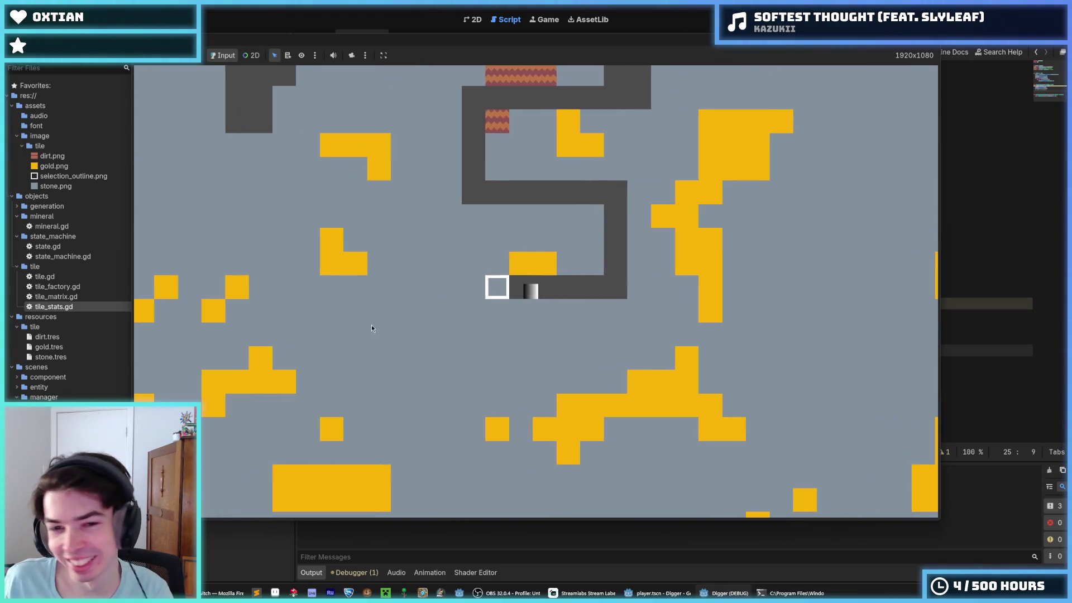
pyautogui.press('Up')
pyautogui.press('Up')
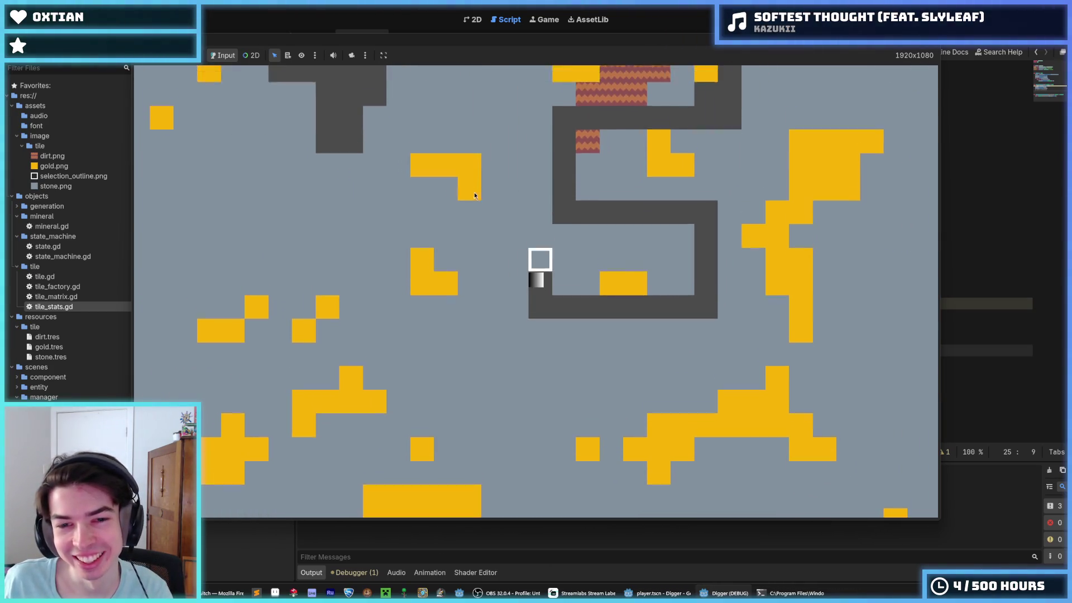
pyautogui.press('Up')
pyautogui.press('Left')
pyautogui.press('Left')
pyautogui.press('Left')
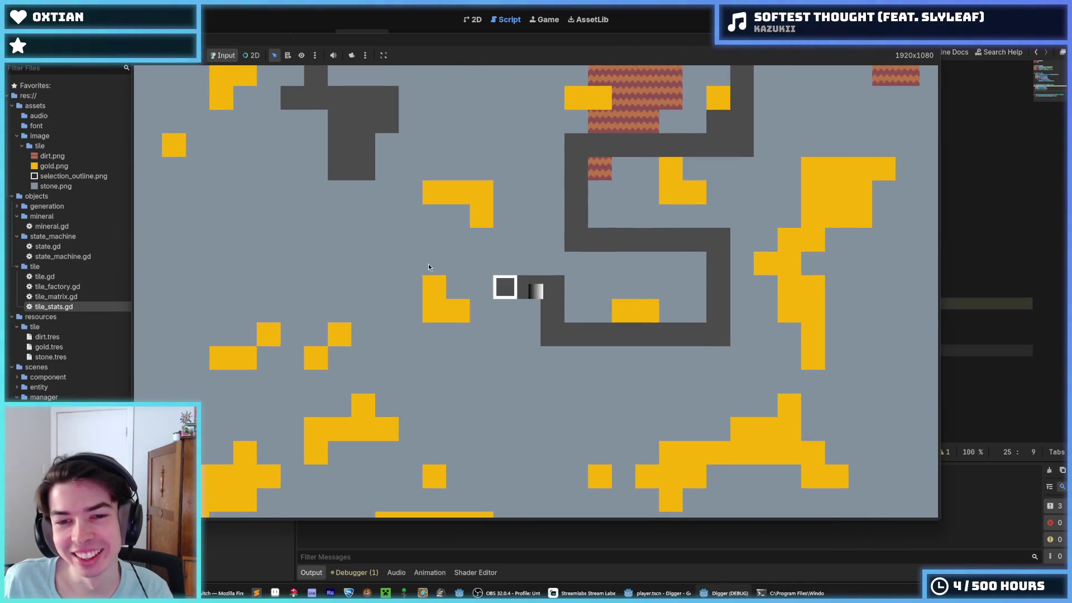
pyautogui.press('Down')
pyautogui.press('Down')
pyautogui.press('Down')
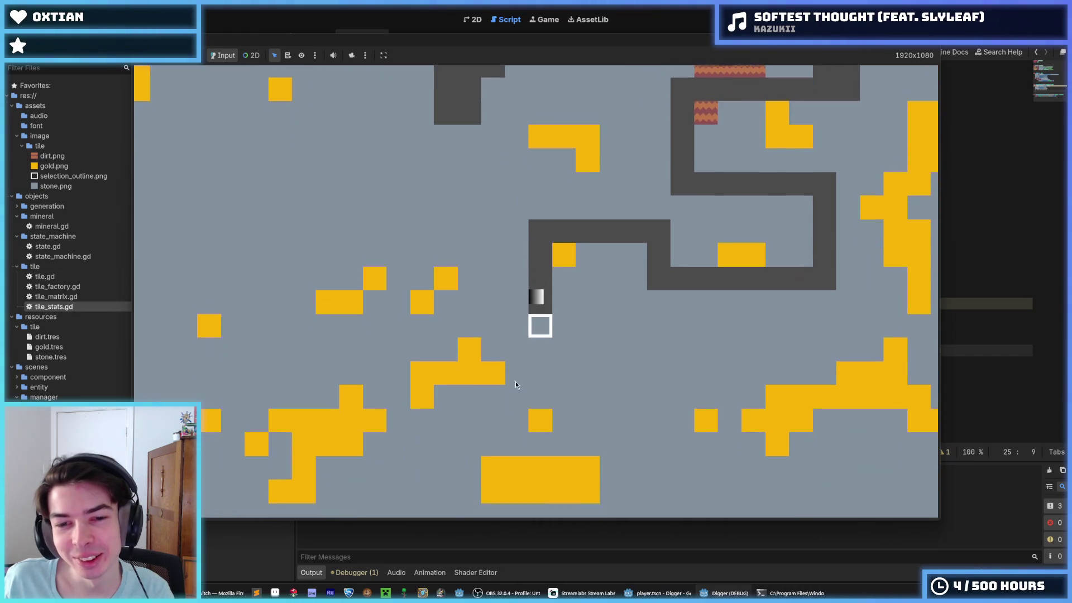
pyautogui.press('Left')
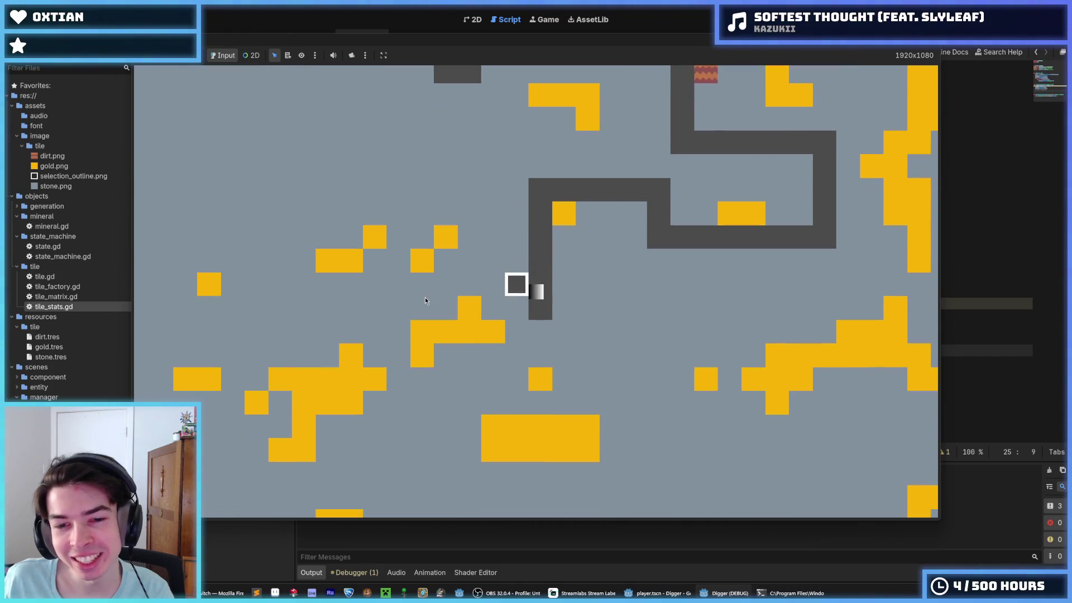
pyautogui.press('Down')
pyautogui.press('Left')
pyautogui.press('Left')
pyautogui.press('Left')
pyautogui.press('Down')
pyautogui.press('Down')
pyautogui.press('Down')
pyautogui.press('Down')
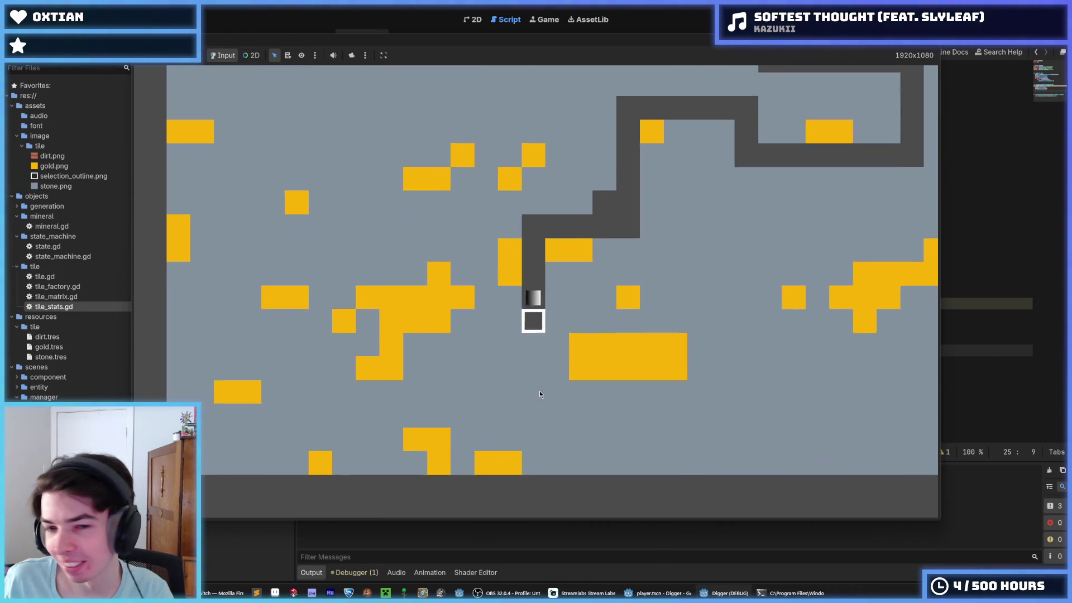
pyautogui.press('Down')
pyautogui.press('Left')
pyautogui.press('Left')
pyautogui.press('Left')
pyautogui.press('Left')
pyautogui.press('Right')
pyautogui.press('F8')
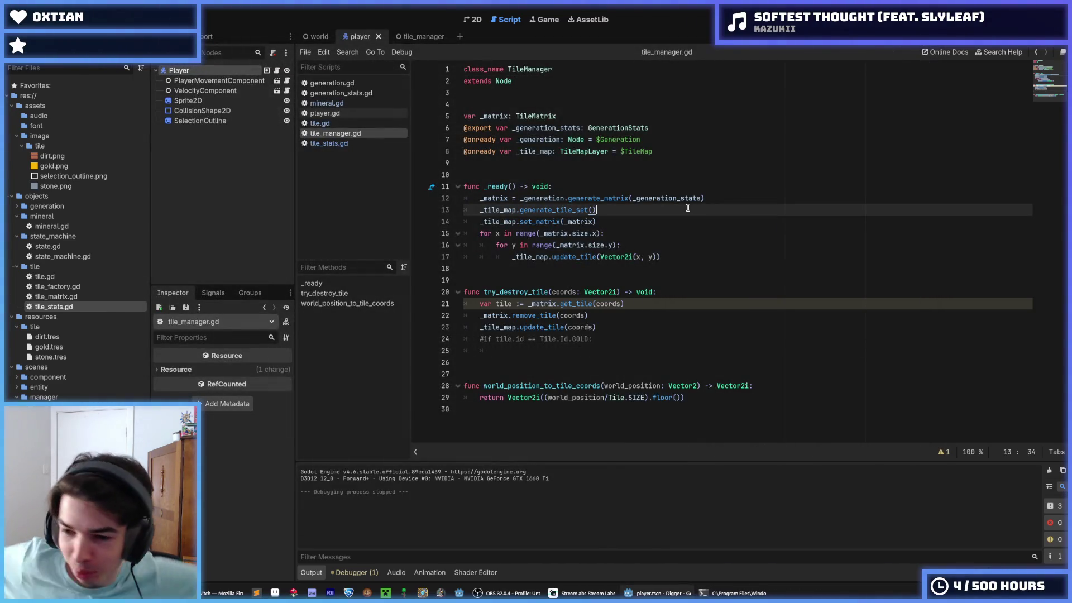
pyautogui.click(619, 328)
pyautogui.click(621, 339)
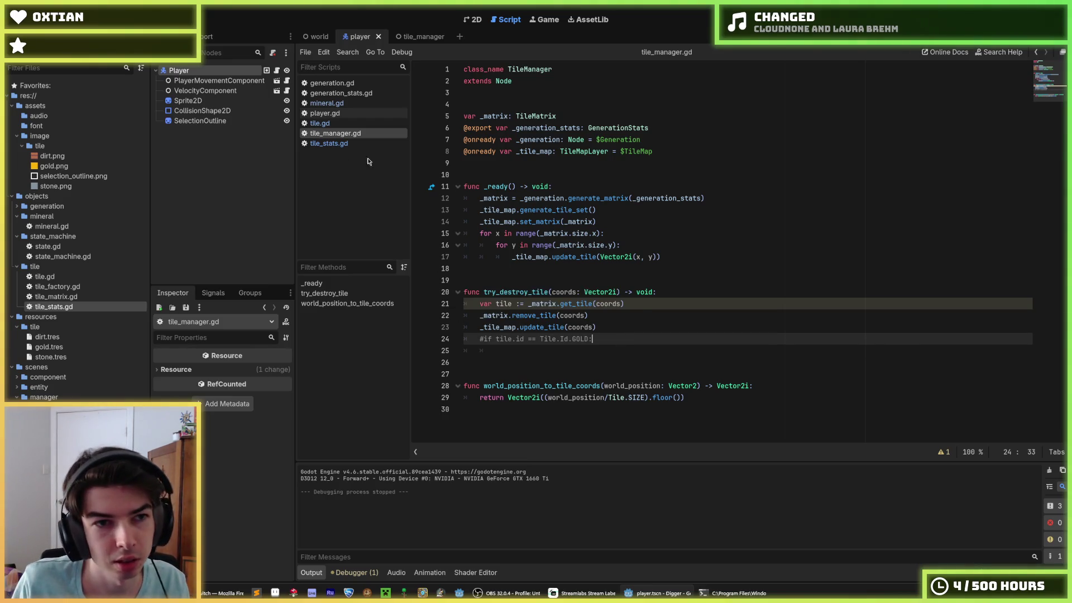
pyautogui.click(328, 104)
# Select tile.gd's variables, constructor and Id enum to copy
pyautogui.click(464, 148)
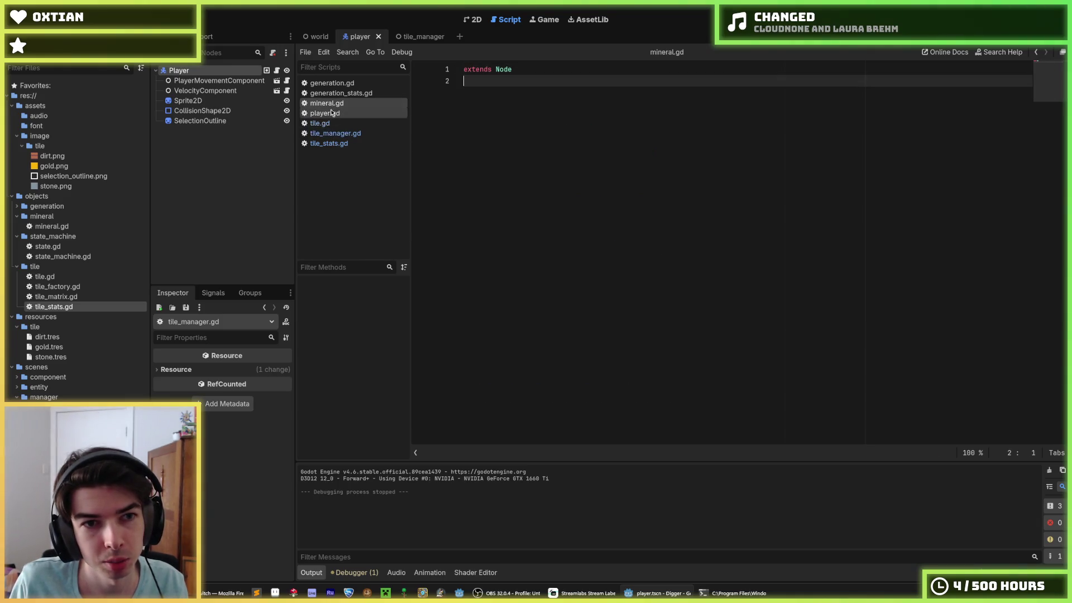
pyautogui.doubleClick(44, 276)
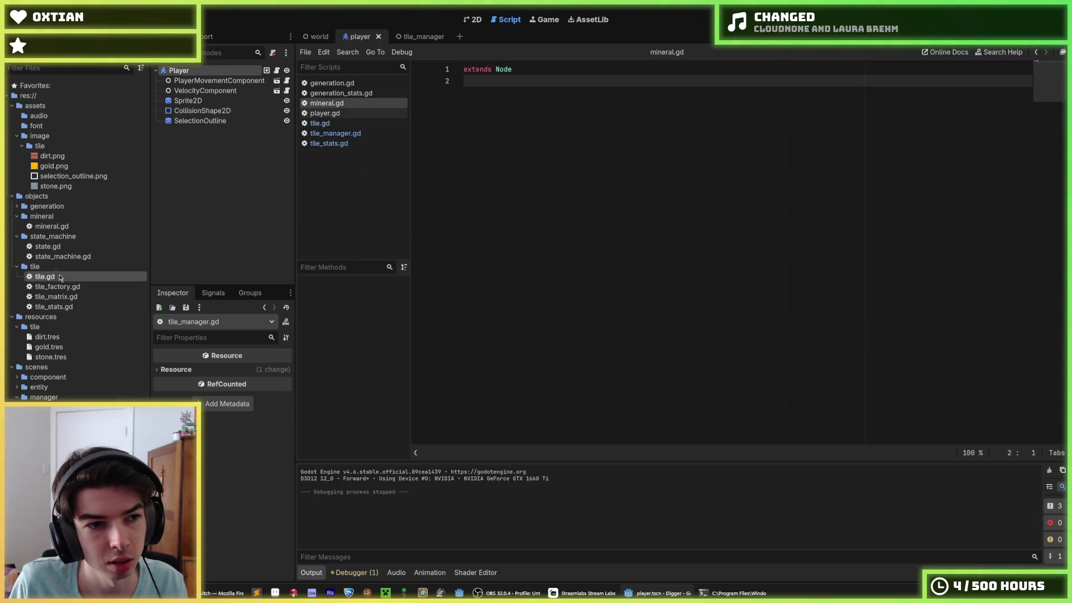
pyautogui.moveTo(545, 321)
pyautogui.mouseDown()
pyautogui.moveTo(464, 163)
pyautogui.moveTo(447, 103)
pyautogui.mouseUp()
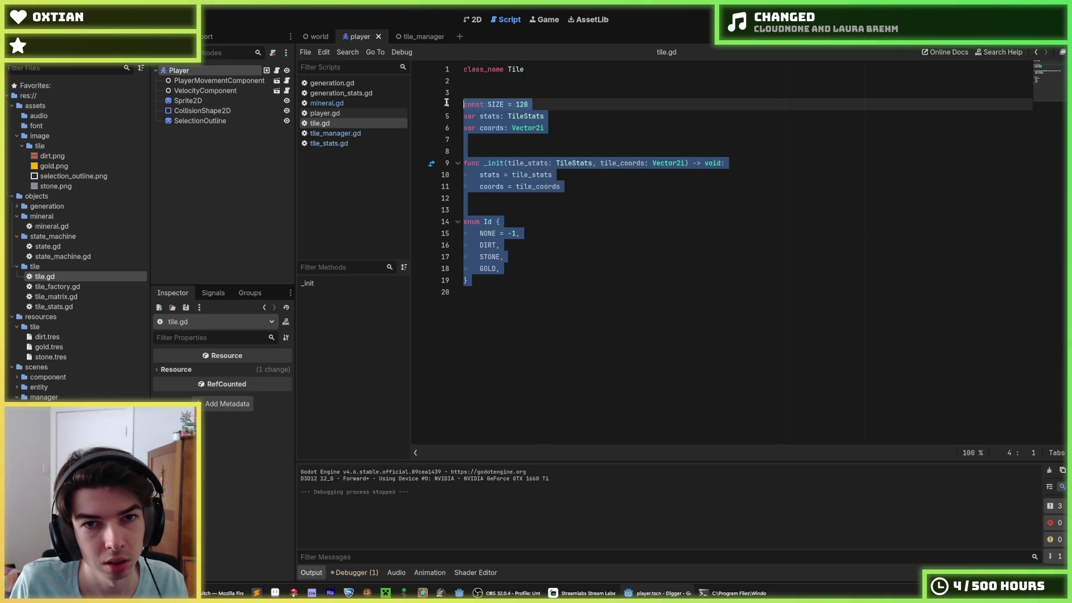
pyautogui.click(472, 105)
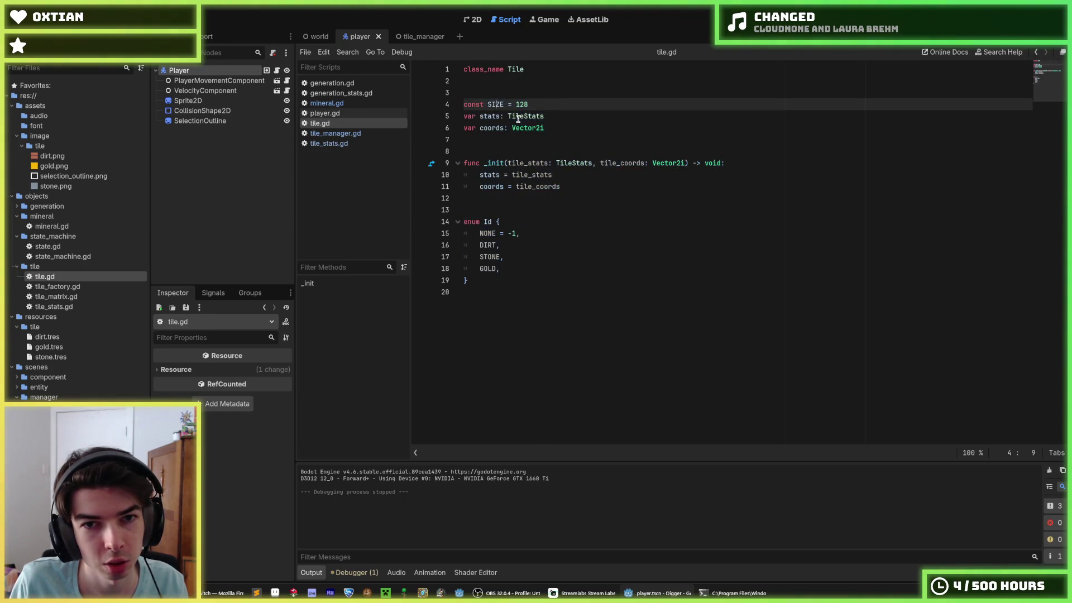
pyautogui.moveTo(545, 116); pyautogui.dragTo(459, 115)
pyautogui.keyDown('shift'); pyautogui.click(568, 186); pyautogui.keyUp('shift')
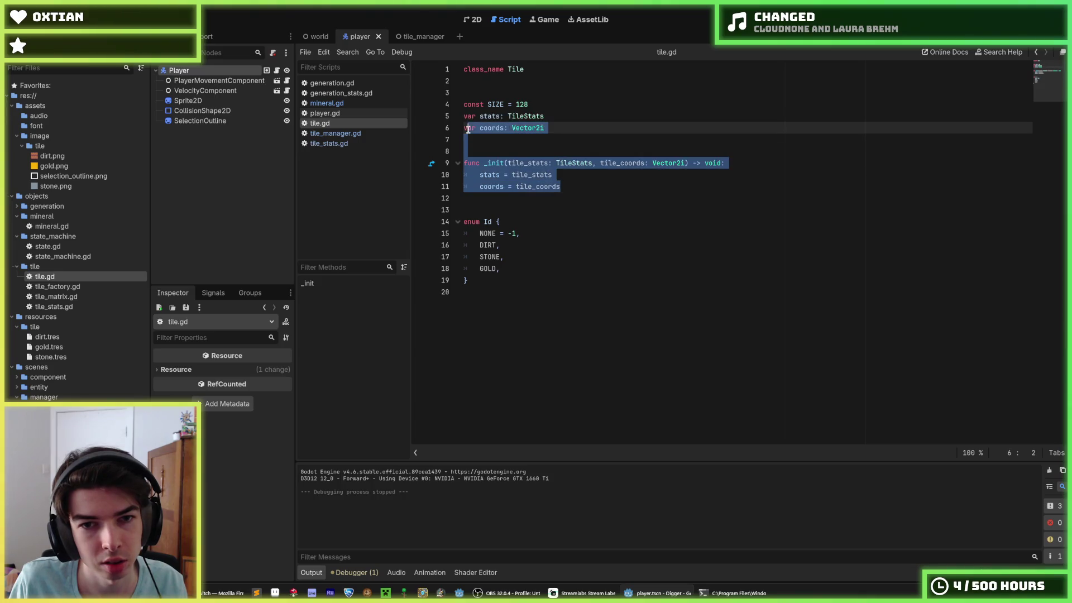
pyautogui.click(531, 309)
pyautogui.moveTo(531, 309); pyautogui.dragTo(463, 116)
pyautogui.hotkey('ctrl', 'c')
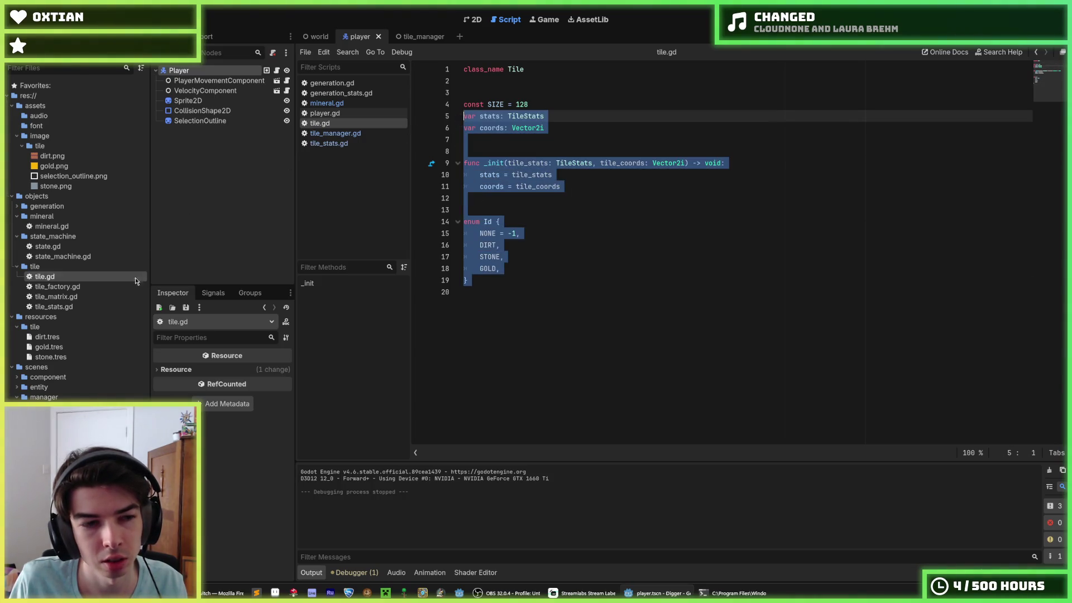
# Paste the tile code into mineral.gd and delete the coords variable
pyautogui.doubleClick(51, 226)
pyautogui.click(536, 193)
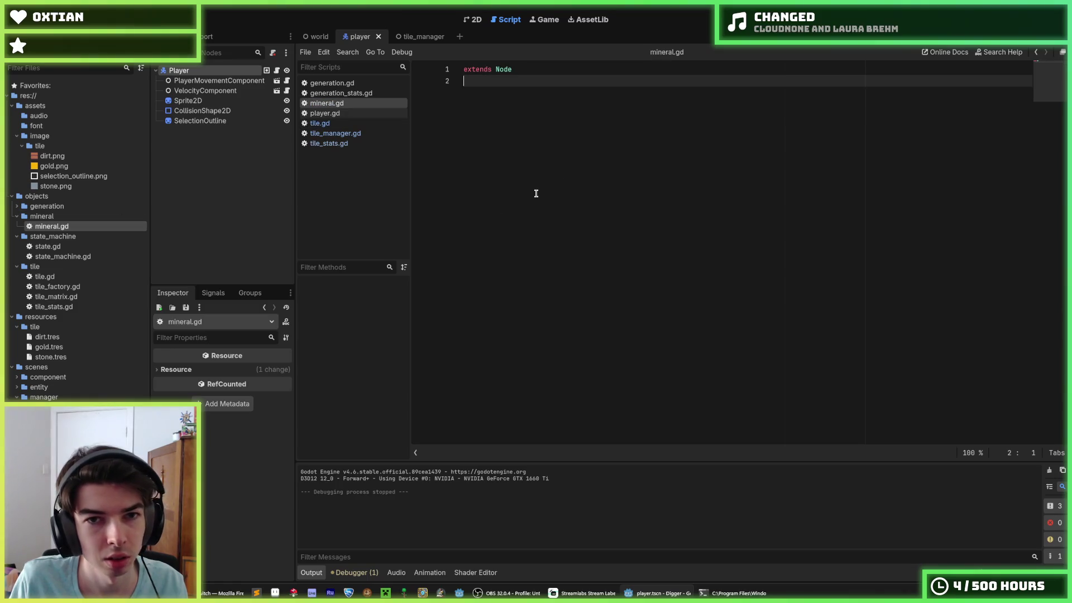
pyautogui.press('Return')
pyautogui.hotkey('ctrl', 'v')
pyautogui.click(502, 93)
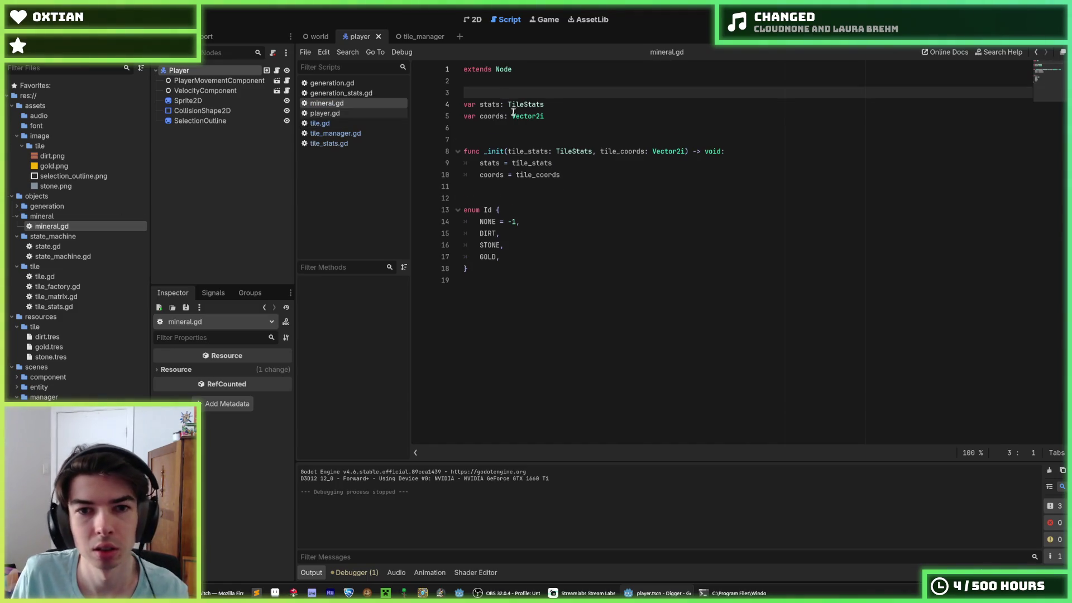
pyautogui.press('BackSpace')
pyautogui.moveTo(561, 104); pyautogui.dragTo(463, 104)
pyautogui.press('BackSpace')
pyautogui.press('BackSpace')
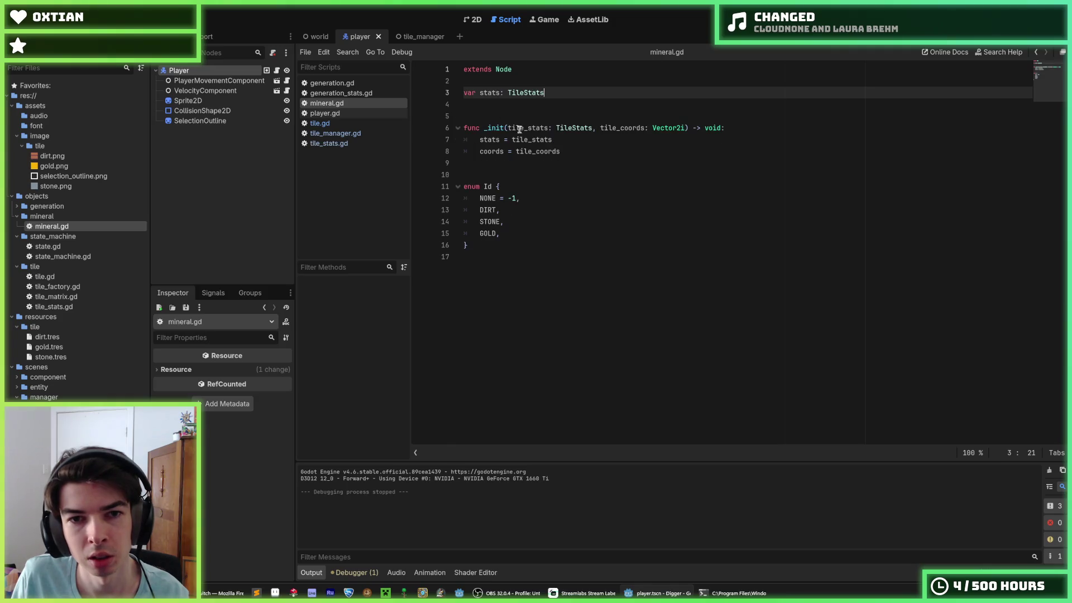
# Change TileStats to ItemStats and rename the tile_ parameters to mineral_stats and mineral_coords
pyautogui.moveTo(526, 92); pyautogui.dragTo(508, 92)
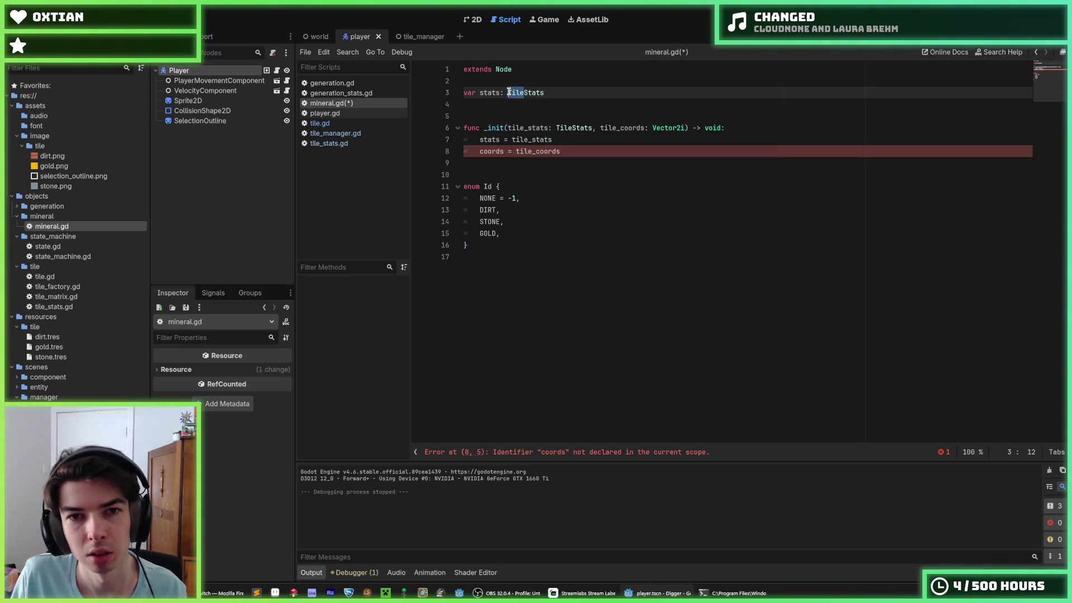
pyautogui.write('Item')
pyautogui.doubleClick(573, 128)
pyautogui.write('ItemStats')
pyautogui.click(491, 151)
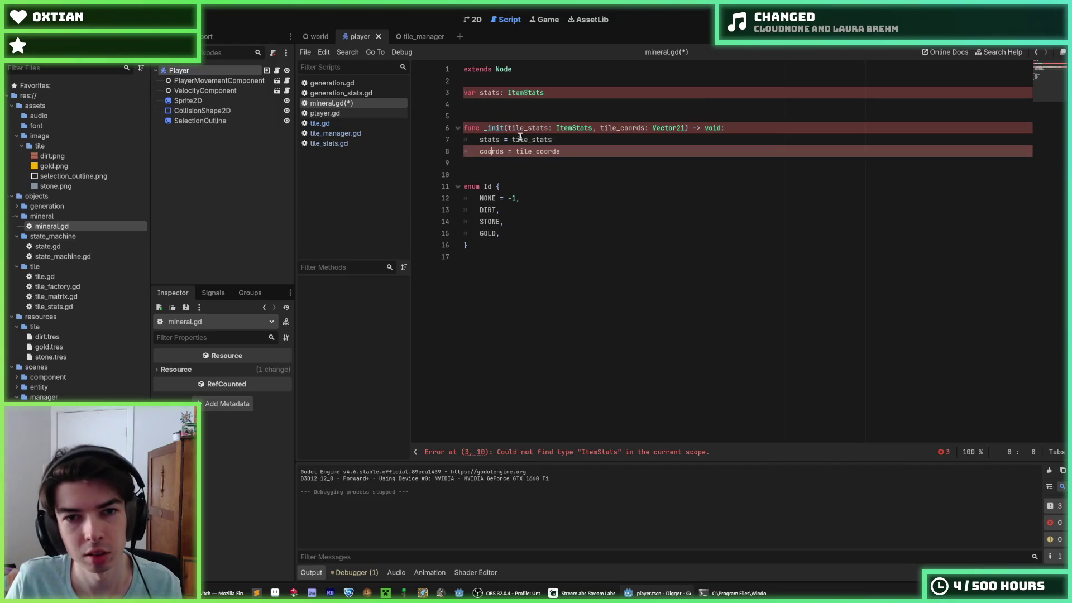
pyautogui.moveTo(523, 128); pyautogui.dragTo(508, 128)
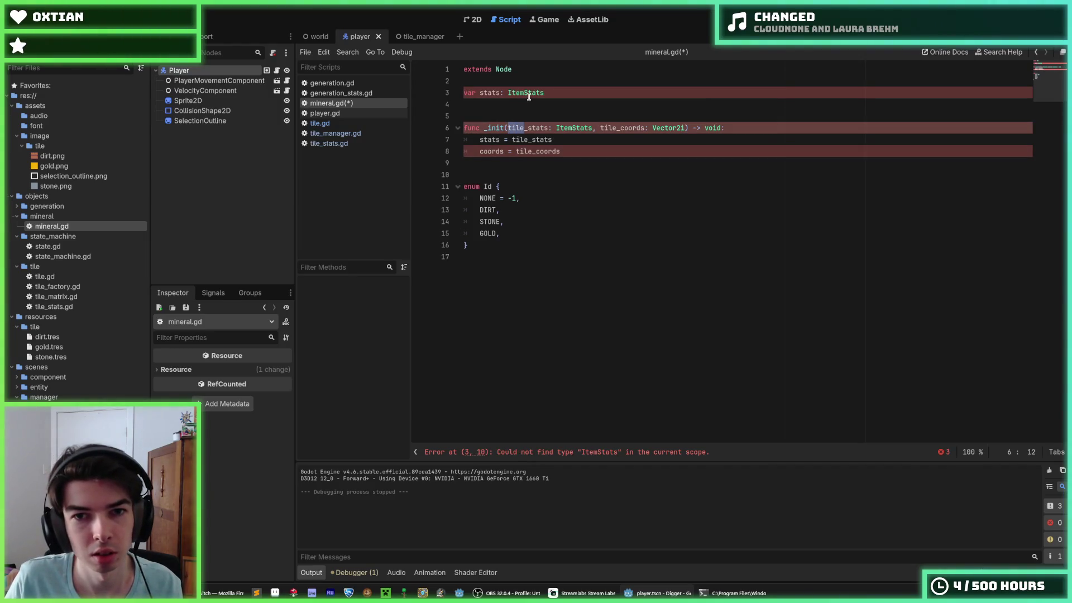
pyautogui.hotkey('ctrl', 'd')
pyautogui.hotkey('ctrl', 'd')
pyautogui.hotkey('ctrl', 'd')
pyautogui.write('mineral')
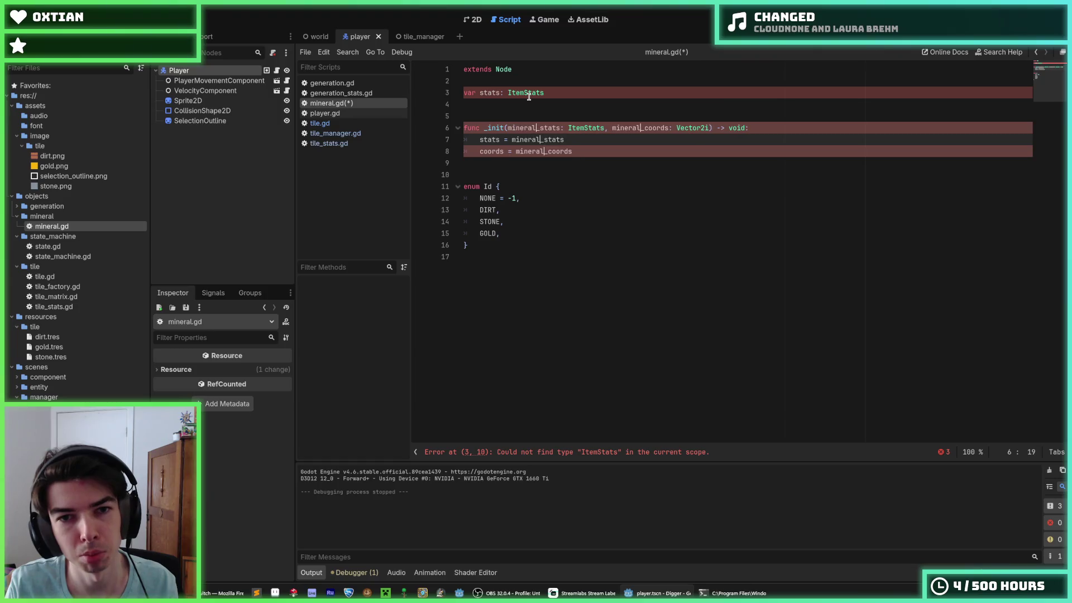
pyautogui.click(624, 127)
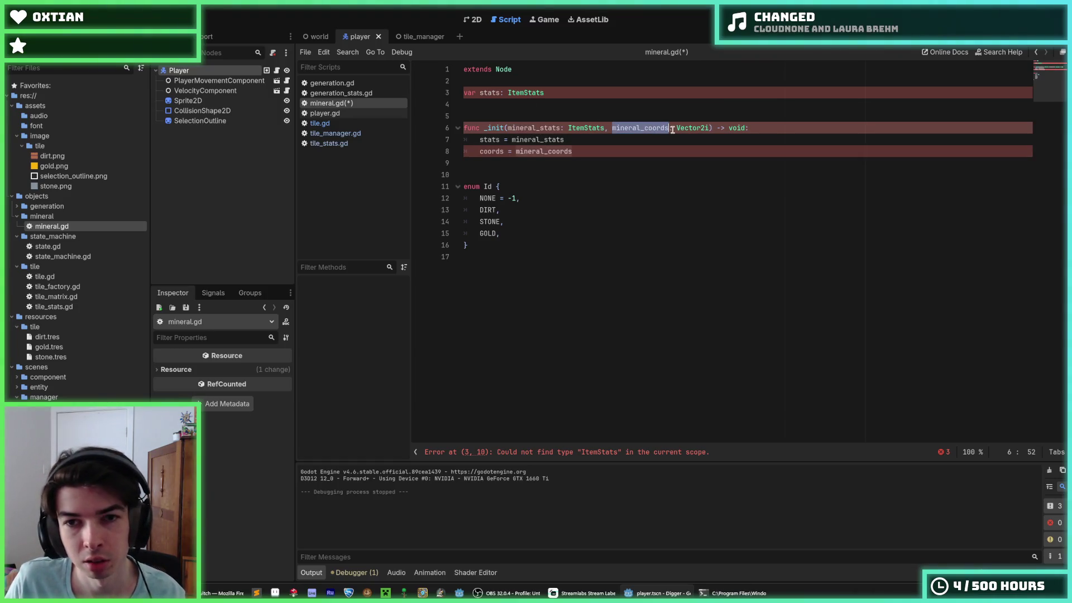
pyautogui.doubleClick(648, 128)
pyautogui.doubleClick(698, 128)
pyautogui.moveTo(699, 129)
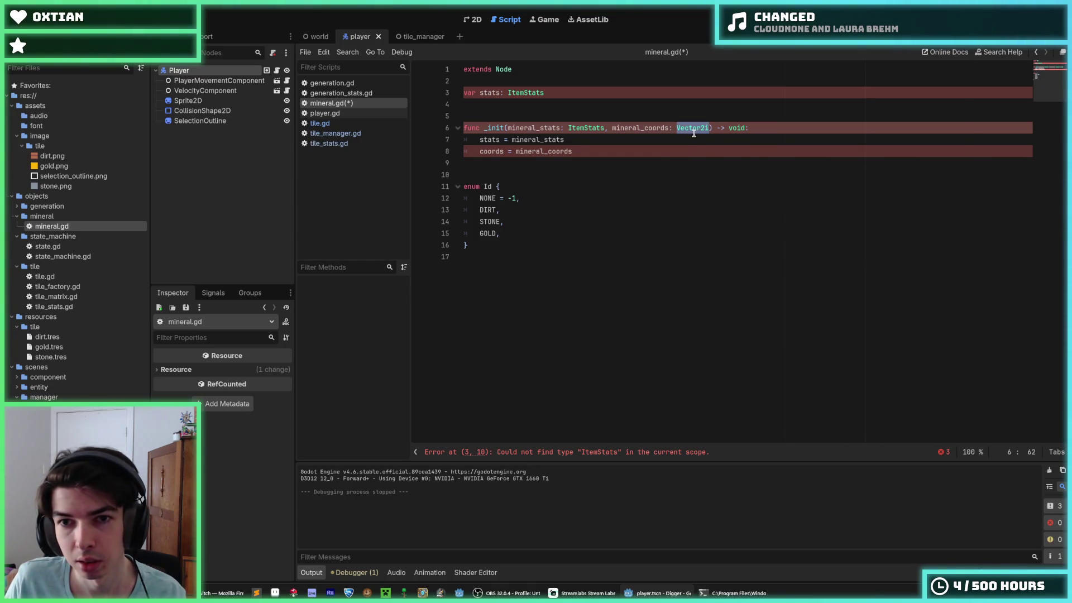
# Remove the coords parameter and assignment from _init, typing its stats parameter as Mineral
pyautogui.moveTo(708, 128); pyautogui.dragTo(569, 128)
pyautogui.press('BackSpace')
pyautogui.write('Mineral')
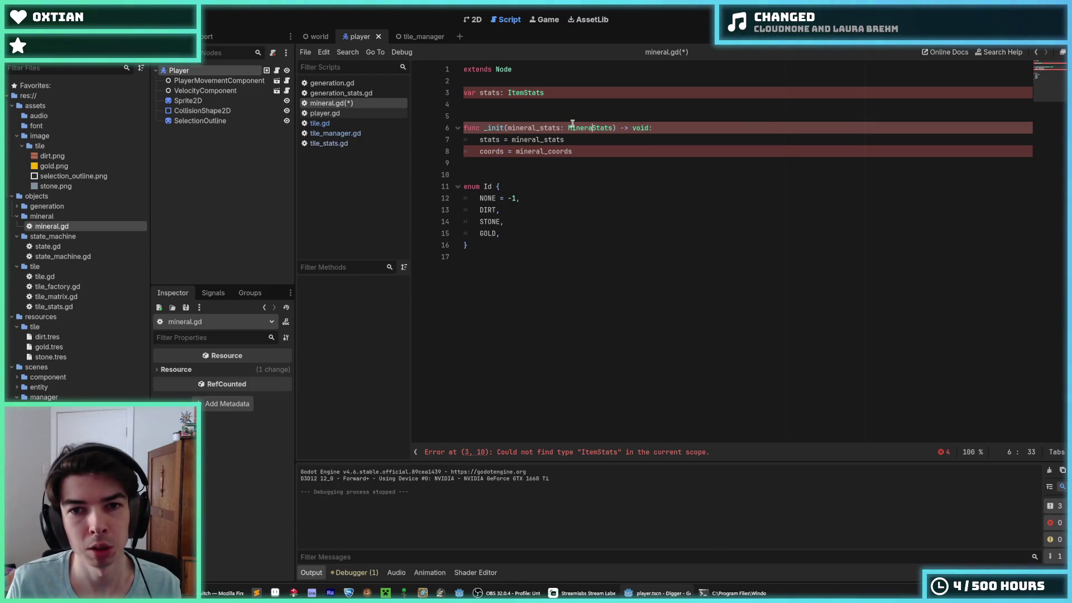
pyautogui.hotkey('ctrl', 's')
pyautogui.moveTo(575, 152); pyautogui.dragTo(580, 137)
pyautogui.press('BackSpace')
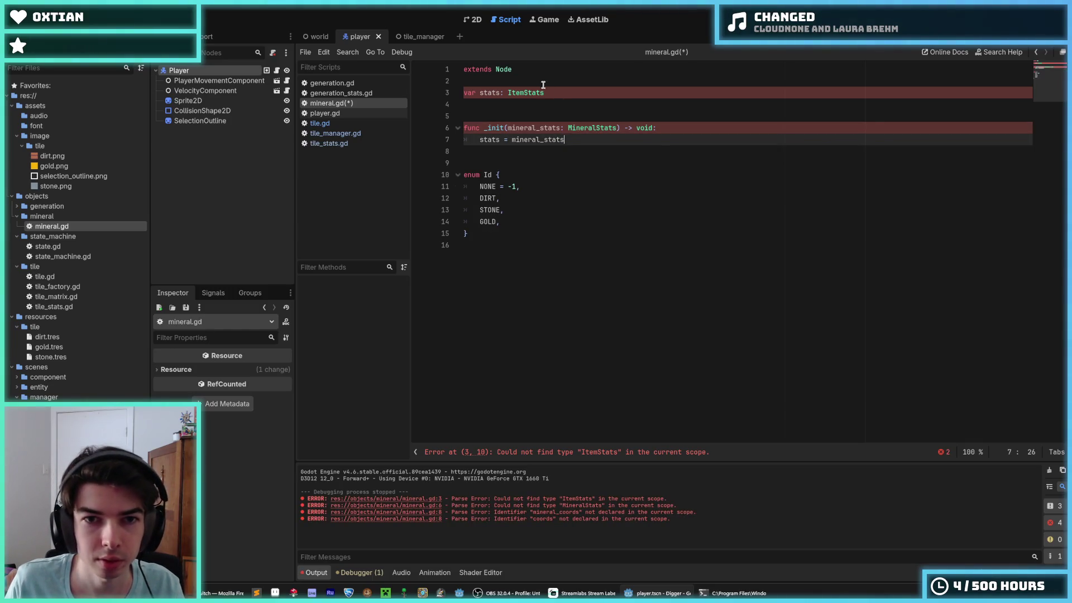
pyautogui.click(543, 84)
pyautogui.press('Return')
pyautogui.hotkey('ctrl', 's')
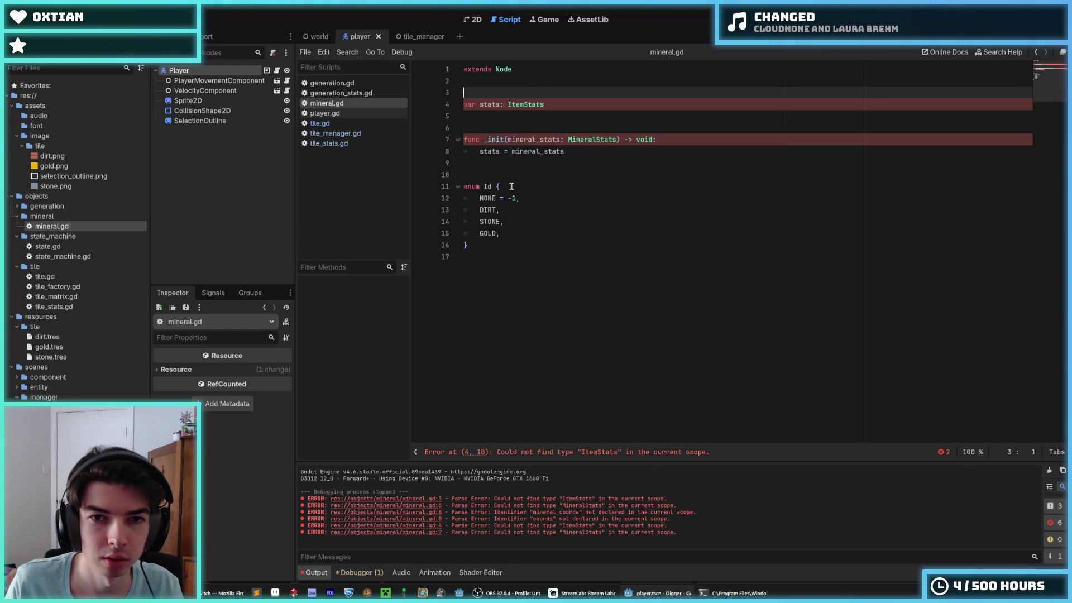
# Delete the DIRT and STONE entries, leaving the Id enum with NONE and GOLD
pyautogui.click(512, 187)
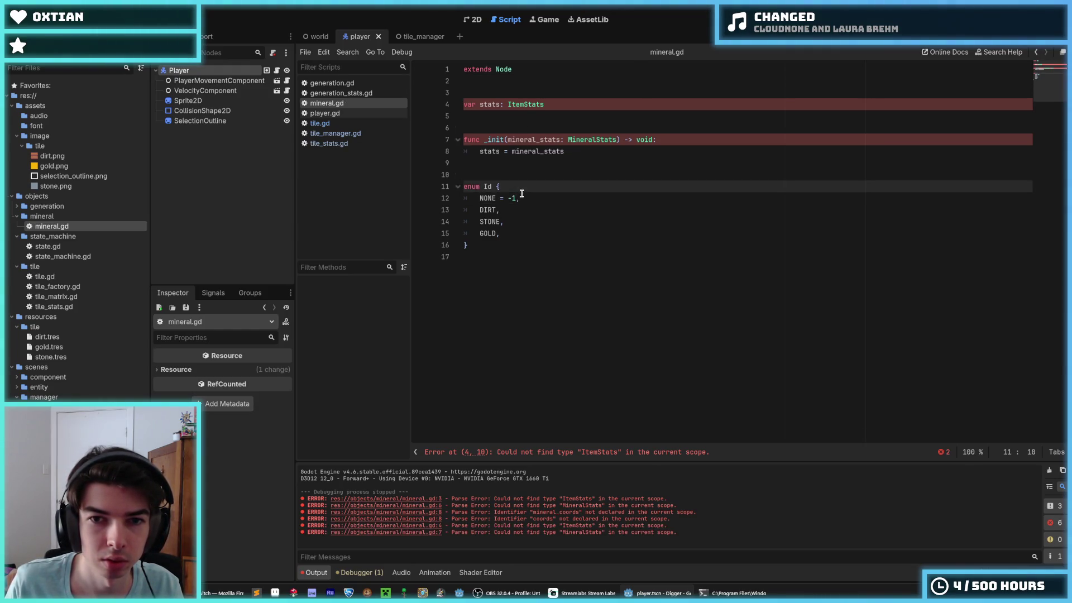
pyautogui.click(522, 196)
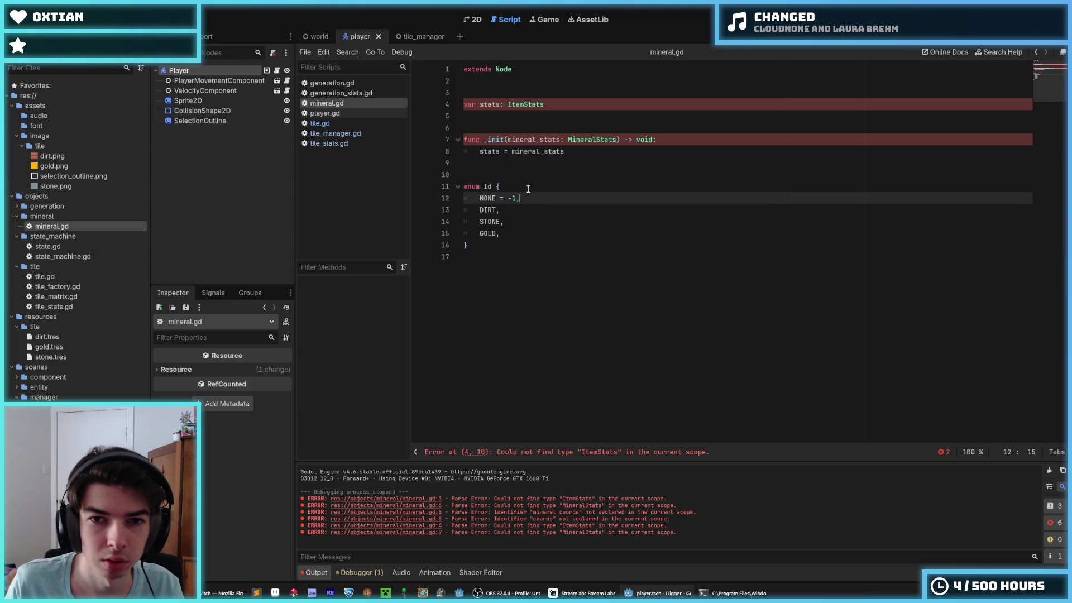
pyautogui.moveTo(525, 245)
pyautogui.mouseDown()
pyautogui.moveTo(487, 232)
pyautogui.moveTo(486, 219)
pyautogui.moveTo(519, 219)
pyautogui.moveTo(429, 215)
pyautogui.mouseUp()
pyautogui.press('BackSpace')
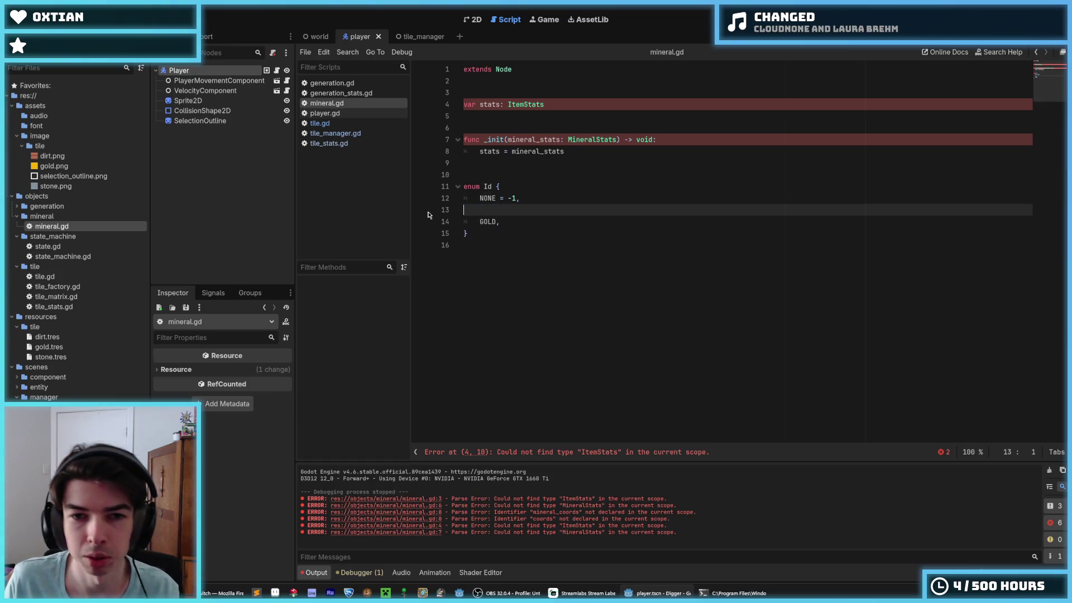
pyautogui.press('BackSpace')
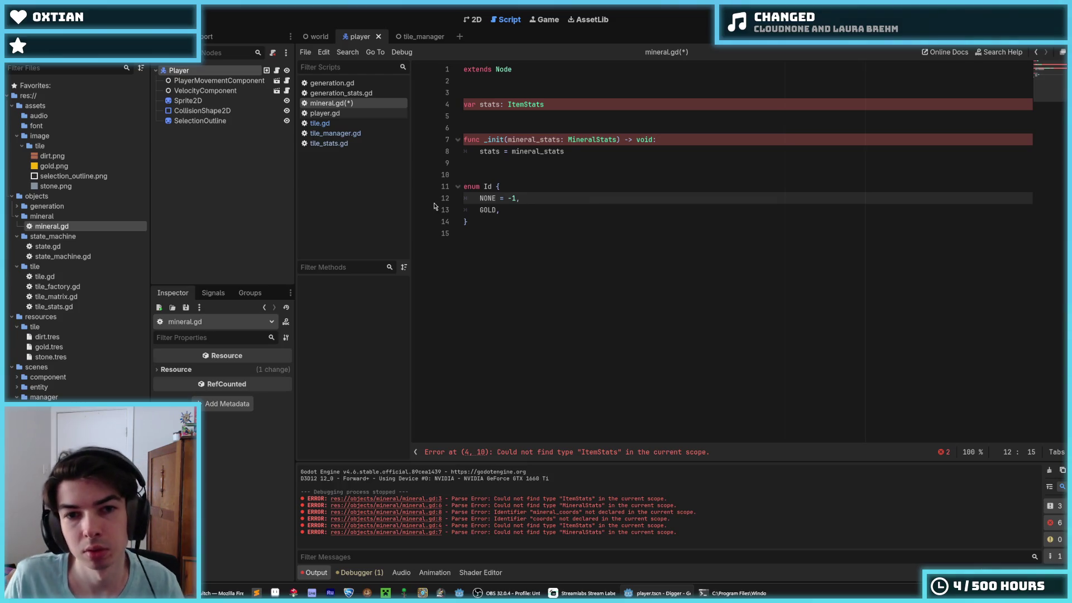
# Type the stats variable as MineralStats and replace extends Node with class_name Mineral
pyautogui.press('Up')
pyautogui.press('Up')
pyautogui.press('Up')
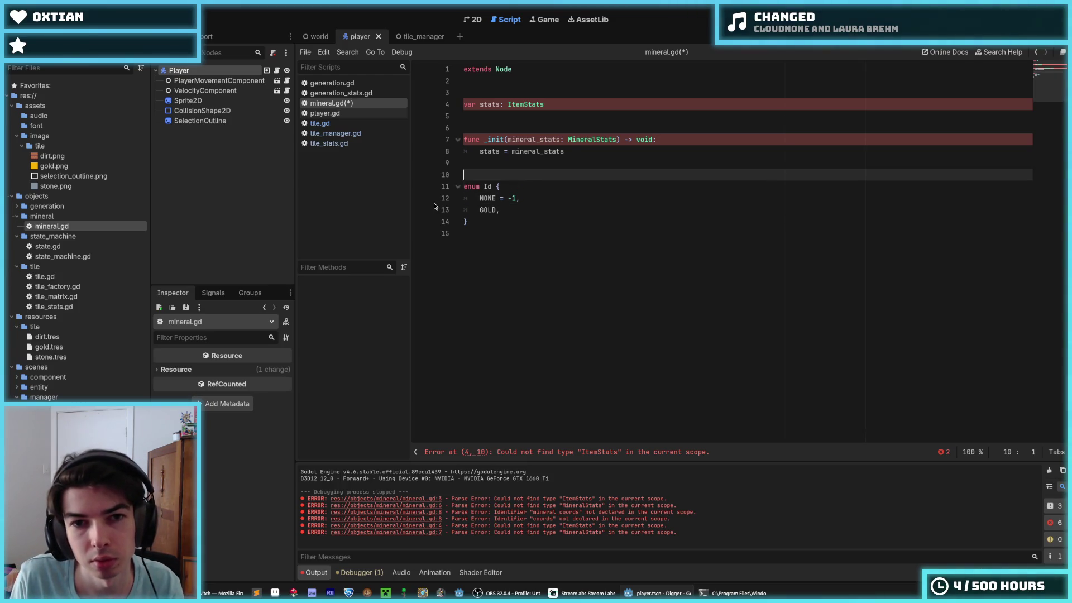
pyautogui.press('BackSpace')
pyautogui.press('BackSpace')
pyautogui.press('BackSpace')
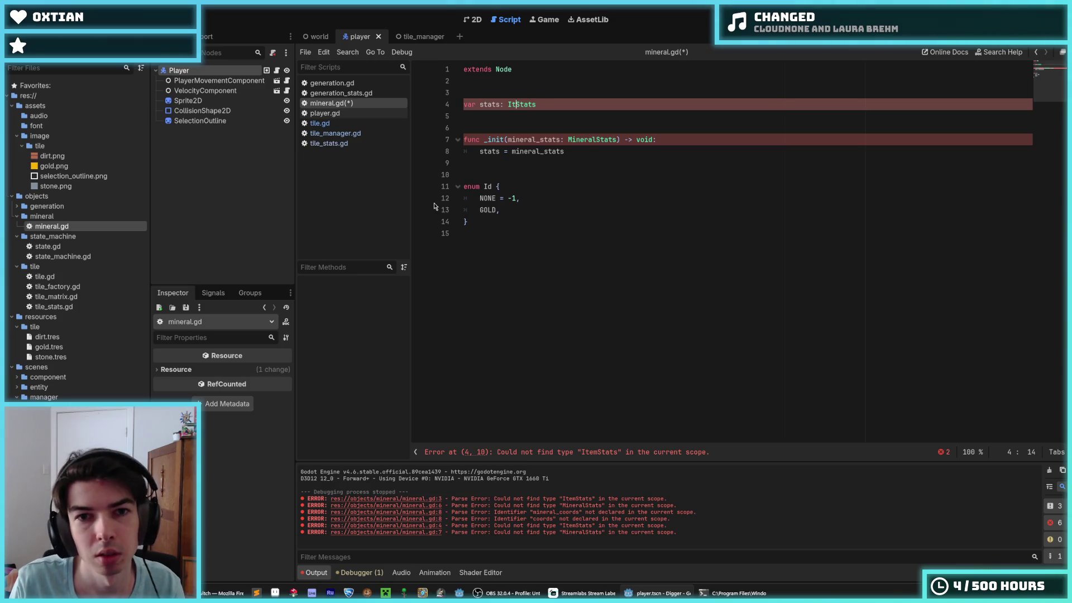
pyautogui.write('Mineral')
pyautogui.hotkey('ctrl', 's')
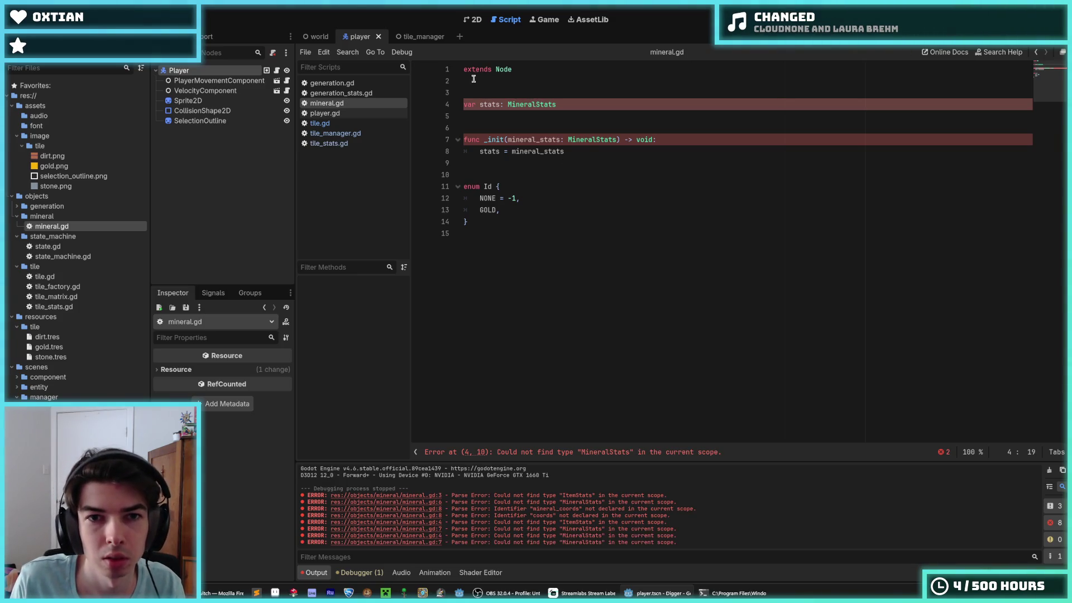
pyautogui.hotkey('ctrl', 'Home')
pyautogui.hotkey('shift', 'End')
pyautogui.write('class_nam')
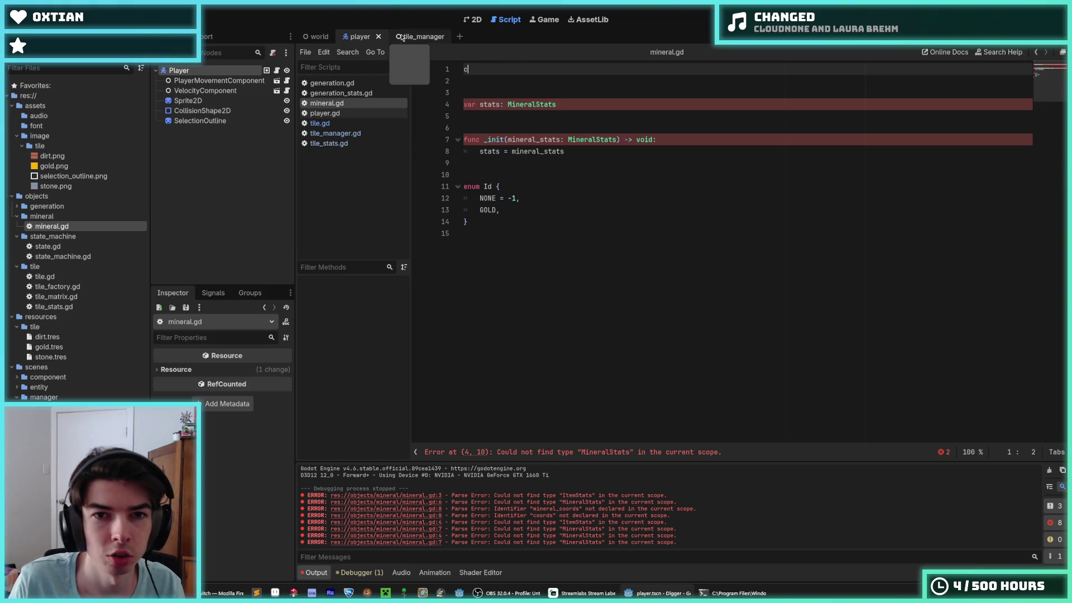
pyautogui.write('e Mineral')
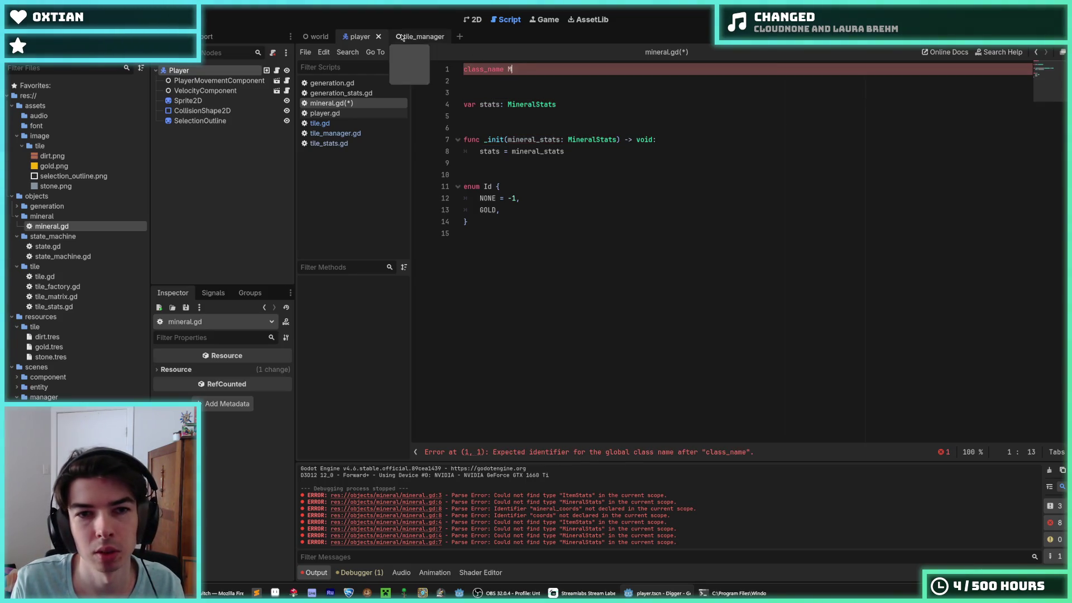
pyautogui.hotkey('ctrl', 's')
# Review the stats variable and constructor, highlighting every mineral_stats use
pyautogui.click(560, 115)
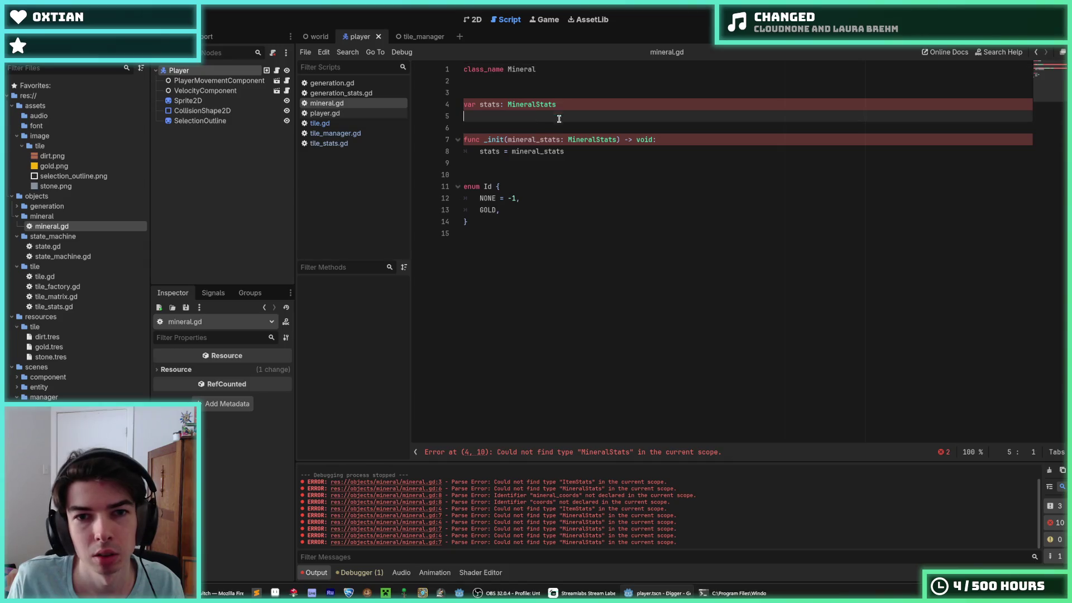
pyautogui.click(563, 103)
pyautogui.click(566, 92)
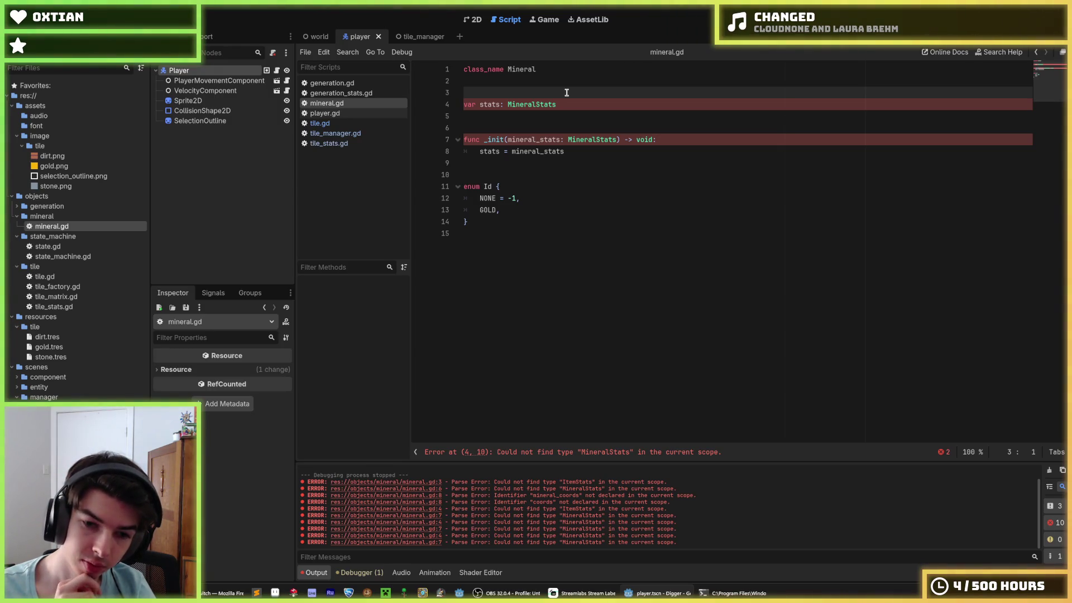
pyautogui.hotkey('ctrl', 's')
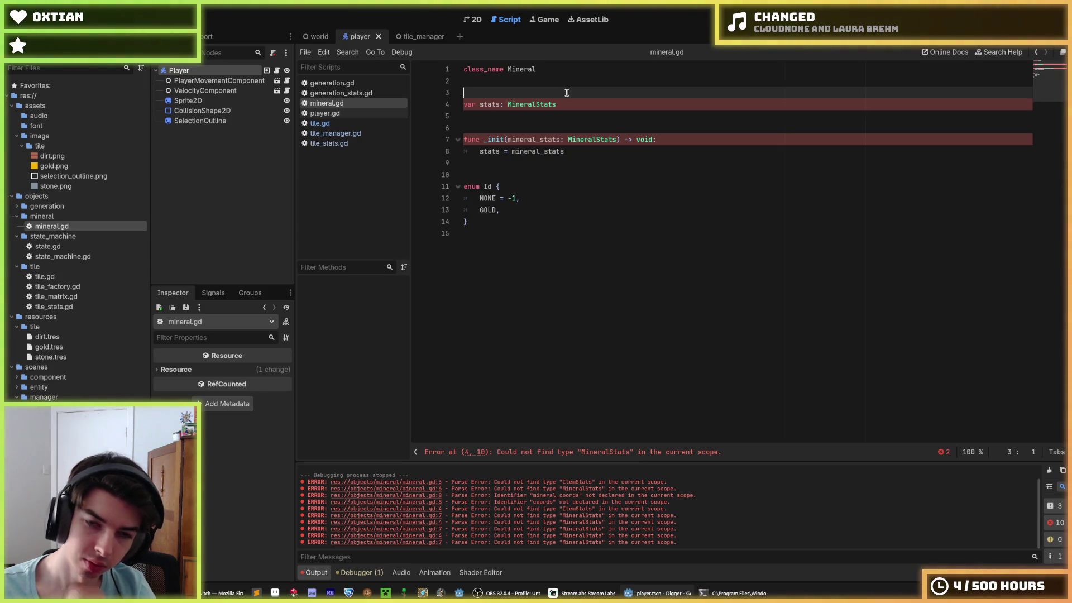
pyautogui.click(567, 152)
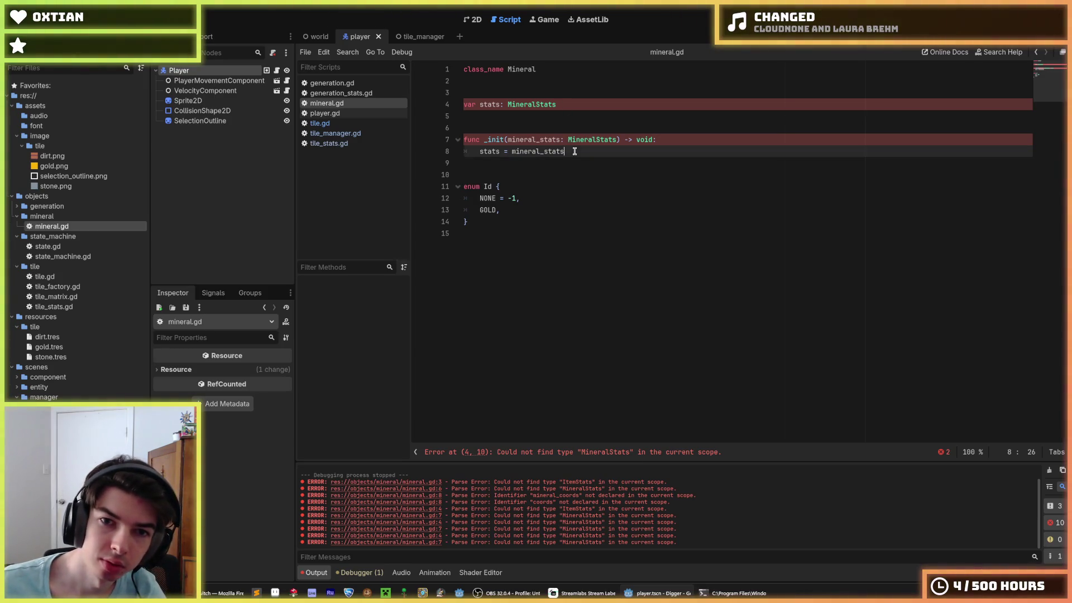
pyautogui.click(557, 186)
pyautogui.click(570, 152)
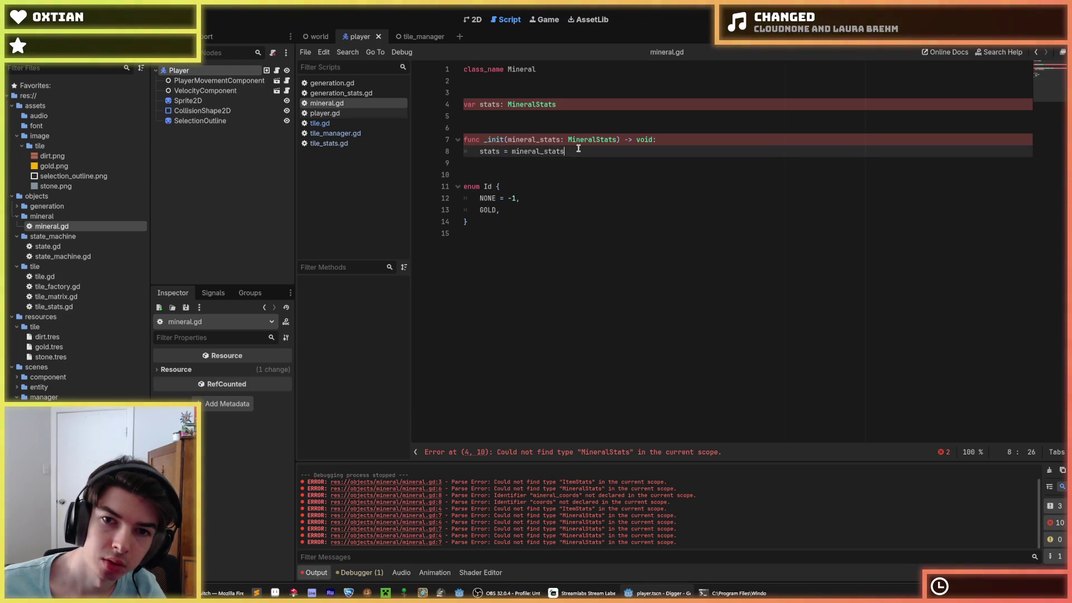
pyautogui.moveTo(579, 150); pyautogui.dragTo(455, 103)
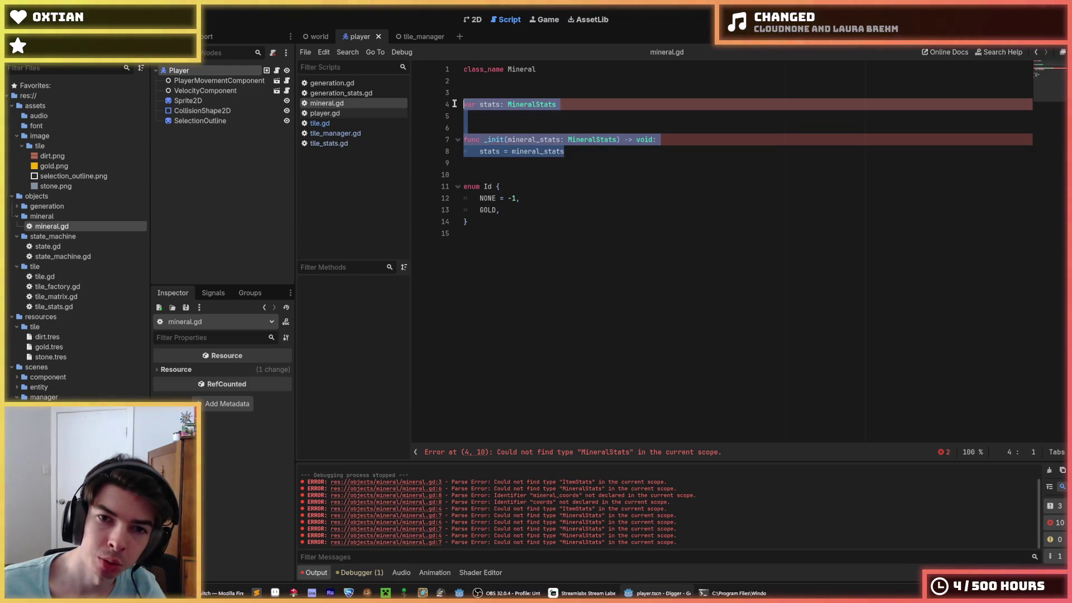
pyautogui.doubleClick(549, 139)
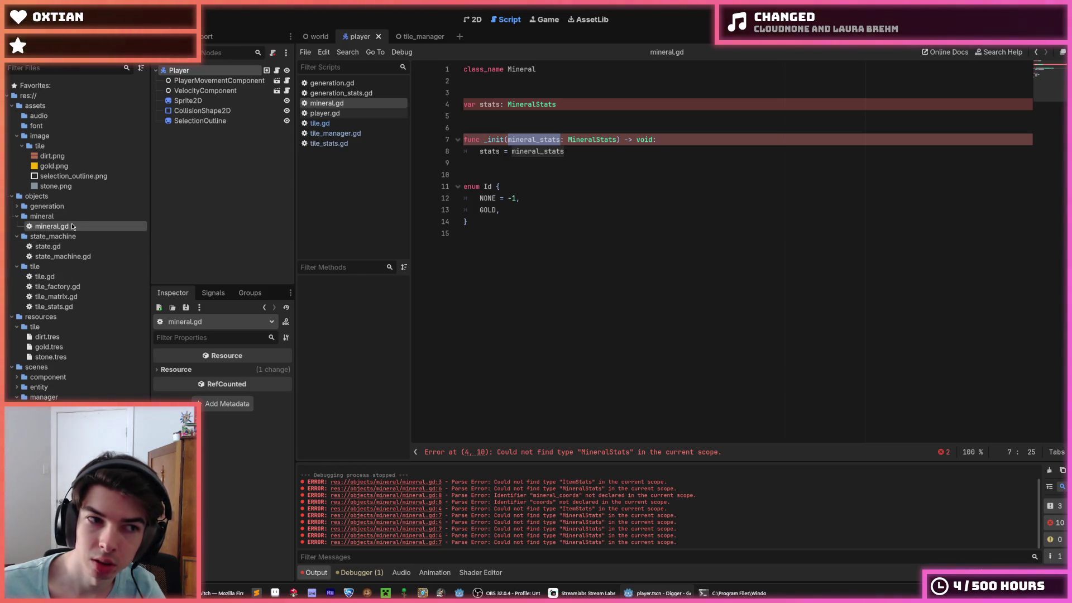
# Create mineral_stats.gd in the objects/mineral folder, inheriting from Resource
pyautogui.rightClick(51, 216)
pyautogui.moveTo(179, 223)
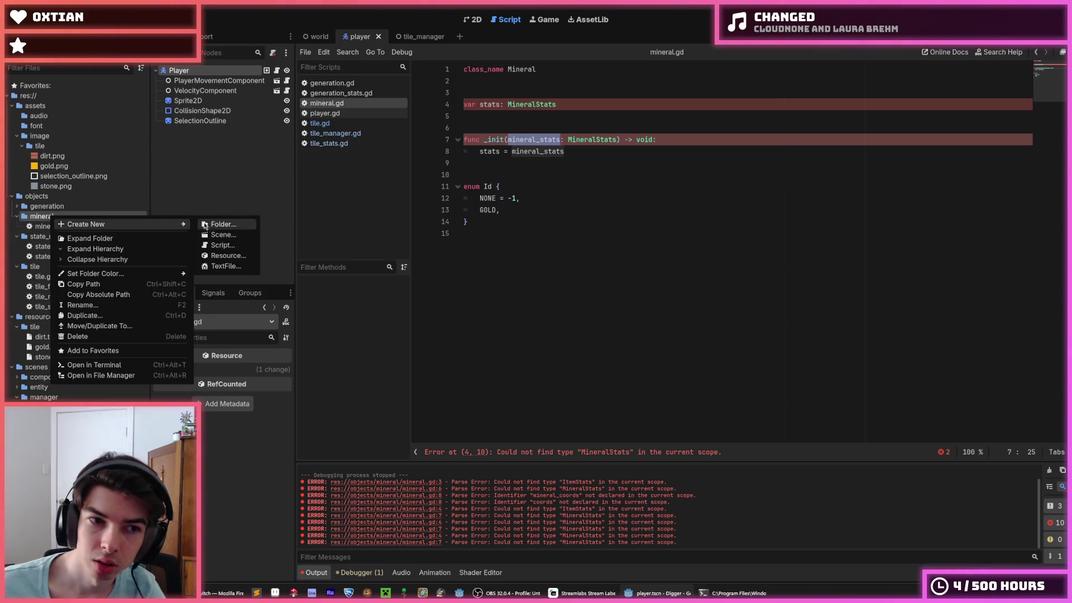
pyautogui.click(245, 236)
pyautogui.write('mineral')
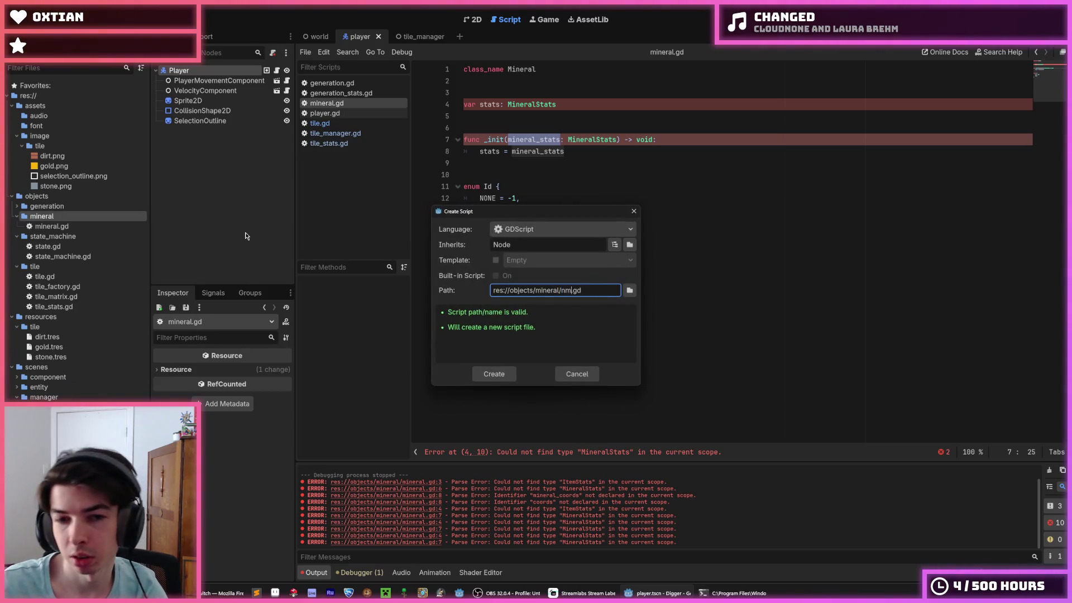
pyautogui.write('_stats')
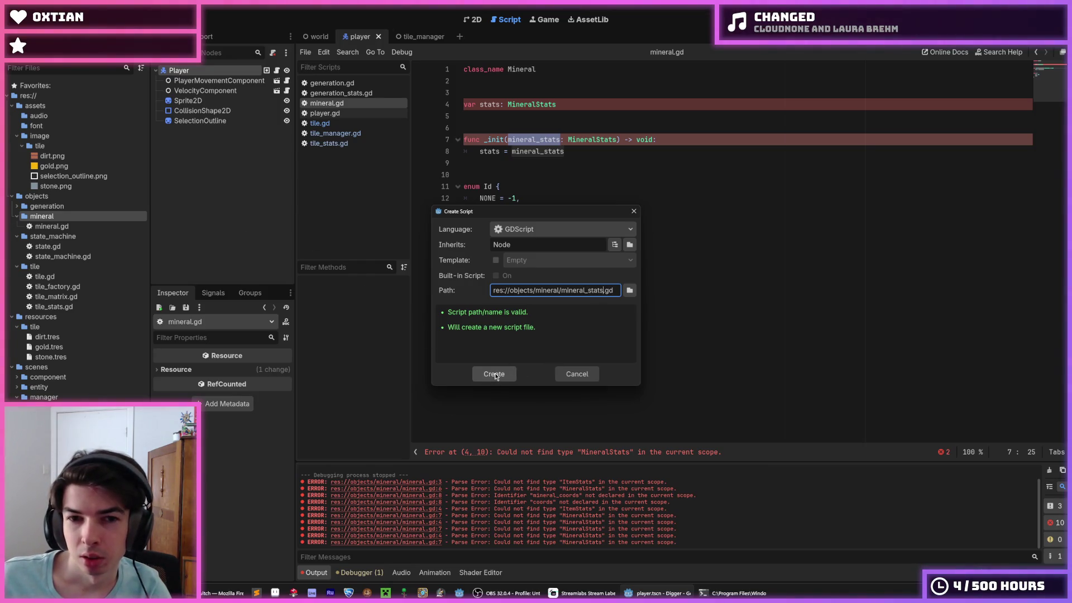
pyautogui.doubleClick(501, 245)
pyautogui.write('Resourc')
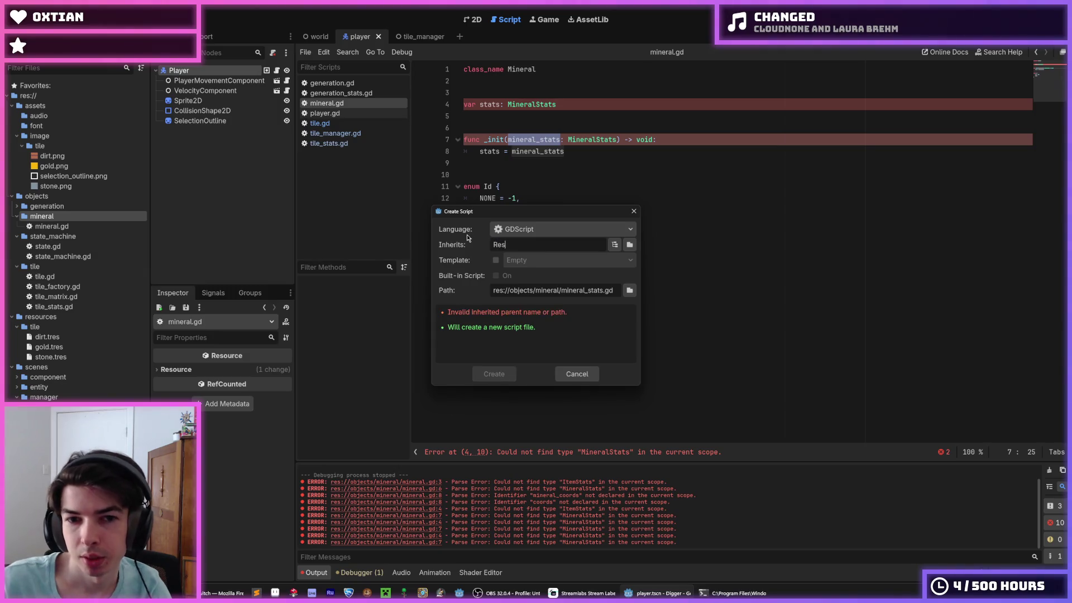
pyautogui.write('e')
pyautogui.click(494, 373)
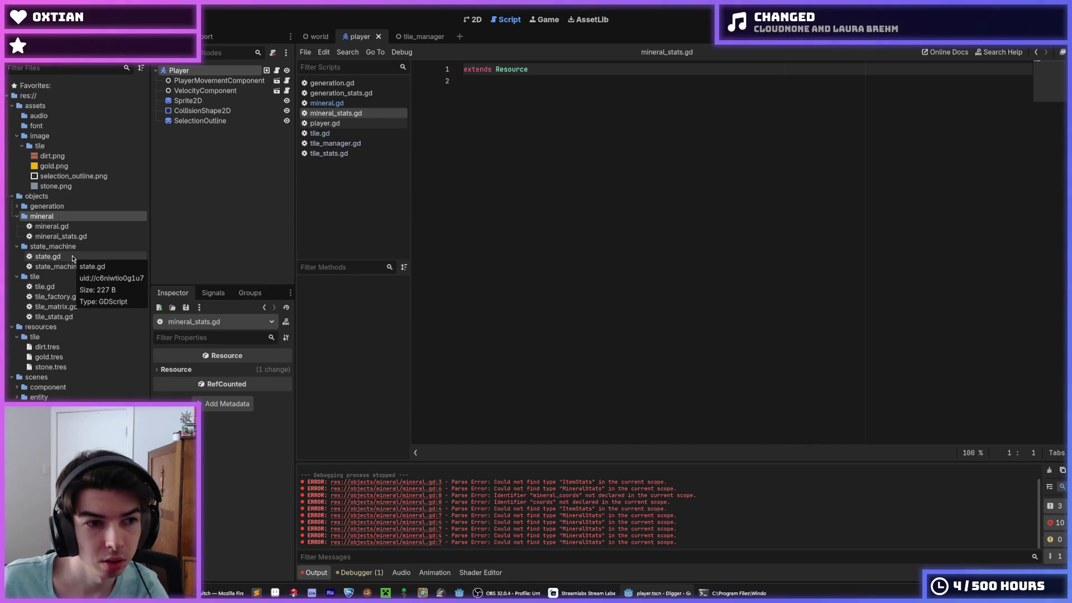
# Copy the id and texture export lines from tile_stats.gd and add blank lines in mineral_stats.gd
pyautogui.doubleClick(56, 316)
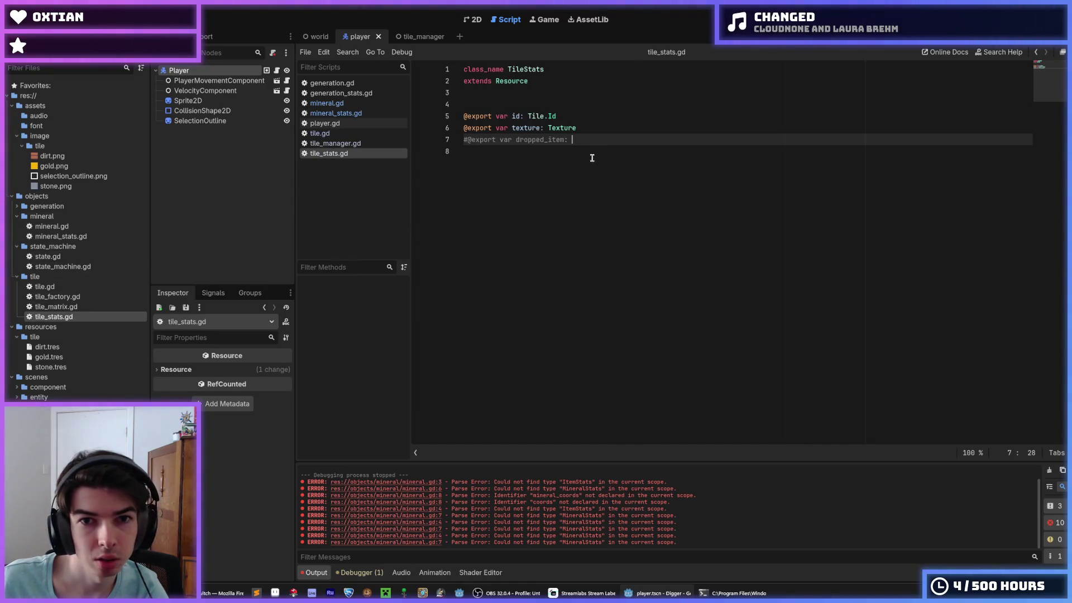
pyautogui.click(587, 118)
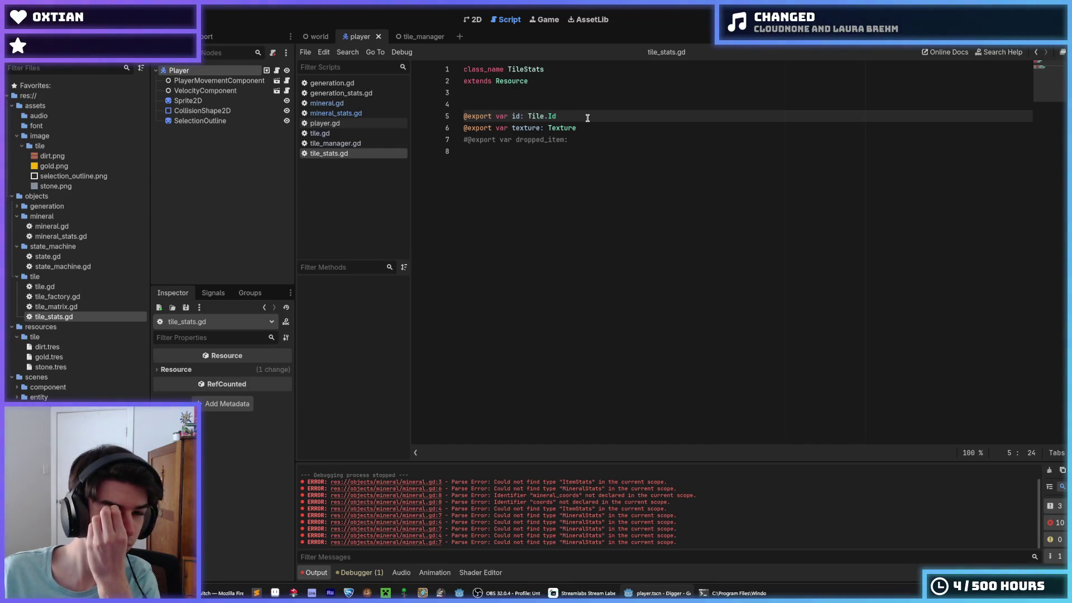
pyautogui.moveTo(587, 117); pyautogui.dragTo(449, 117)
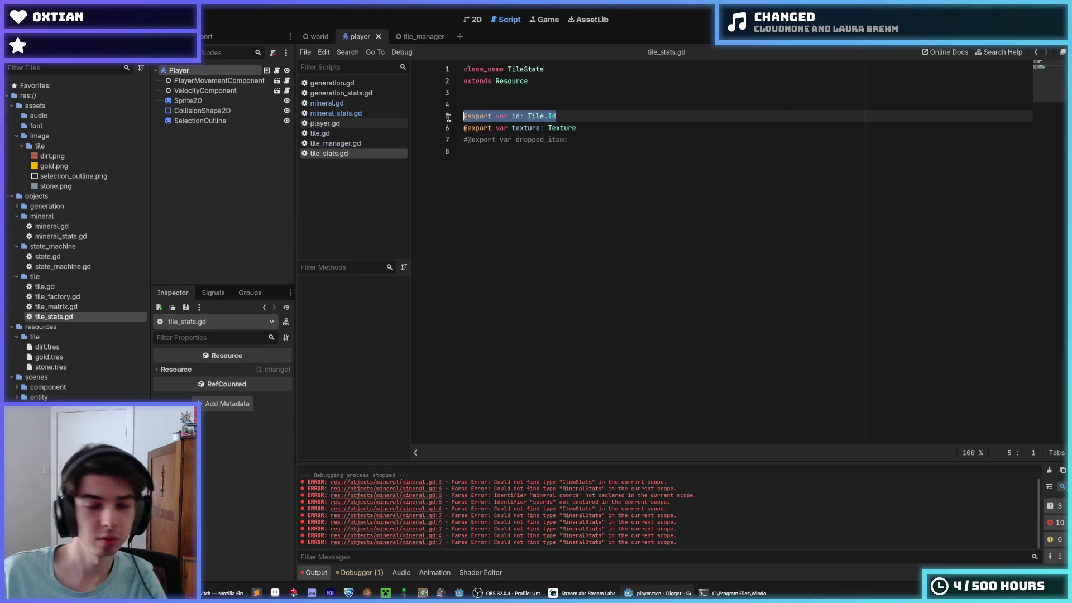
pyautogui.click(597, 127)
pyautogui.moveTo(596, 128); pyautogui.dragTo(456, 119)
pyautogui.hotkey('ctrl', 'c')
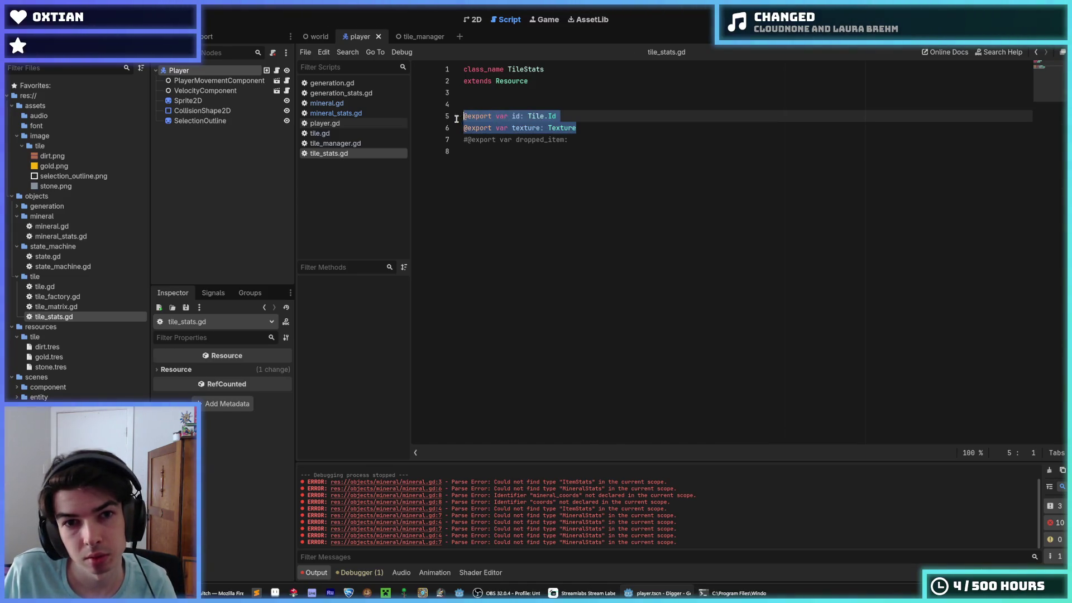
pyautogui.doubleClick(45, 286)
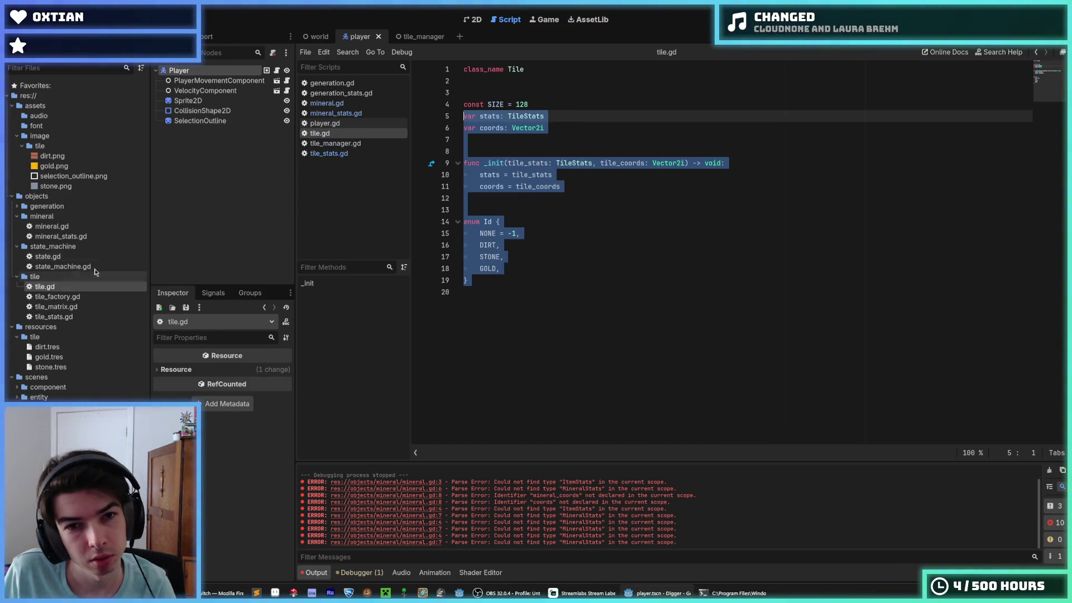
pyautogui.click(506, 196)
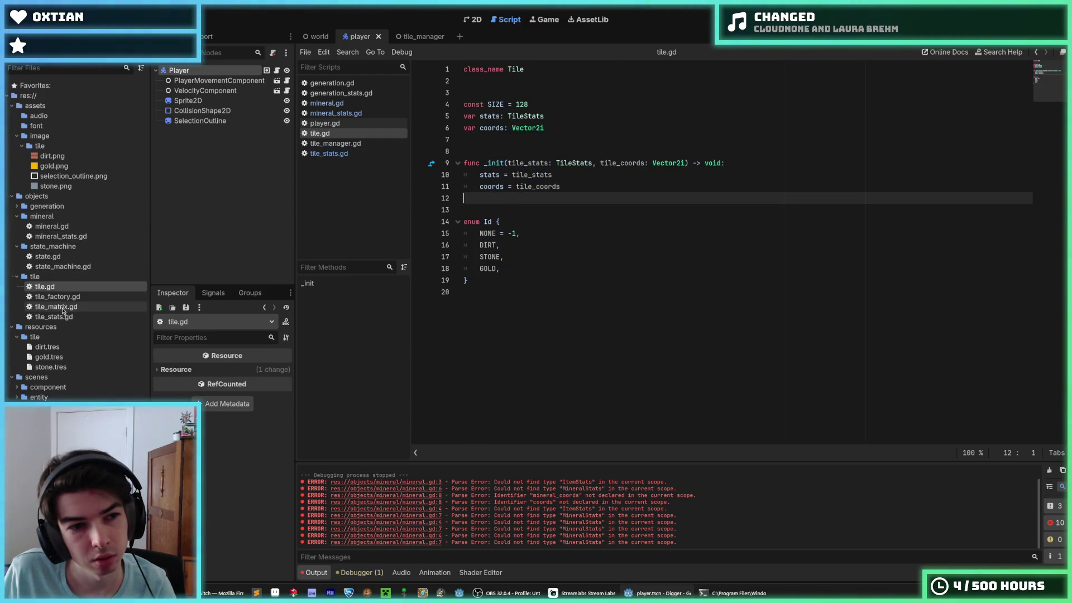
pyautogui.doubleClick(61, 236)
pyautogui.press('Return')
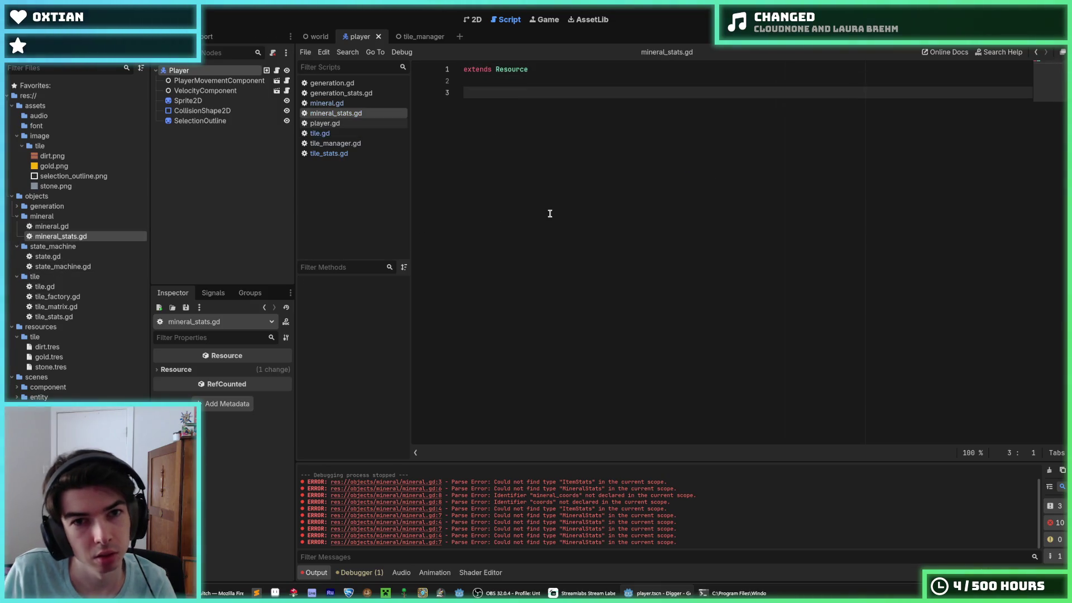
pyautogui.hotkey('ctrl', 'v')
pyautogui.click(506, 90)
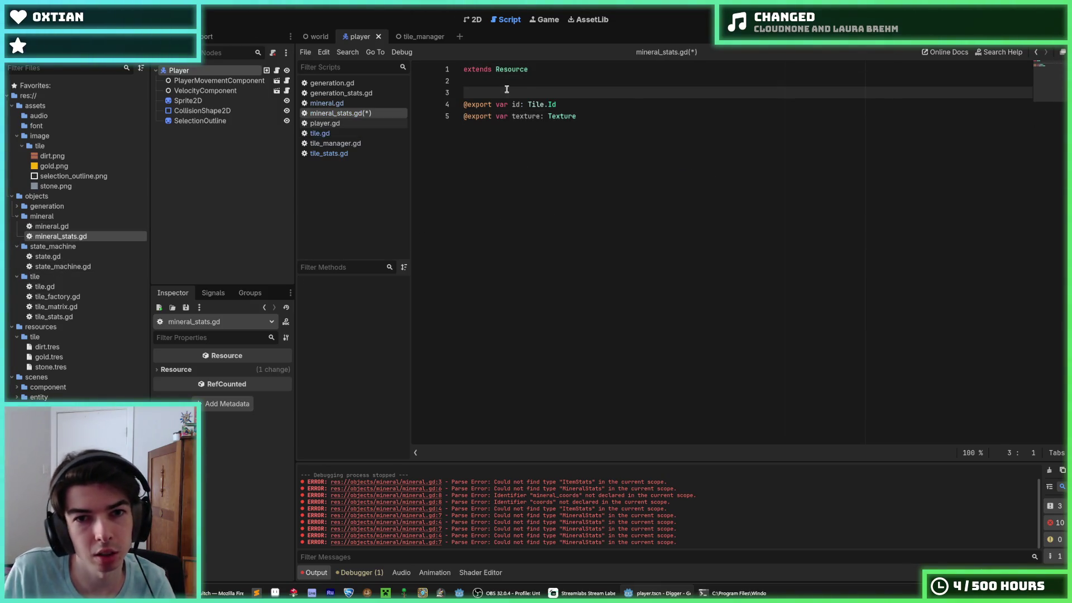
pyautogui.press('BackSpace')
pyautogui.hotkey('ctrl', 'z')
pyautogui.hotkey('ctrl', 's')
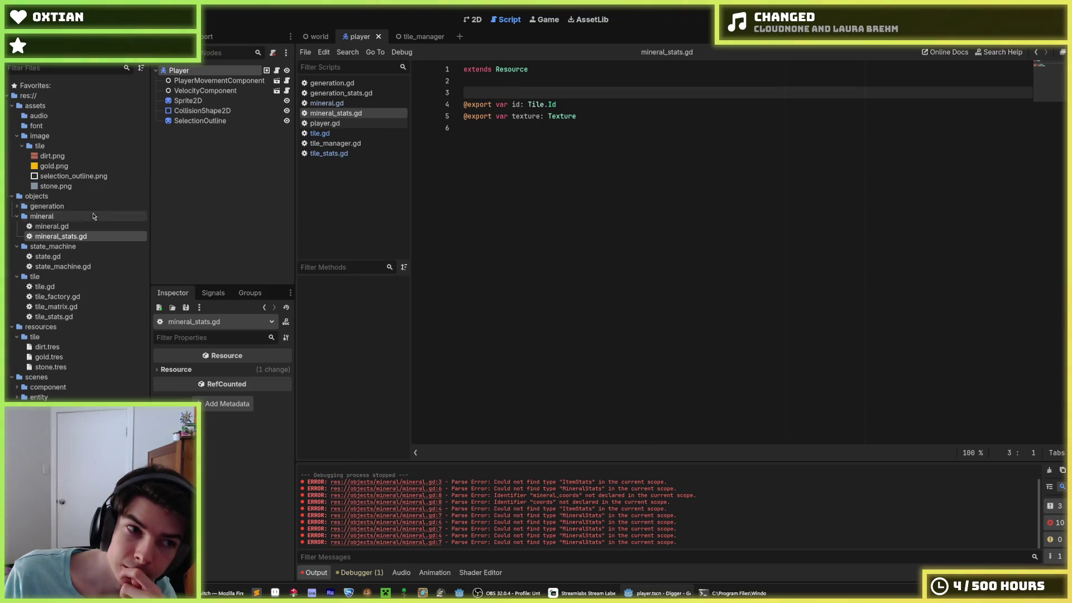
# Look through tile_factory.gd, tile_matrix.gd, tile.gd and tile_stats.gd, then return to mineral.gd
pyautogui.click(51, 258)
pyautogui.doubleClick(59, 296)
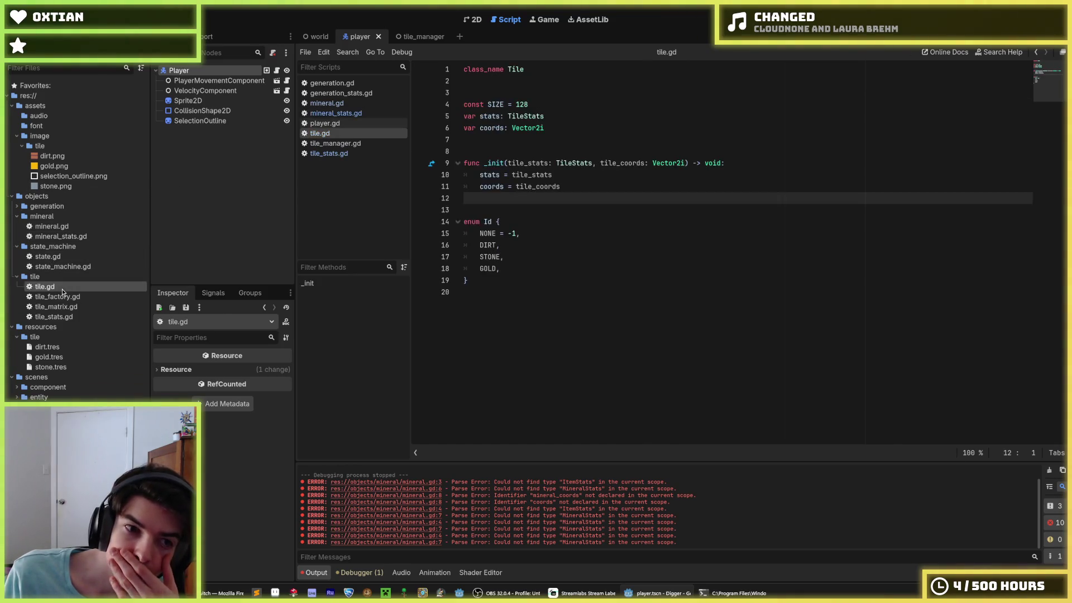
pyautogui.doubleClick(65, 306)
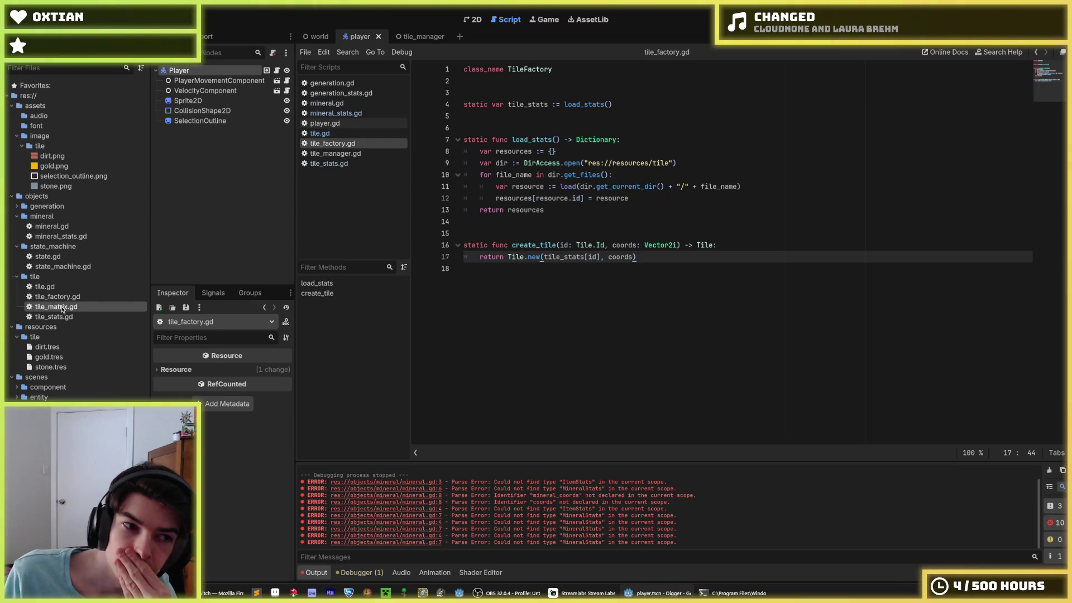
pyautogui.doubleClick(58, 296)
pyautogui.doubleClick(45, 286)
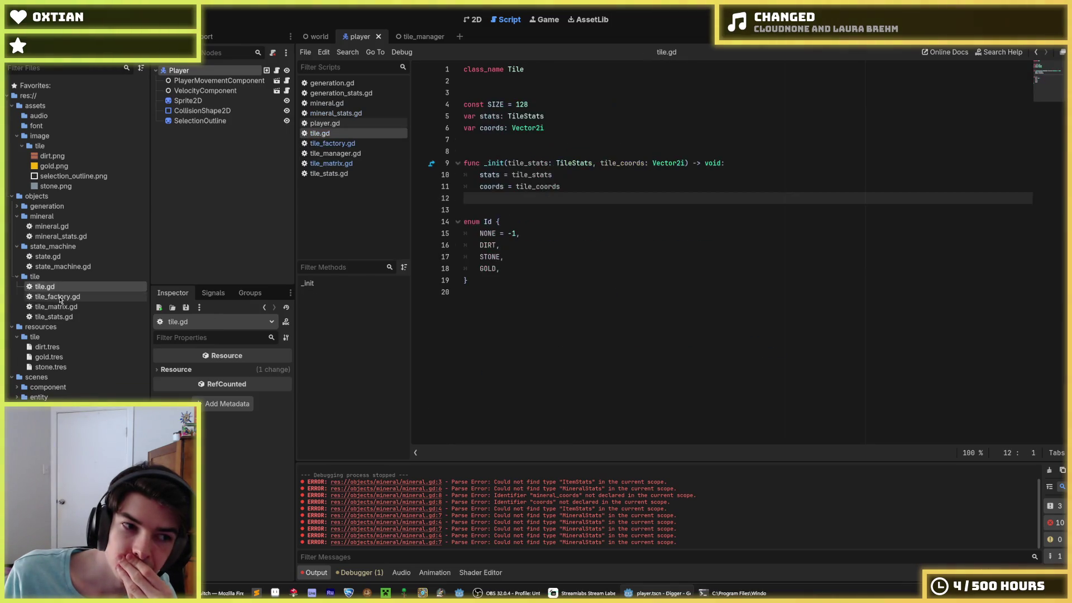
pyautogui.doubleClick(58, 296)
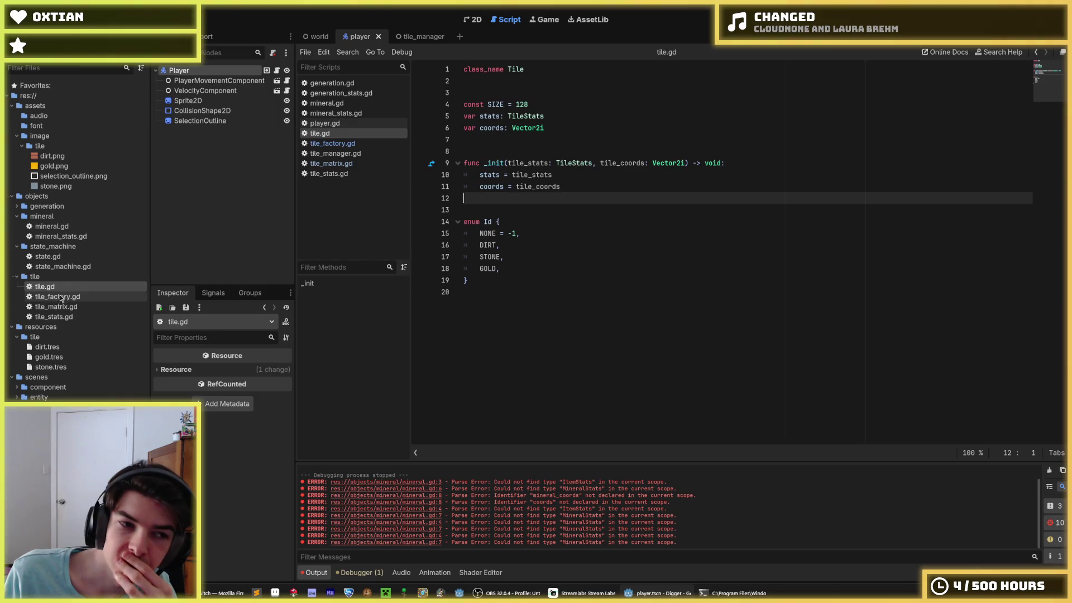
pyautogui.doubleClick(59, 306)
pyautogui.doubleClick(62, 315)
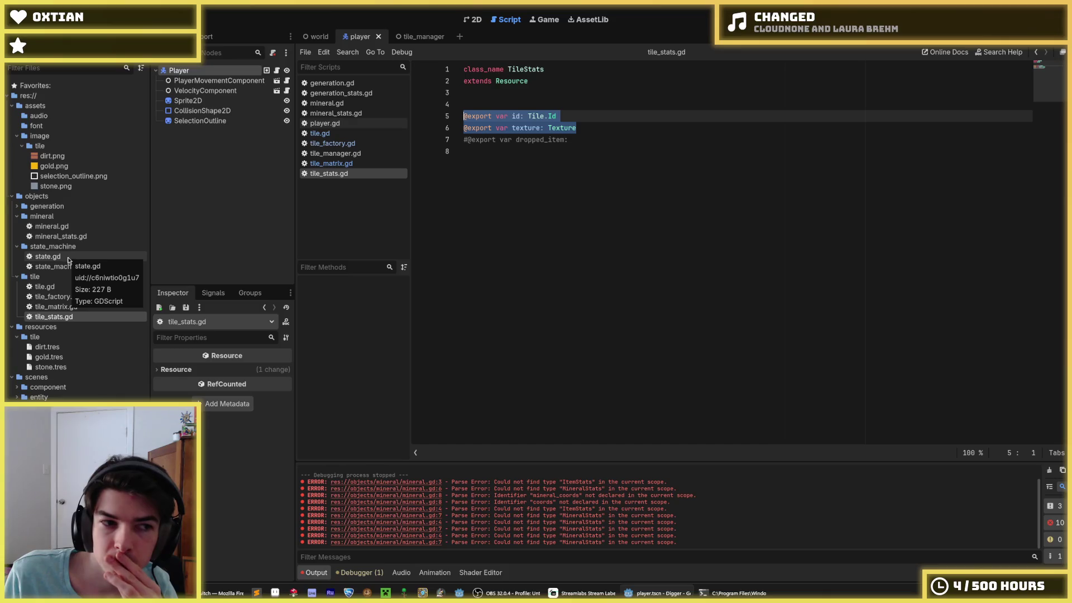
pyautogui.doubleClick(69, 228)
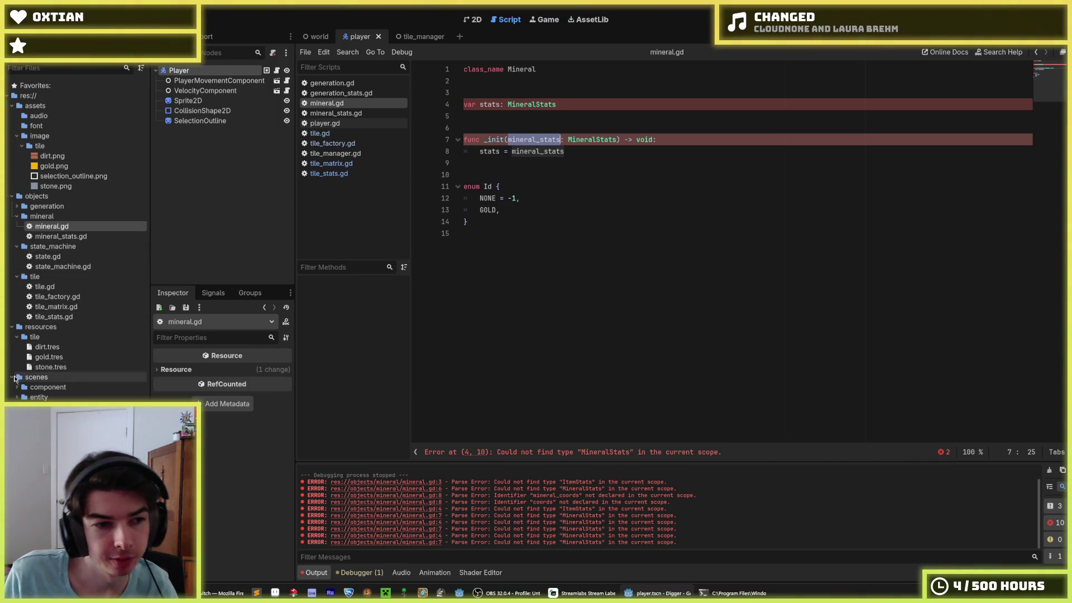
pyautogui.click(50, 367)
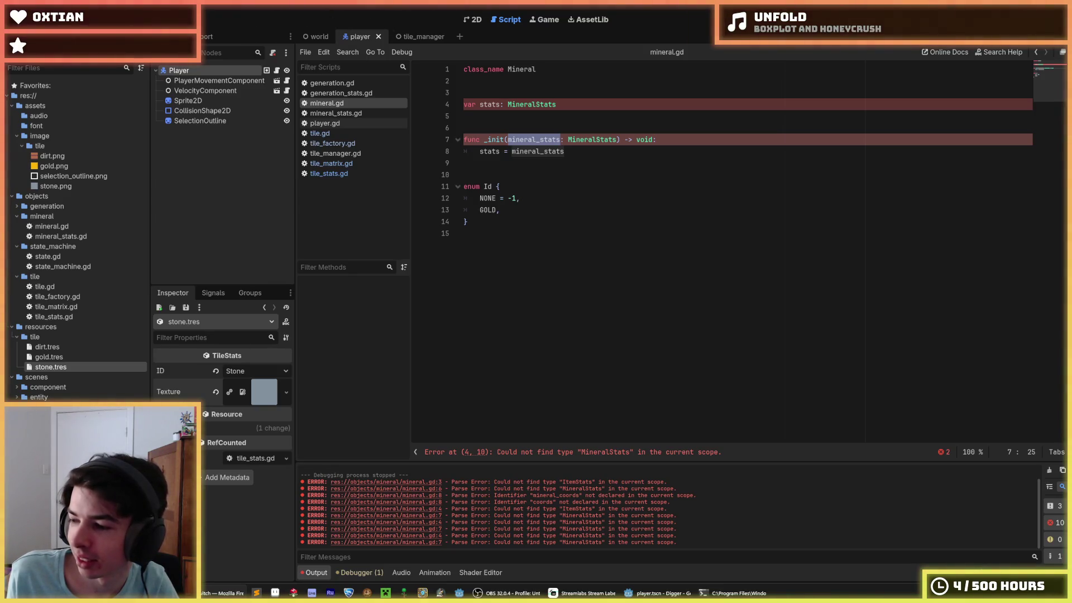
# Review the mineral_stats parameter, the enum Id line and the stats variable in the code
pyautogui.click(761, 258)
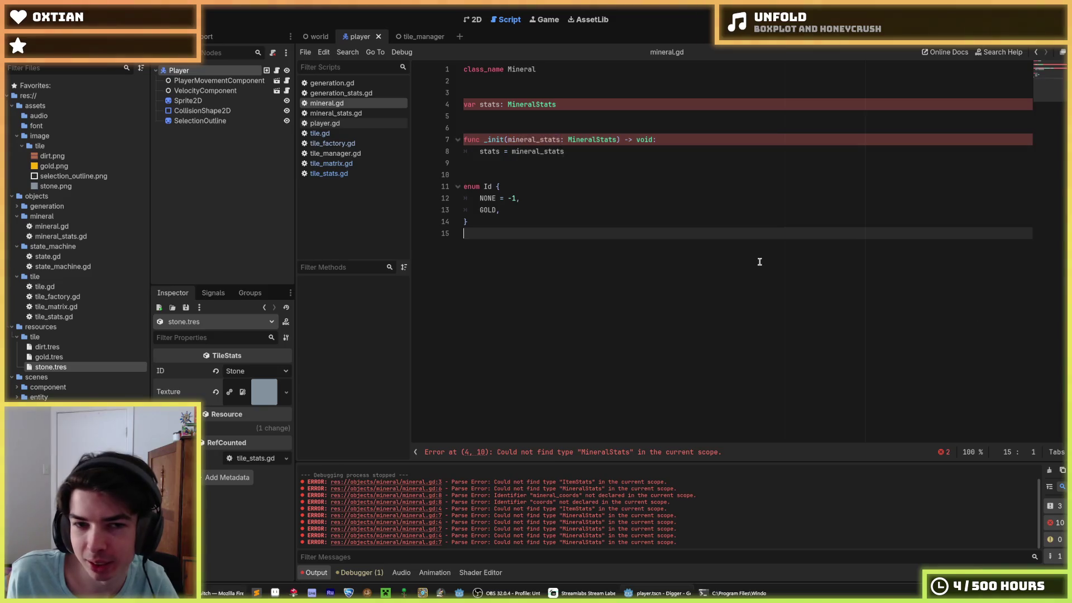
pyautogui.doubleClick(547, 140)
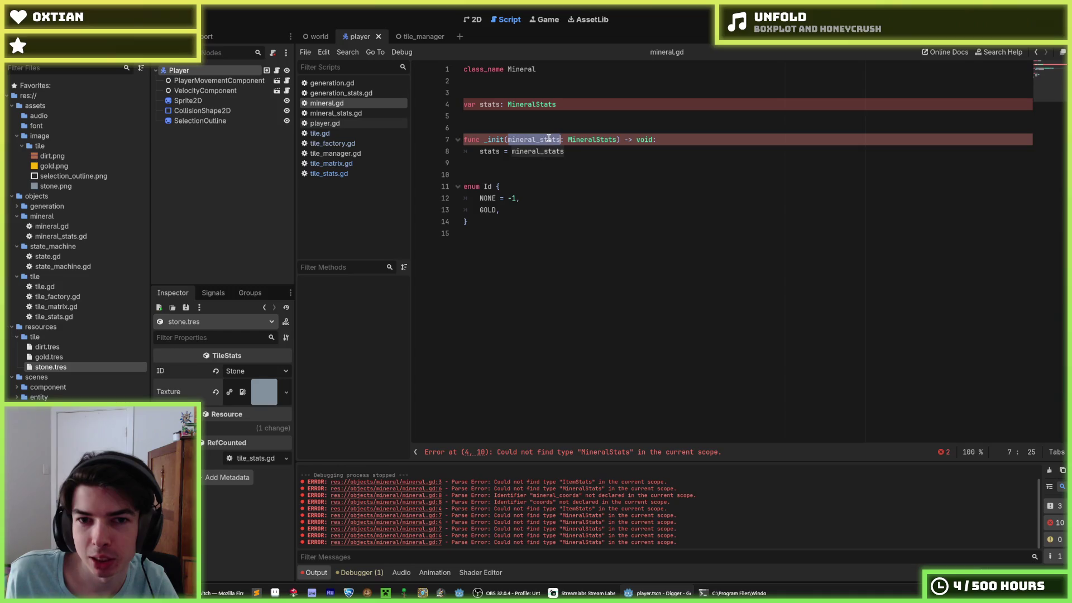
pyautogui.click(507, 142)
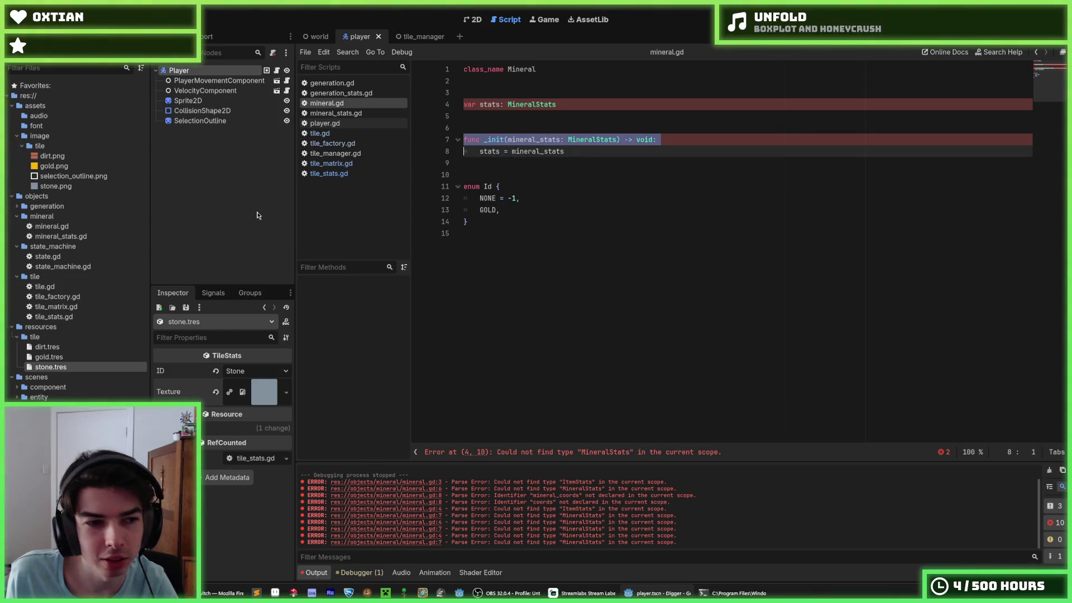
pyautogui.click(616, 184)
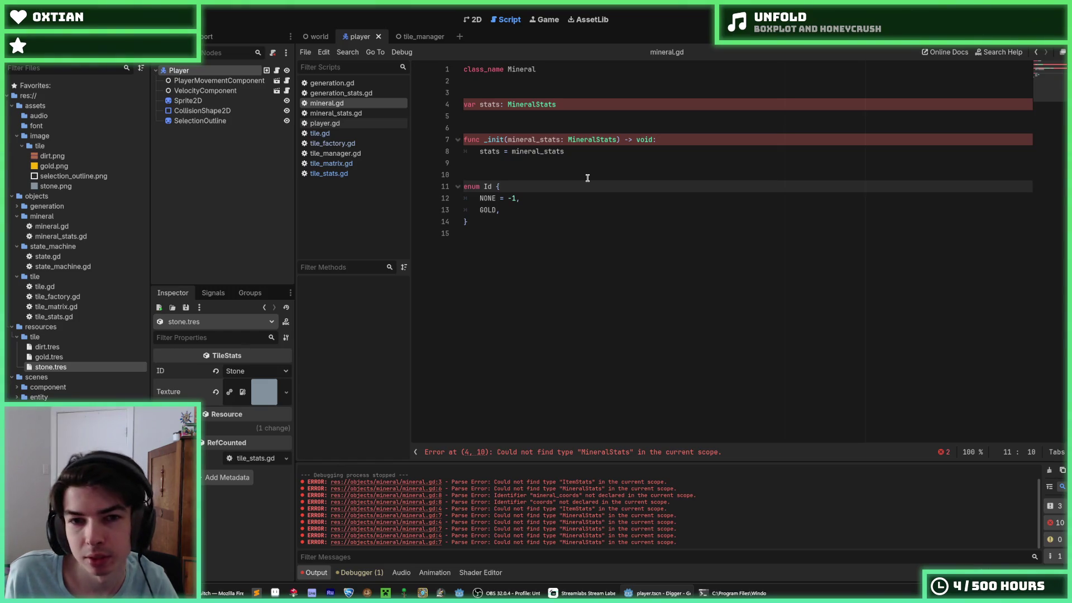
pyautogui.doubleClick(491, 104)
pyautogui.click(490, 103)
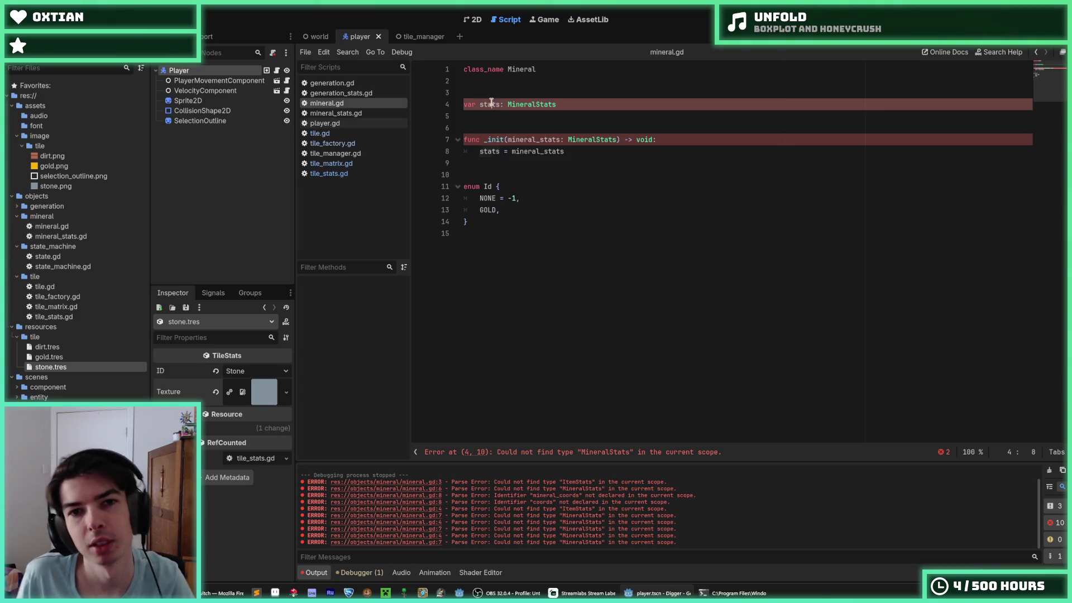
# Compare the dirt, stone and gold tile resources in the Inspector, ending on gold.tres
pyautogui.click(62, 348)
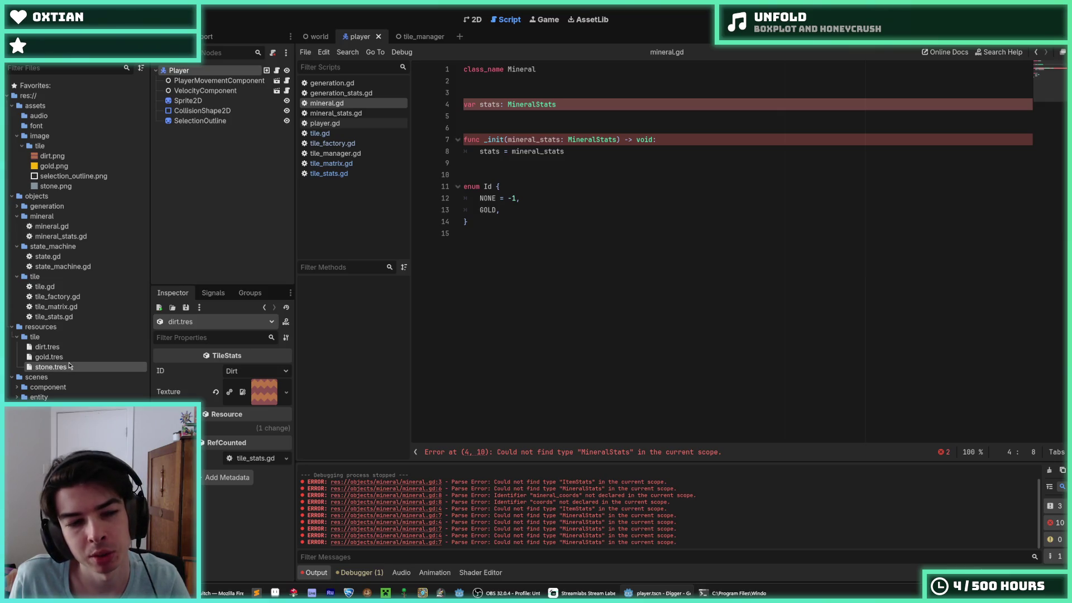
pyautogui.click(64, 369)
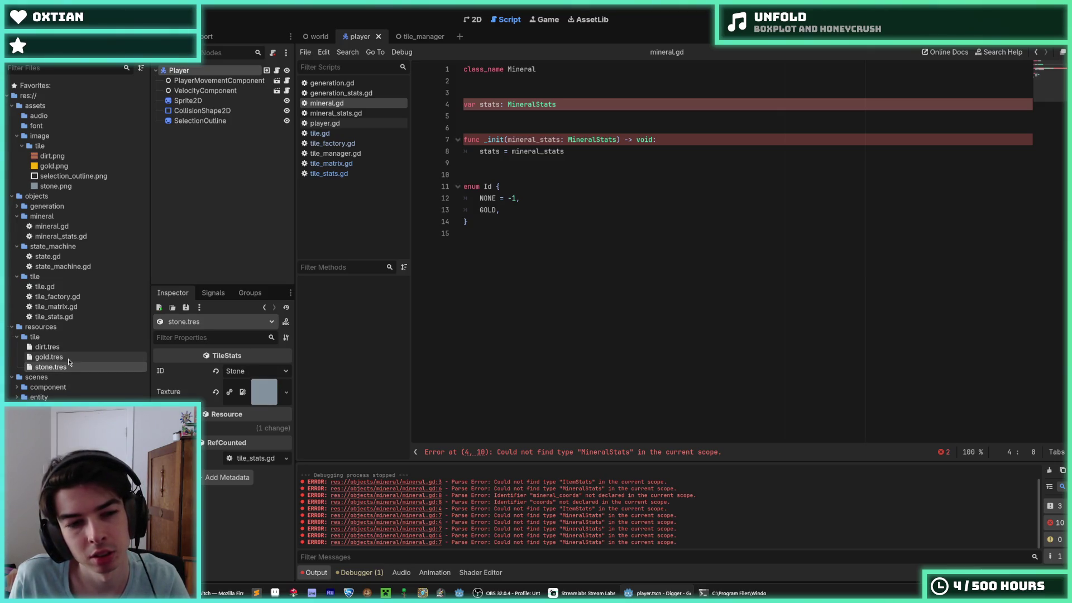
pyautogui.click(68, 358)
pyautogui.click(60, 349)
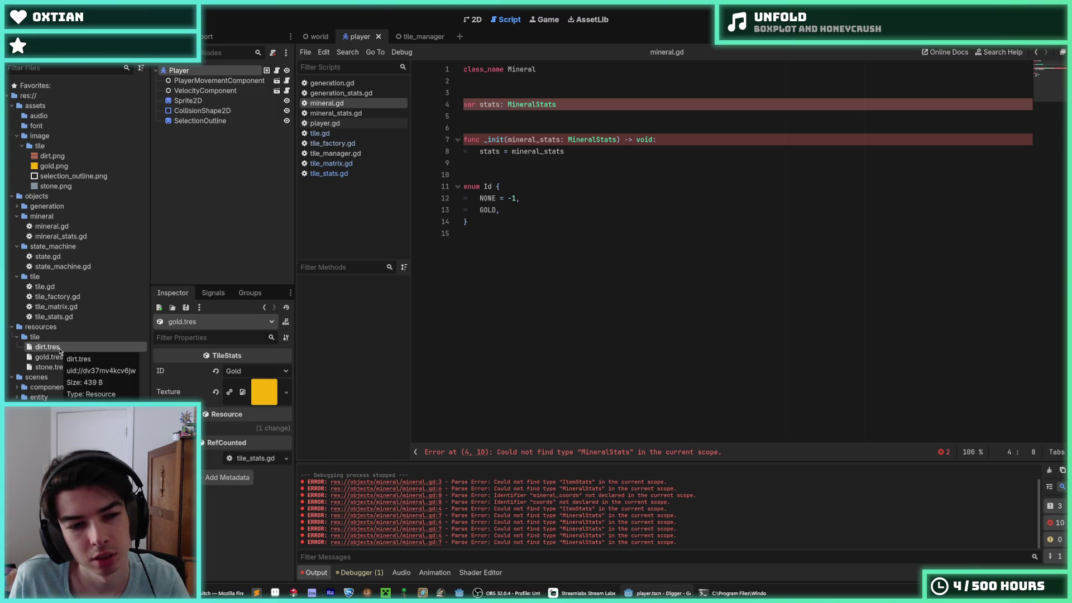
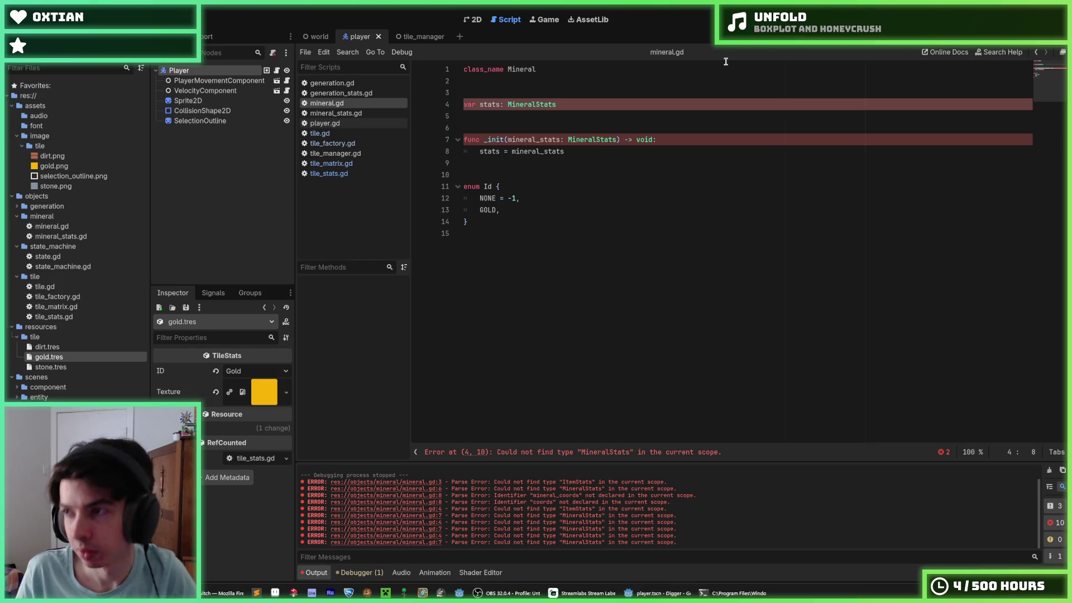
# Launch the PlanetX project from the Project Manager in a second editor showing tile_manager.gd
pyautogui.hotkey('ctrl', 'shift', 'q')
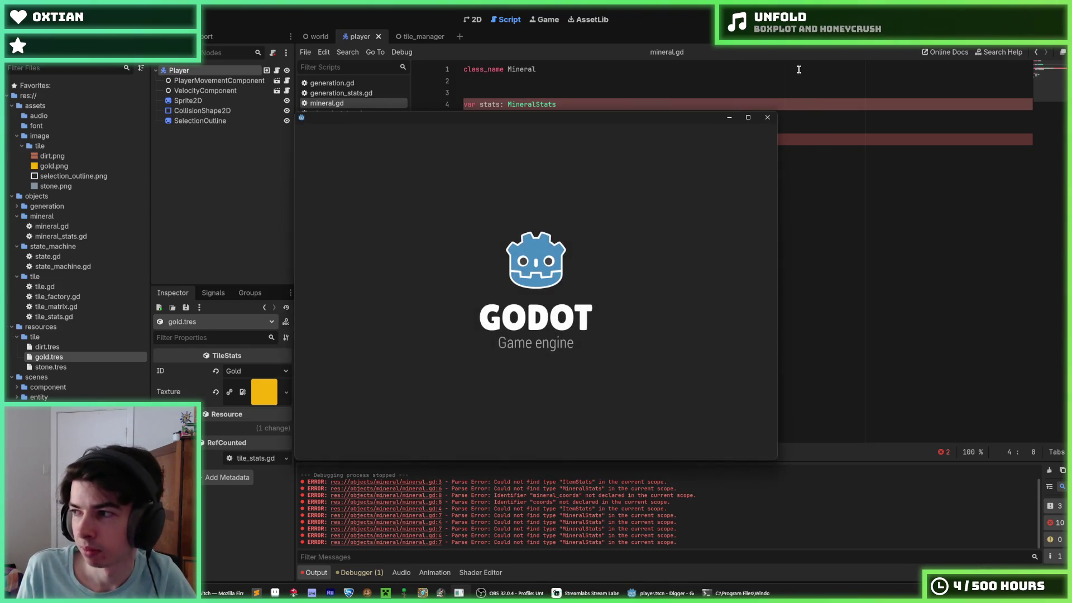
pyautogui.click(793, 62)
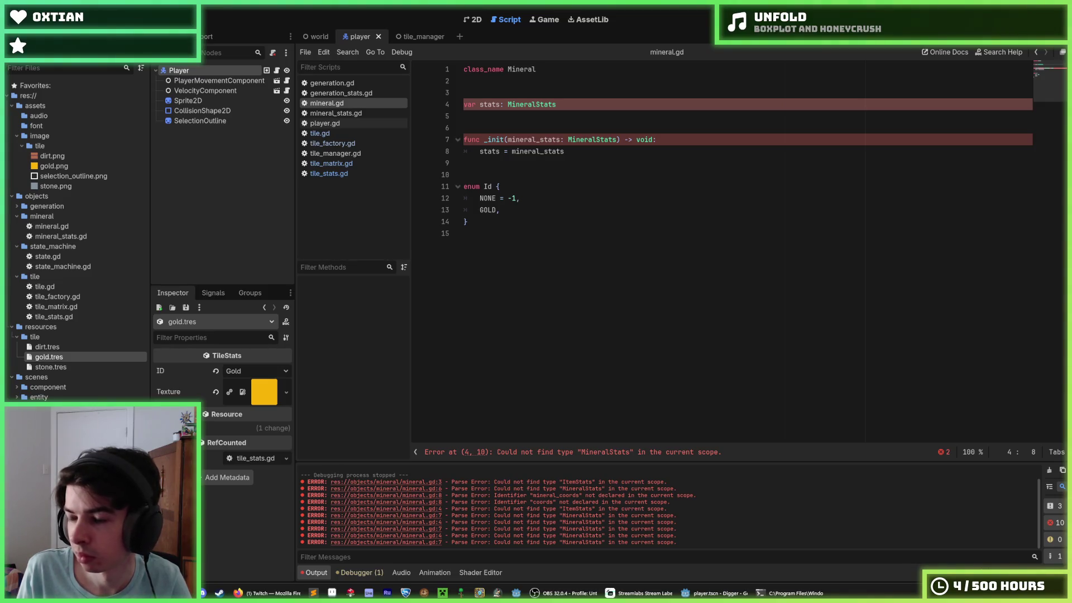
pyautogui.press('F5')
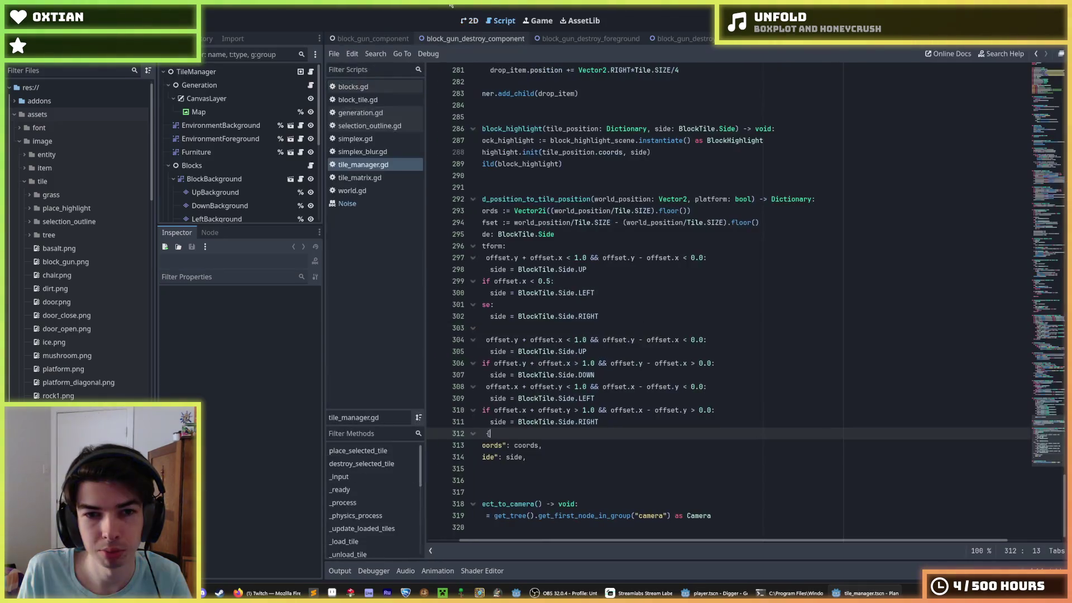
# Un-maximize the PlanetX editor window and drag it aside to reveal the digging game's editor
pyautogui.moveTo(653, 5)
pyautogui.mouseDown()
pyautogui.moveTo(411, 31)
pyautogui.moveTo(0, 33)
pyautogui.mouseUp()
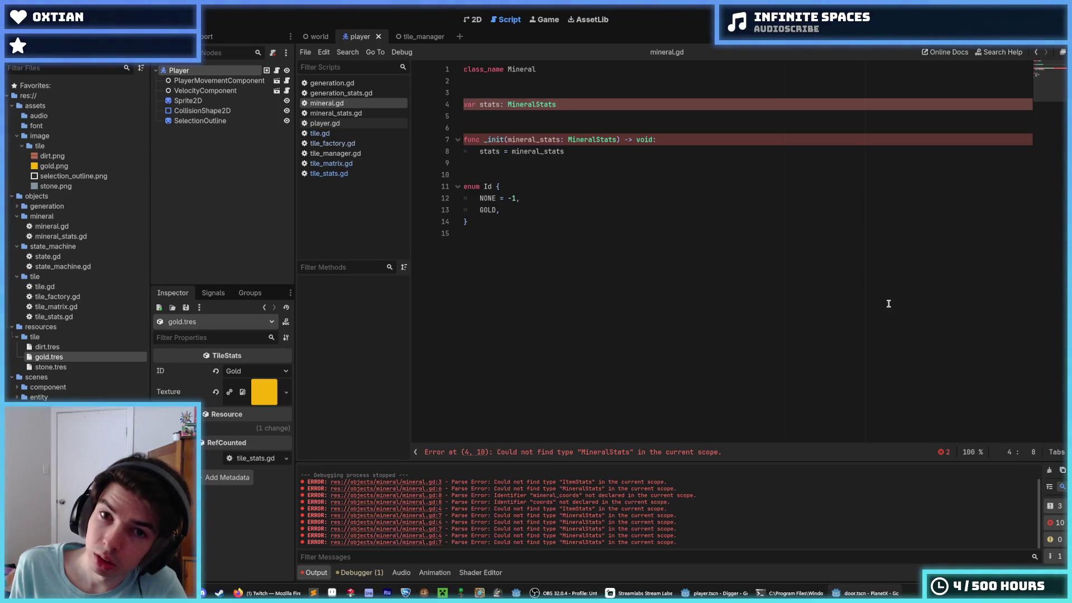
pyautogui.click(847, 307)
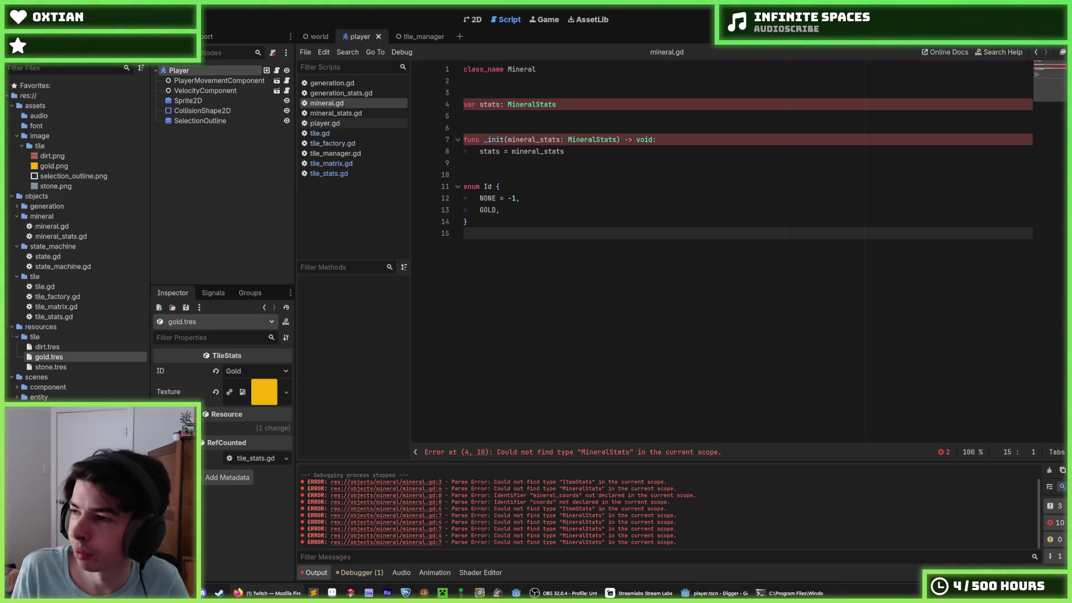
pyautogui.click(502, 300)
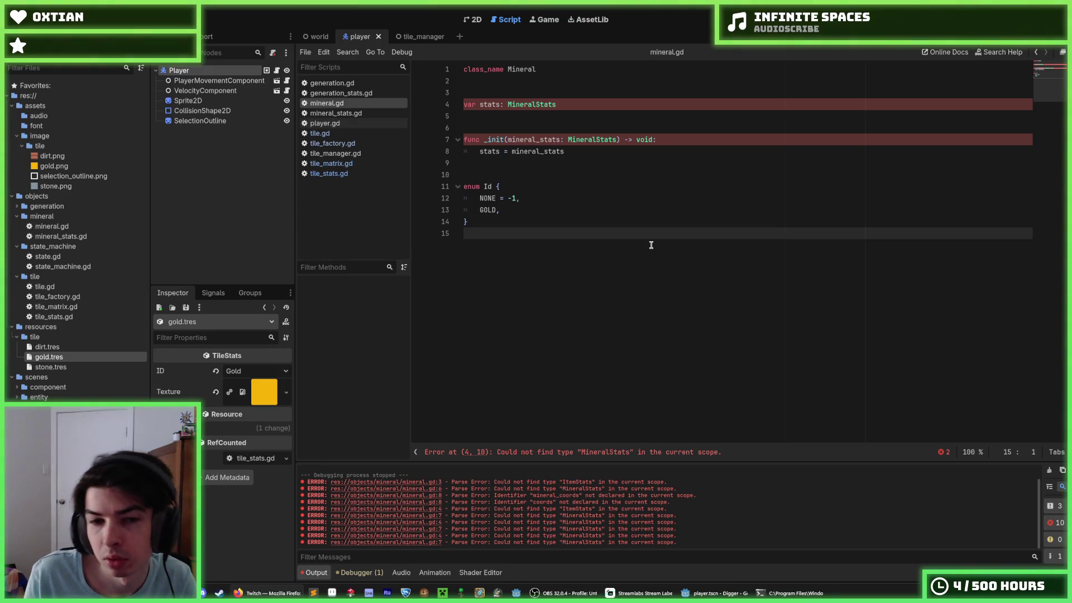
pyautogui.click(623, 246)
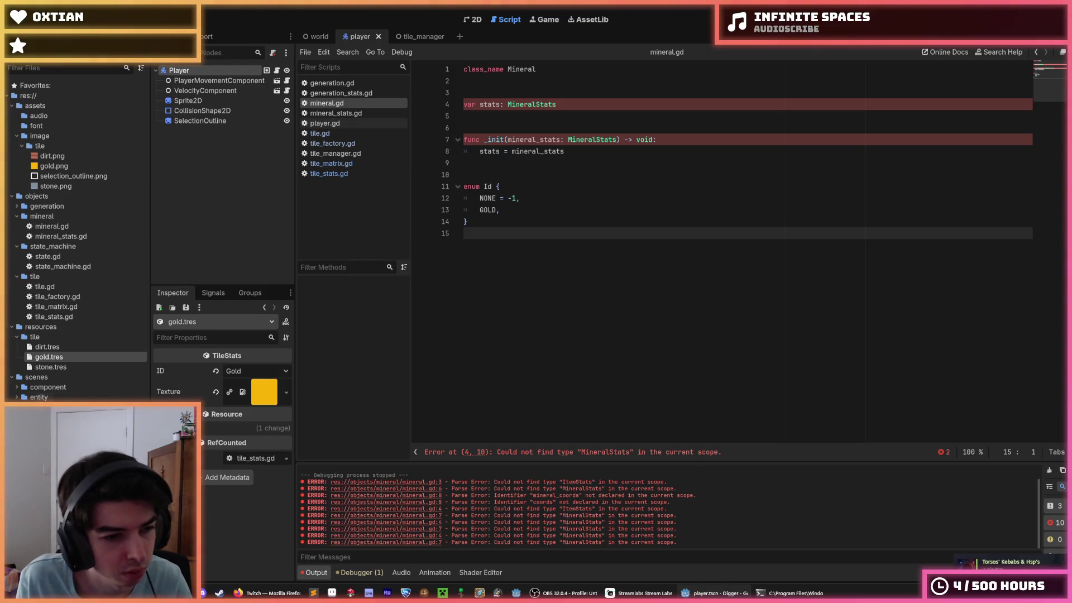
pyautogui.hotkey('alt', 'Left')
# Move mineral_stats.gd into the tile folder in the FileSystem dock
pyautogui.scroll(9, 520, 347)
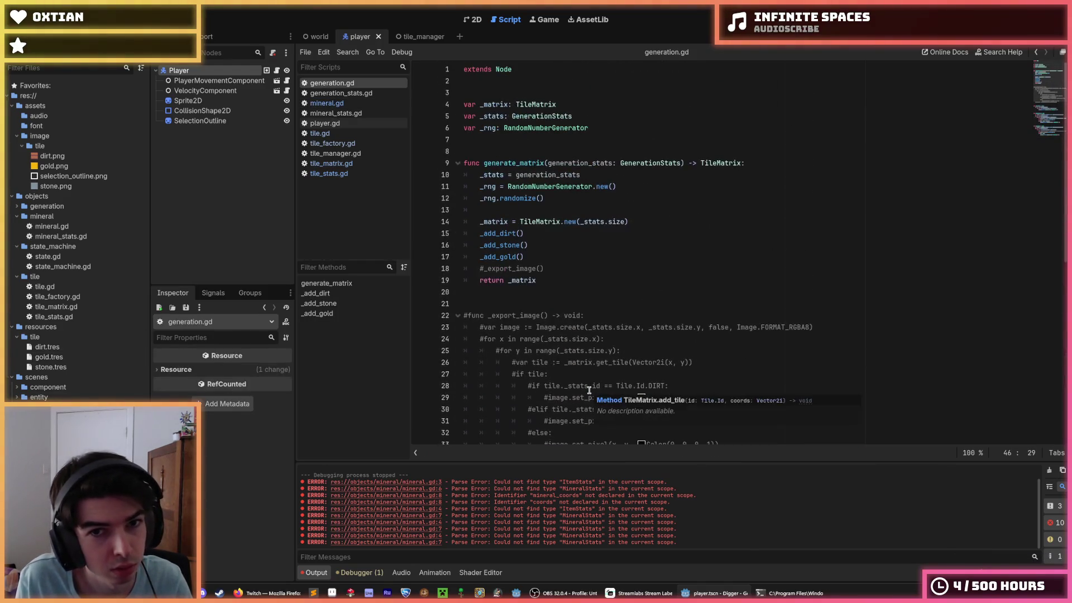
pyautogui.scroll(1, 520, 346)
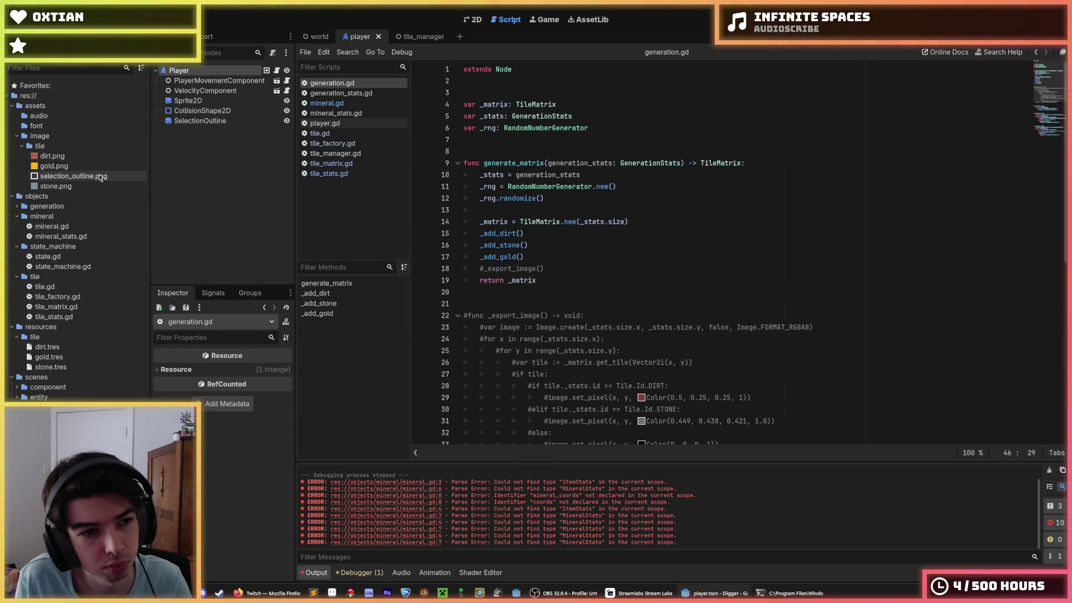
pyautogui.doubleClick(77, 237)
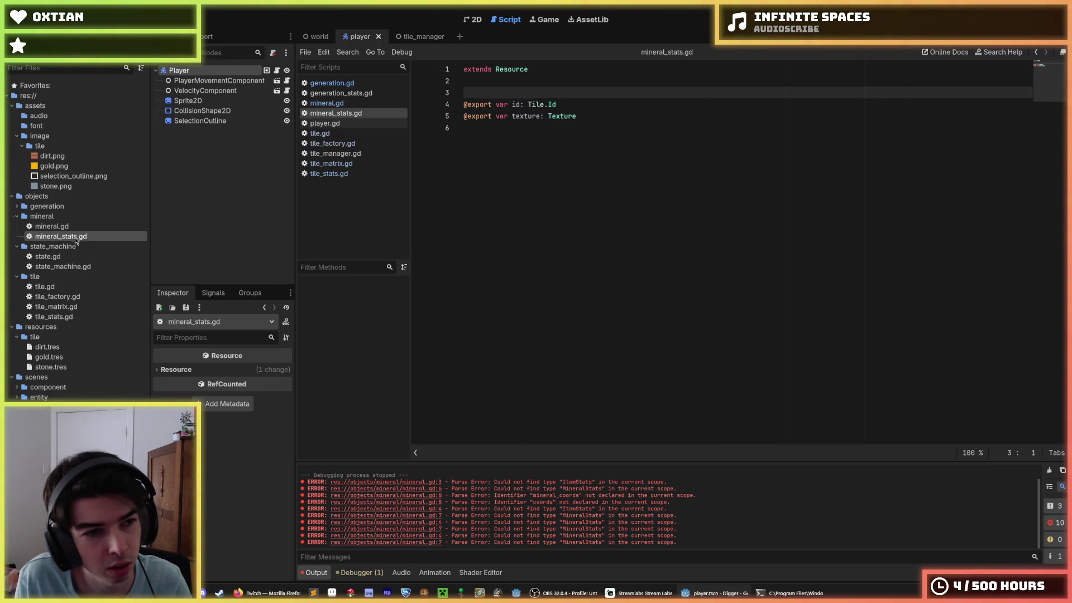
pyautogui.moveTo(75, 237); pyautogui.dragTo(63, 281)
pyautogui.click(501, 310)
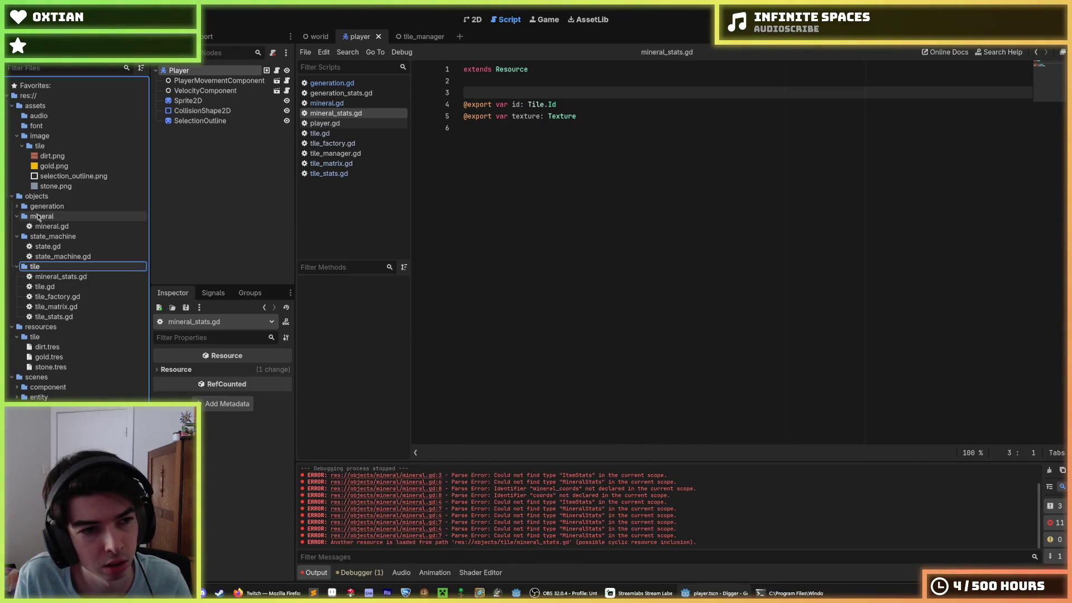
# Delete the mineral folder with mineral.gd, then reopen tile.gd and mineral_stats.gd
pyautogui.click(38, 217)
pyautogui.middleClick(353, 105)
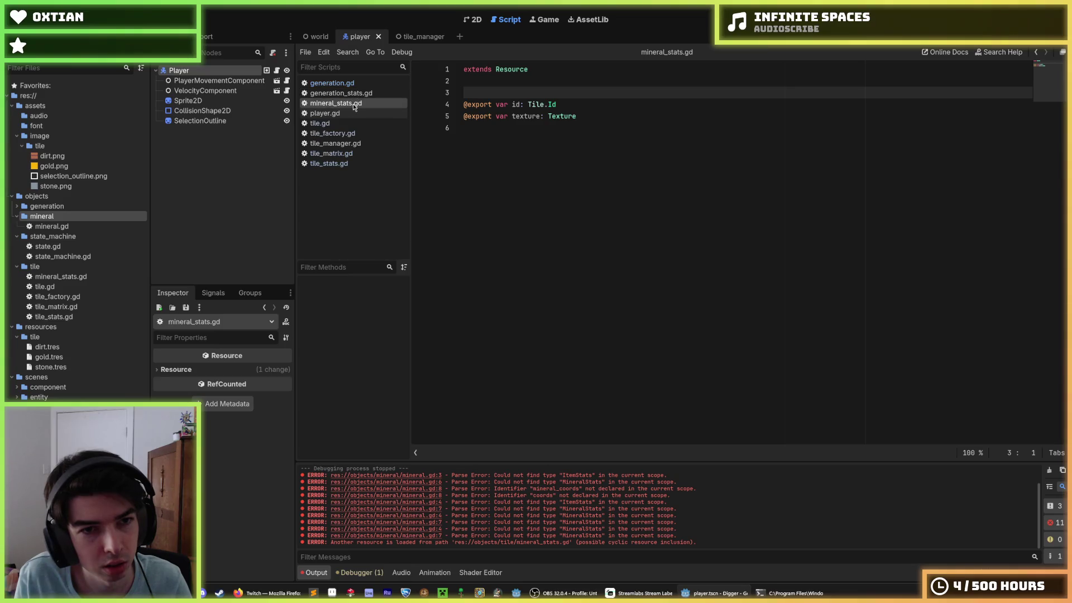
pyautogui.rightClick(58, 217)
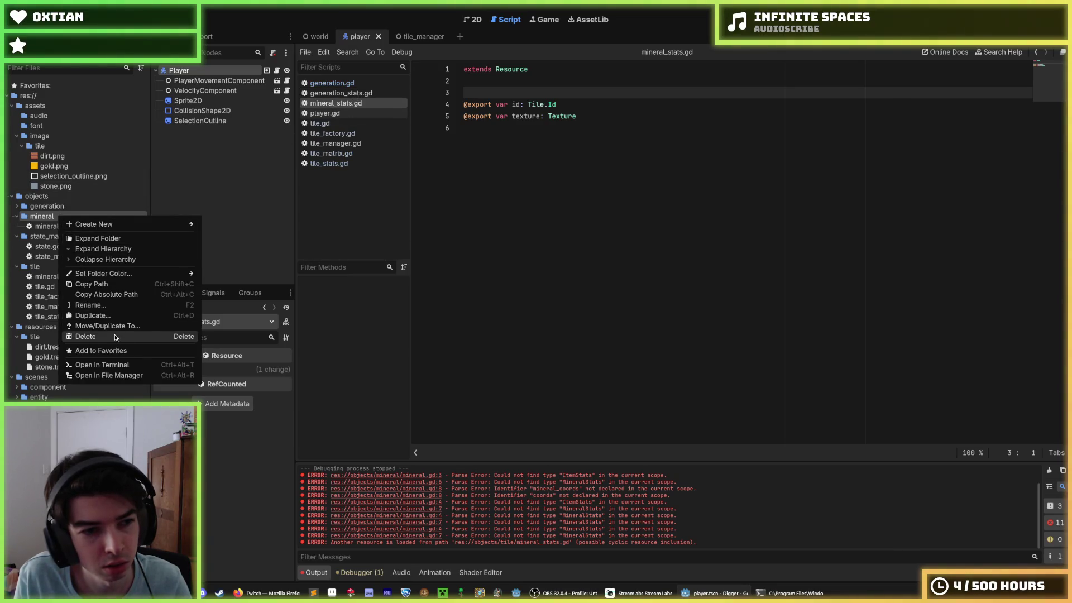
pyautogui.click(115, 337)
pyautogui.click(466, 345)
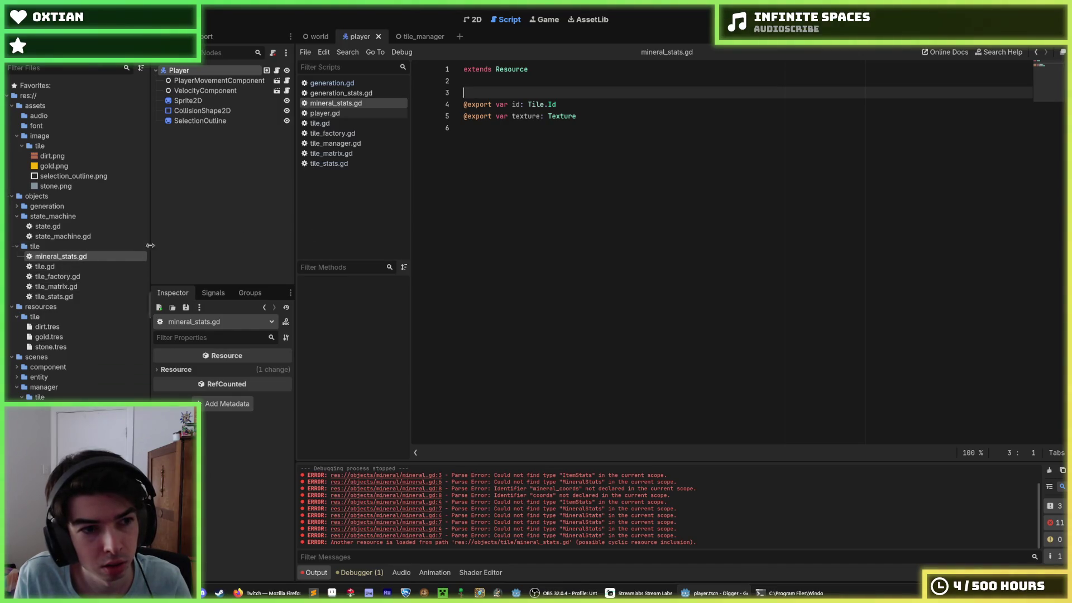
pyautogui.doubleClick(44, 267)
pyautogui.doubleClick(75, 258)
pyautogui.click(575, 119)
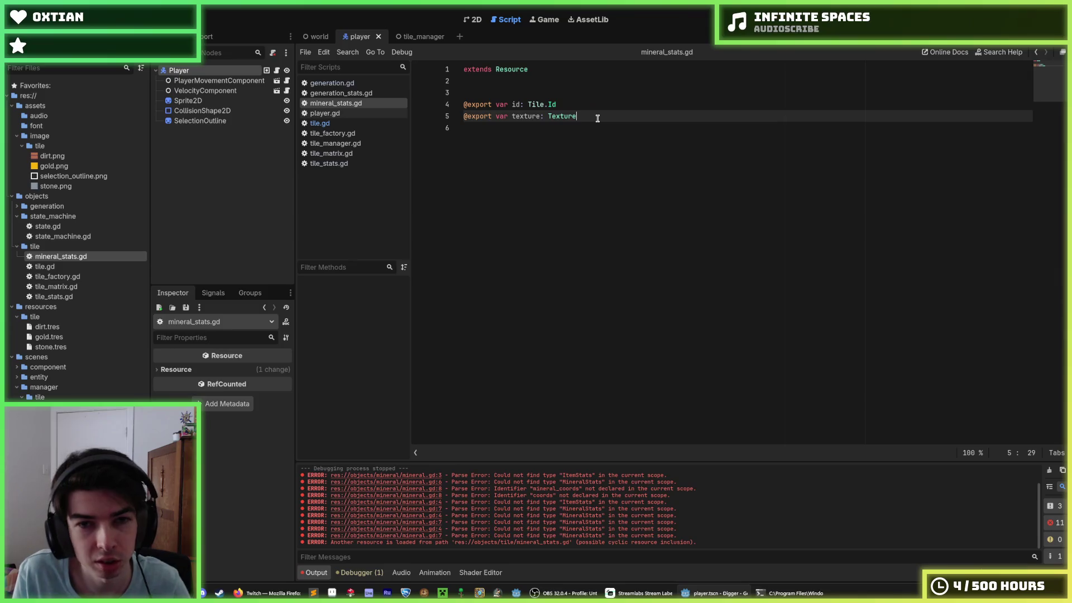
# Remove the id property line and duplicate the exported texture line
pyautogui.click(582, 105)
pyautogui.moveTo(581, 106); pyautogui.dragTo(428, 105)
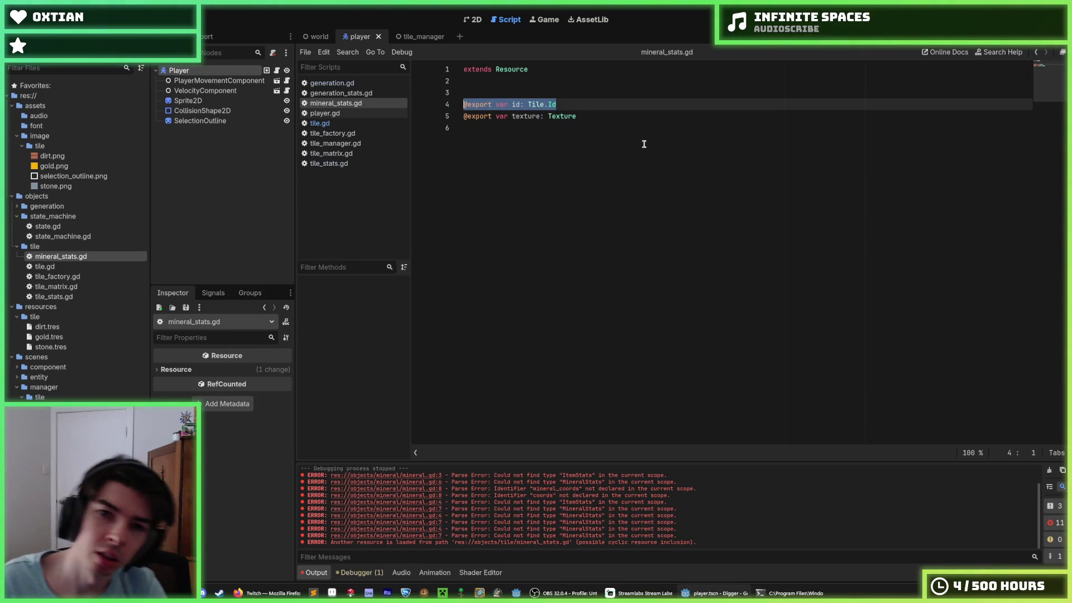
pyautogui.press('BackSpace')
pyautogui.press('BackSpace')
pyautogui.press('Down')
pyautogui.press('End')
pyautogui.hotkey('ctrl', 'shift', 'd')
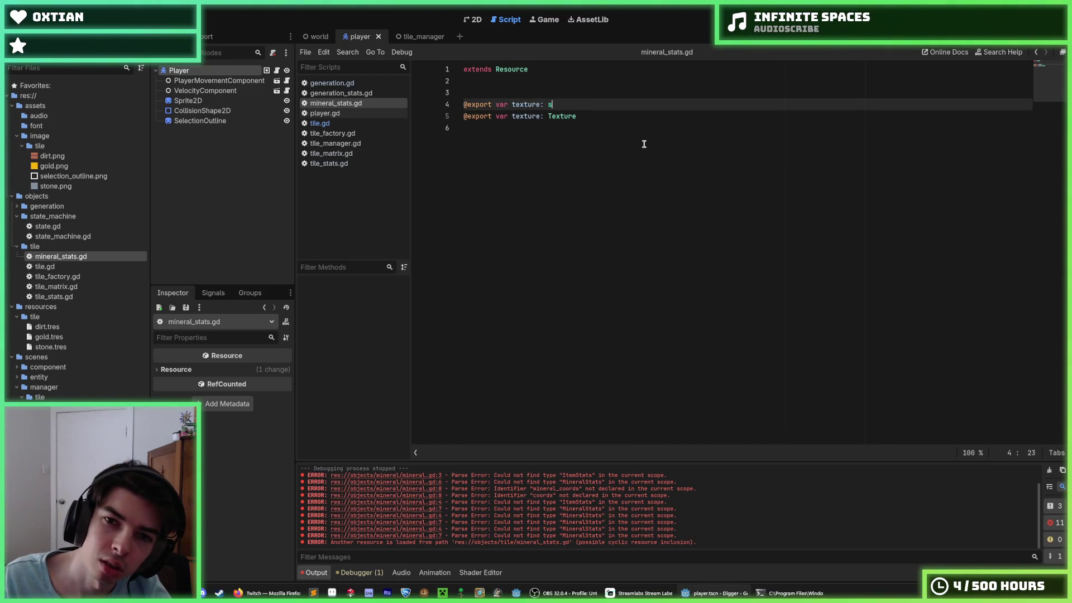
pyautogui.write('g')
pyautogui.press('Left')
pyautogui.press('Left')
pyautogui.press('Left')
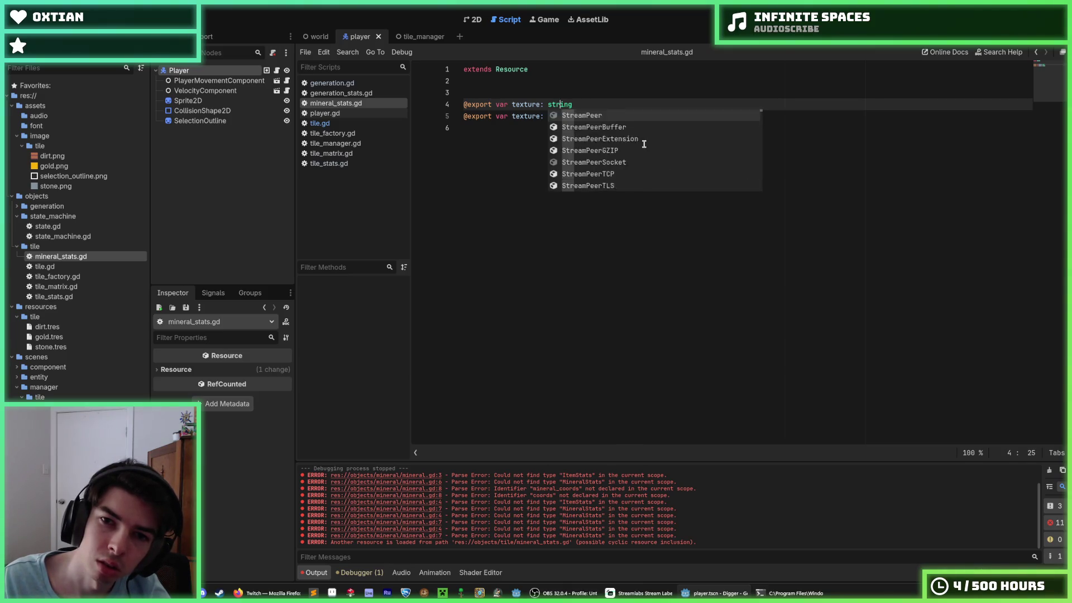
pyautogui.press('BackSpace')
pyautogui.press('BackSpace')
pyautogui.write('St')
pyautogui.press('Left')
pyautogui.press('Left')
pyautogui.press('Left')
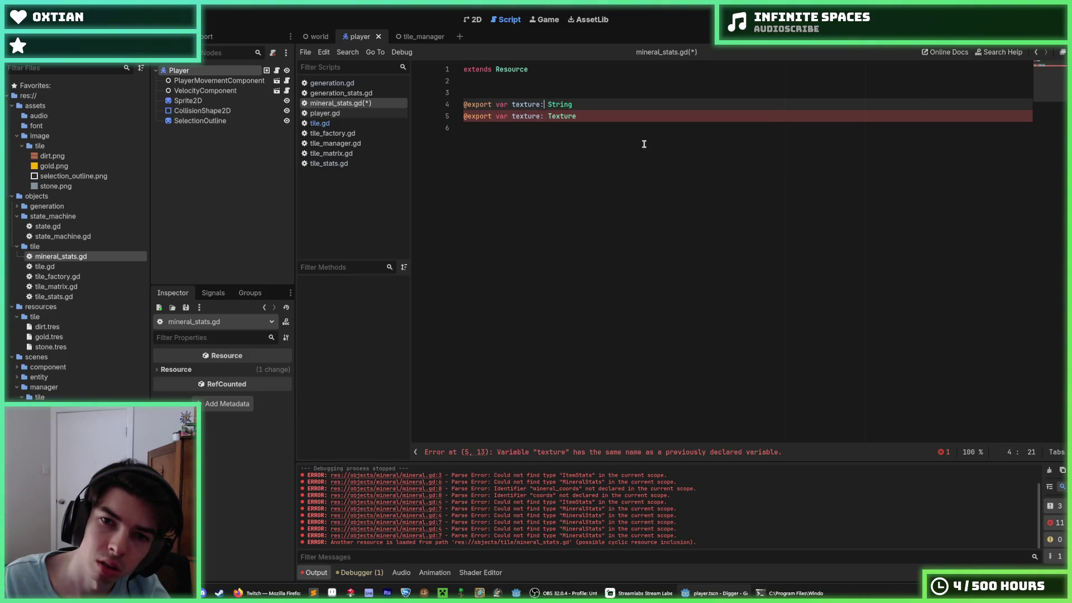
pyautogui.press('BackSpace')
pyautogui.press('BackSpace')
pyautogui.press('BackSpace')
pyautogui.press('BackSpace')
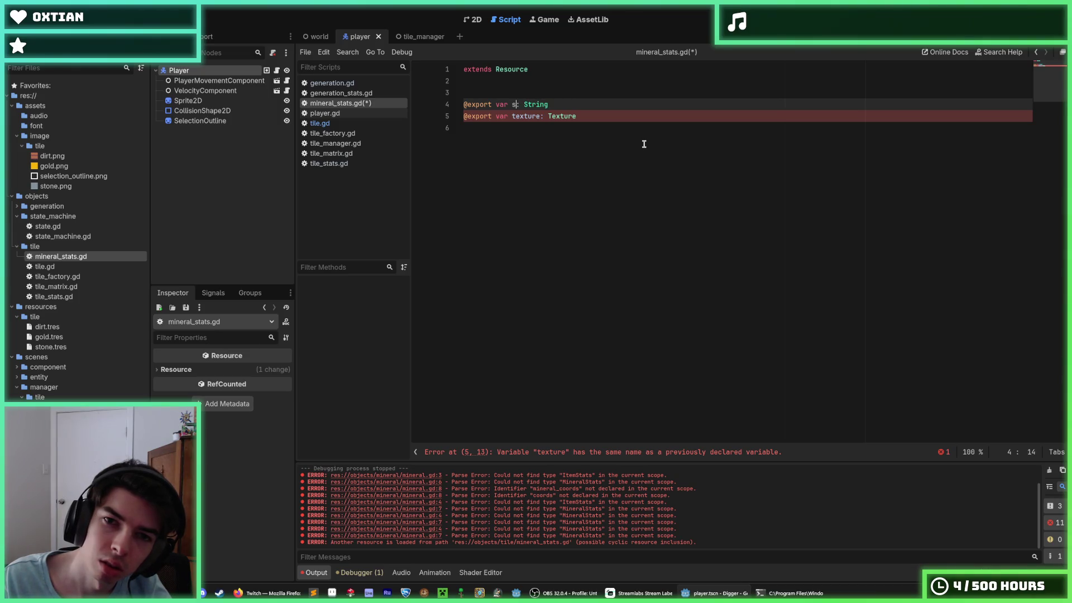
pyautogui.write('s')
pyautogui.press('BackSpace')
pyautogui.write('name: String')
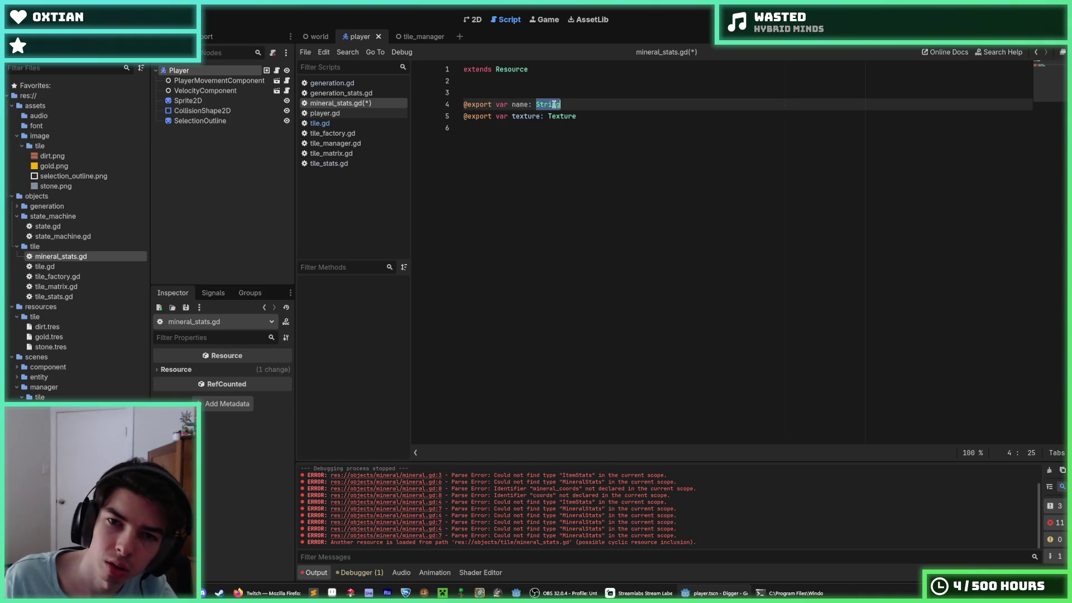
pyautogui.write('Name')
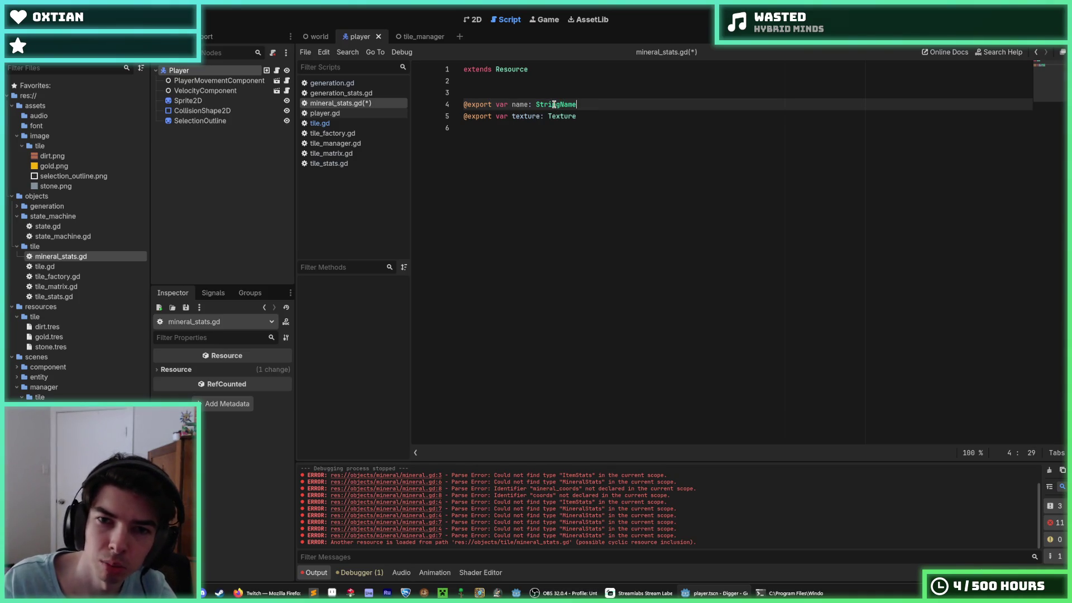
pyautogui.doubleClick(569, 104)
pyautogui.click(998, 52)
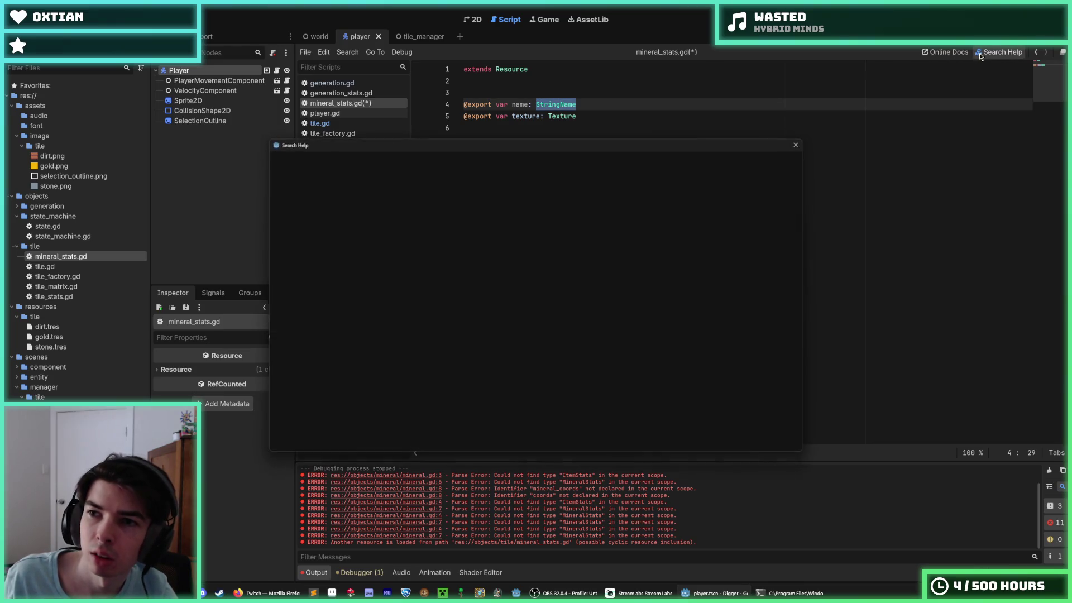
# Read the StringName class description in the help, then go back to mineral_stats.gd
pyautogui.press('Return')
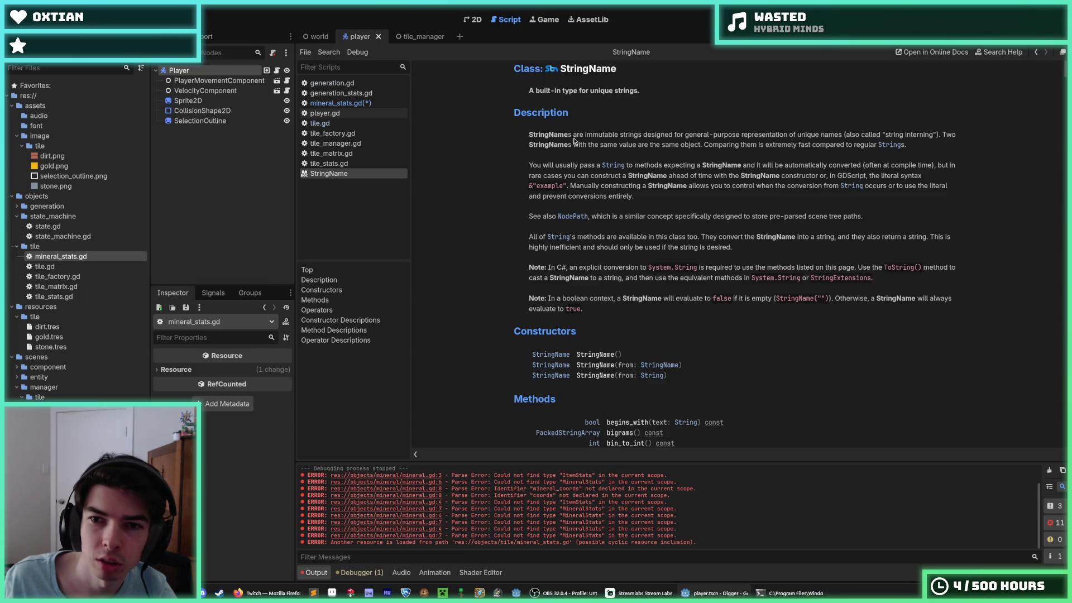
pyautogui.doubleClick(602, 135)
pyautogui.click(603, 136)
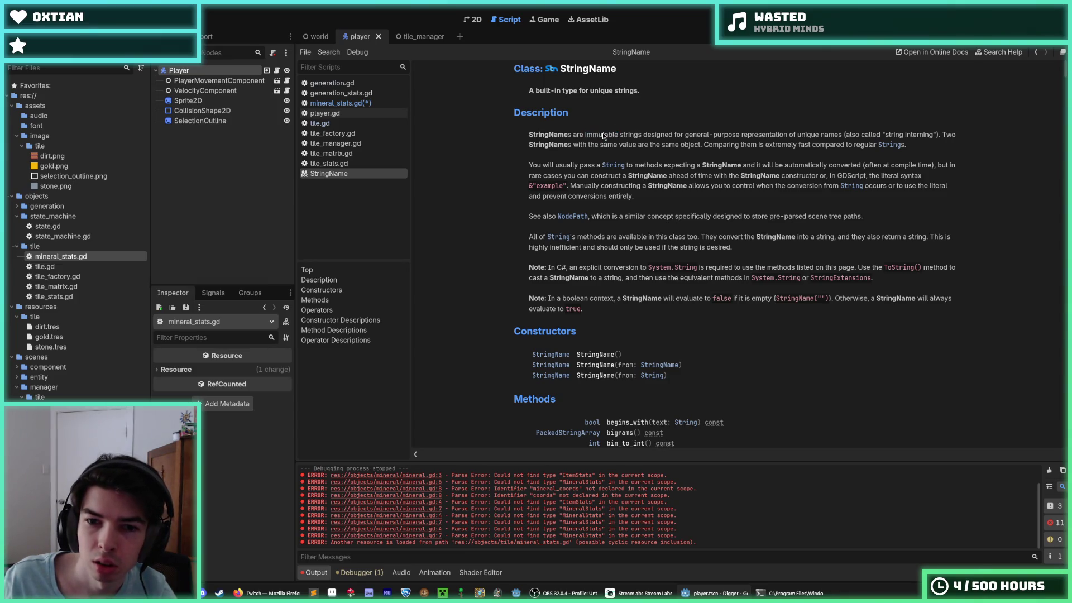
pyautogui.moveTo(653, 137)
pyautogui.mouseDown()
pyautogui.moveTo(906, 145)
pyautogui.moveTo(614, 145)
pyautogui.moveTo(702, 149)
pyautogui.mouseUp()
pyautogui.click(884, 140)
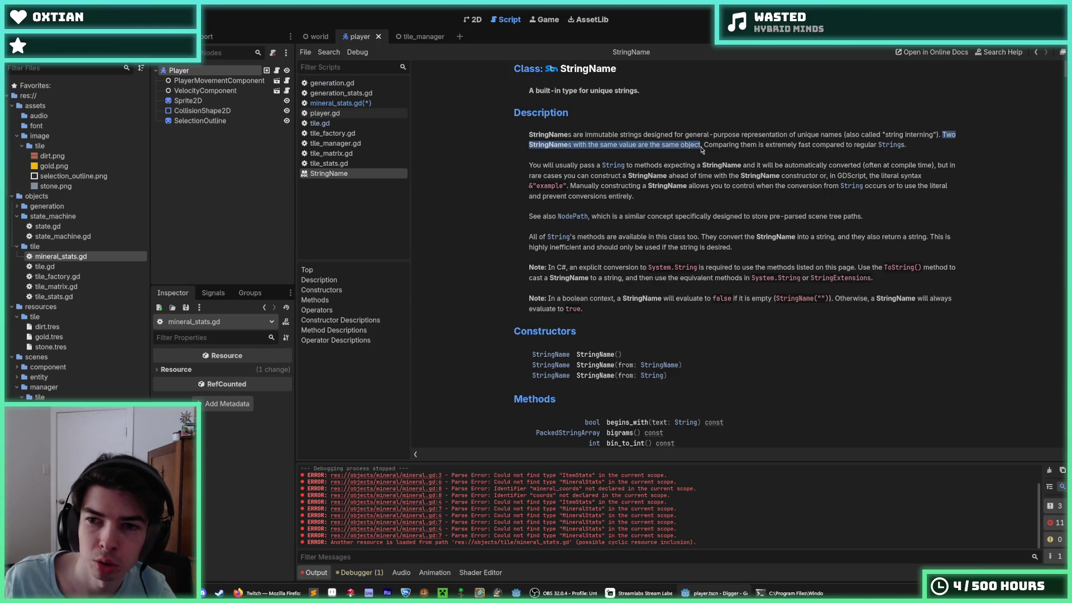
pyautogui.click(702, 150)
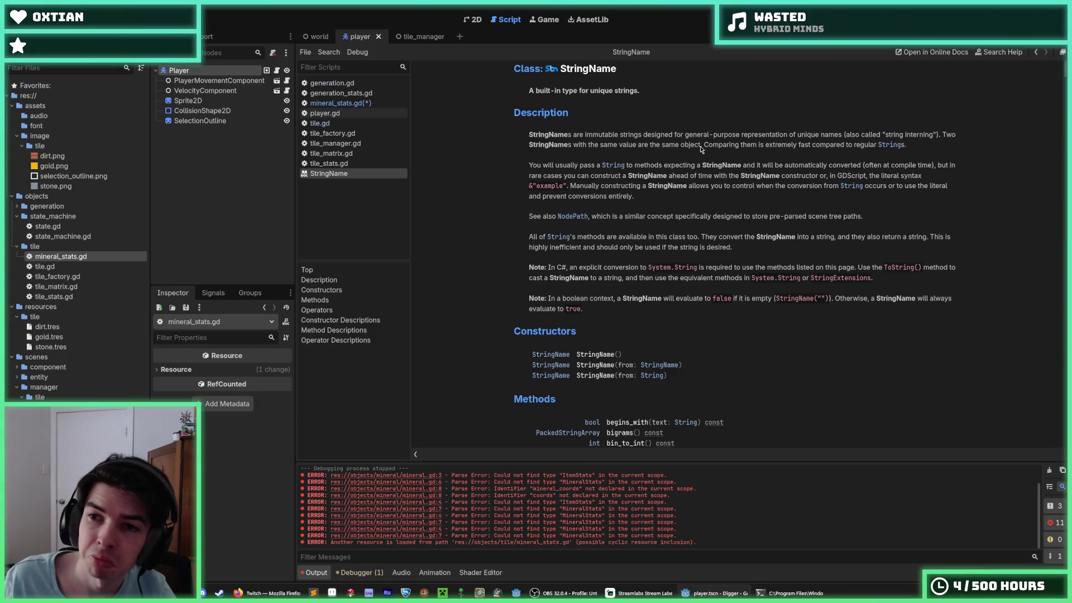
pyautogui.doubleClick(694, 146)
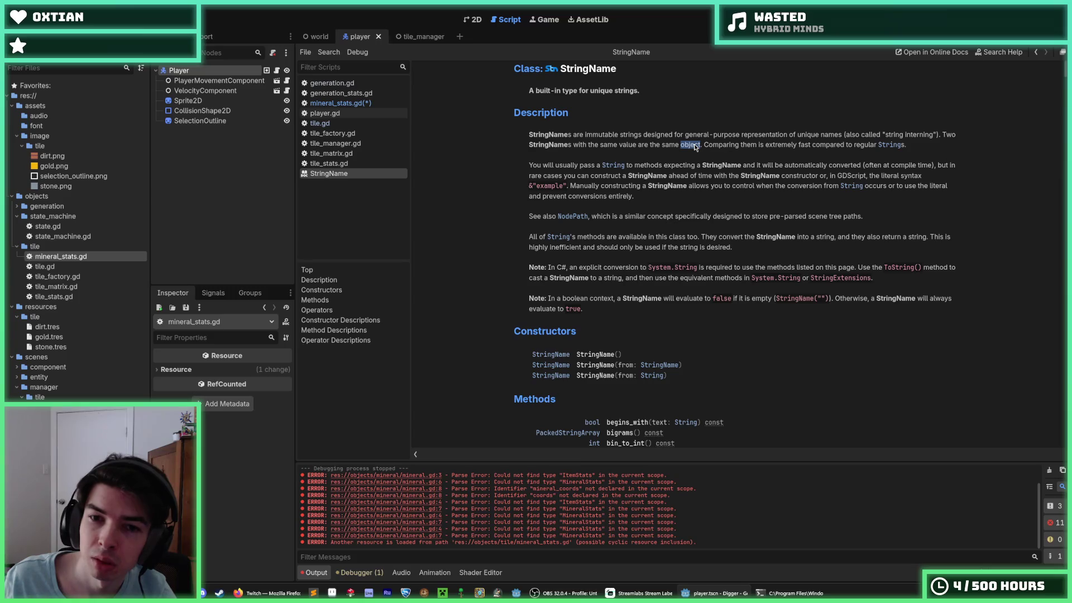
pyautogui.click(695, 147)
pyautogui.scroll(-4, 665, 189)
pyautogui.scroll(4, 665, 189)
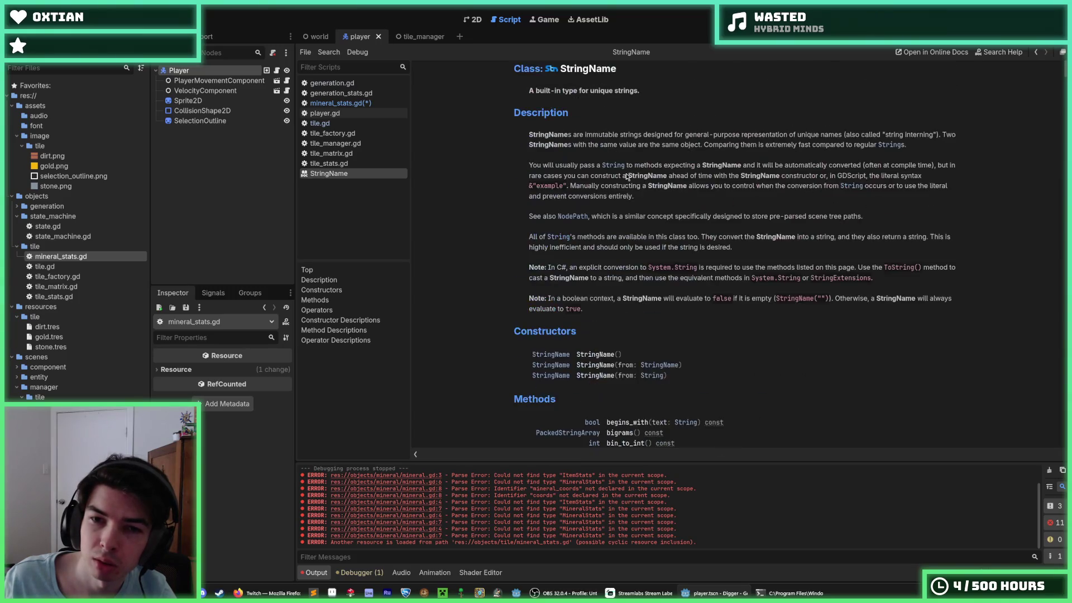
pyautogui.click(366, 104)
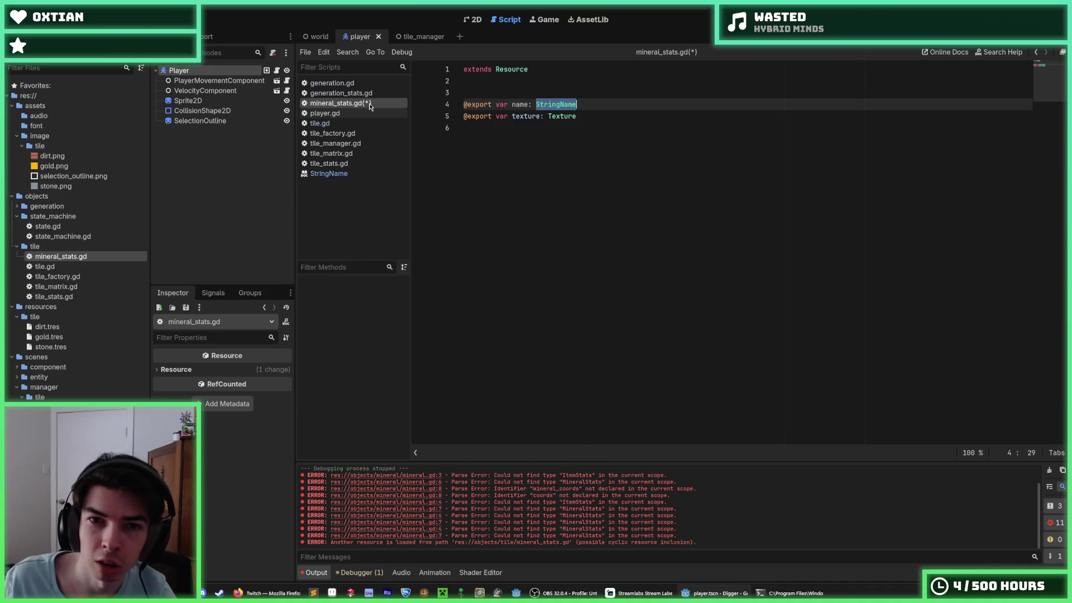
# Change the name property's type from StringName to String and save mineral_stats.gd
pyautogui.click(586, 106)
pyautogui.press('BackSpace')
pyautogui.press('BackSpace')
pyautogui.press('BackSpace')
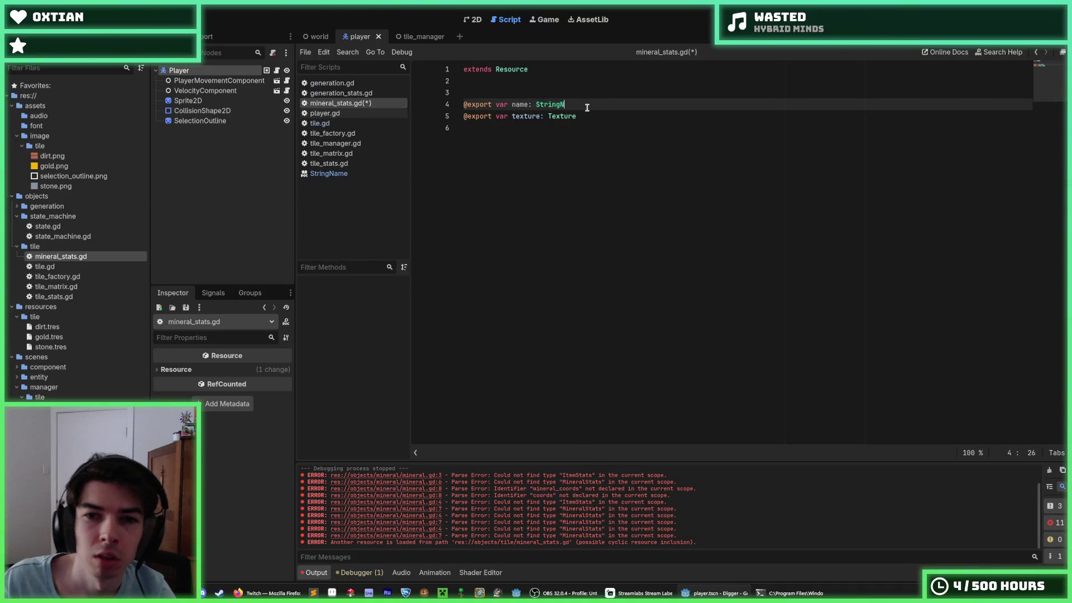
pyautogui.hotkey('ctrl', 's')
pyautogui.press('Down')
pyautogui.press('End')
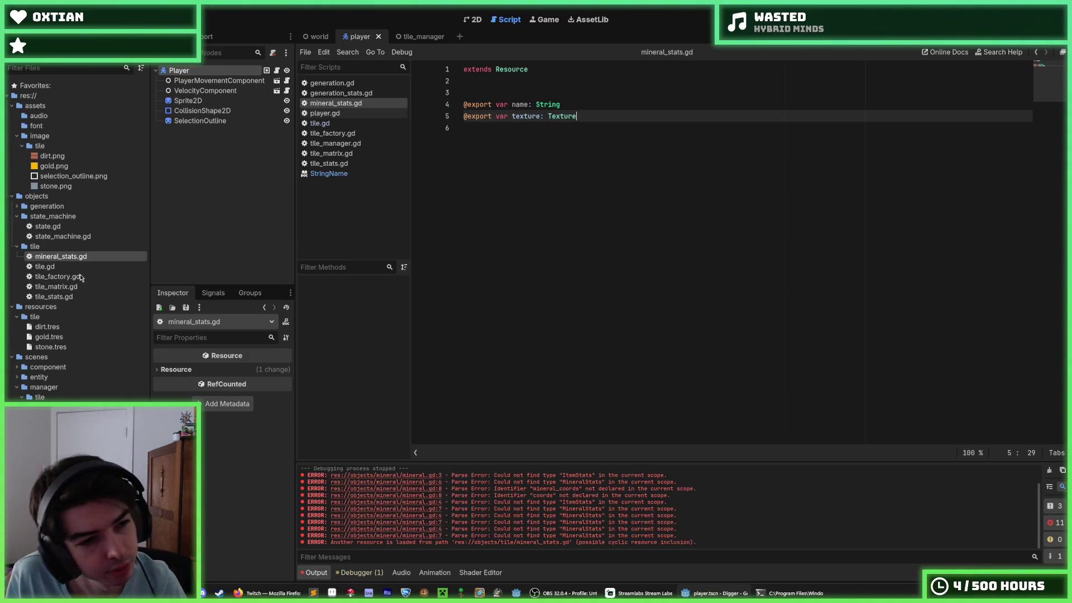
pyautogui.doubleClick(78, 287)
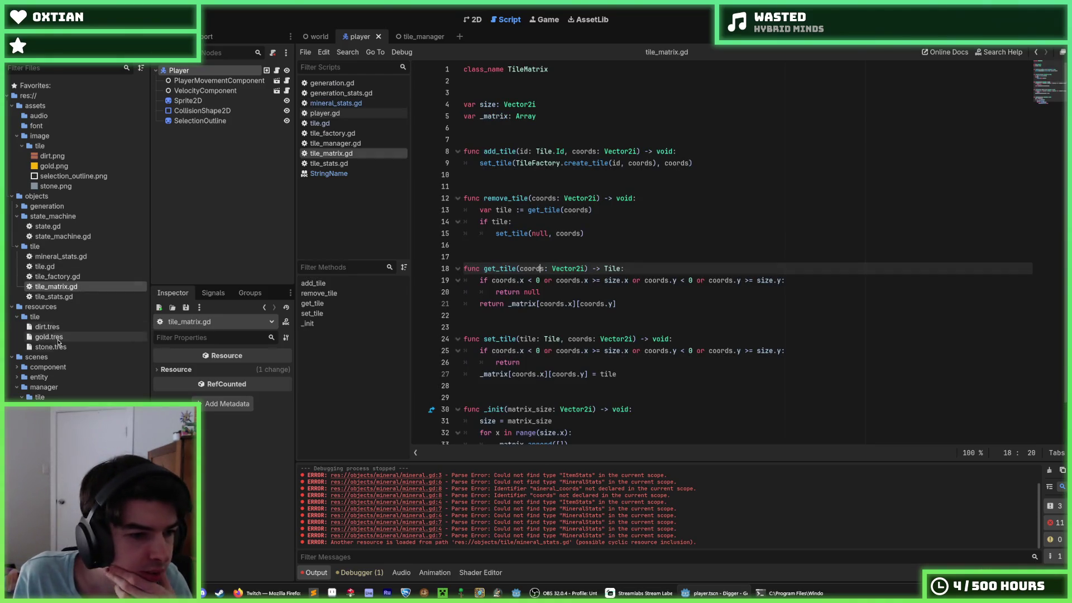
pyautogui.doubleClick(64, 297)
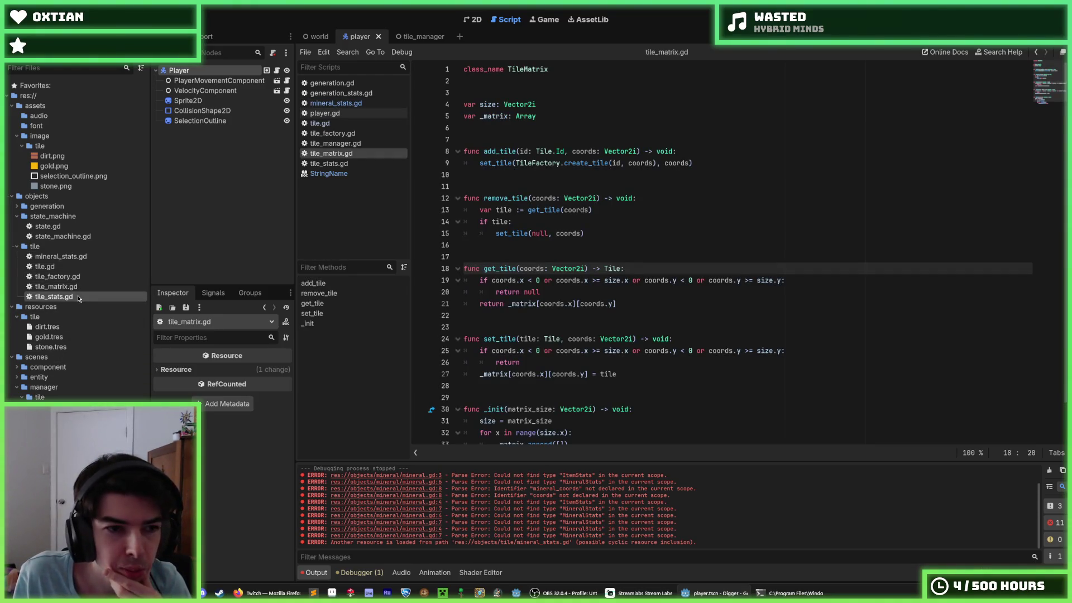
pyautogui.click(608, 151)
pyautogui.click(595, 137)
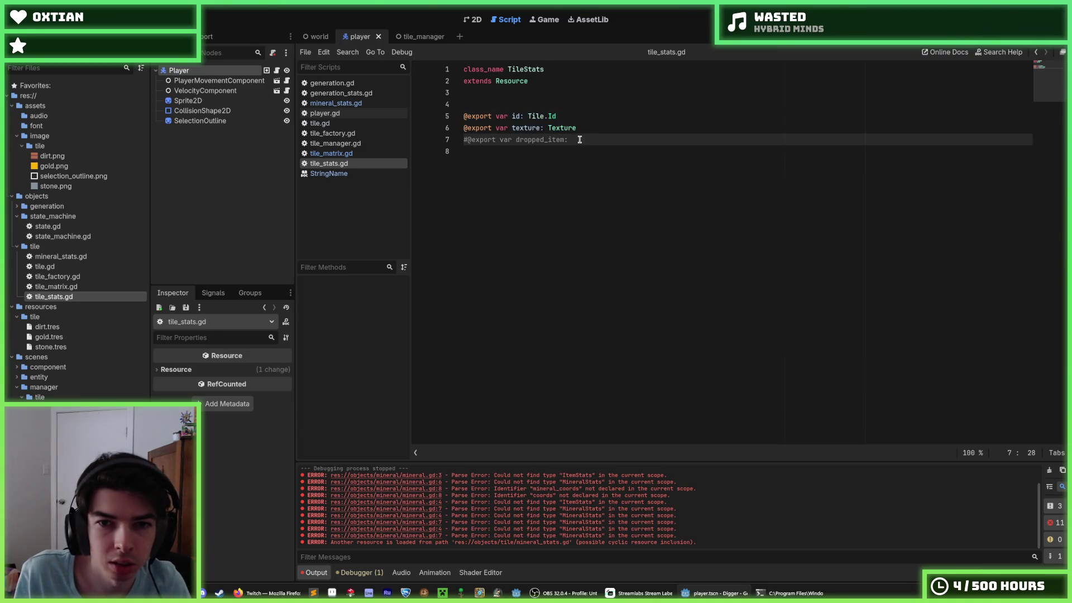
pyautogui.doubleClick(552, 139)
pyautogui.write('mineral')
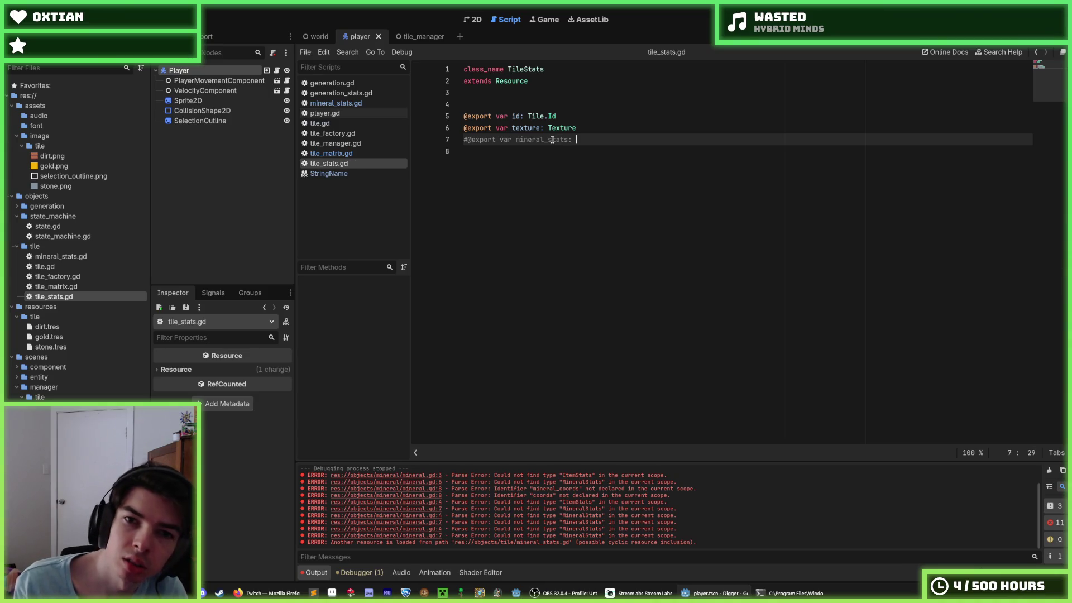
pyautogui.hotkey('ctrl', 'k')
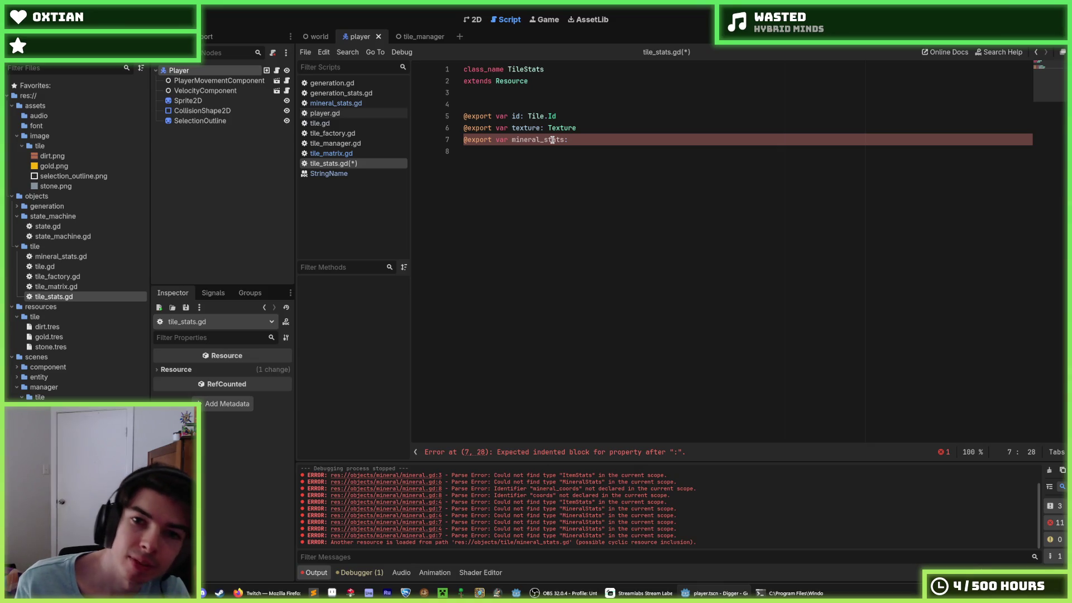
pyautogui.write('neralStats')
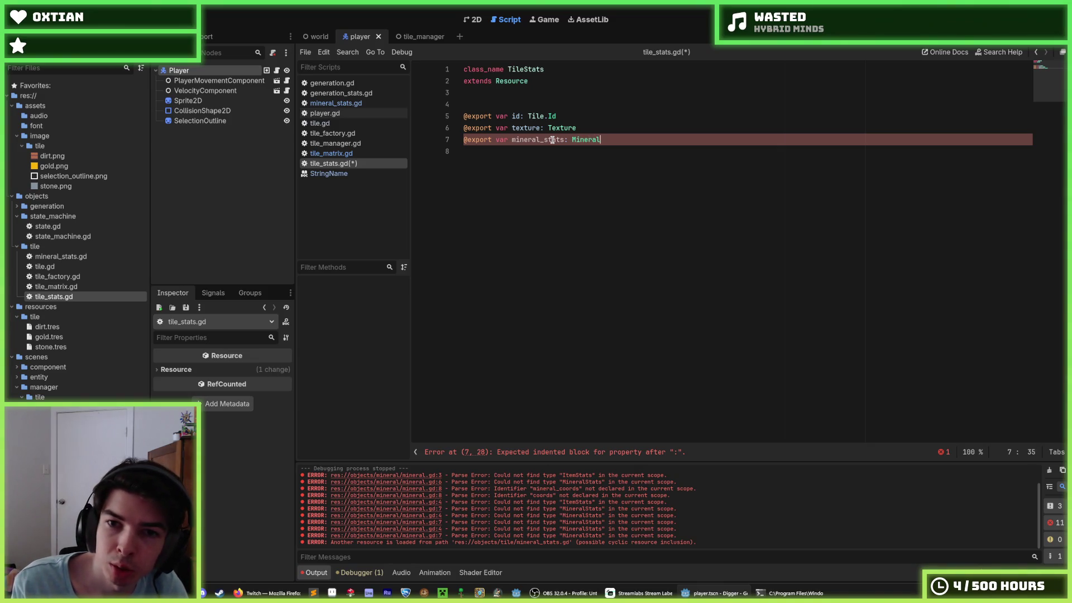
pyautogui.hotkey('ctrl', 's')
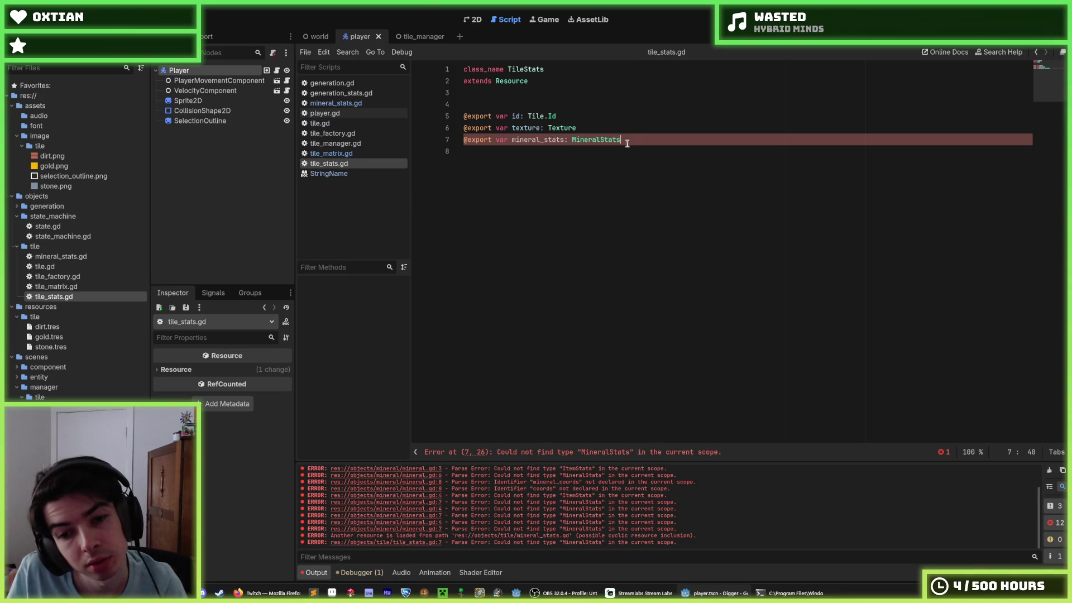
# Start a class_name declaration at the top of mineral_stats.gd
pyautogui.doubleClick(84, 256)
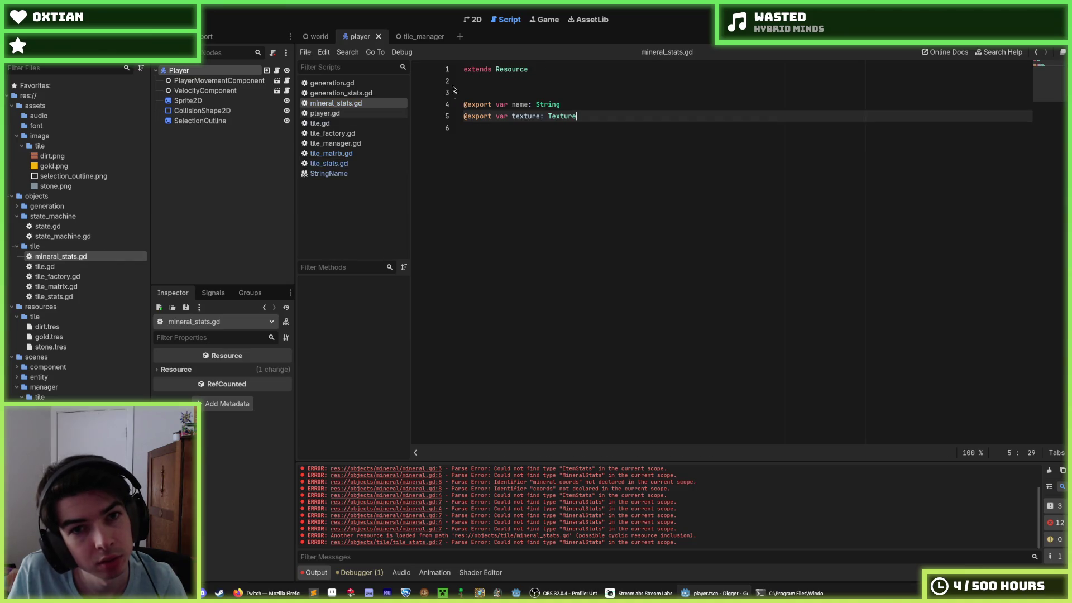
pyautogui.click(464, 70)
pyautogui.hotkey('shift', 'End')
pyautogui.write('clas')
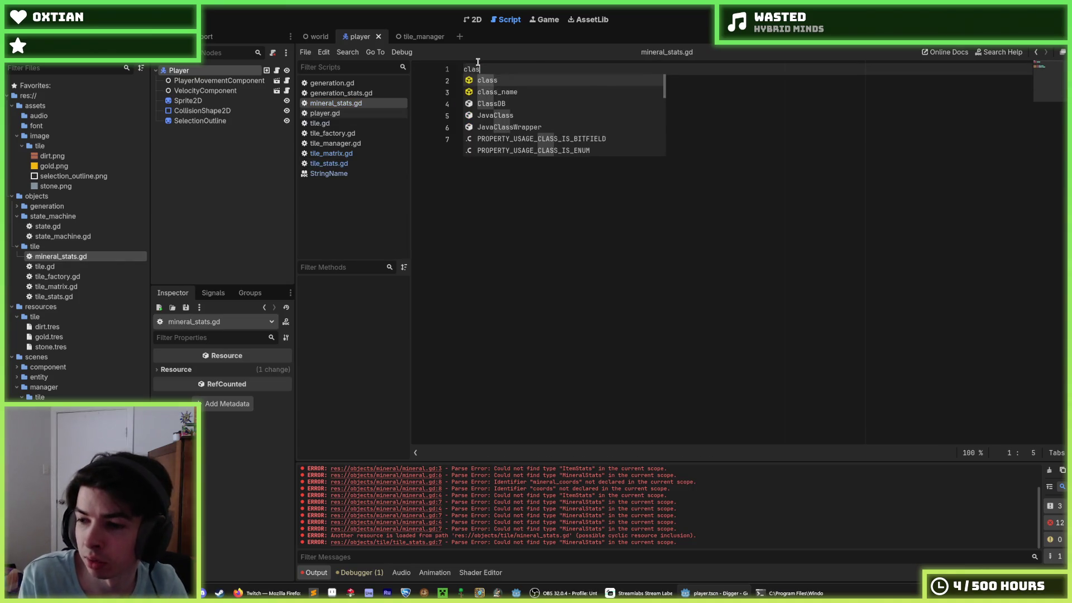
pyautogui.write('s ')
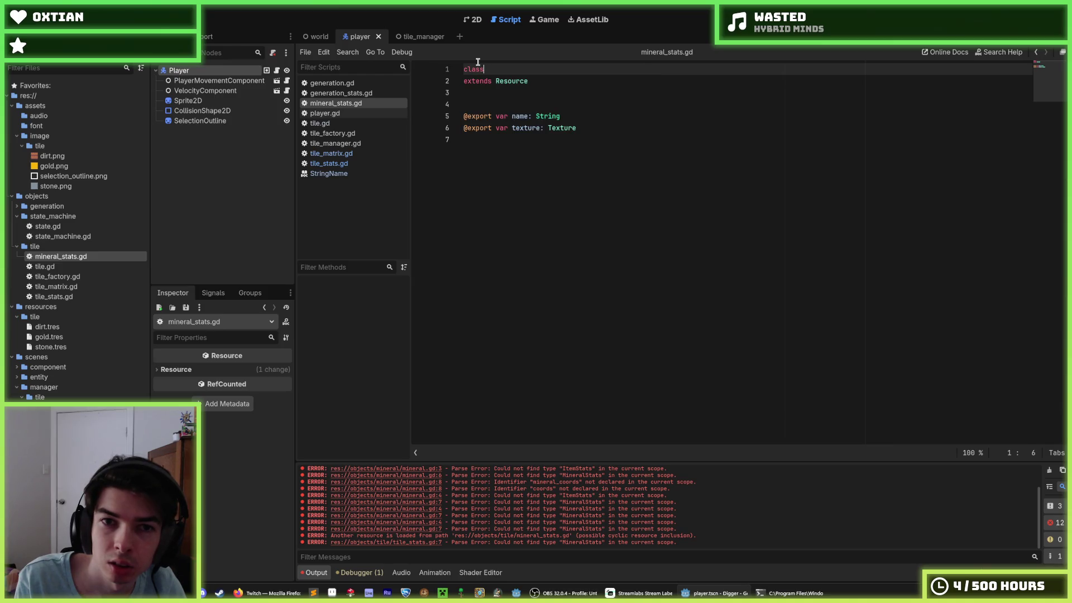
pyautogui.write('_name Mine')
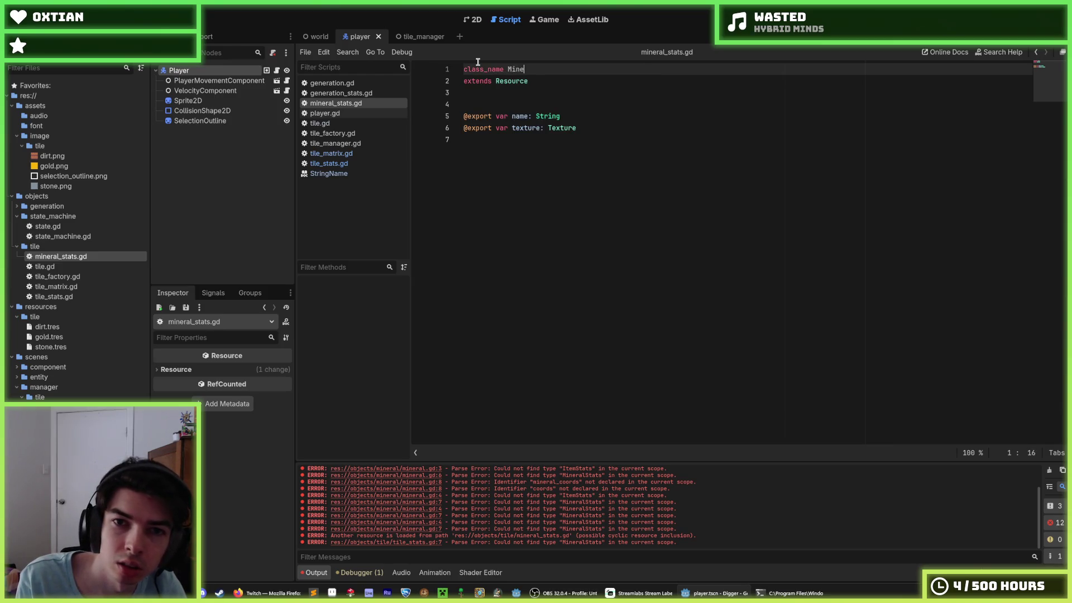
pyautogui.write('Stats')
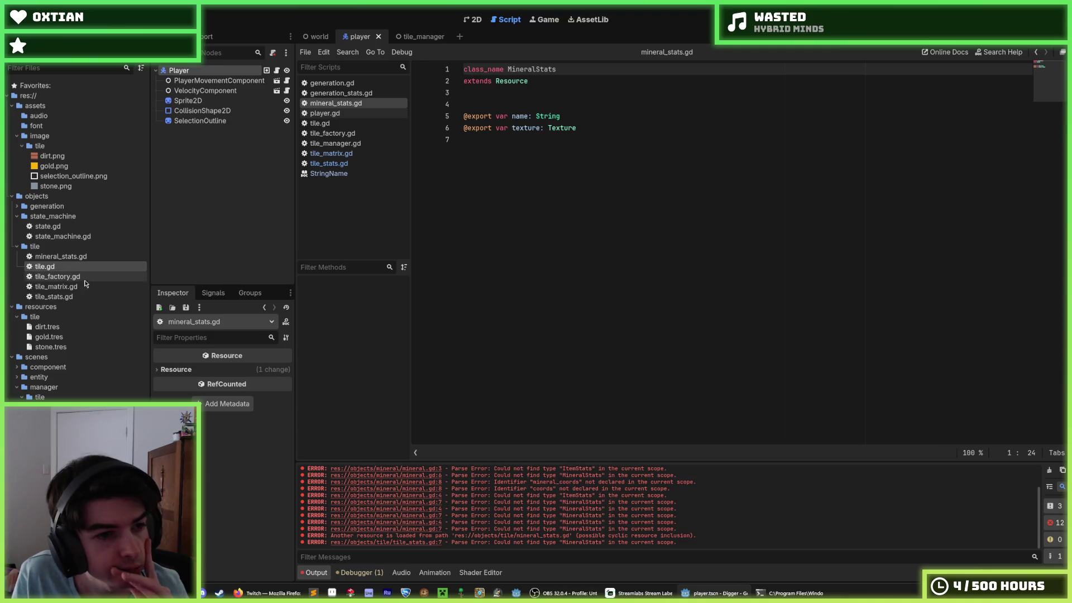
# Check tile_stats.gd, then select gold.tres to show the gold tile's properties
pyautogui.click(78, 296)
pyautogui.doubleClick(79, 296)
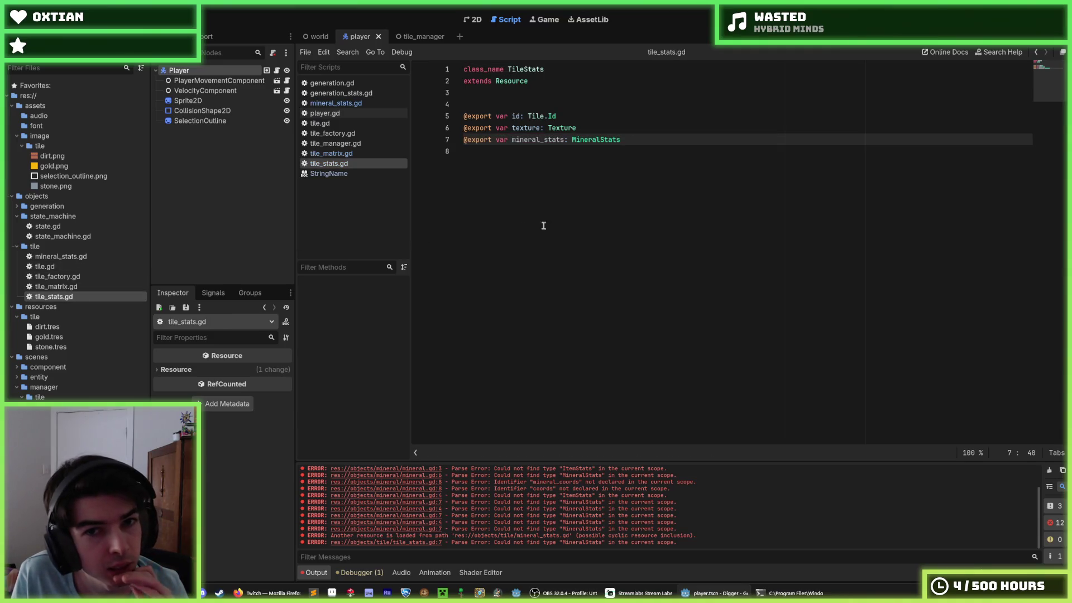
pyautogui.click(515, 219)
pyautogui.click(84, 337)
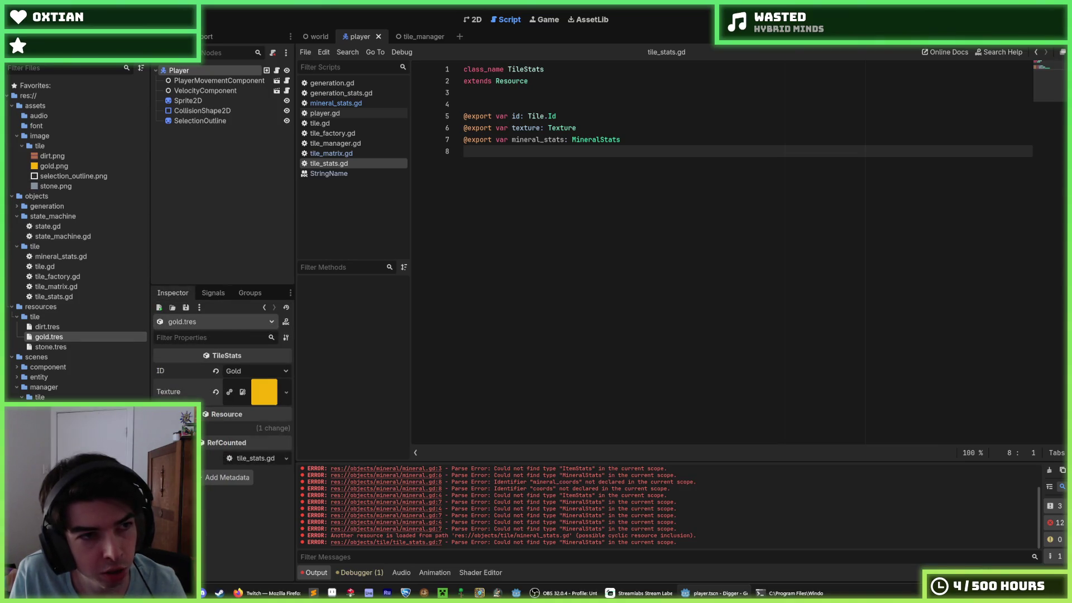
pyautogui.click(44, 52)
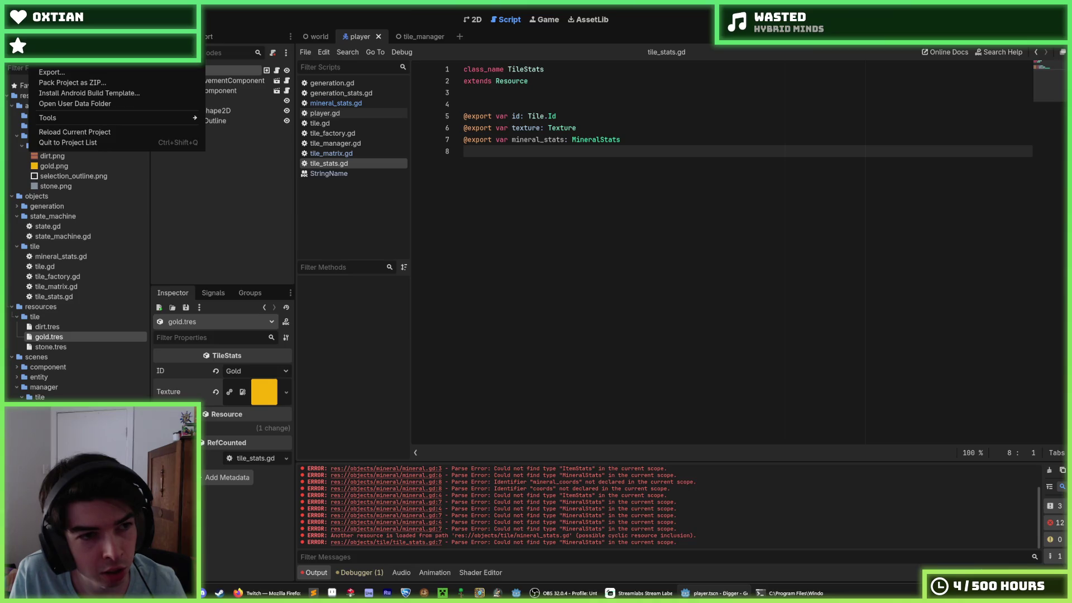
# Reload the project and give gold.tres a new MineralStats named Gold
pyautogui.click(77, 133)
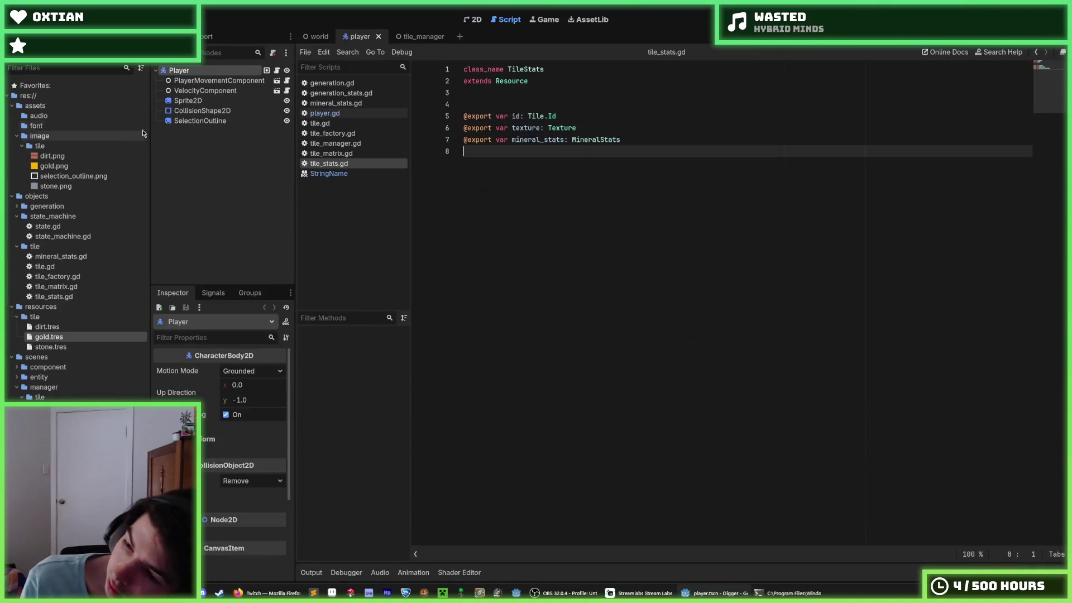
pyautogui.click(78, 338)
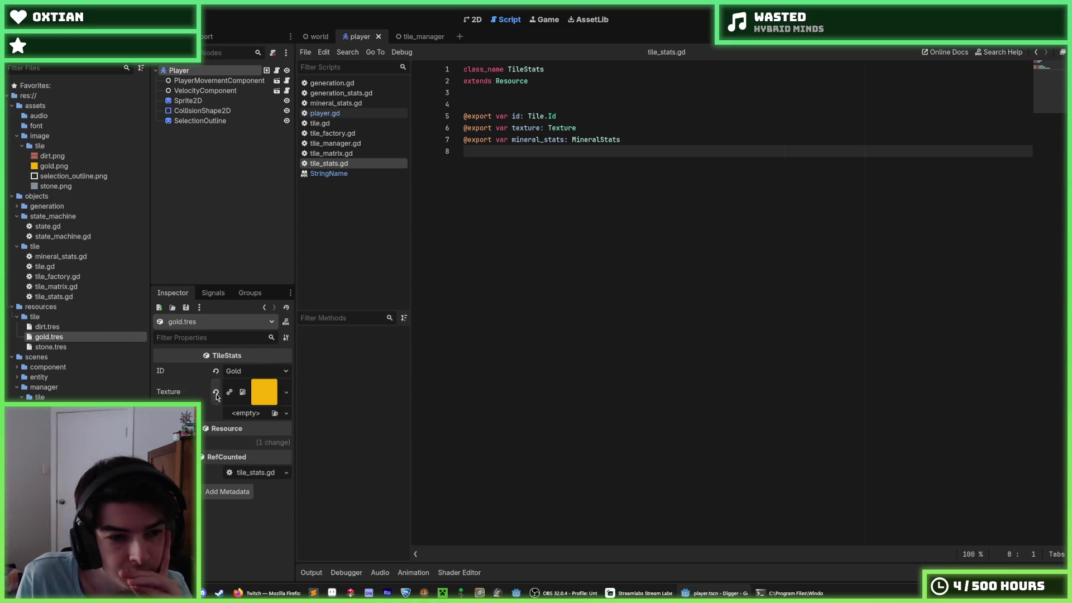
pyautogui.click(286, 413)
pyautogui.click(249, 438)
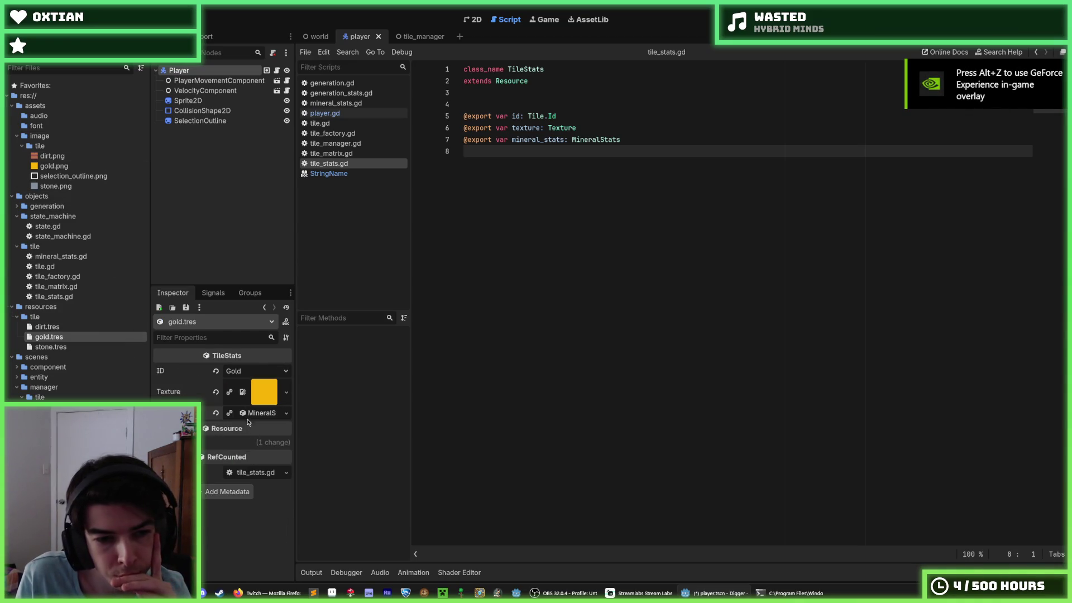
pyautogui.click(246, 414)
pyautogui.click(248, 444)
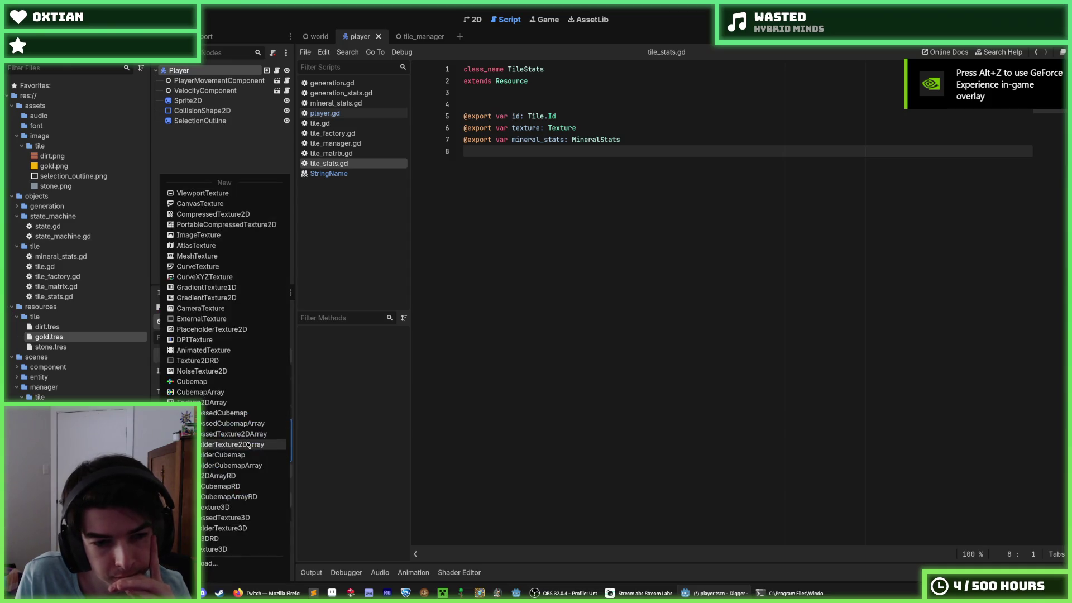
pyautogui.click(323, 448)
pyautogui.click(243, 428)
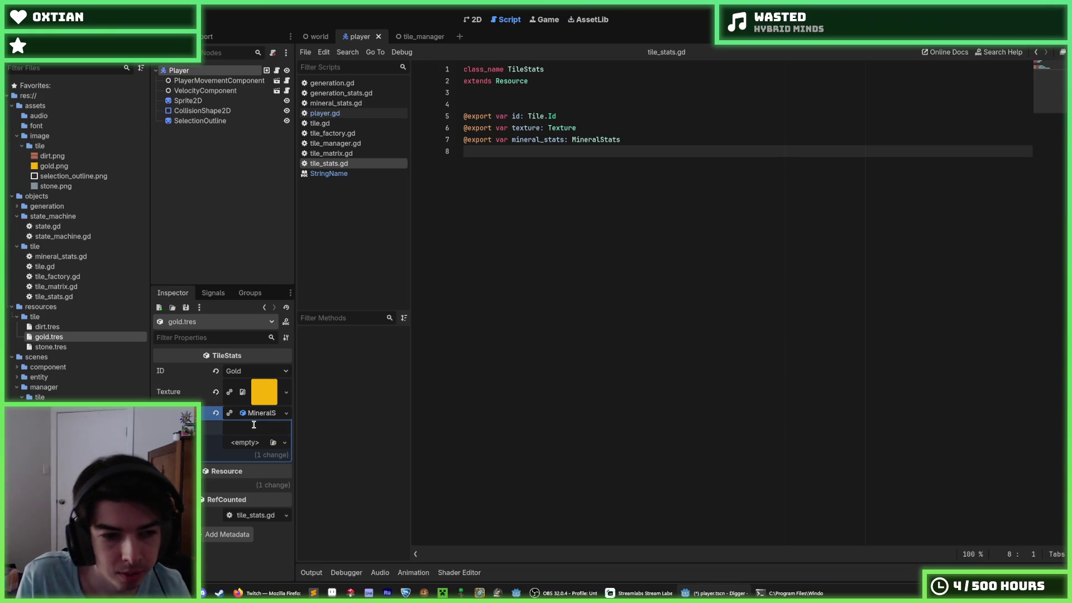
pyautogui.write('Gold')
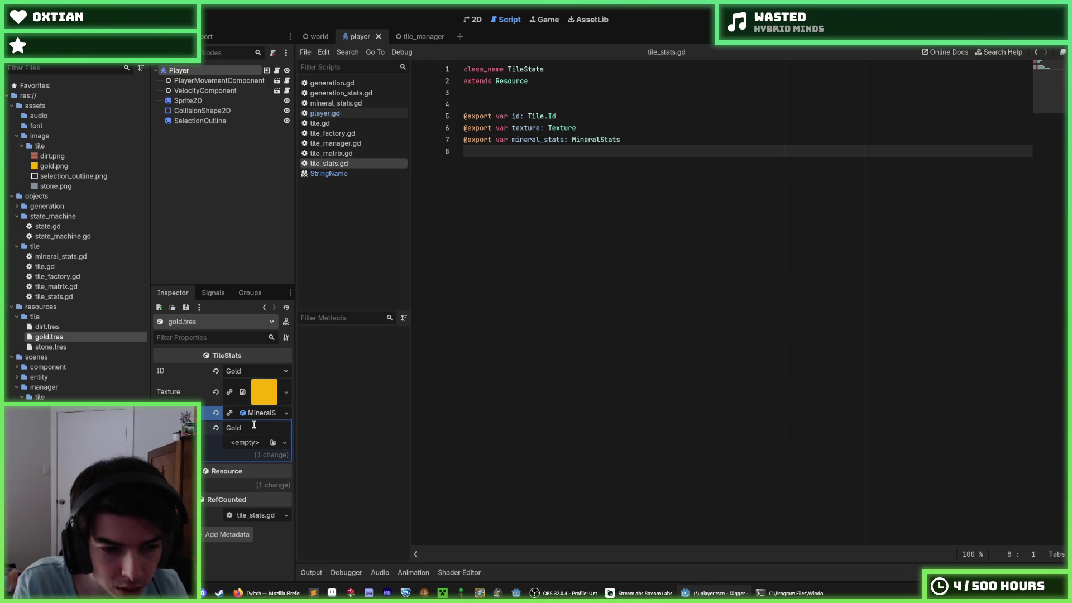
# Browse the mineral's texture options, then switch to Aseprite and start a new sprite
pyautogui.click(244, 447)
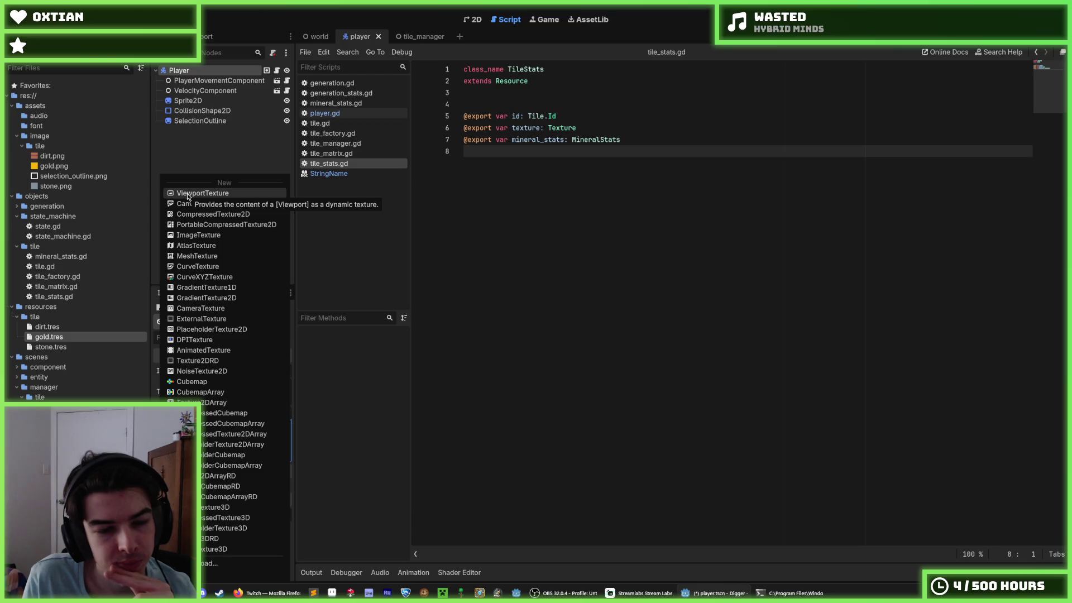
pyautogui.click(300, 349)
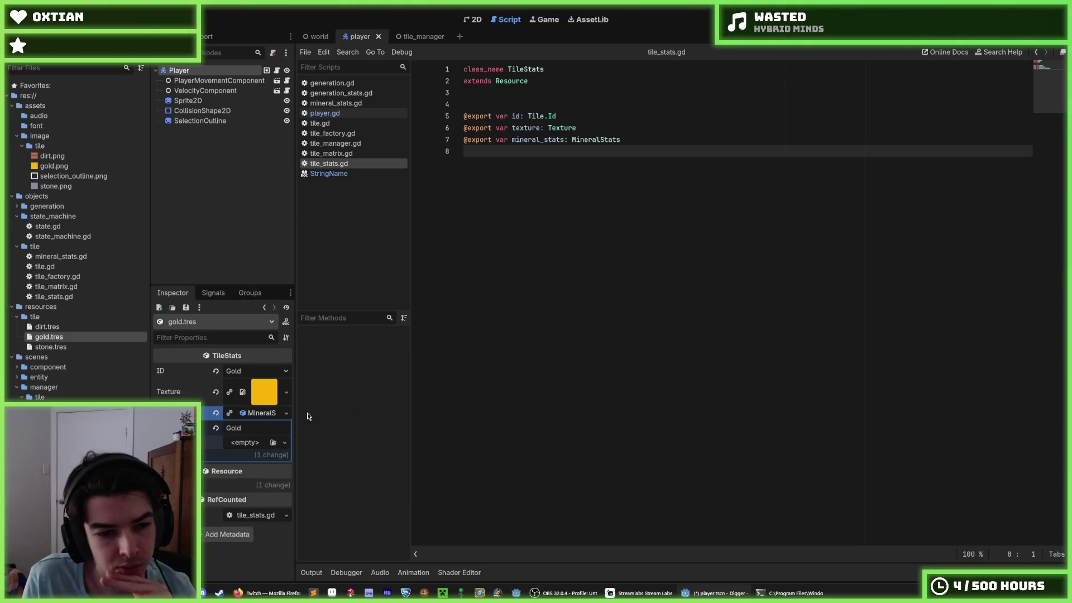
pyautogui.click(243, 444)
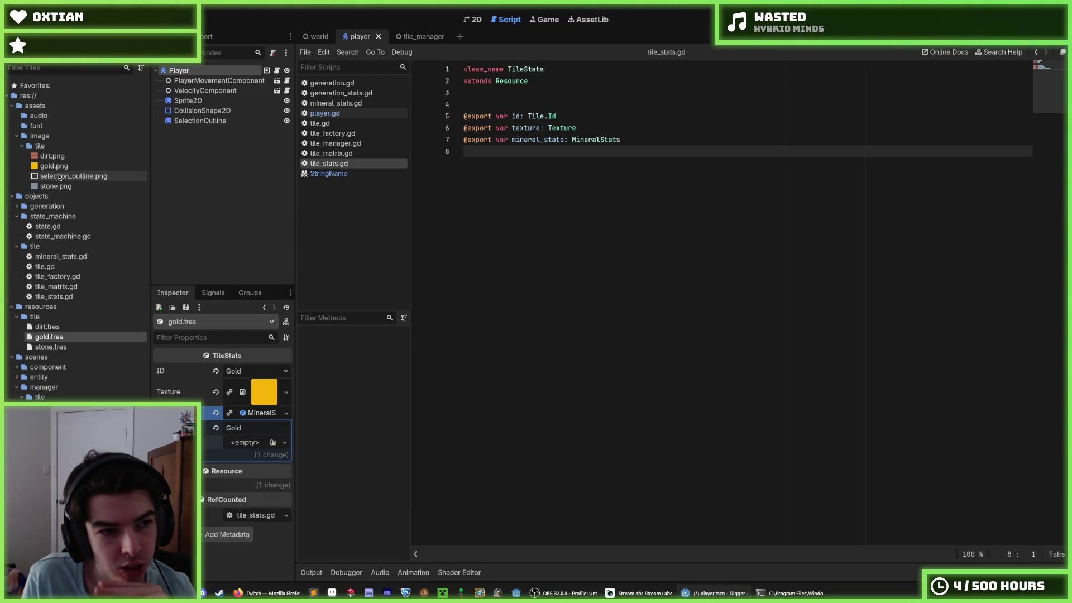
pyautogui.click(54, 165)
pyautogui.click(330, 594)
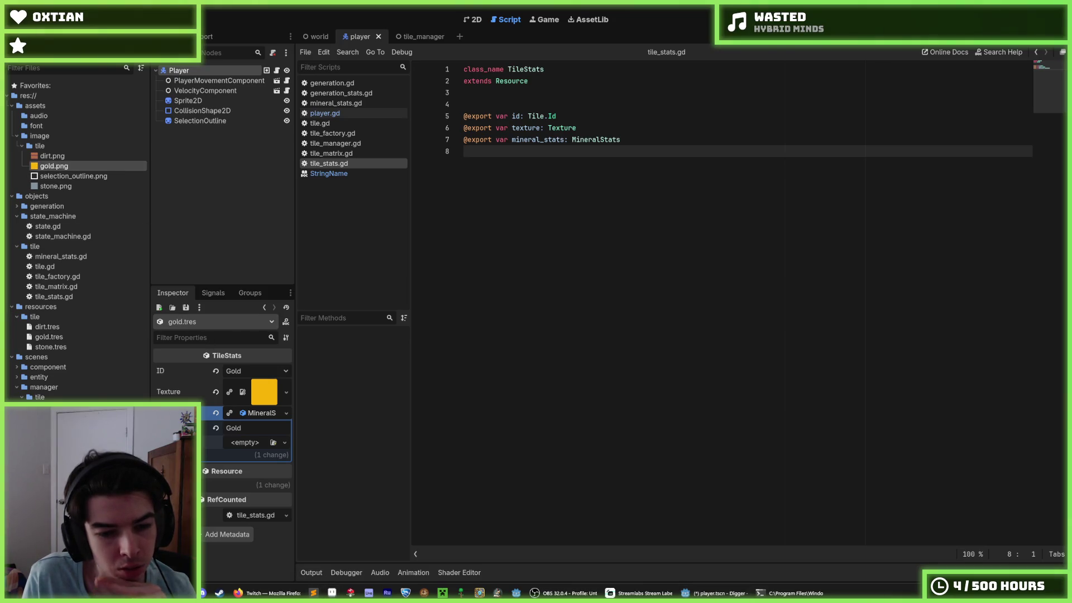
pyautogui.click(75, 64)
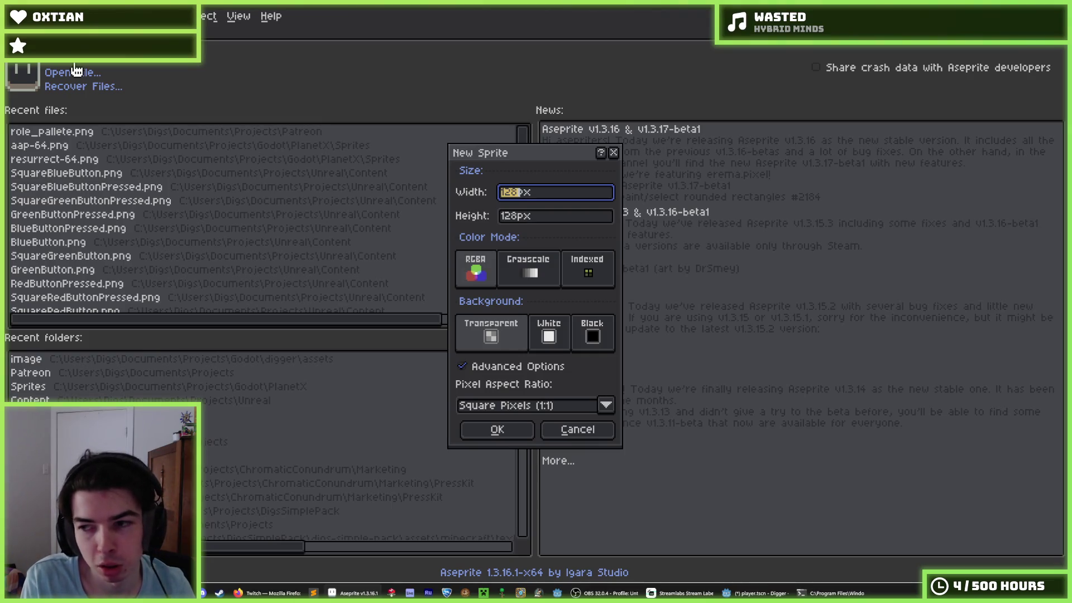
# Create a 64-pixel sprite and draw a filled yellow circle filling the canvas
pyautogui.write('64')
pyautogui.press('Tab')
pyautogui.write('64')
pyautogui.press('Return')
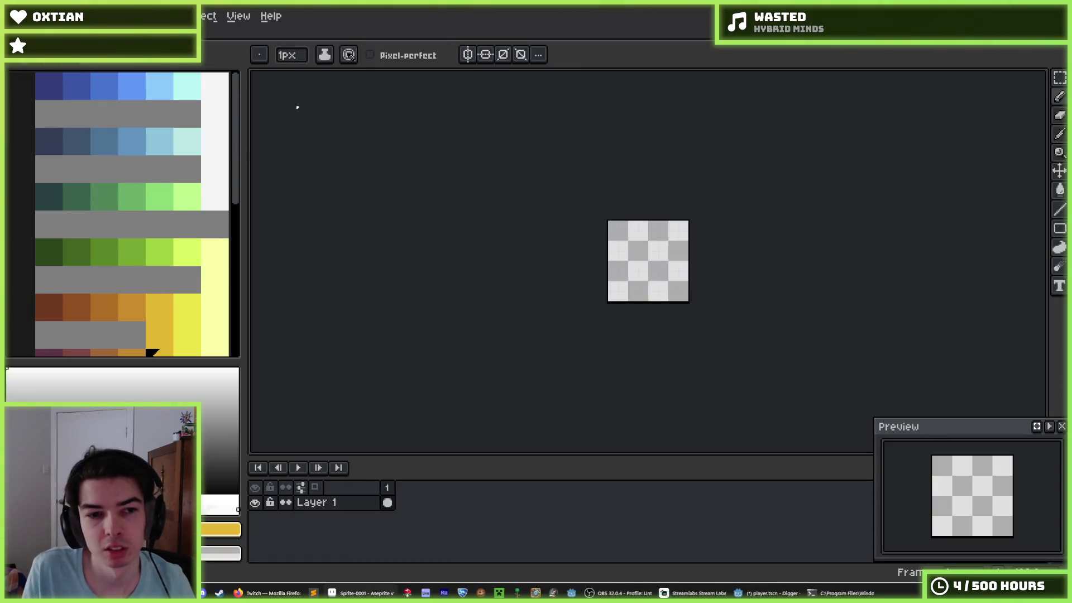
pyautogui.scroll(4, 608, 246)
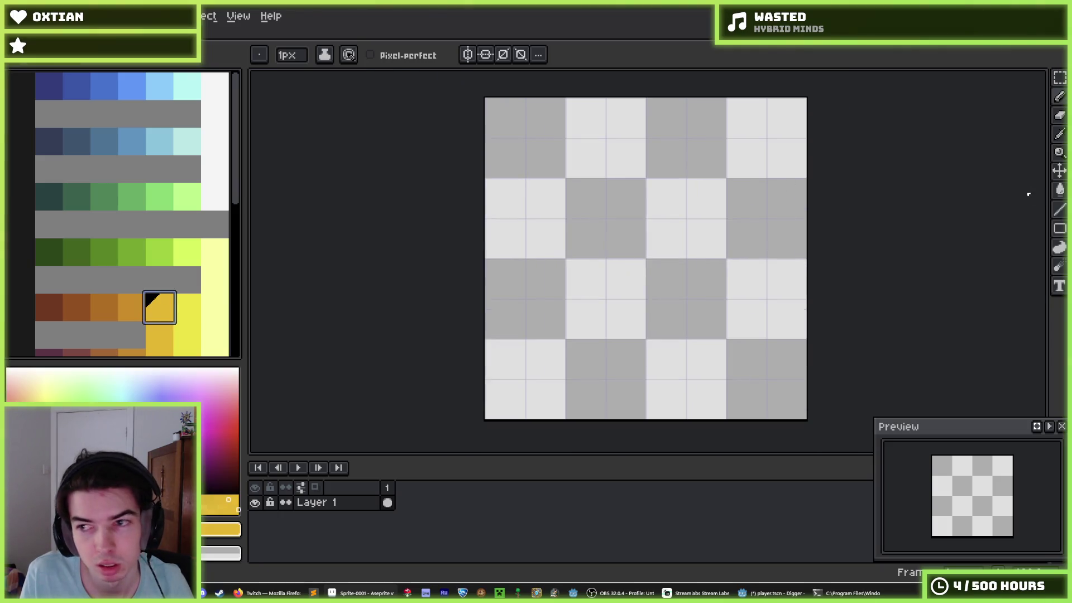
pyautogui.click(1059, 229)
pyautogui.click(1014, 229)
pyautogui.moveTo(564, 154)
pyautogui.mouseDown()
pyautogui.moveTo(615, 217)
pyautogui.moveTo(778, 366)
pyautogui.mouseUp()
pyautogui.hotkey('ctrl', 'z')
pyautogui.moveTo(804, 417)
pyautogui.mouseDown()
pyautogui.moveTo(527, 106)
pyautogui.moveTo(485, 100)
pyautogui.mouseUp()
# Draw a smaller filled disc in the gold colour inside the yellow circle
pyautogui.click(194, 317)
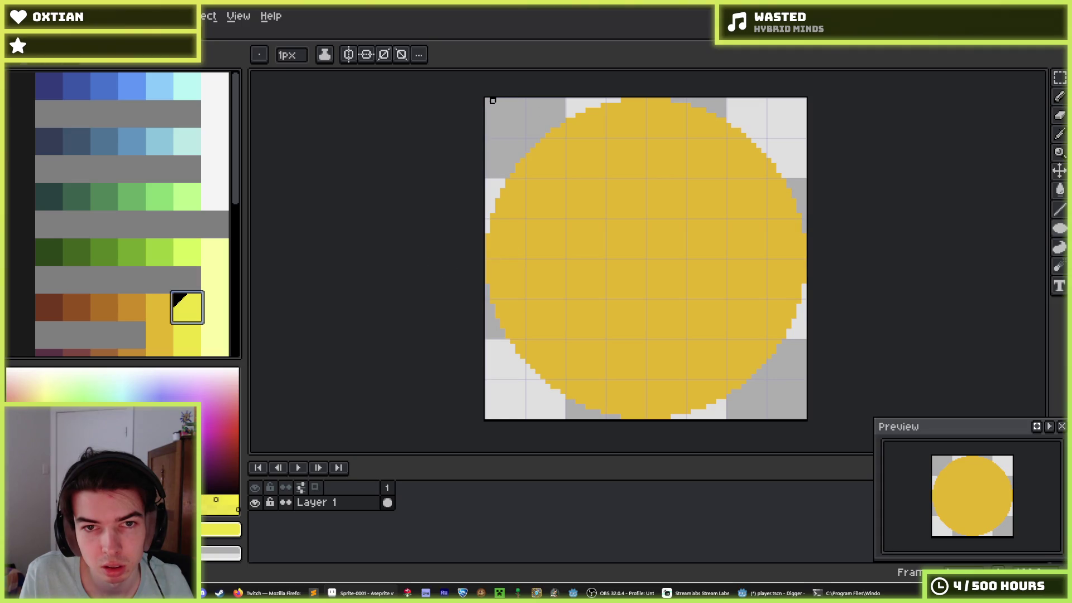
pyautogui.moveTo(491, 107)
pyautogui.mouseDown()
pyautogui.moveTo(761, 352)
pyautogui.moveTo(804, 416)
pyautogui.moveTo(488, 101)
pyautogui.mouseUp()
pyautogui.hotkey('ctrl', 'z')
pyautogui.hotkey('ctrl', 'z')
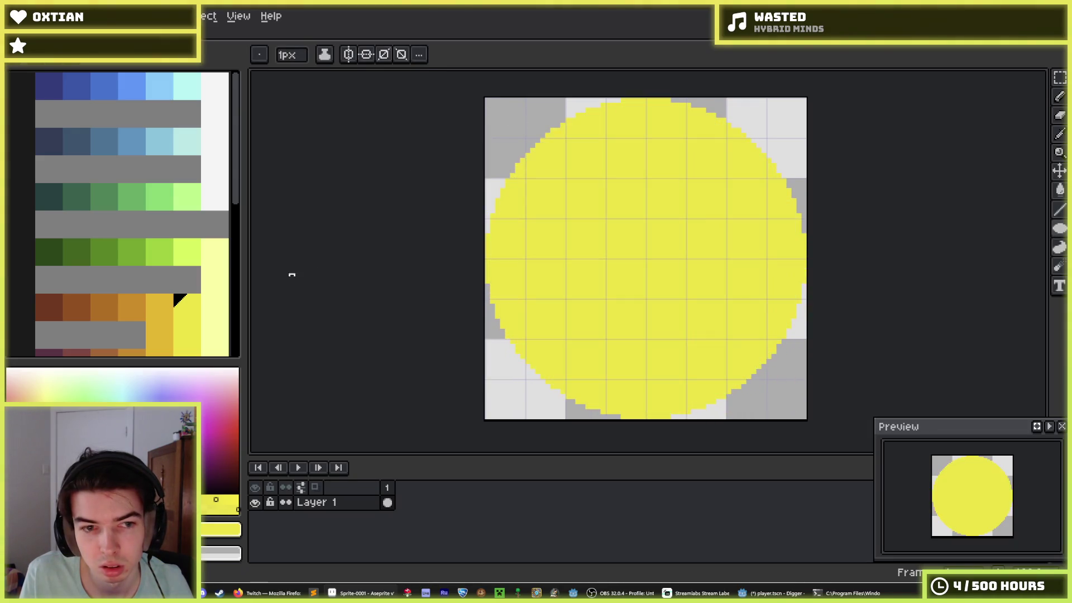
pyautogui.click(159, 308)
pyautogui.moveTo(523, 146); pyautogui.dragTo(760, 374)
pyautogui.hotkey('ctrl', 's')
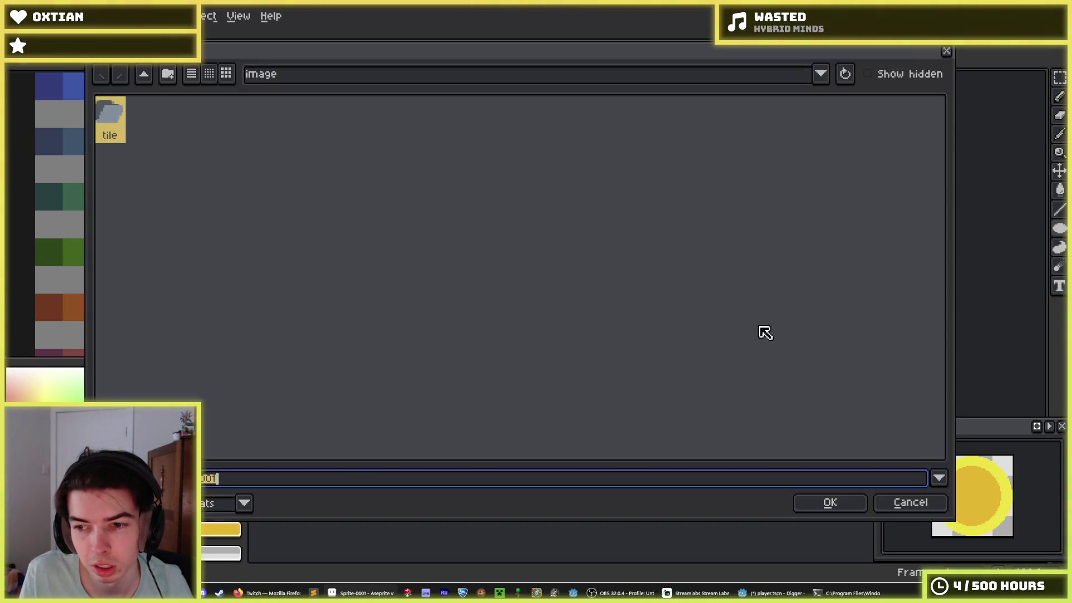
# Save the sprite as gold_bar.png in assets/image/tile, then close it and quit Aseprite
pyautogui.click(144, 74)
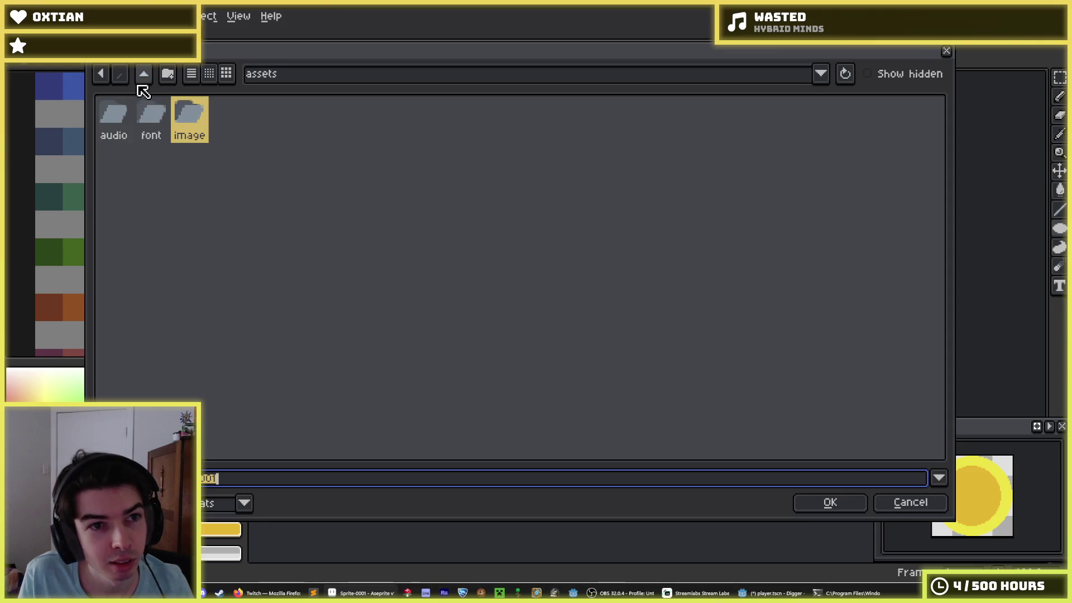
pyautogui.doubleClick(186, 115)
pyautogui.doubleClick(109, 115)
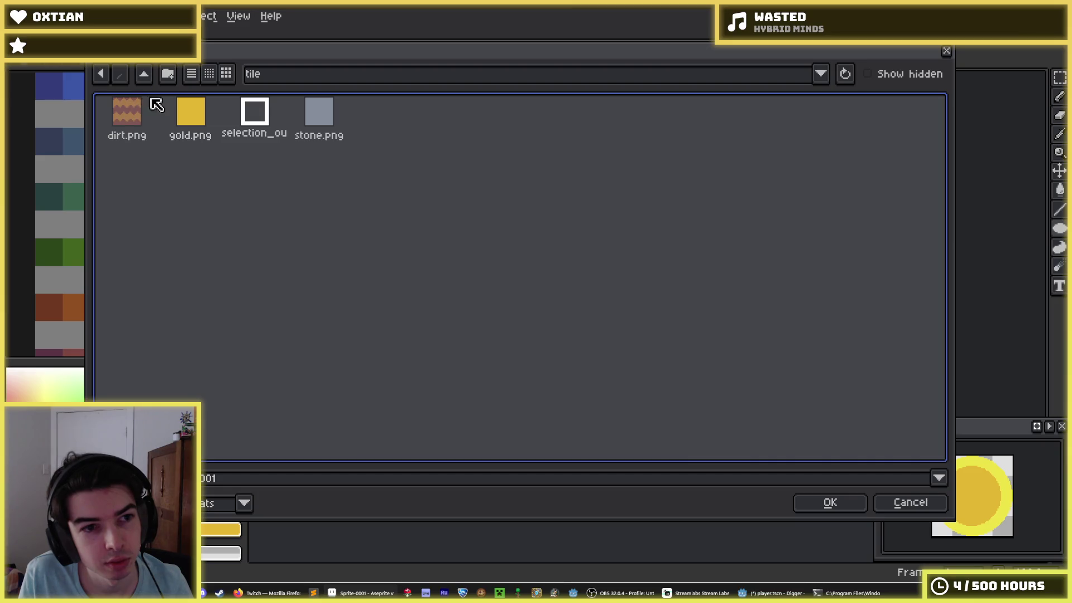
pyautogui.click(234, 479)
pyautogui.hotkey('ctrl', 'a')
pyautogui.press('BackSpace')
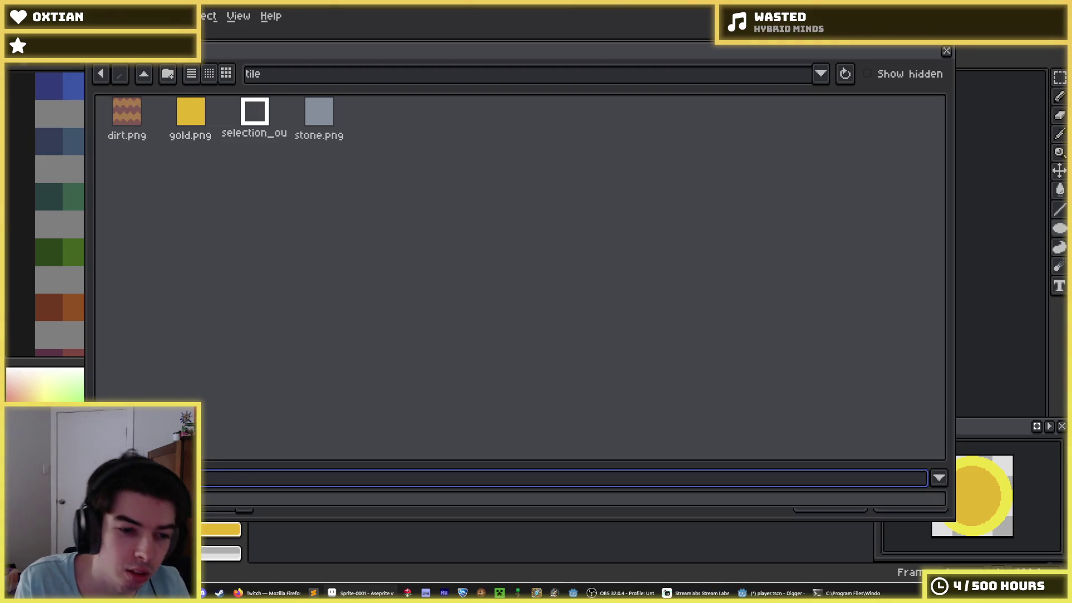
pyautogui.write('ral.png')
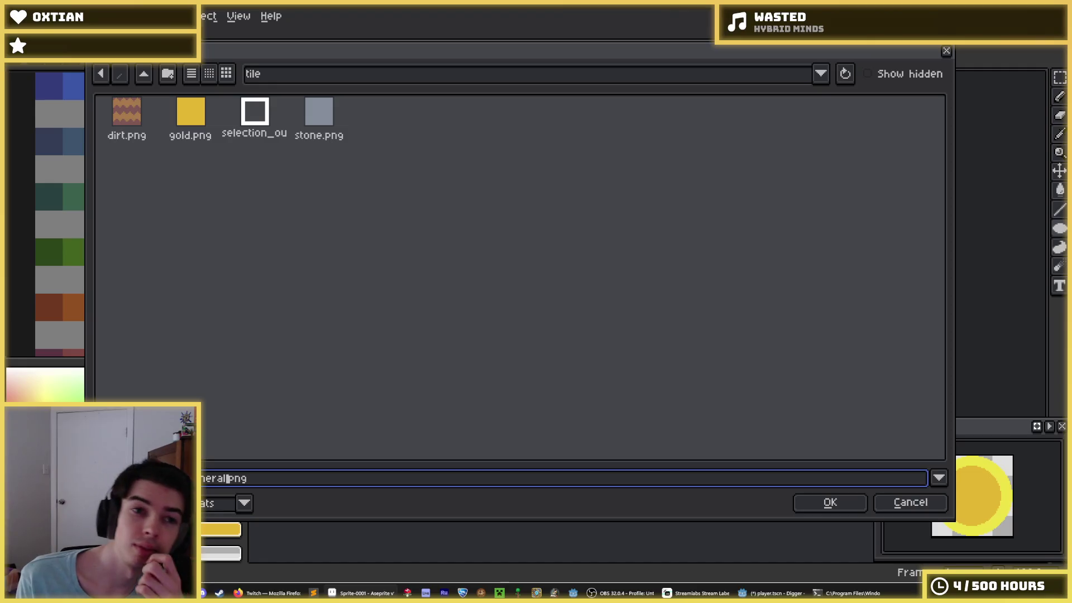
pyautogui.press('BackSpace')
pyautogui.press('BackSpace')
pyautogui.press('BackSpace')
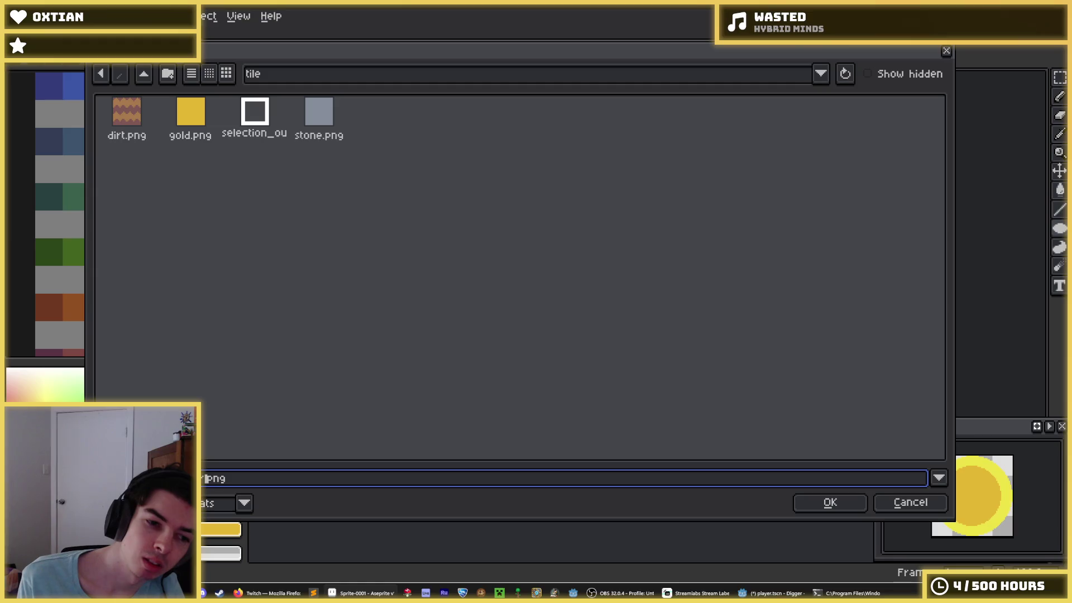
pyautogui.press('Return')
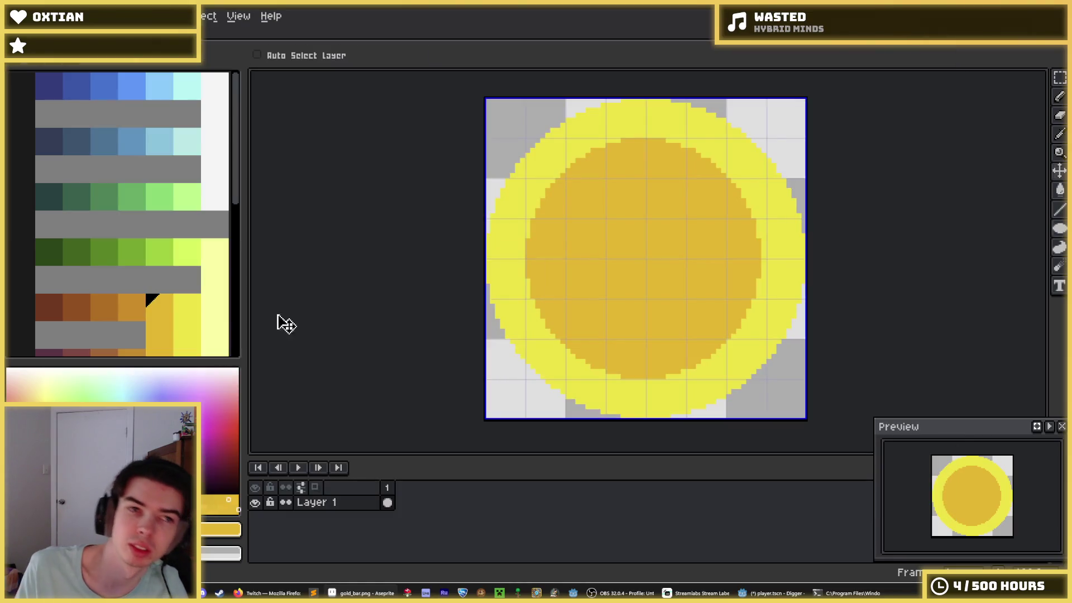
pyautogui.hotkey('ctrl', 'w')
pyautogui.hotkey('ctrl', 'q')
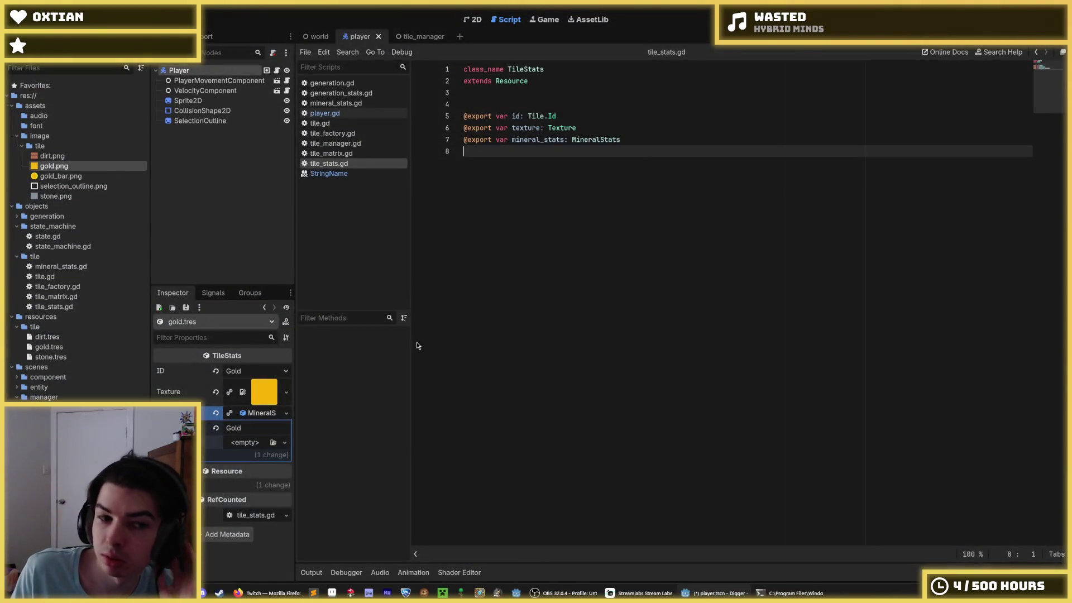
# Move gold_bar.png into a new image/mineral folder
pyautogui.click(75, 176)
pyautogui.moveTo(76, 178)
pyautogui.moveTo(76, 178)
pyautogui.mouseDown()
pyautogui.moveTo(56, 141)
pyautogui.moveTo(41, 137)
pyautogui.mouseUp()
pyautogui.click(502, 311)
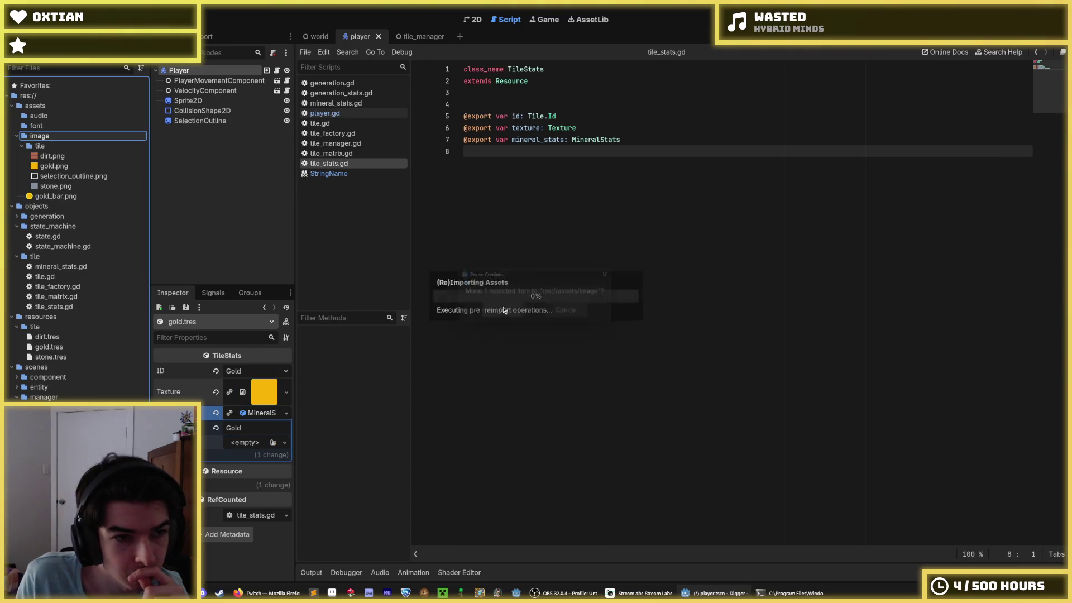
pyautogui.rightClick(48, 138)
pyautogui.moveTo(68, 147)
pyautogui.click(215, 145)
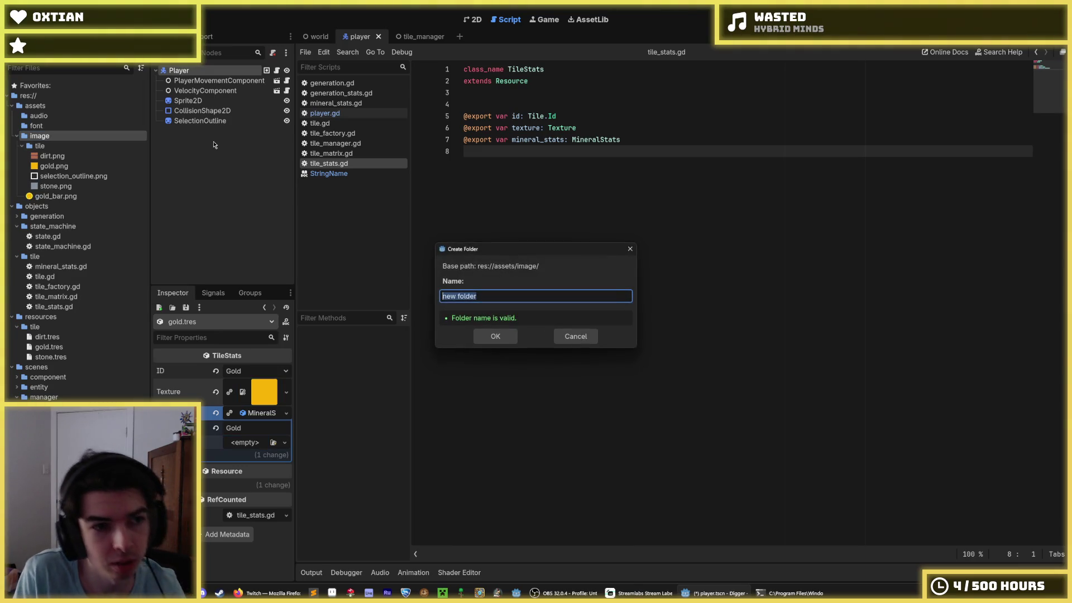
pyautogui.write('mineral')
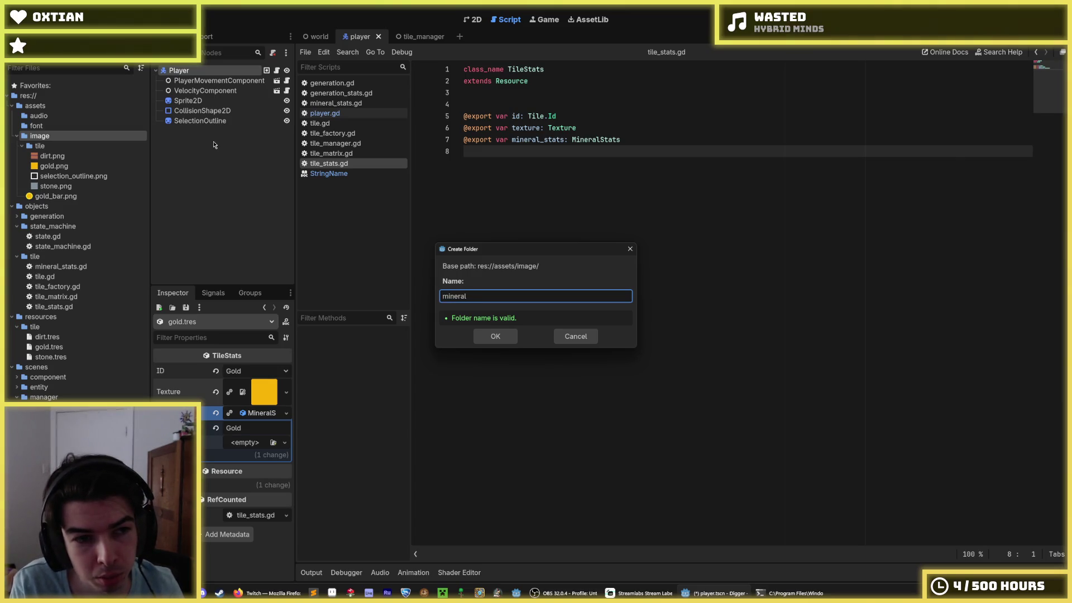
pyautogui.press('Return')
pyautogui.moveTo(81, 206); pyautogui.dragTo(53, 146)
pyautogui.press('Return')
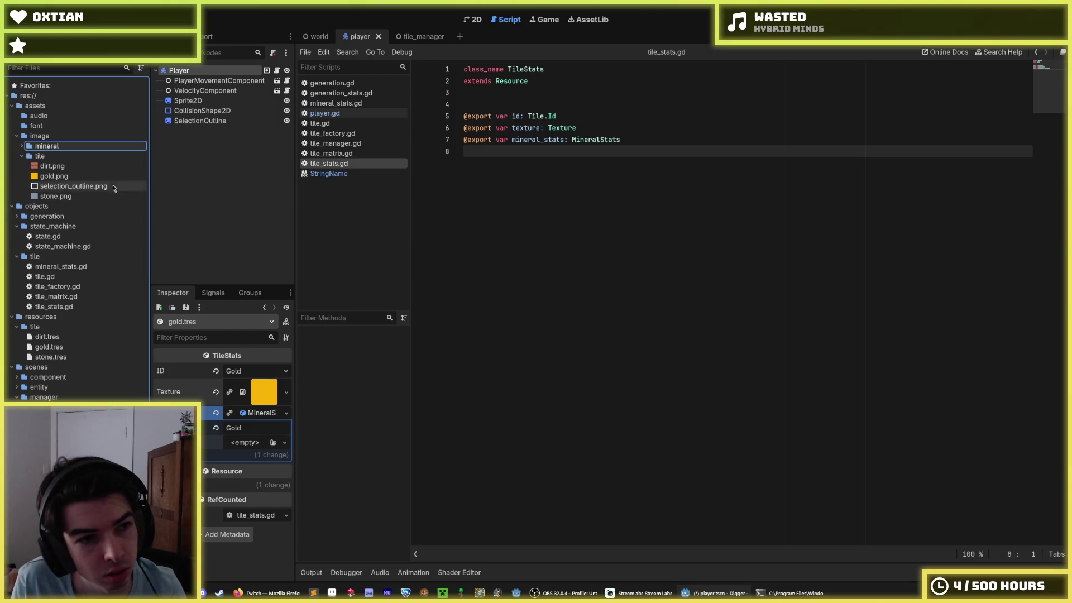
# Rename the sprite to gold.png, set it as gold's mineral texture, and save
pyautogui.press('F2')
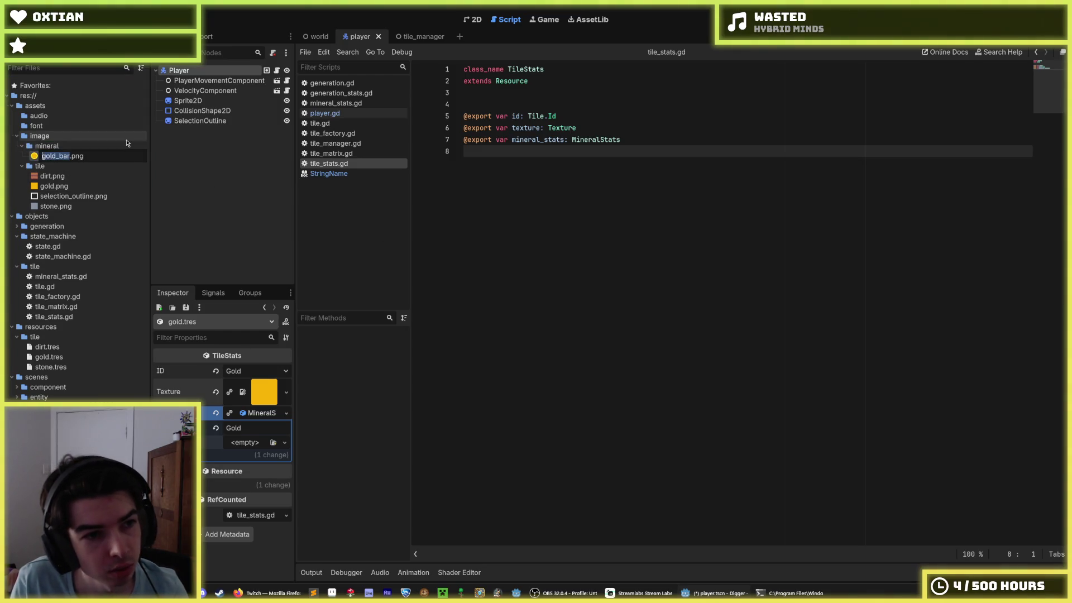
pyautogui.write('gold')
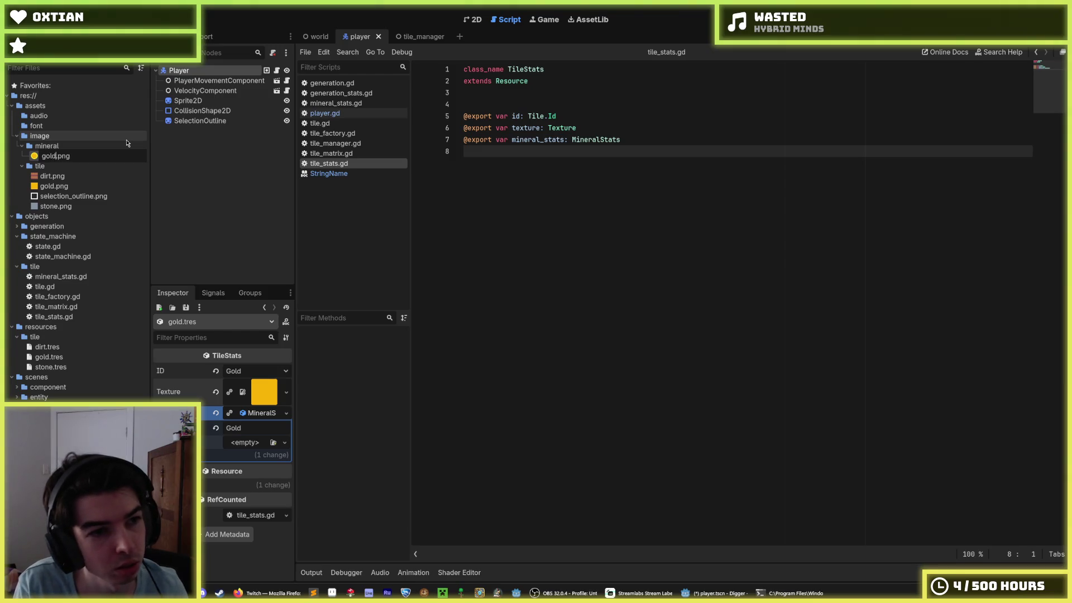
pyautogui.press('Return')
pyautogui.moveTo(62, 156); pyautogui.dragTo(243, 447)
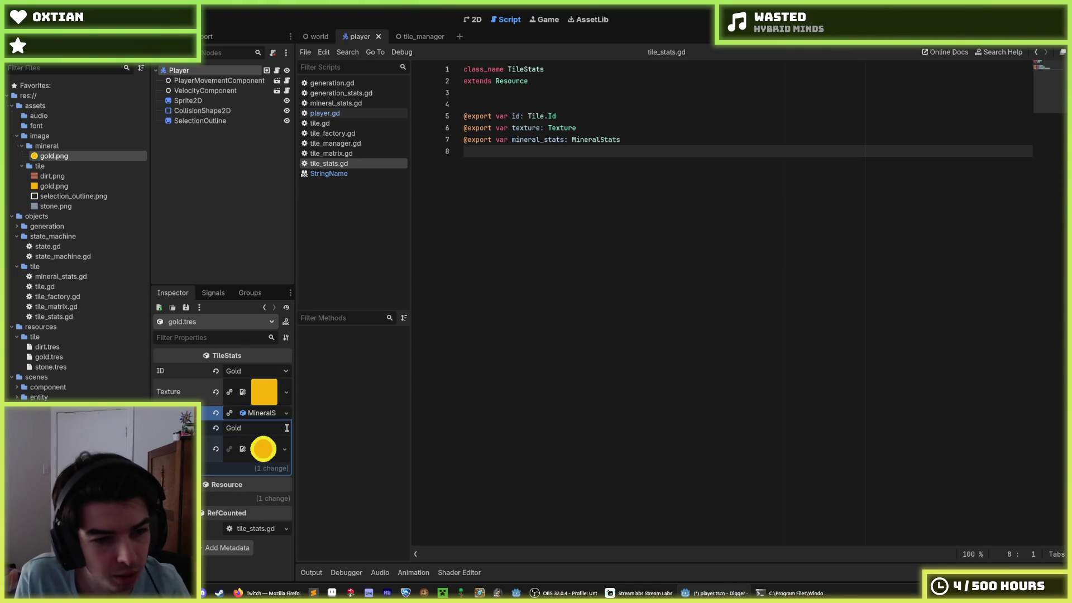
pyautogui.hotkey('ctrl', 's')
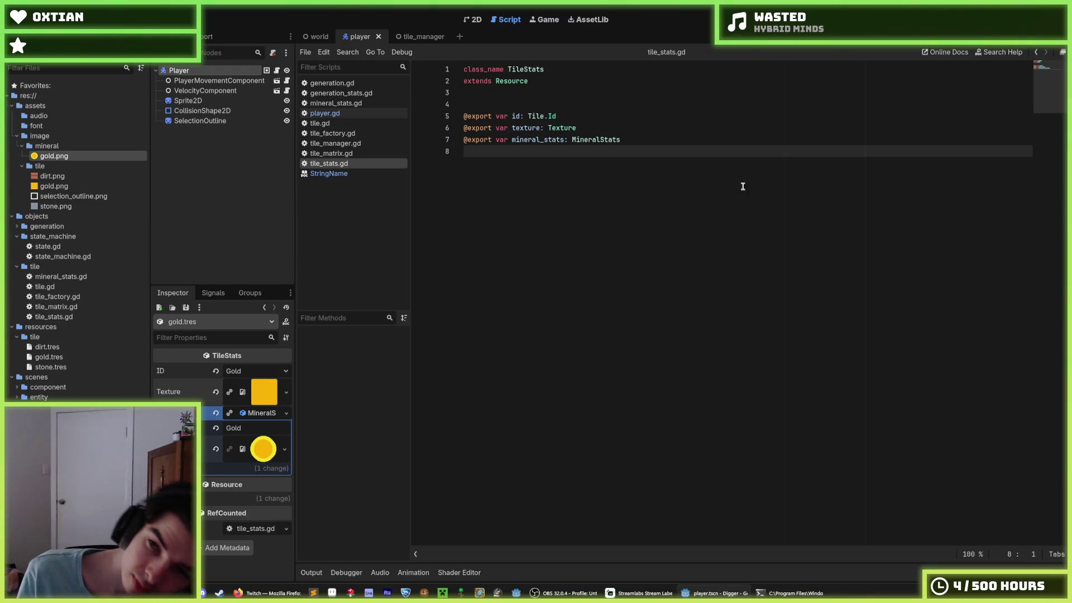
# Test-run the game, dig down twice, then close it
pyautogui.press('F5')
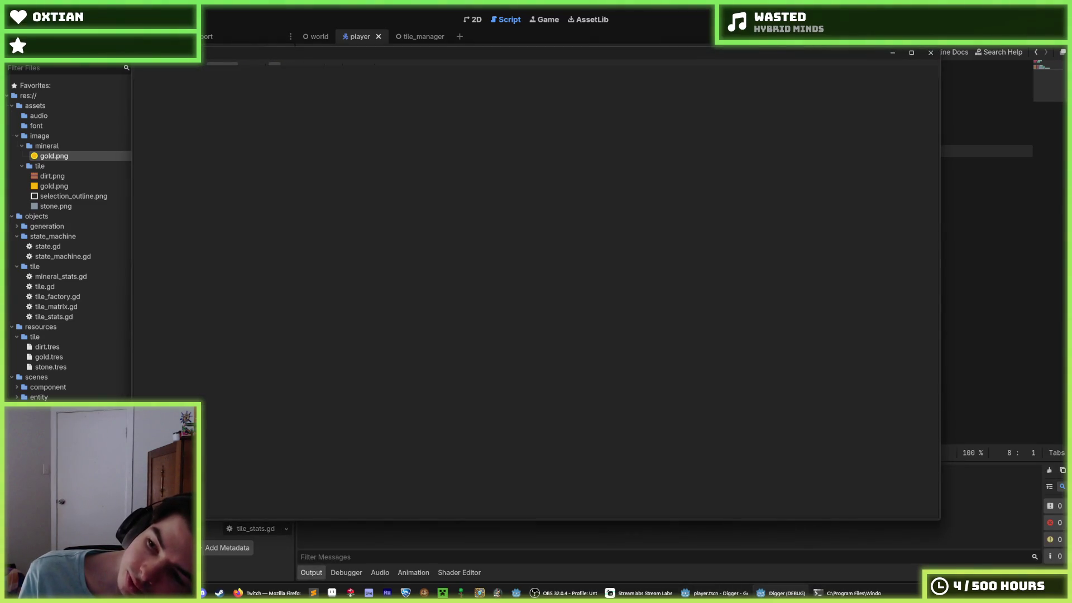
pyautogui.press('Down')
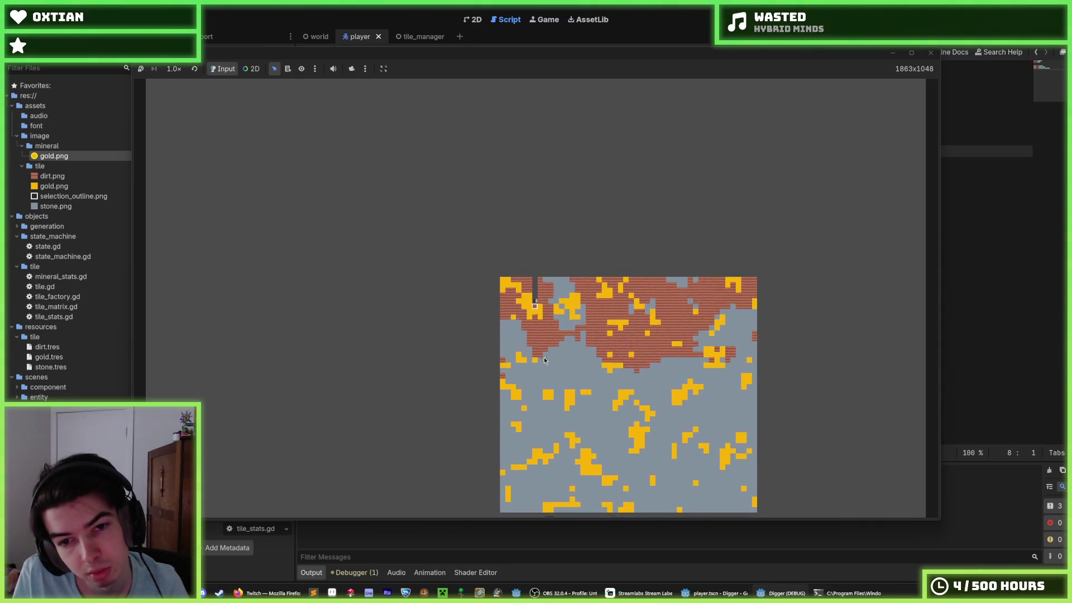
pyautogui.press('Down')
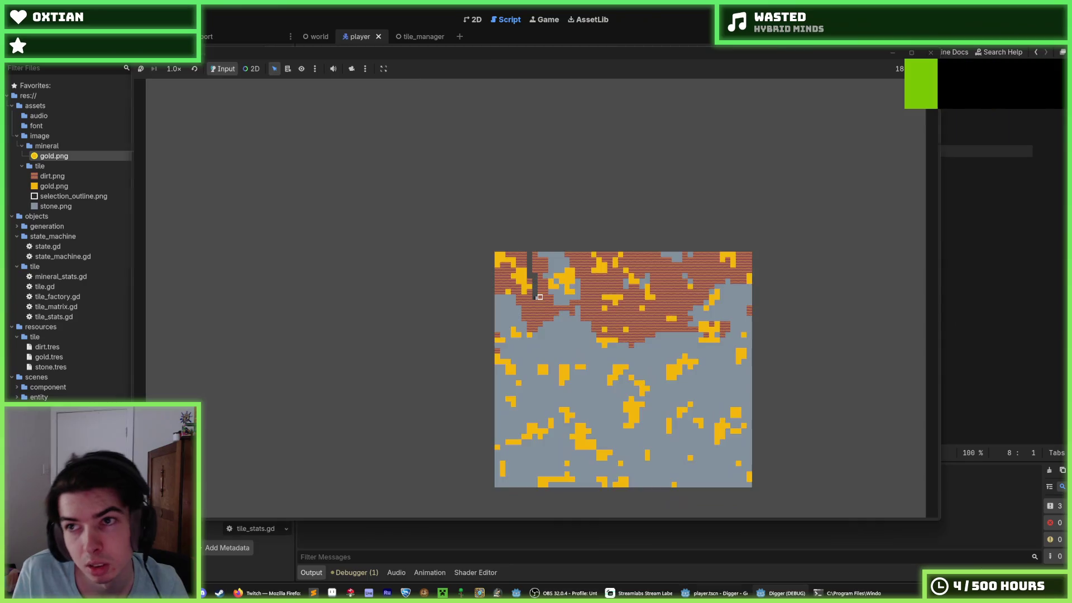
pyautogui.hotkey('alt', 'F4')
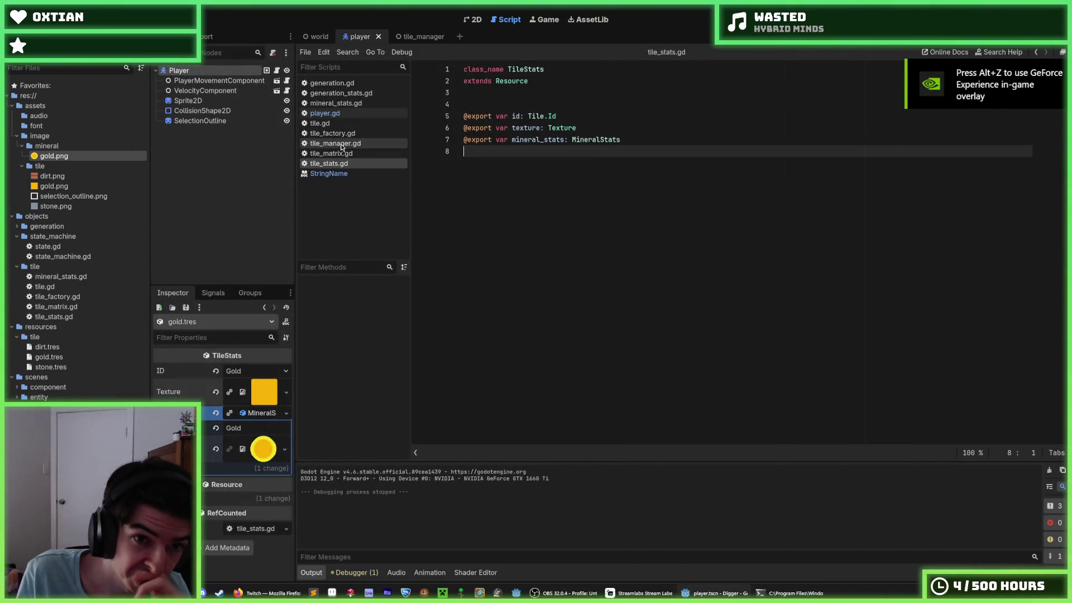
# Open tile_manager.gd and uncomment the gold check on line 24
pyautogui.click(350, 125)
pyautogui.click(353, 134)
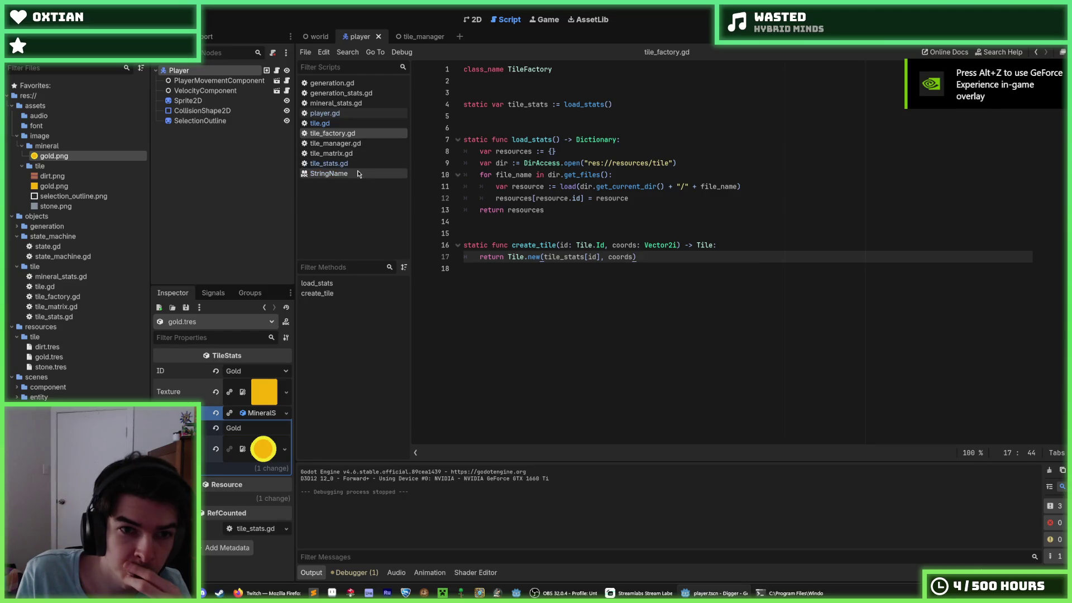
pyautogui.click(337, 145)
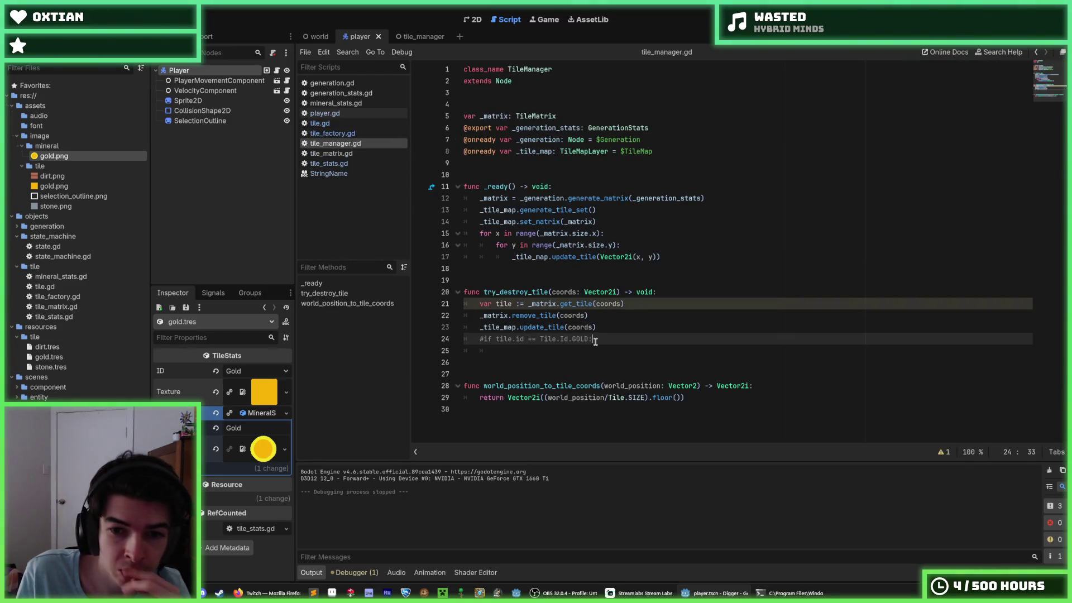
pyautogui.moveTo(594, 339); pyautogui.dragTo(480, 339)
pyautogui.click(489, 338)
pyautogui.hotkey('ctrl', 'k')
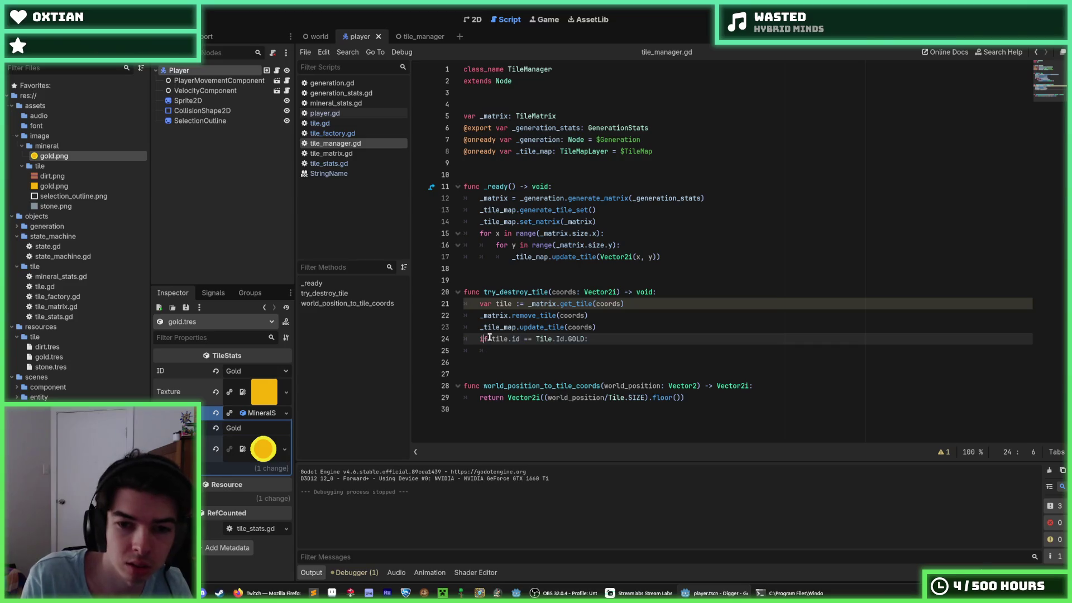
# Rewrite line 24 to check mineral_stats and add a mineral_scene.instantiate() line
pyautogui.hotkey('ctrl', 'Right')
pyautogui.hotkey('ctrl', 'Right')
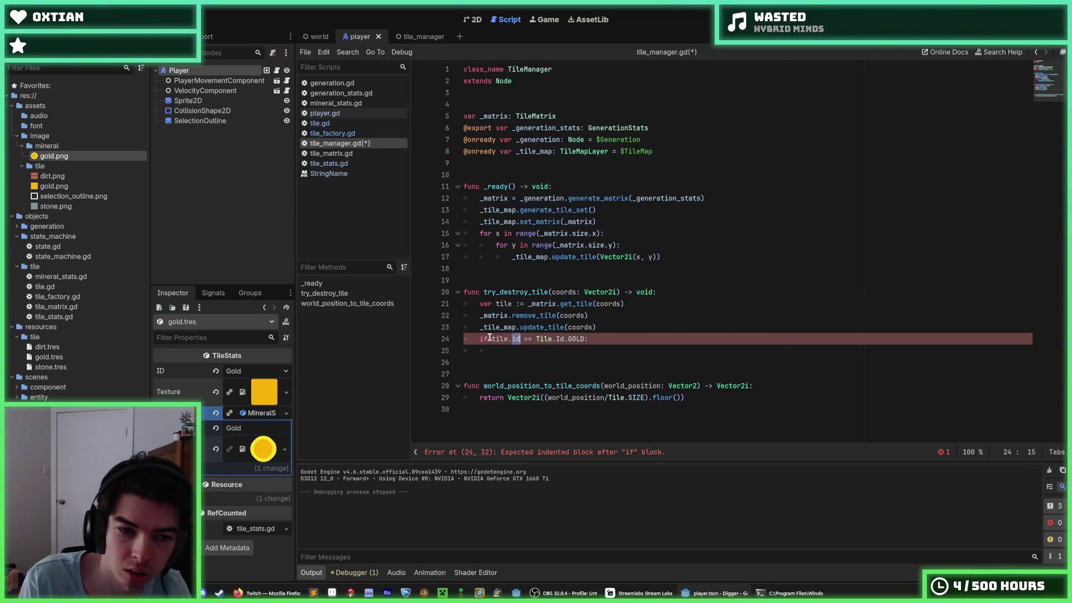
pyautogui.write('neral_')
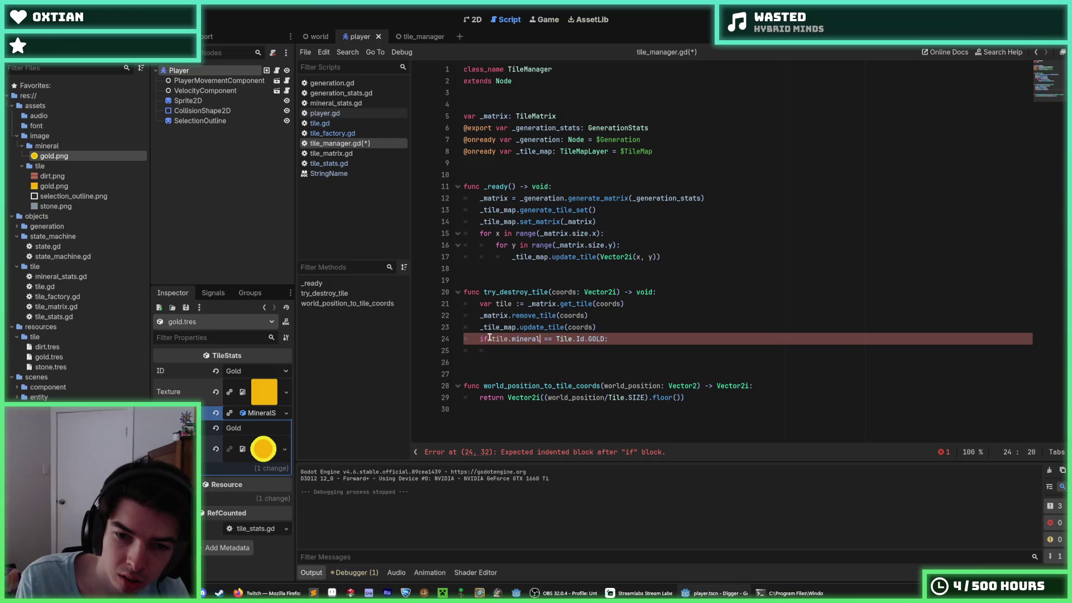
pyautogui.write('stats')
pyautogui.press('End')
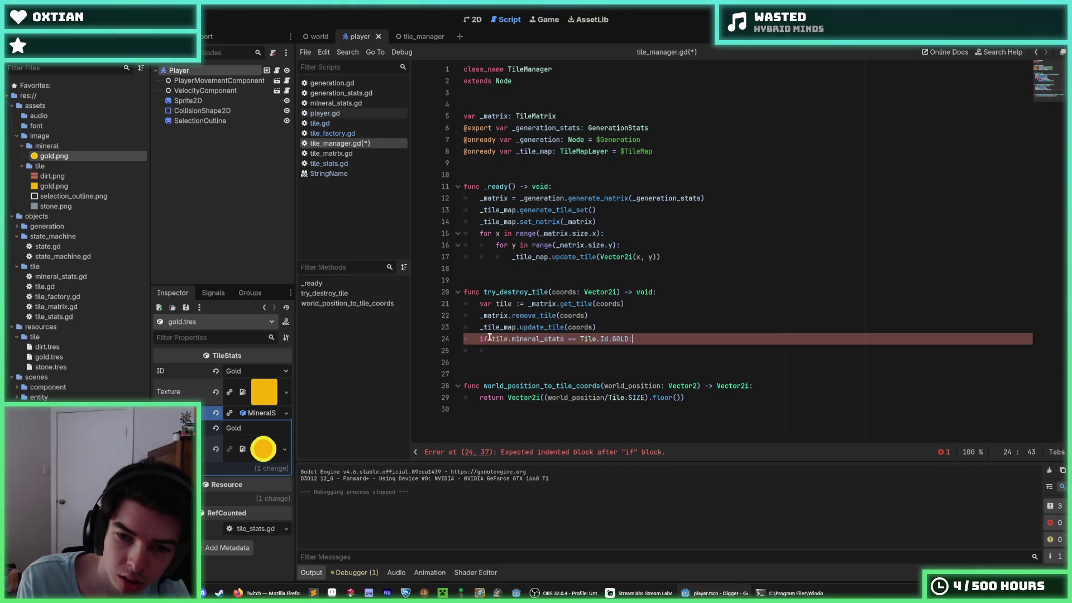
pyautogui.press('BackSpace')
pyautogui.press('BackSpace')
pyautogui.press('BackSpace')
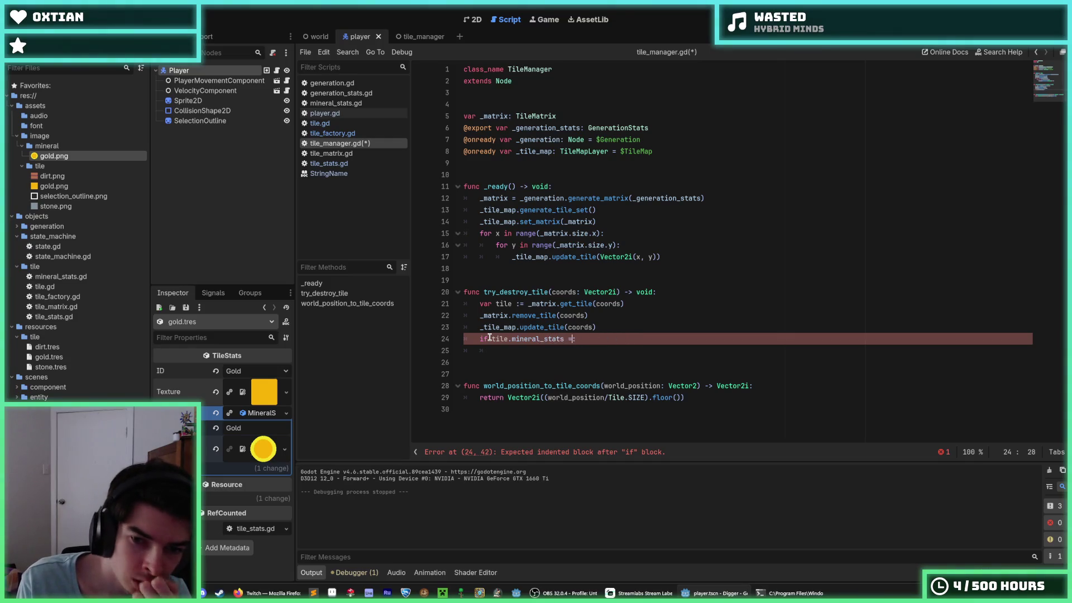
pyautogui.press('Return')
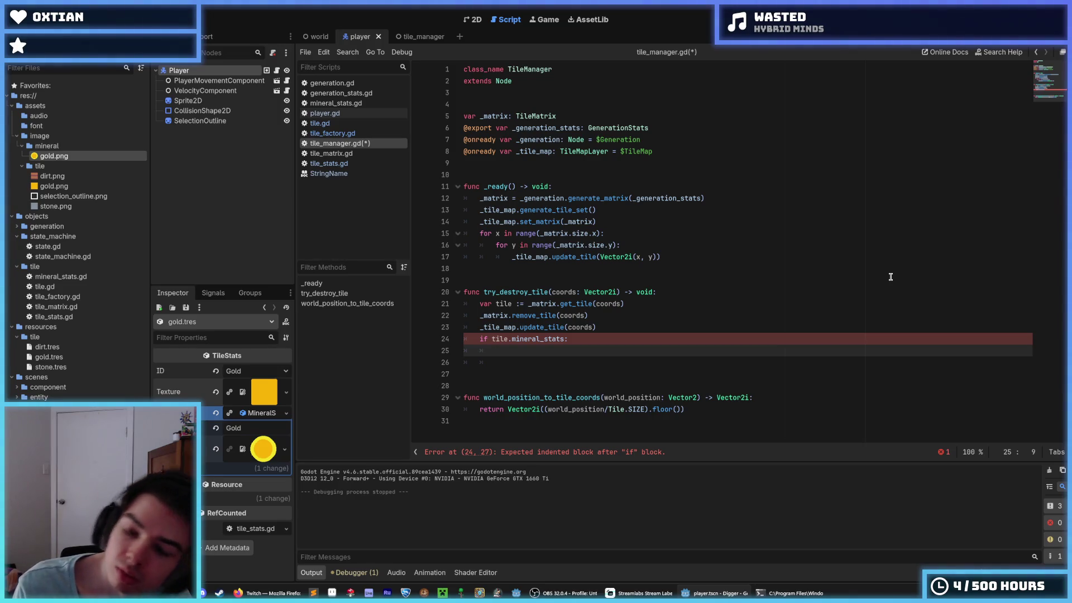
pyautogui.write('mineral_sce')
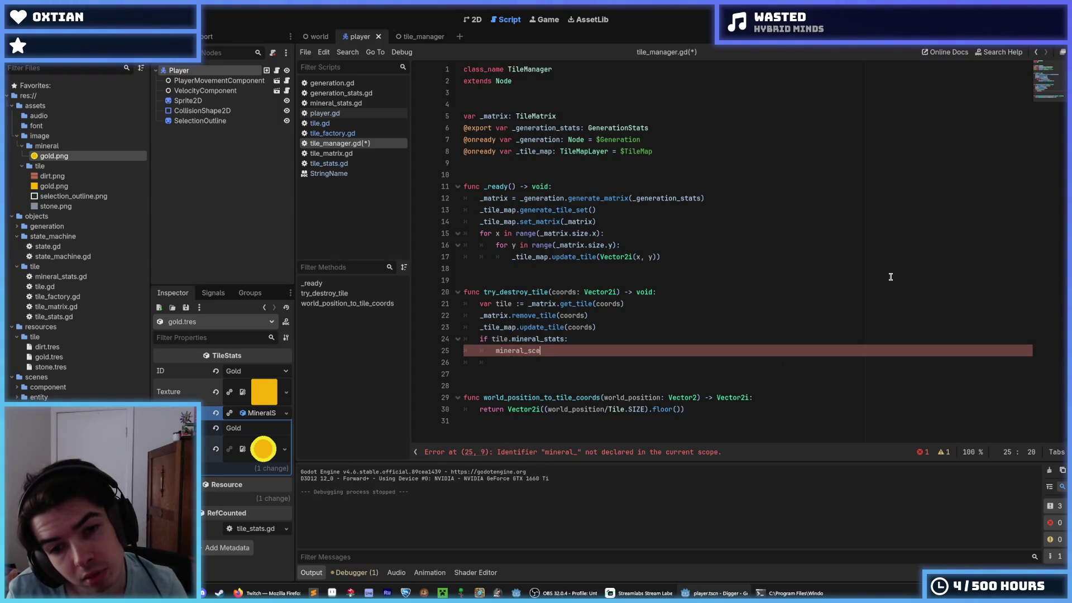
pyautogui.write('ne.')
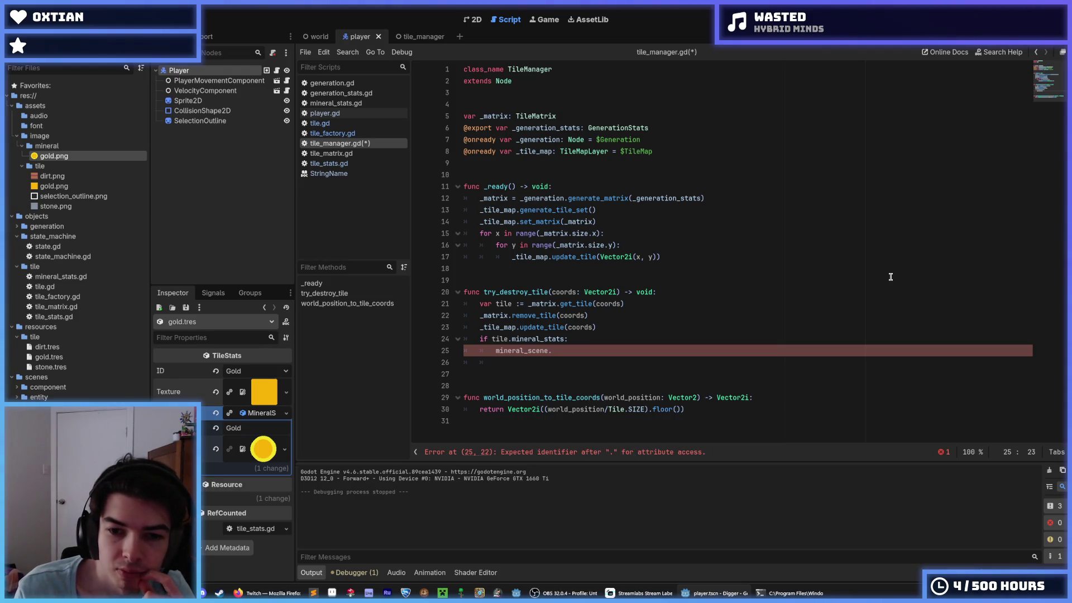
pyautogui.write('instan')
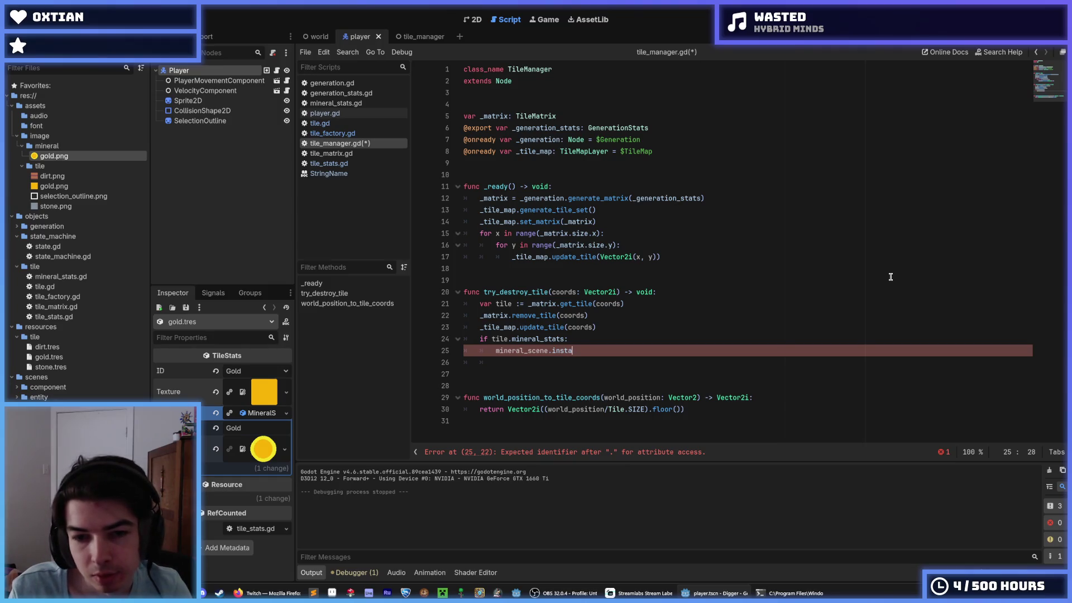
pyautogui.write('tiate(')
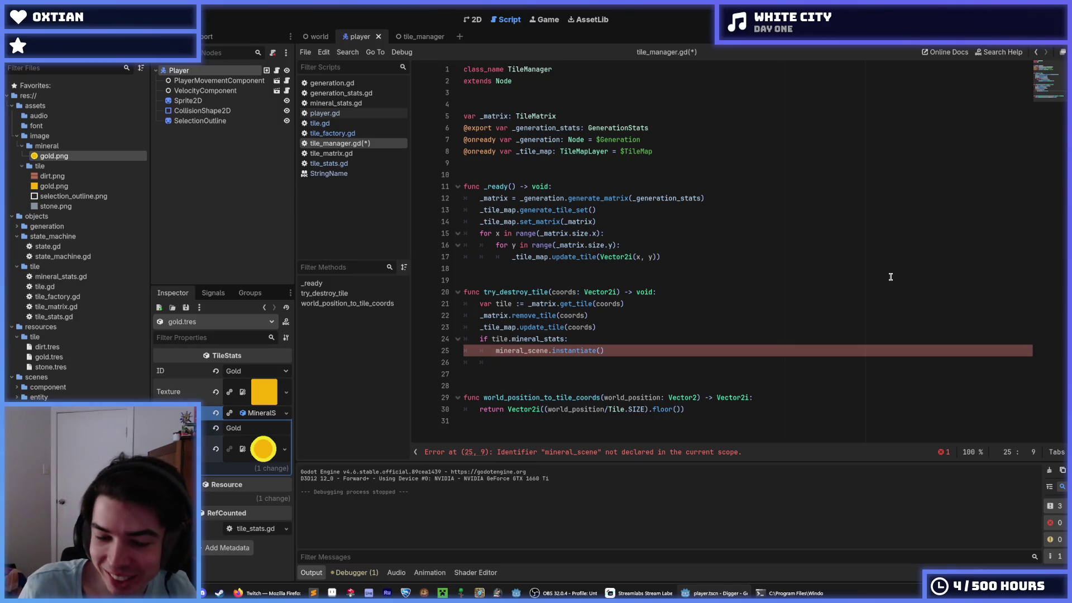
# Comment out lines 24–25, save tile_manager.gd, and run the game
pyautogui.moveTo(597, 351); pyautogui.dragTo(506, 338)
pyautogui.click(478, 339)
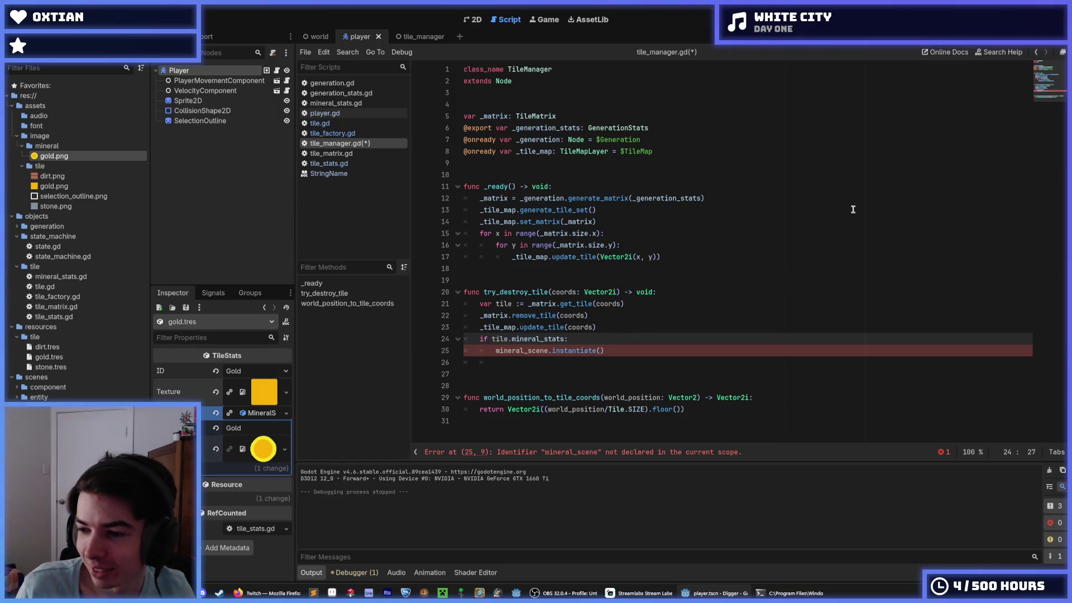
pyautogui.click(619, 352)
pyautogui.hotkey('shift', 'Up')
pyautogui.hotkey('ctrl', 'k')
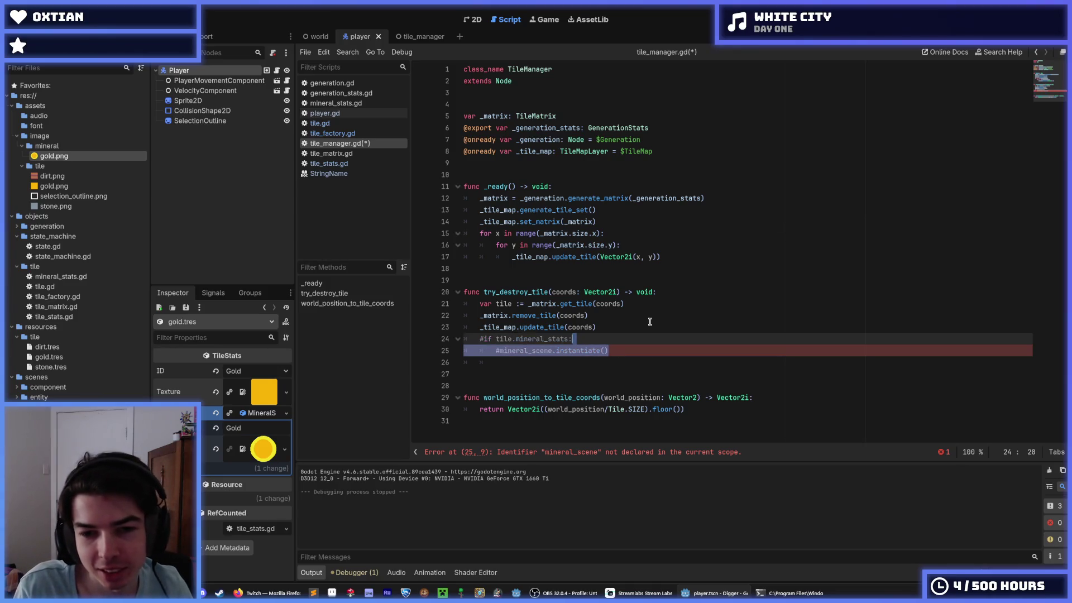
pyautogui.hotkey('ctrl', 's')
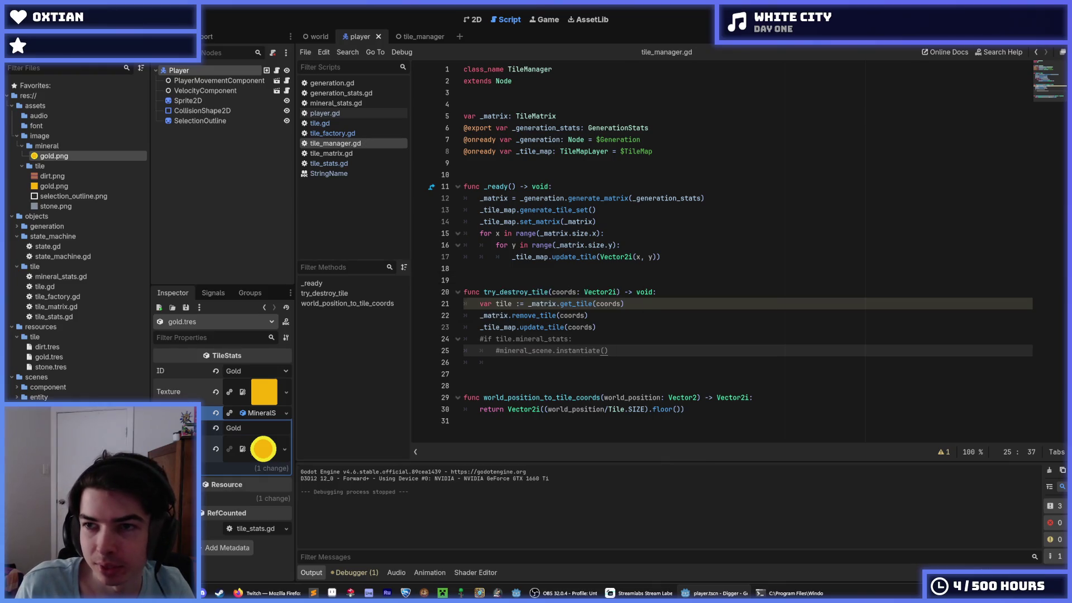
pyautogui.press('F5')
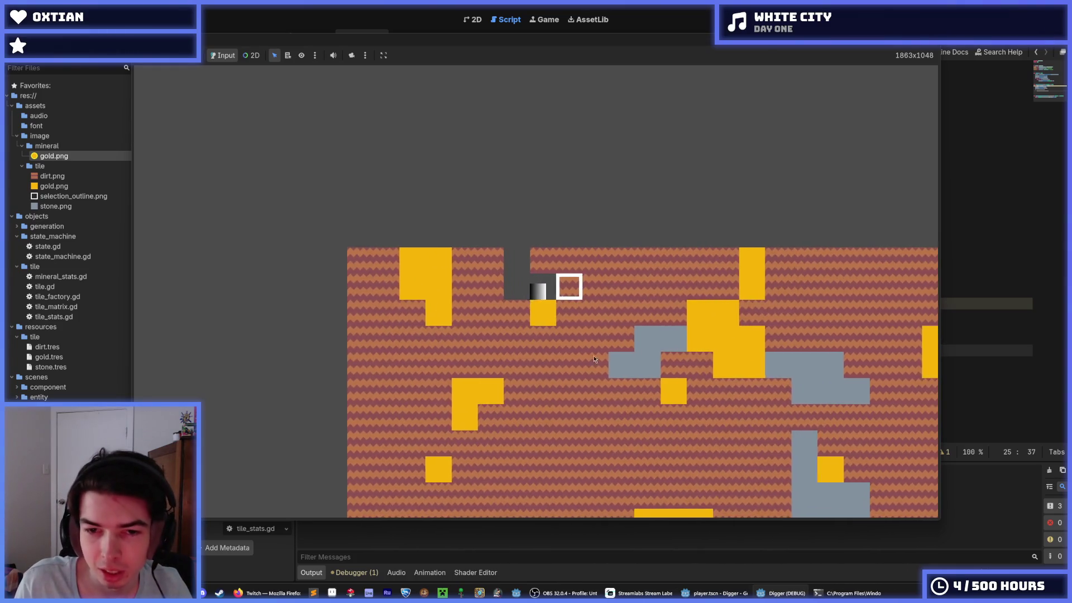
# Dig down and right through the dirt and stone layers
pyautogui.press('Down')
pyautogui.press('Right')
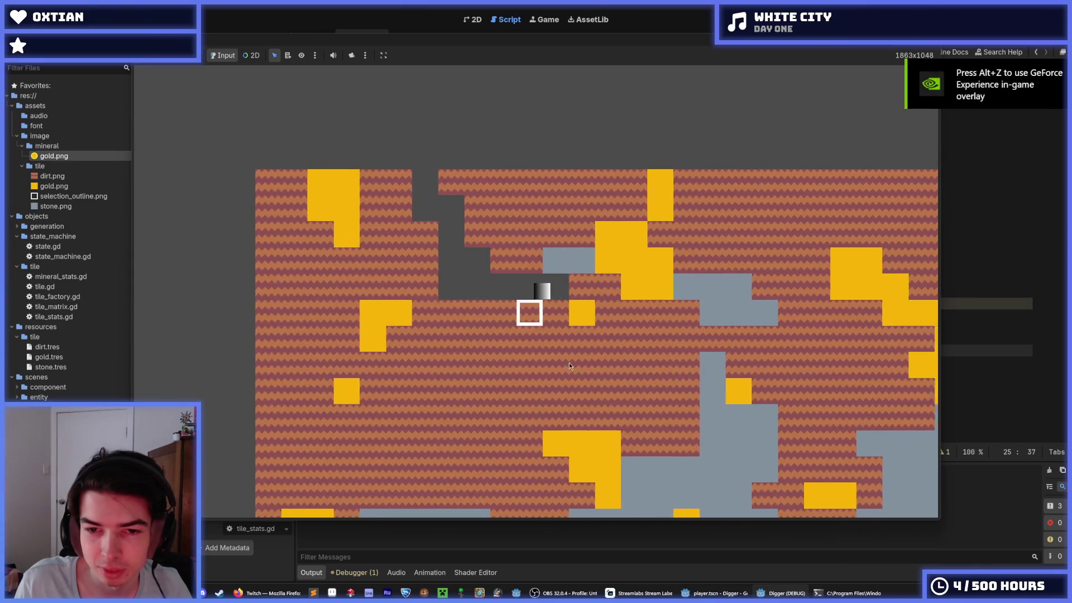
pyautogui.press('Down')
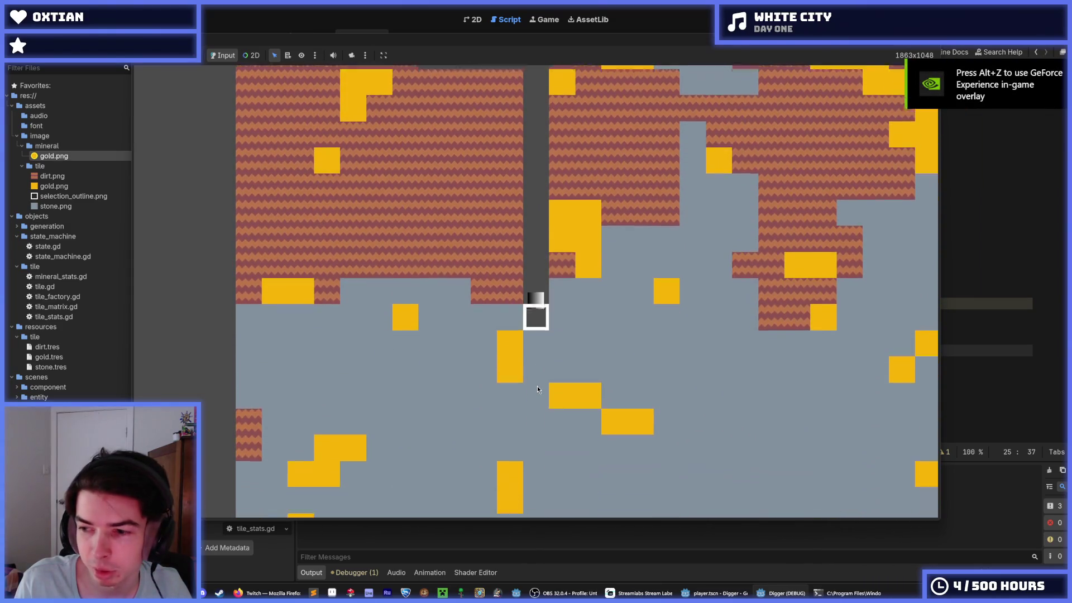
pyautogui.press('Right')
pyautogui.press('Down')
pyautogui.press('Right')
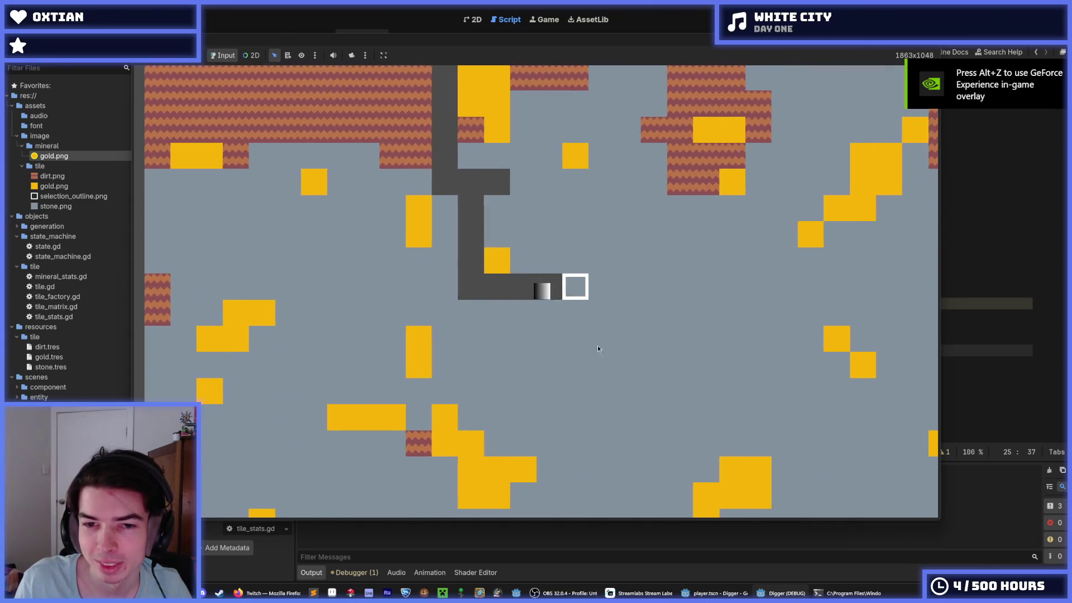
pyautogui.press('Right')
pyautogui.press('Down')
pyautogui.press('Left')
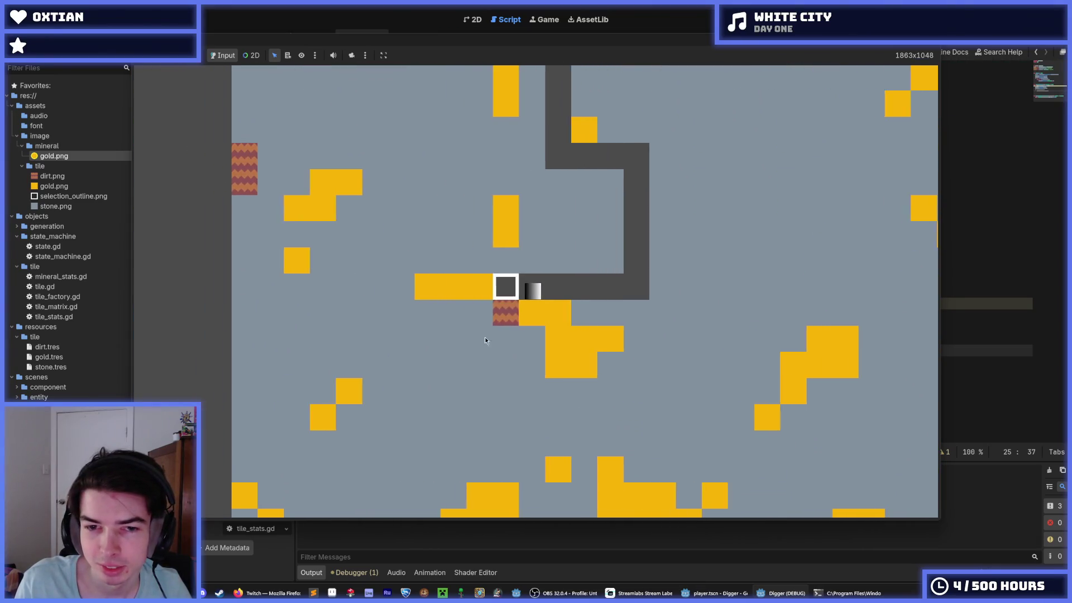
pyautogui.press('Right')
pyautogui.press('Down')
pyautogui.press('Right')
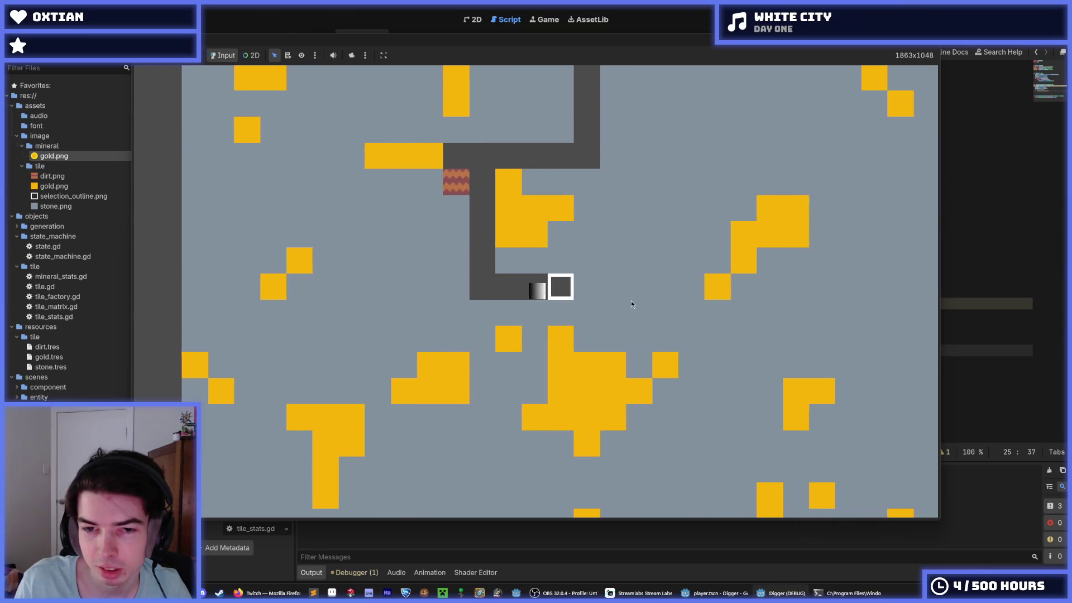
pyautogui.press('Down')
pyautogui.press('Right')
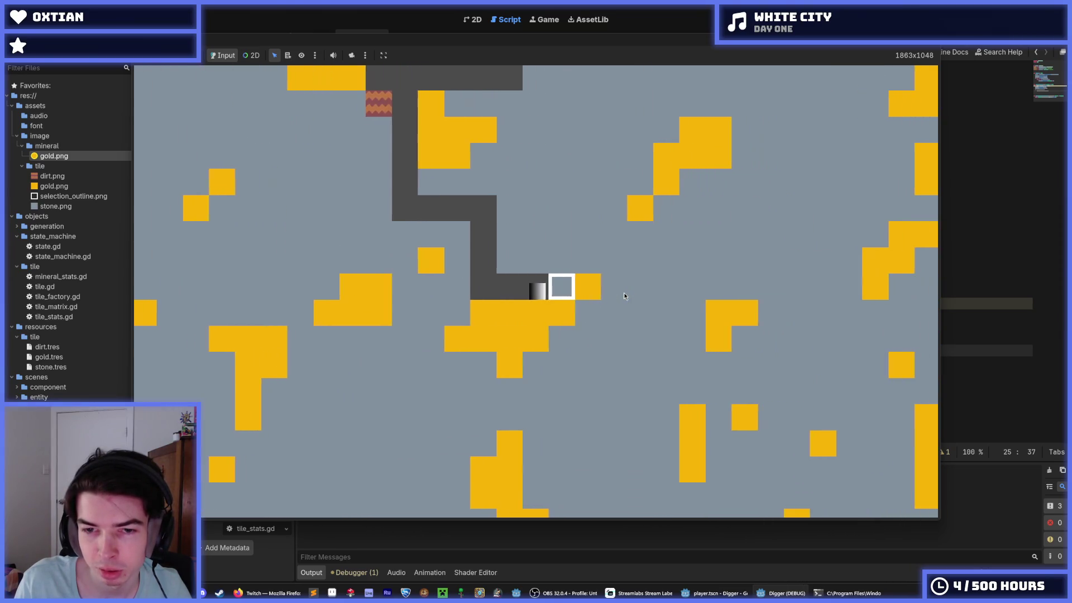
pyautogui.press('Right')
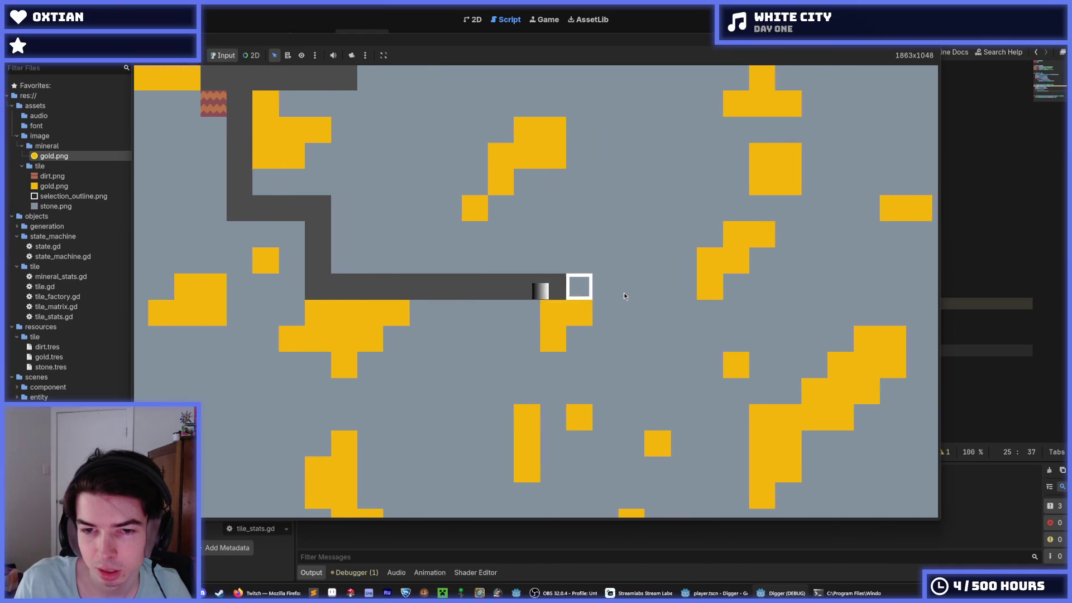
pyautogui.press('Down')
# Tunnel back up and across the map, then stop the game with F8
pyautogui.press('Left')
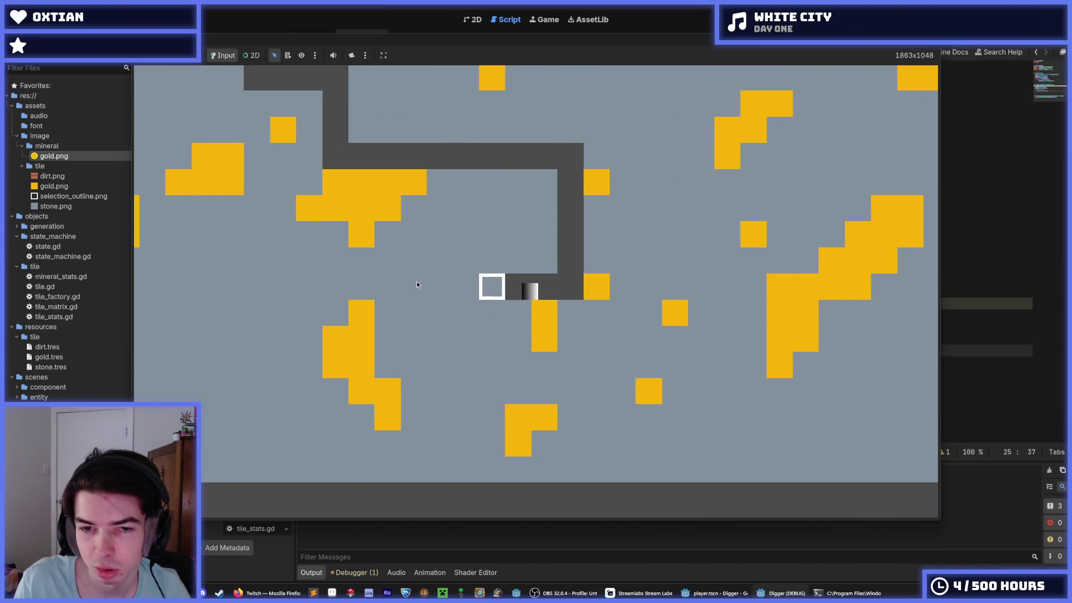
pyautogui.press('Up')
pyautogui.press('Right')
pyautogui.press('Up')
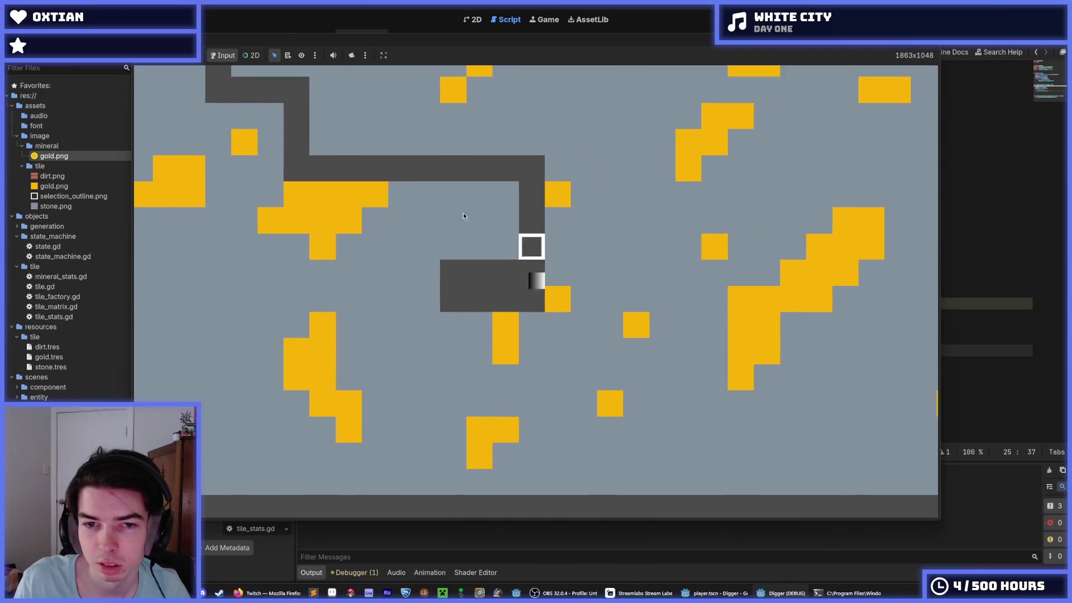
pyautogui.press('Up')
pyautogui.press('Left')
pyautogui.press('Up')
pyautogui.press('Down')
pyautogui.press('Left')
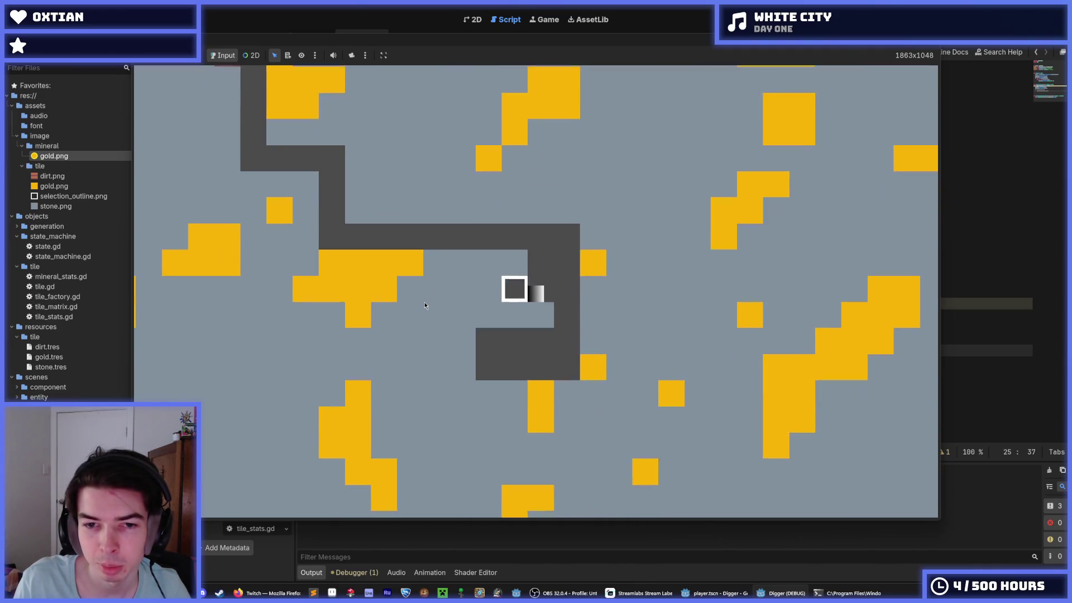
pyautogui.press('Up')
pyautogui.press('Left')
pyautogui.press('Up')
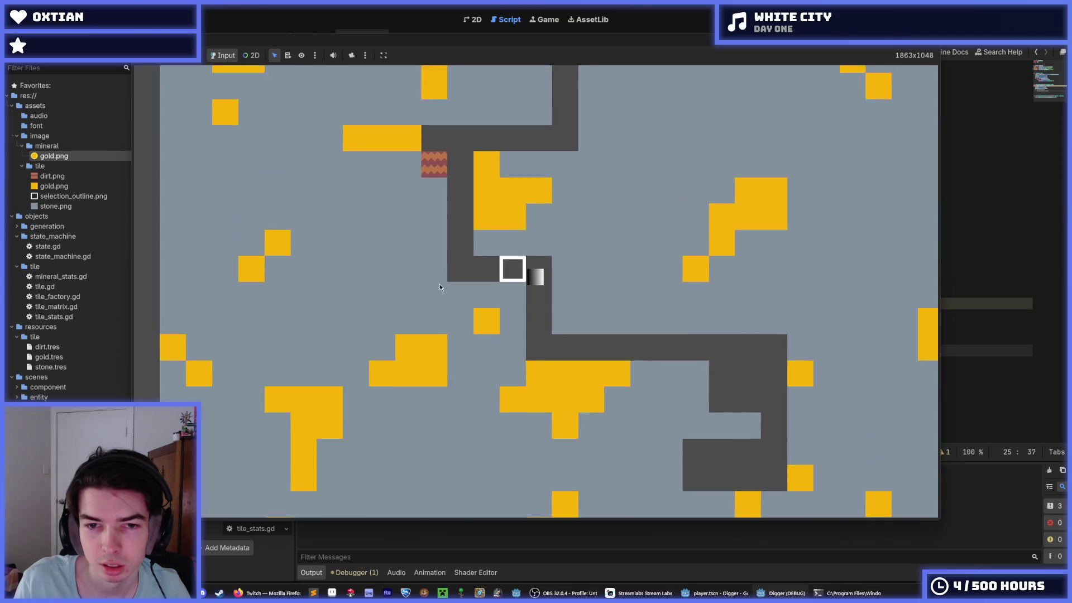
pyautogui.press('Left')
pyautogui.press('Left')
pyautogui.press('Up')
pyautogui.press('Up')
pyautogui.press('Up')
pyautogui.press('Right')
pyautogui.press('Right')
pyautogui.press('Right')
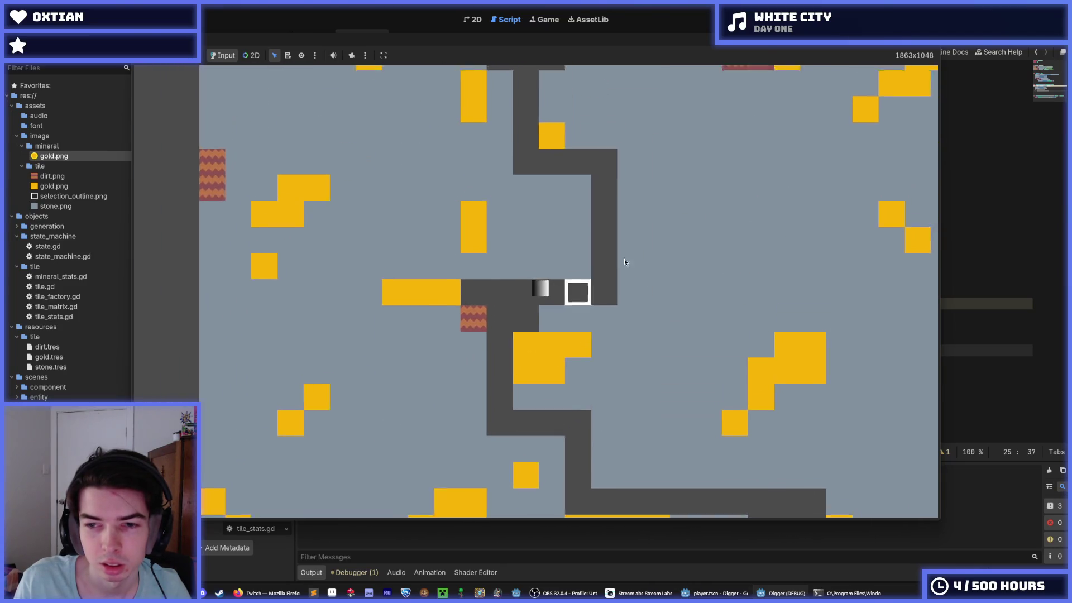
pyautogui.press('Right')
pyautogui.press('Up')
pyautogui.press('Up')
pyautogui.press('Right')
pyautogui.press('Up')
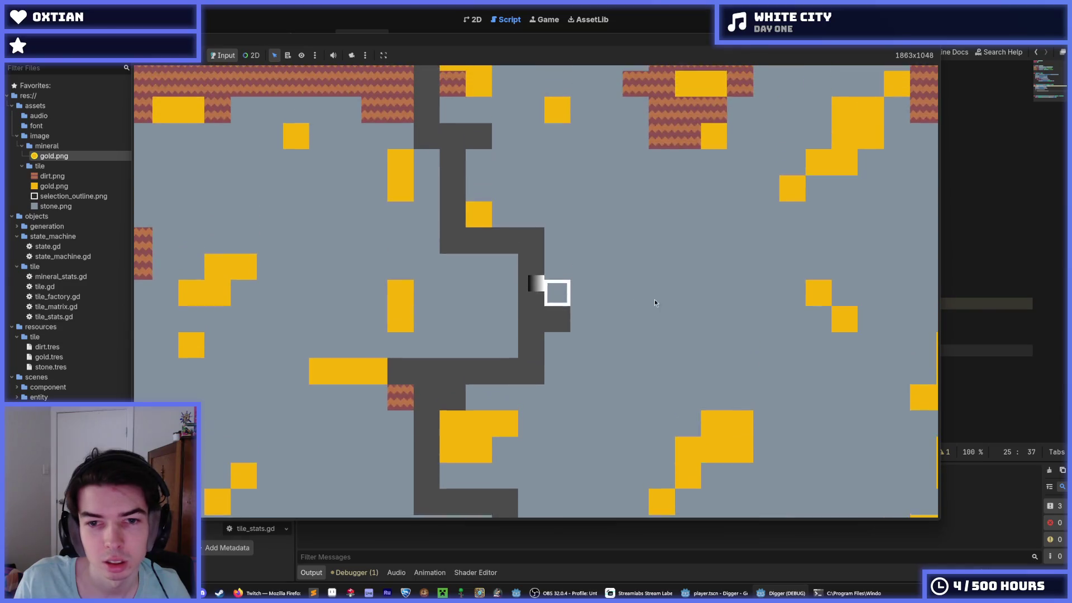
pyautogui.press('F8')
pyautogui.click(652, 198)
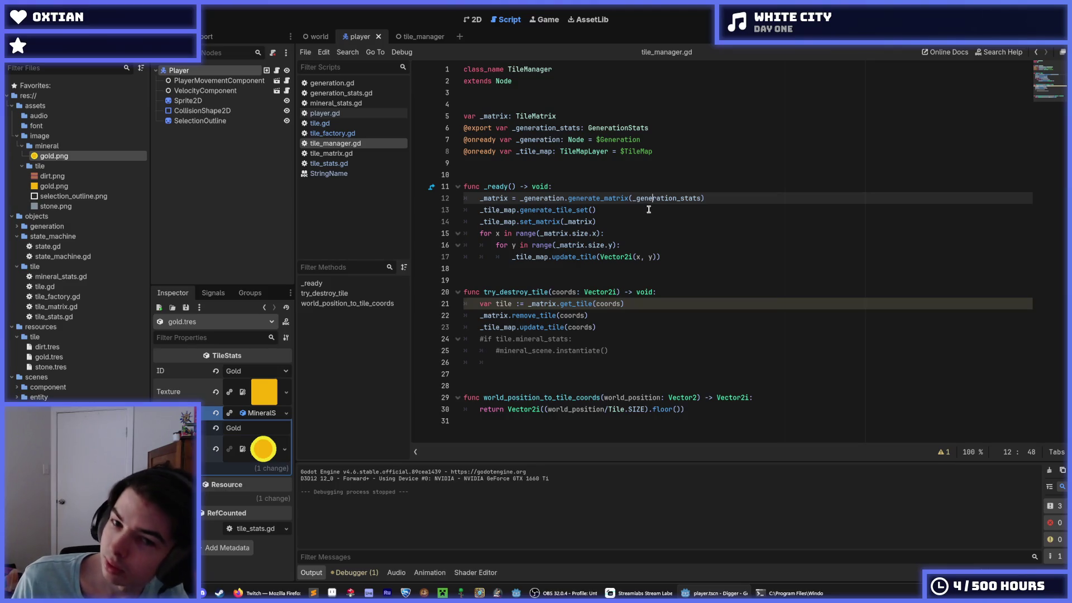
pyautogui.click(699, 312)
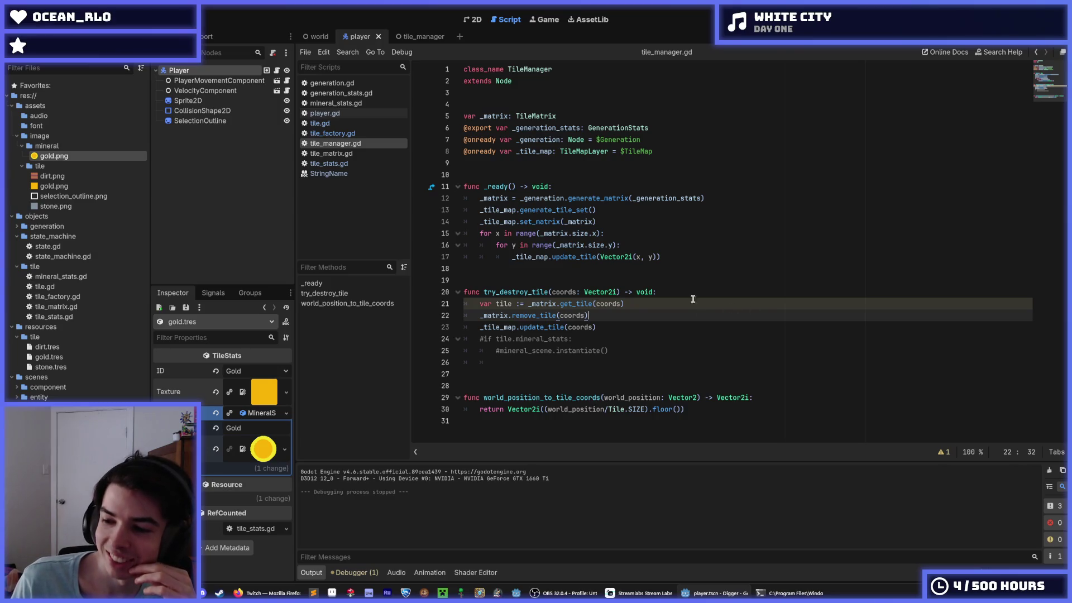
pyautogui.click(642, 303)
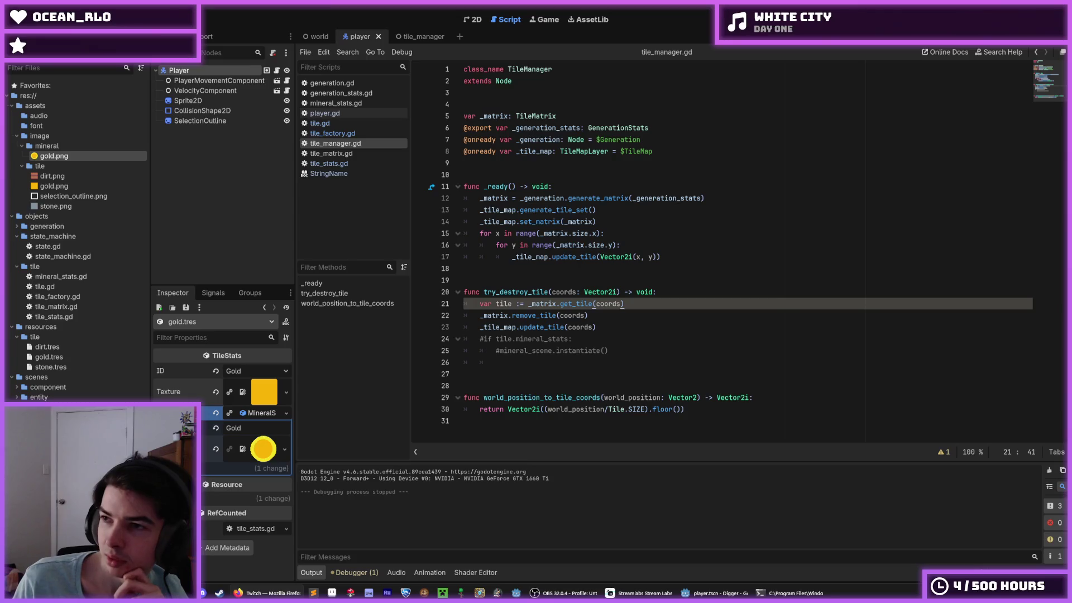
pyautogui.click(772, 293)
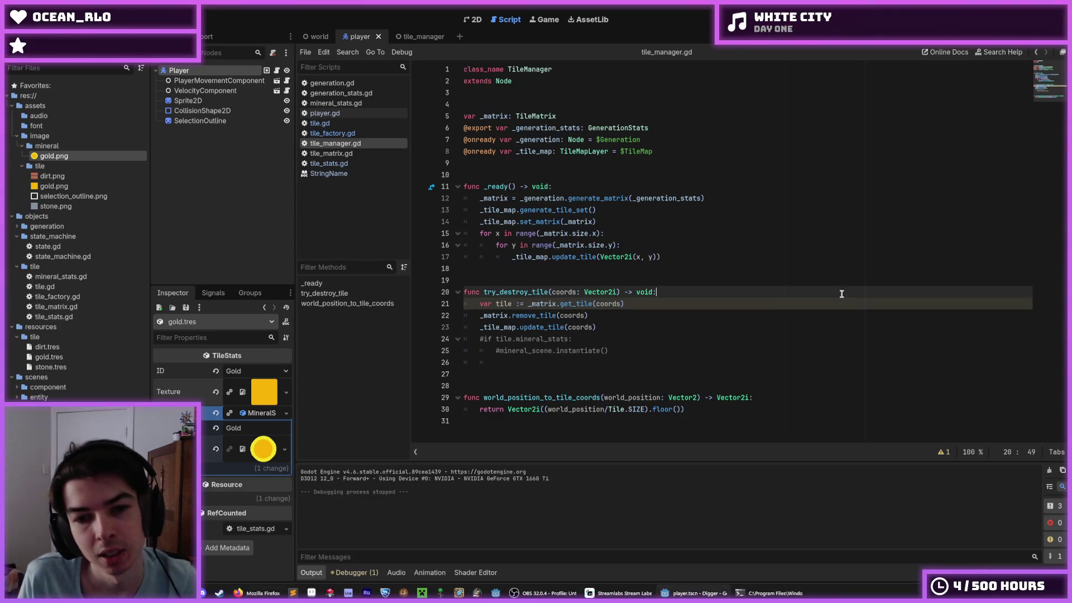
# Create a new scene with a 2D Scene root node
pyautogui.click(677, 346)
pyautogui.click(15, 20)
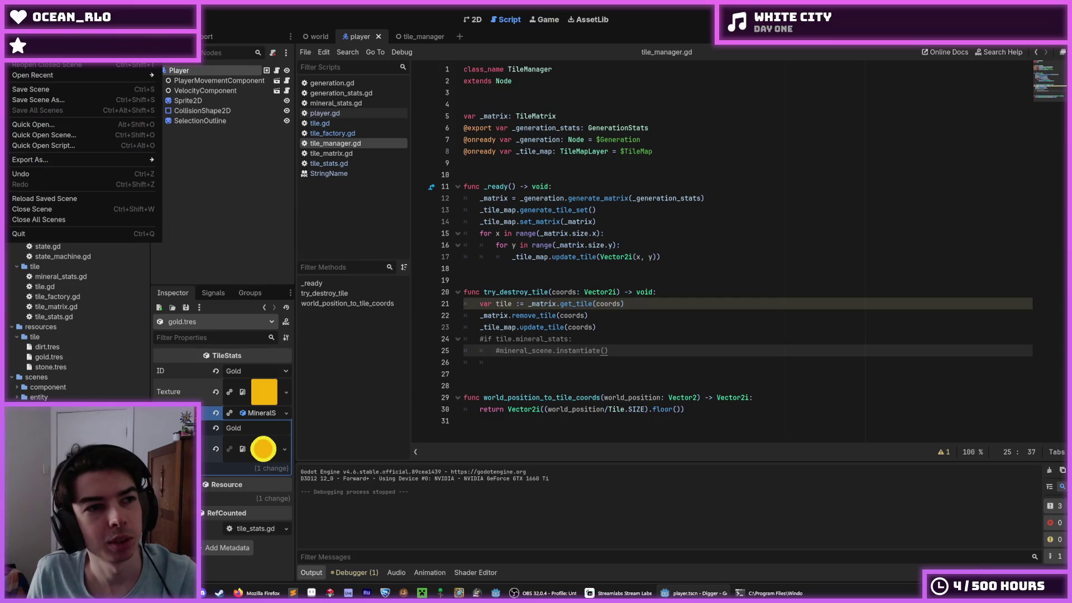
pyautogui.hotkey('ctrl', 'n')
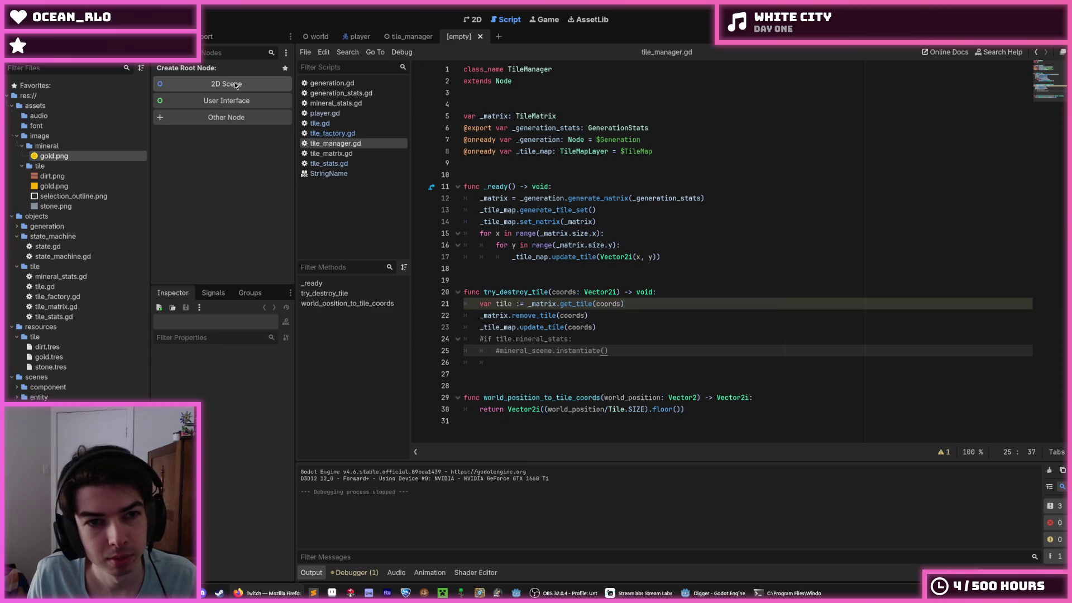
pyautogui.click(235, 84)
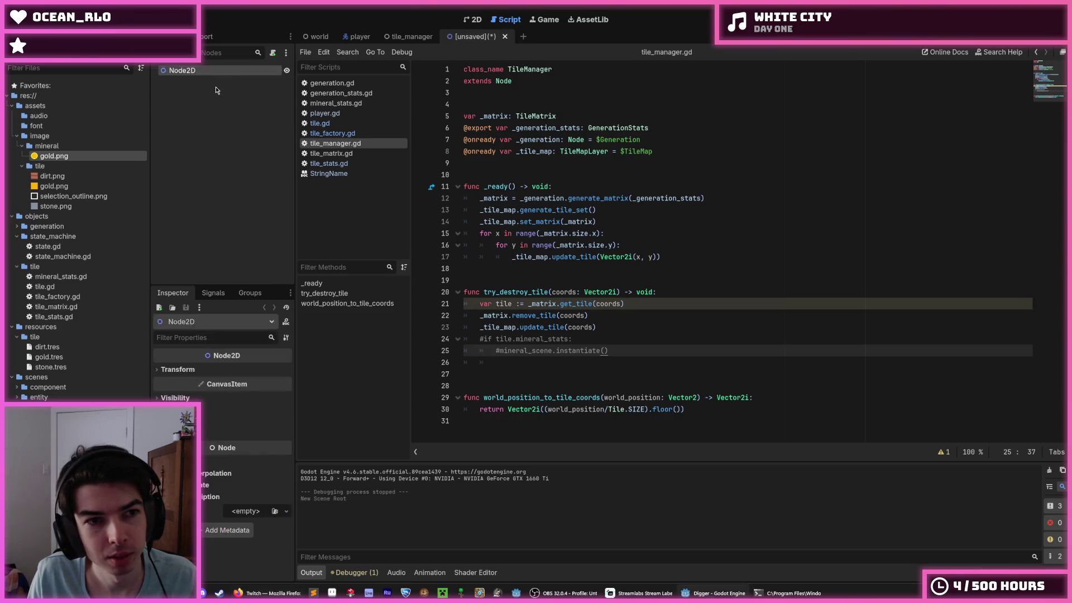
# Close the unsaved Node2D scene, choosing Don't Save
pyautogui.rightClick(193, 72)
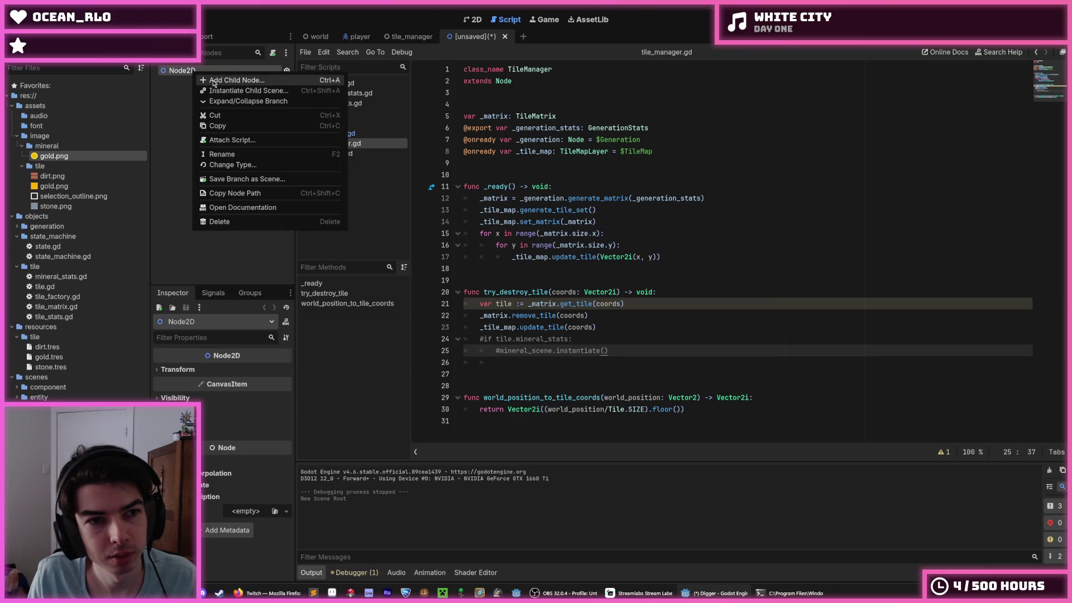
pyautogui.click(177, 106)
pyautogui.click(505, 36)
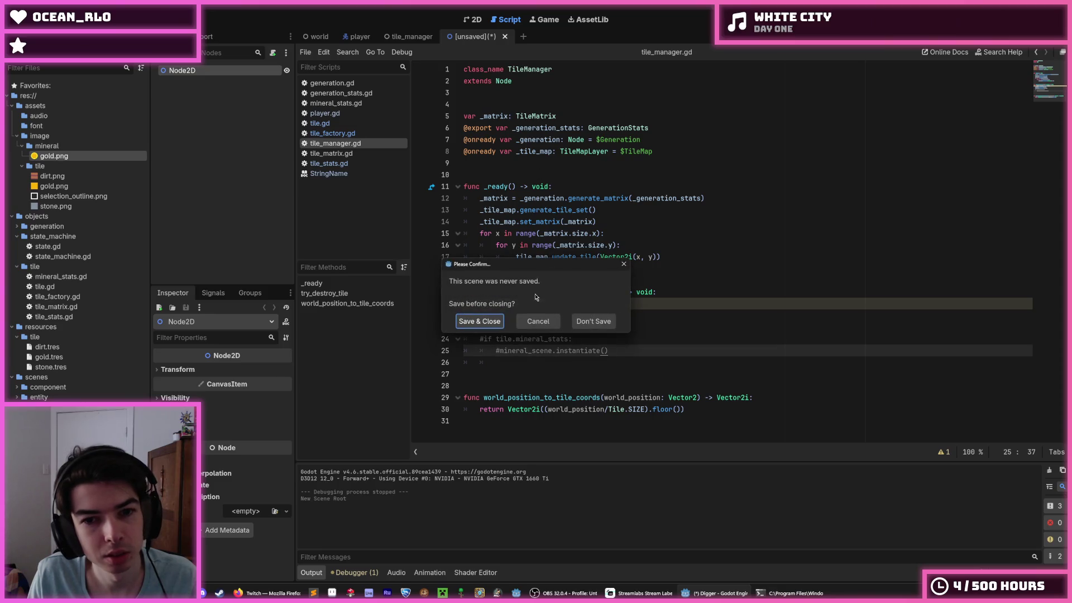
pyautogui.click(593, 321)
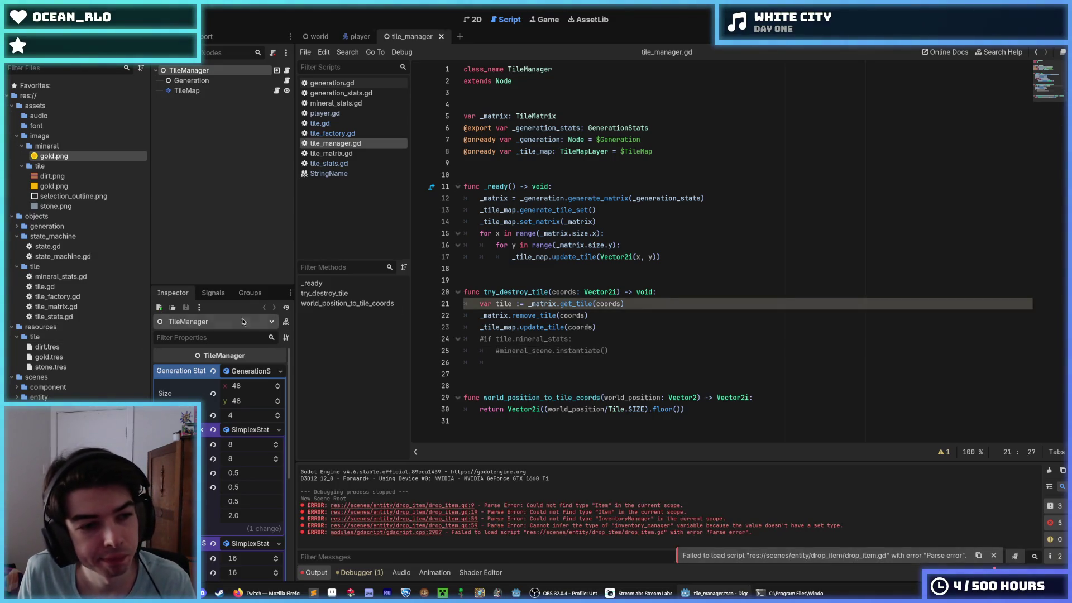
# Open drop_item.gd and select the unknown Item type on line 9
pyautogui.click(606, 316)
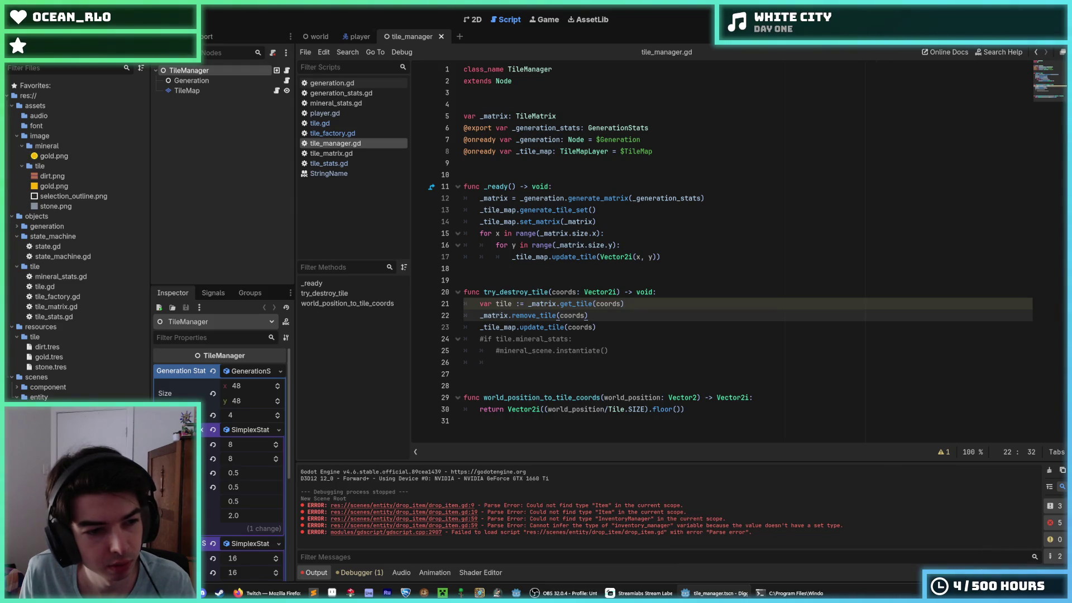
pyautogui.doubleClick(61, 428)
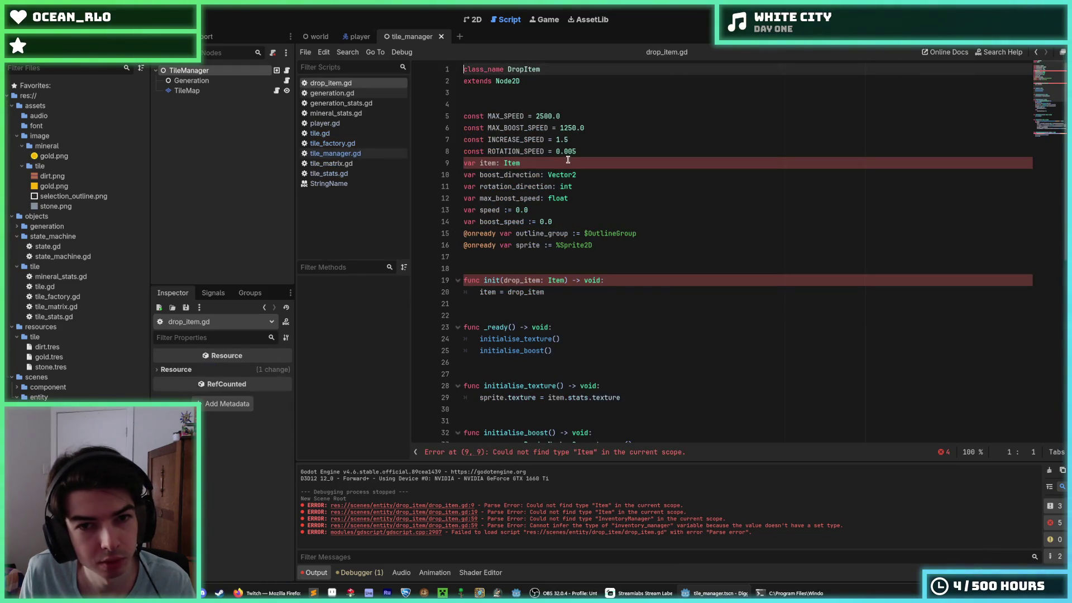
pyautogui.doubleClick(503, 163)
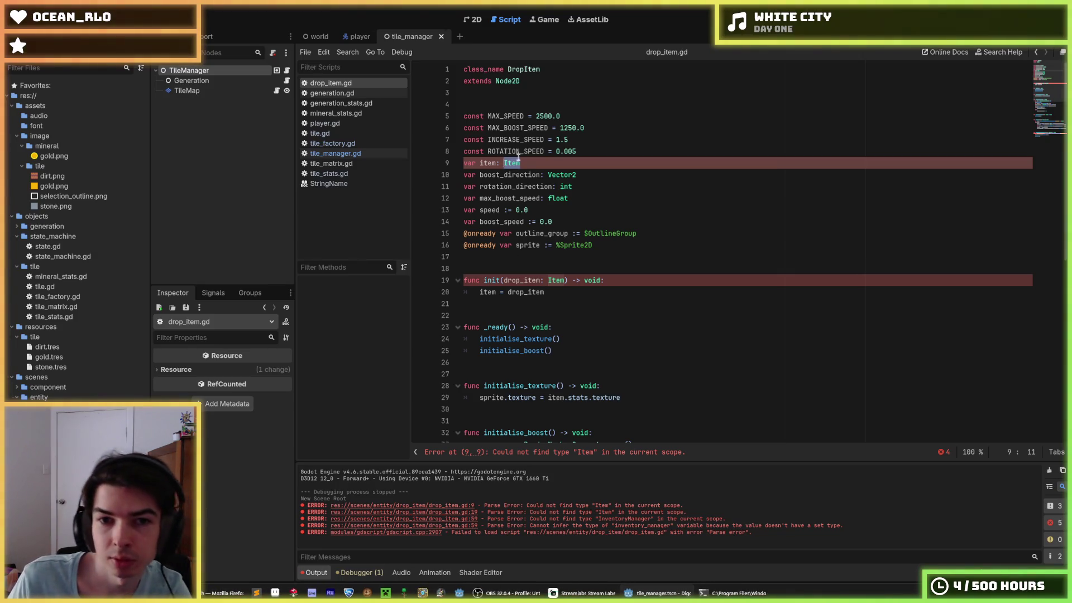
# Set line 9's type to MineralStats and rename the variable to mineral_stats
pyautogui.write('MineralStats')
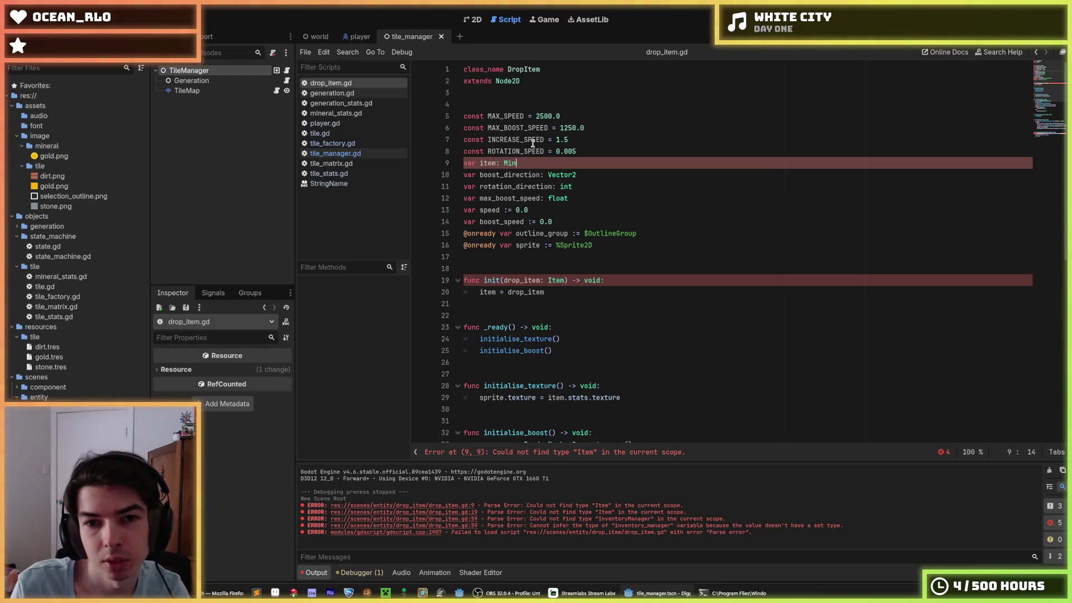
pyautogui.press('Home')
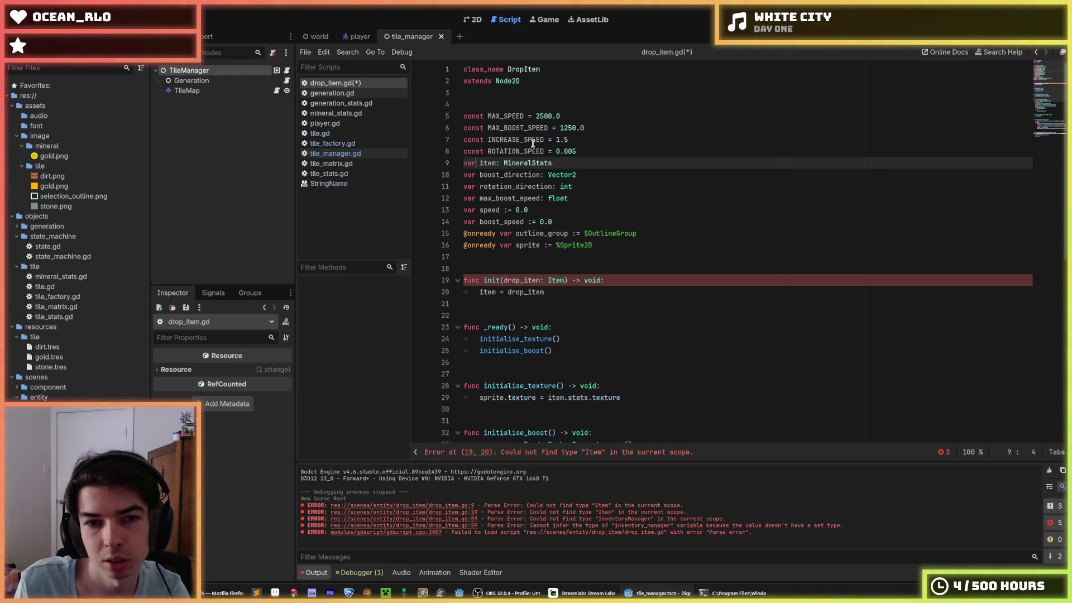
pyautogui.press('Right')
pyautogui.hotkey('shift', 'Right')
pyautogui.hotkey('shift', 'Right')
pyautogui.hotkey('shift', 'Right')
pyautogui.write('mineral')
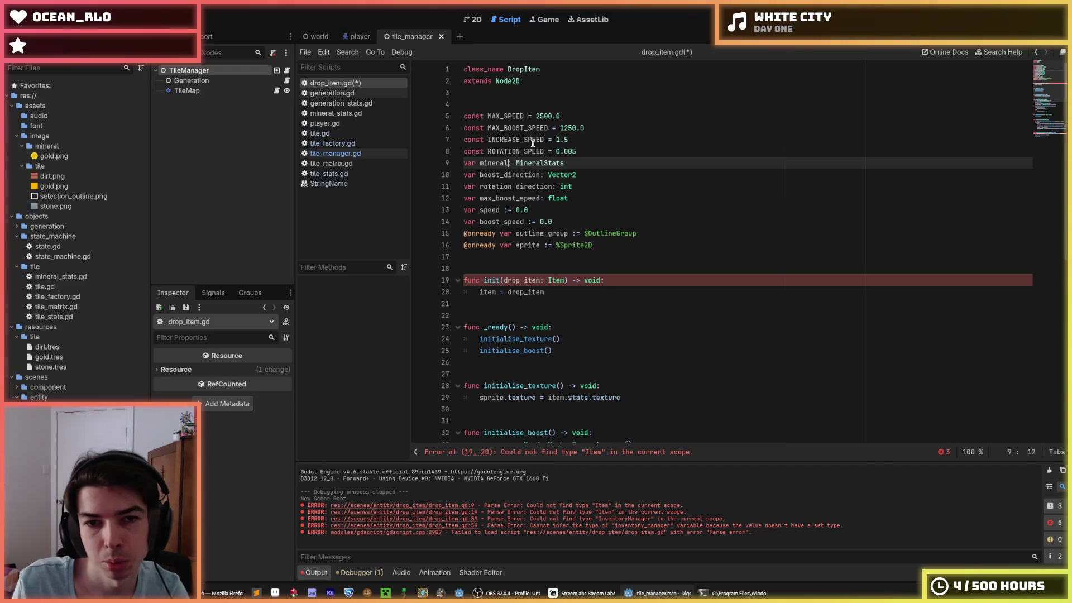
pyautogui.write('_stats')
# Inspect the init function's drop_item parameter and its assignment line
pyautogui.click(595, 294)
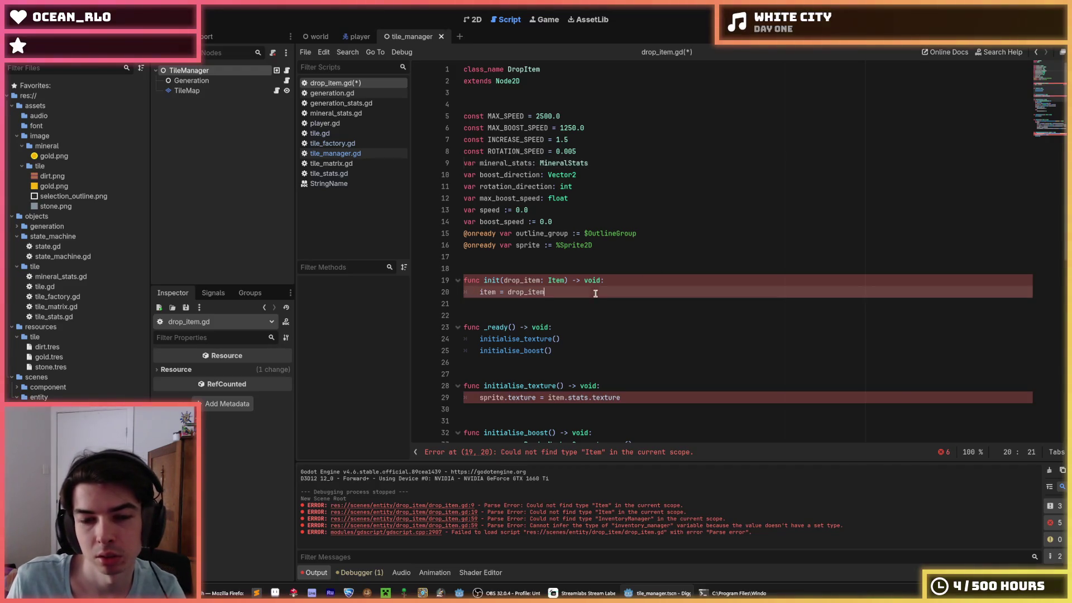
pyautogui.press('Up')
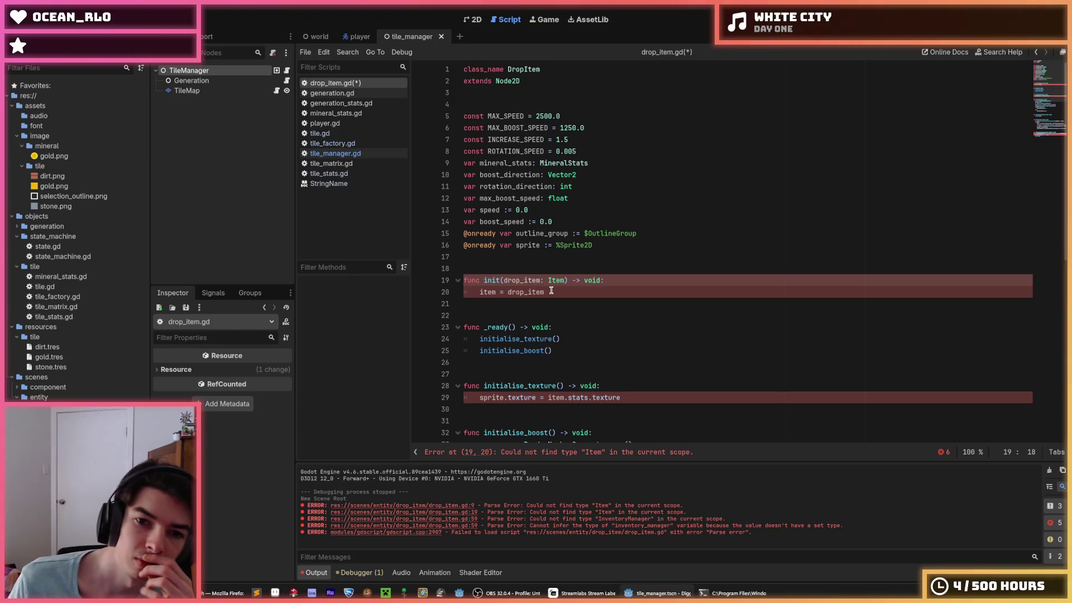
pyautogui.click(581, 292)
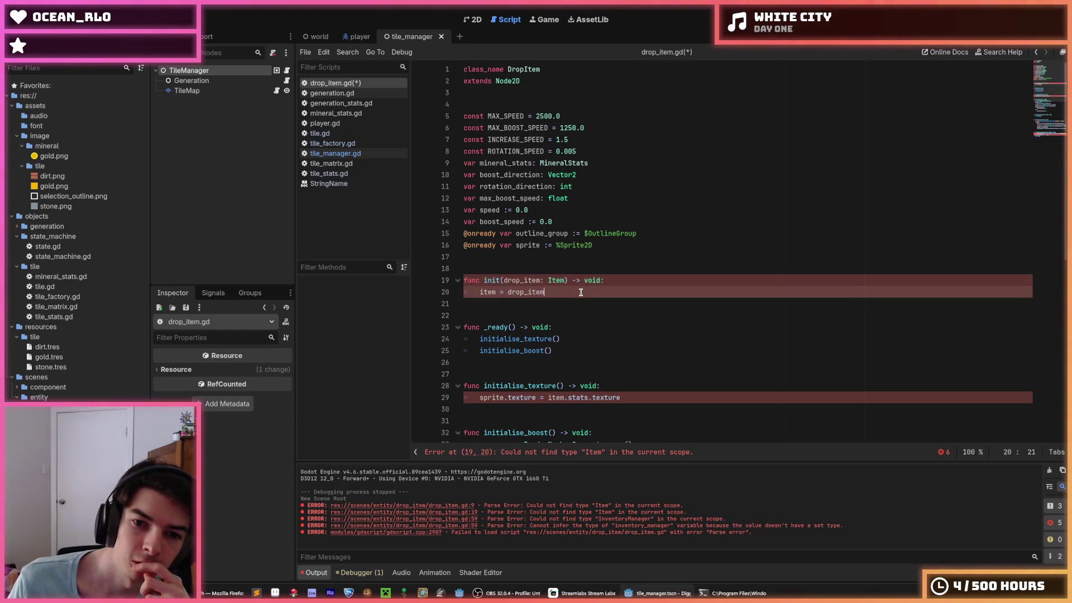
pyautogui.keyDown('shift'); pyautogui.click(522, 279); pyautogui.keyUp('shift')
pyautogui.click(522, 279)
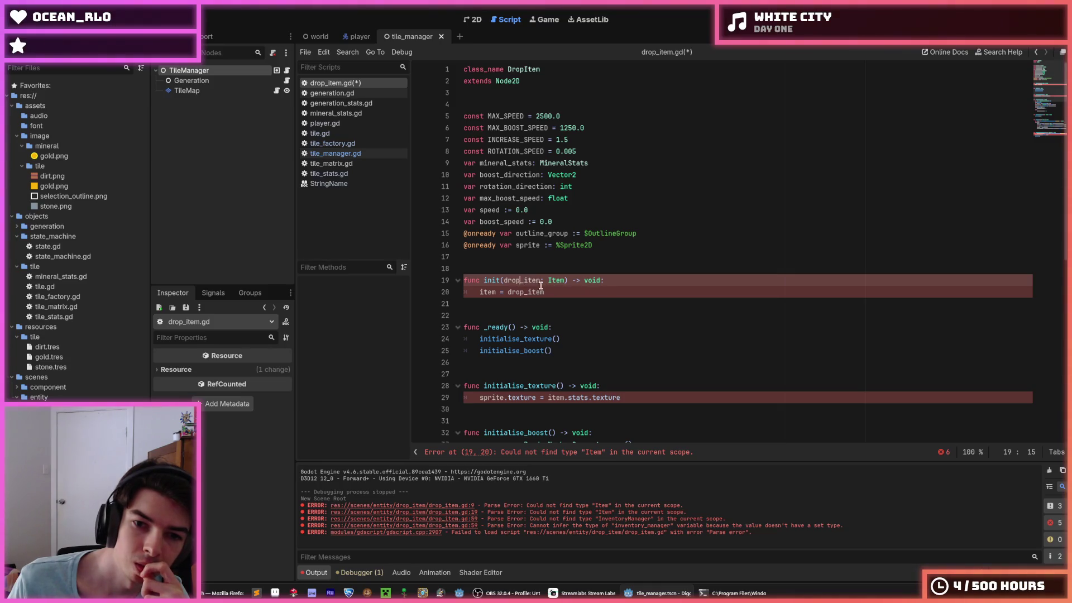
pyautogui.click(520, 279)
pyautogui.moveTo(556, 291); pyautogui.dragTo(505, 279)
pyautogui.click(504, 279)
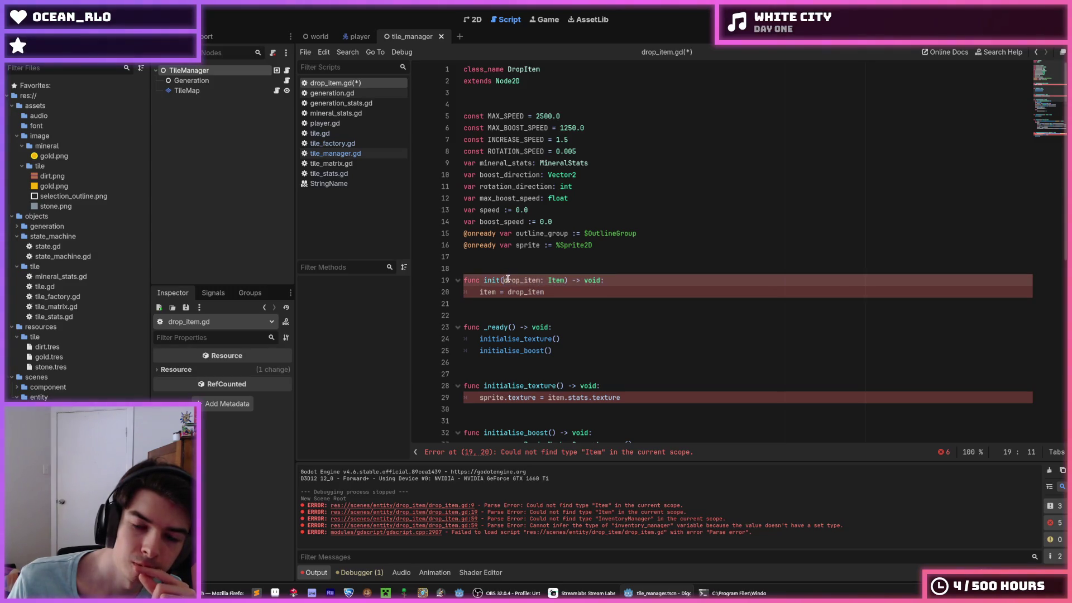
# Rename class DropItem to MineralDrop and save drop_item.gd
pyautogui.doubleClick(532, 70)
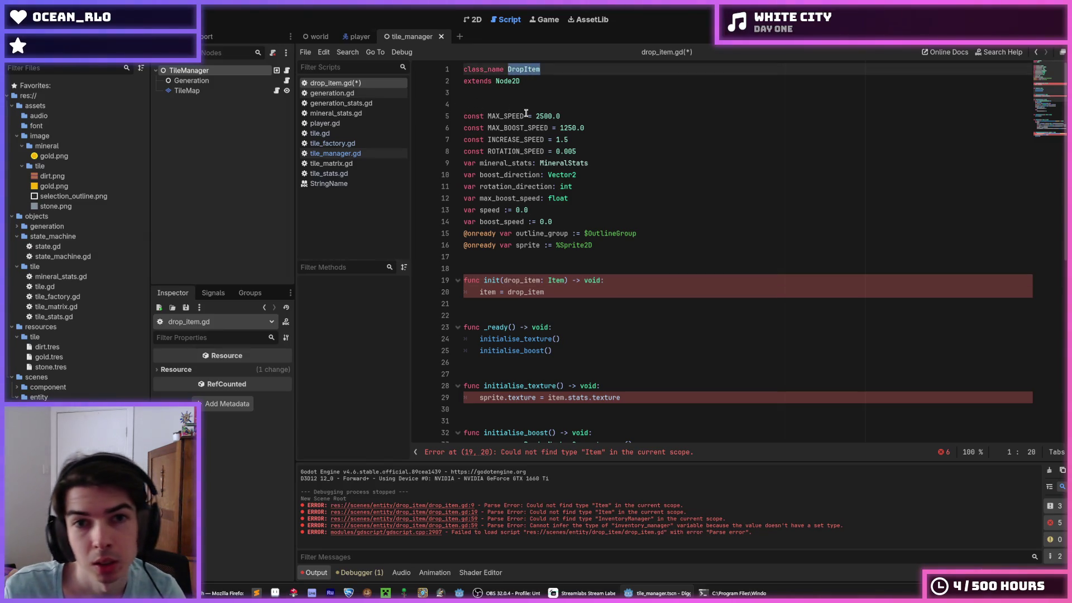
pyautogui.write('MineralDrop')
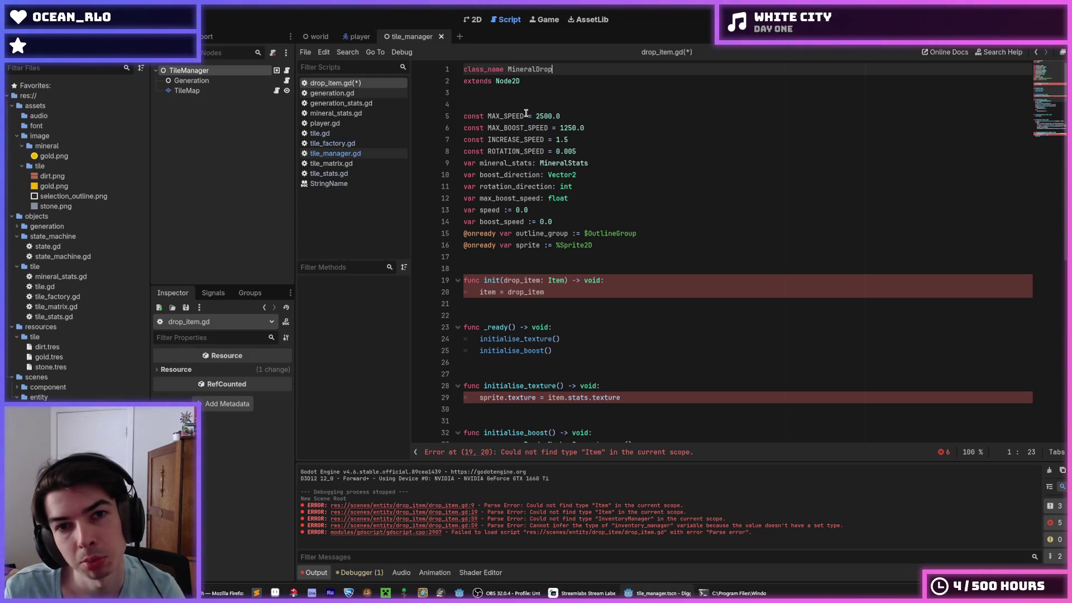
pyautogui.press('BackSpace')
pyautogui.press('BackSpace')
pyautogui.press('BackSpace')
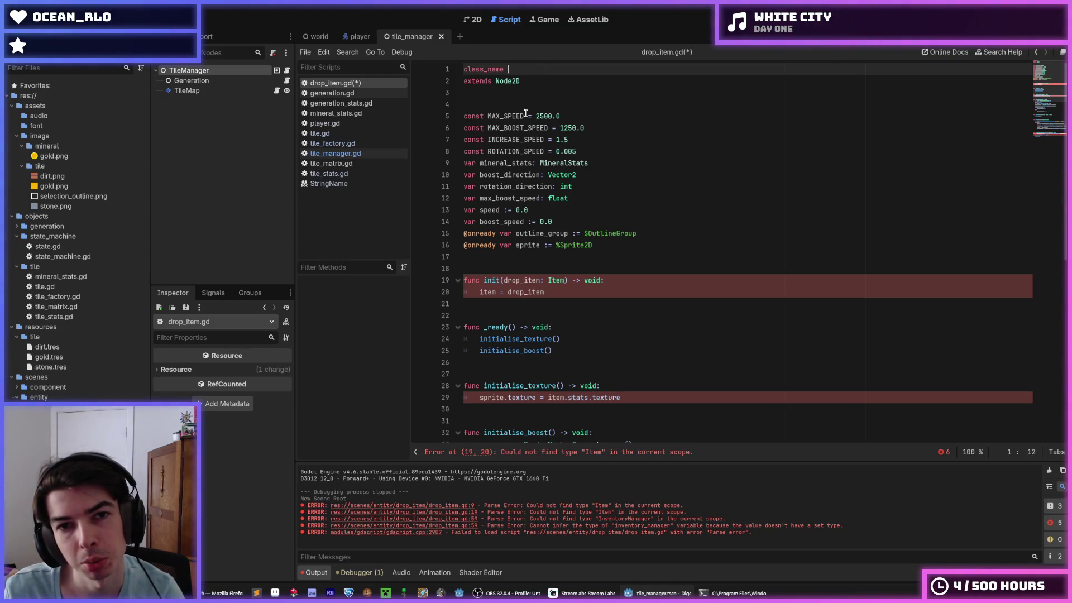
pyautogui.write('DroppedMineral')
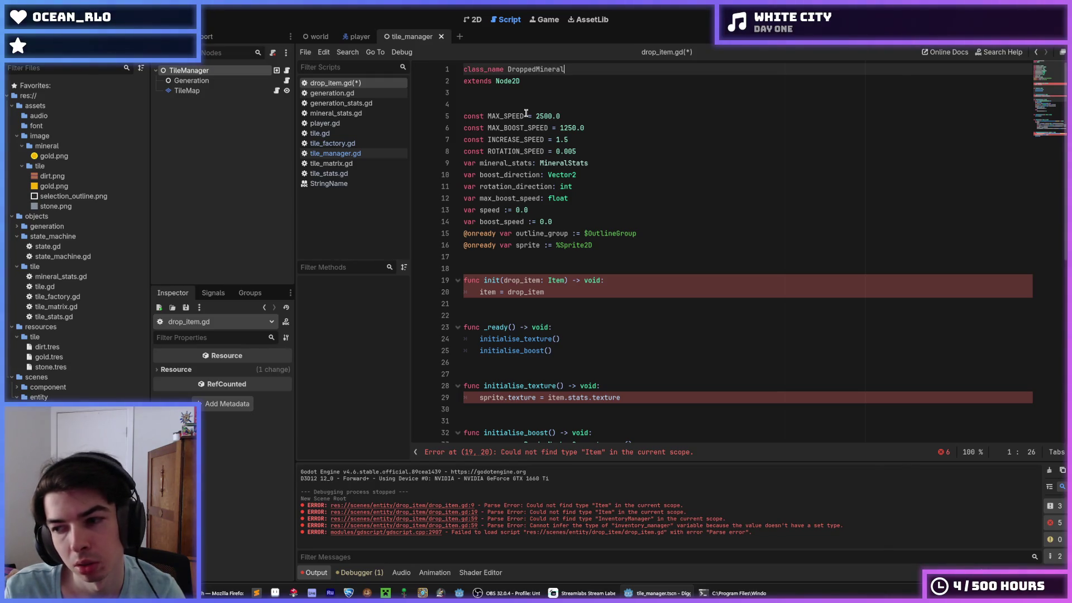
pyautogui.press('BackSpace')
pyautogui.press('BackSpace')
pyautogui.press('BackSpace')
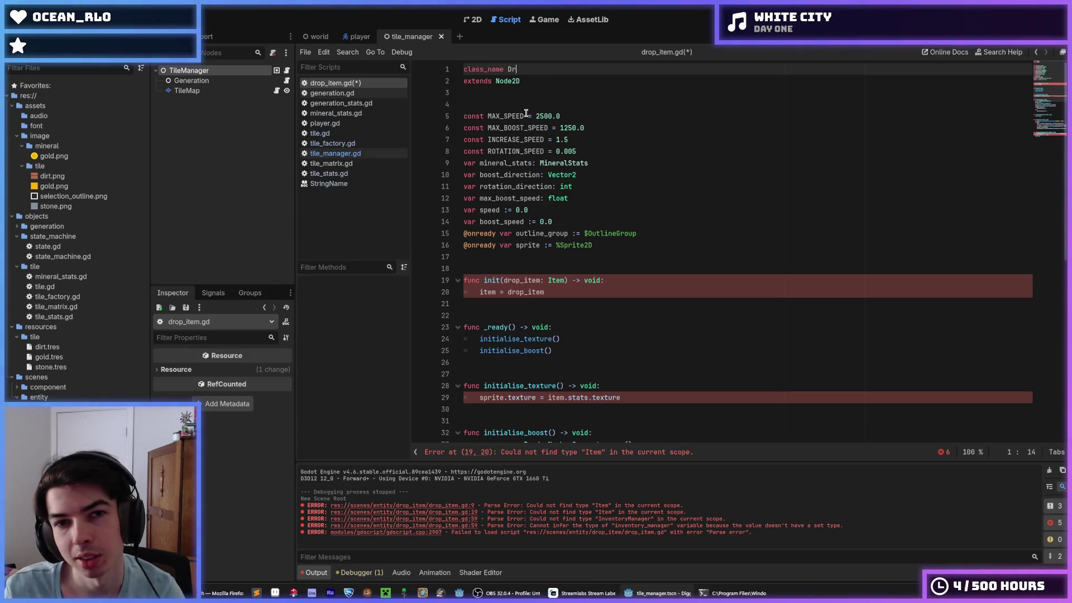
pyautogui.write('MineralDrop')
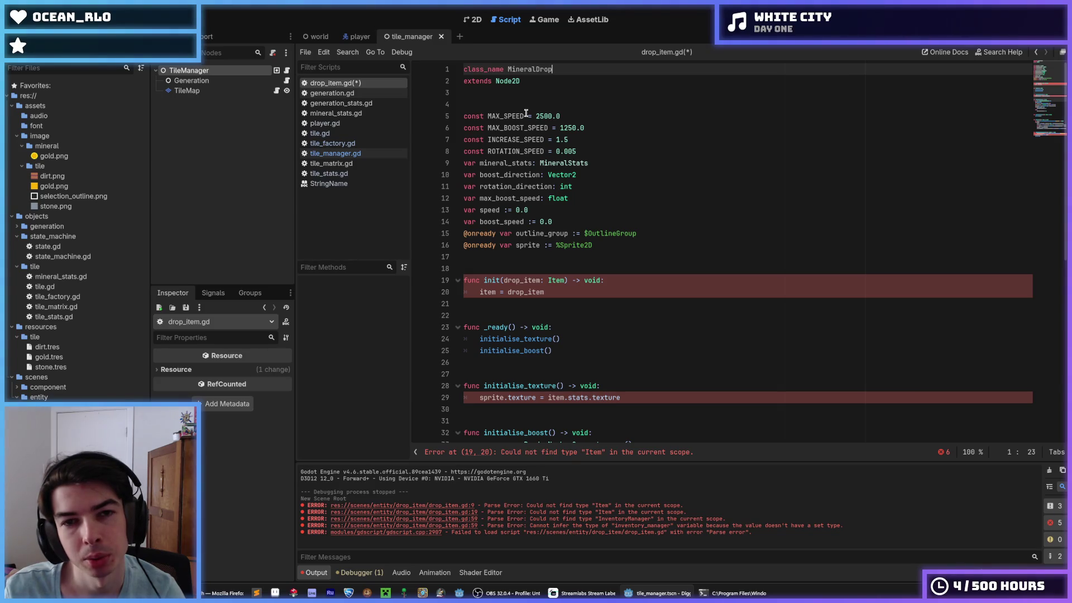
pyautogui.hotkey('ctrl', 's')
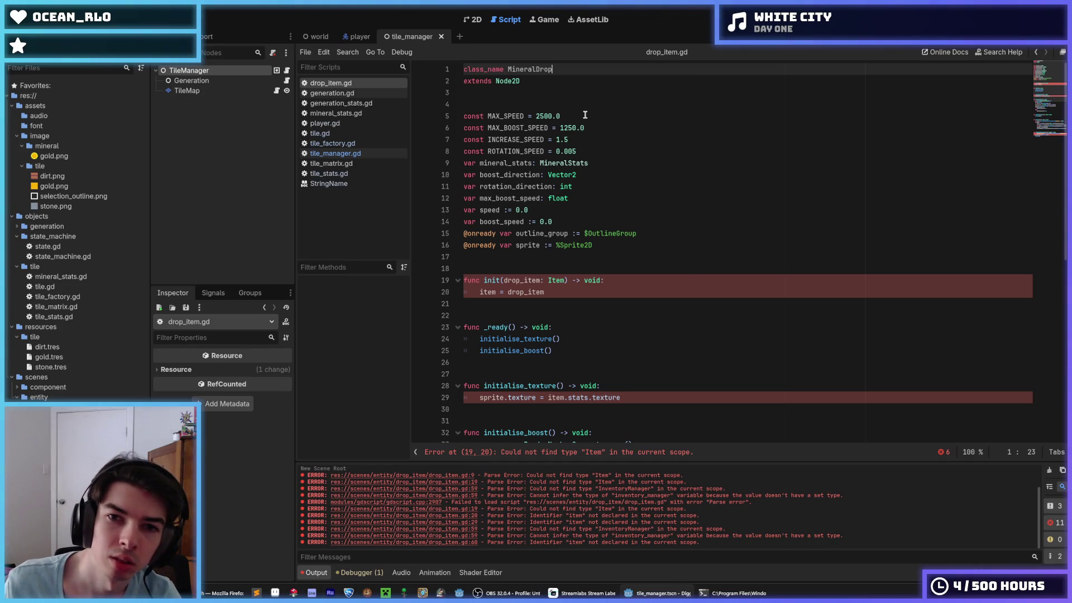
# Delete the outline_group variable declaration from drop_item.gd
pyautogui.click(559, 117)
pyautogui.click(595, 150)
pyautogui.click(589, 163)
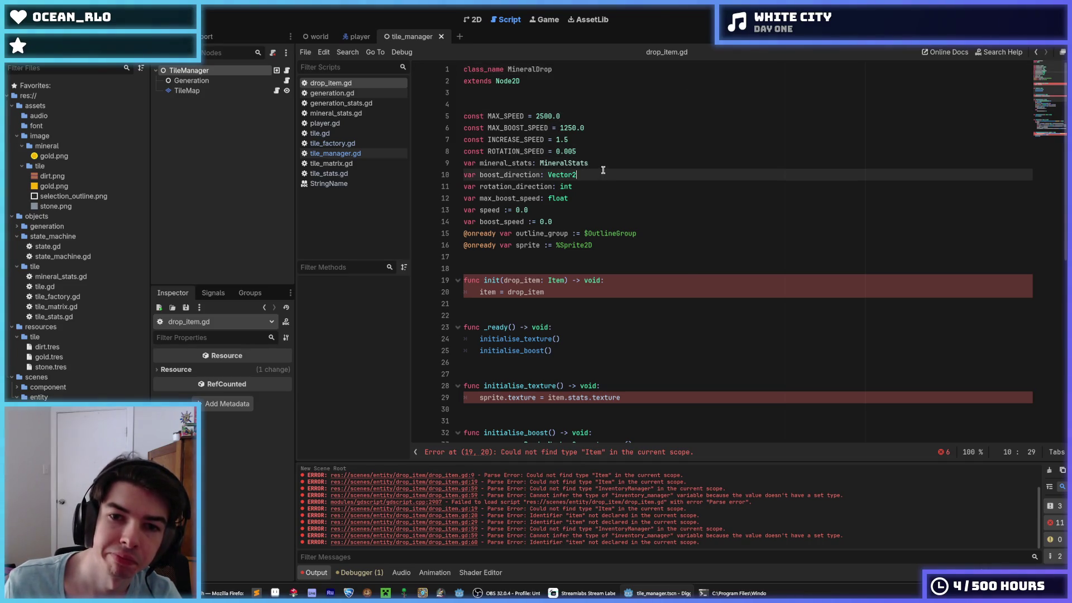
pyautogui.click(594, 209)
pyautogui.scroll(-3, 593, 218)
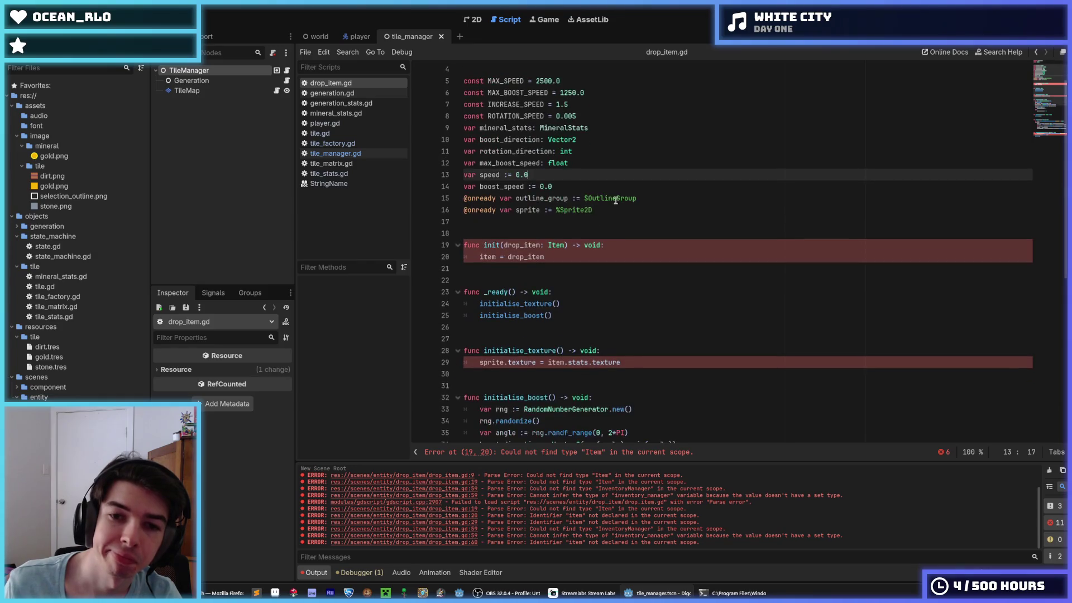
pyautogui.moveTo(656, 207); pyautogui.dragTo(441, 198)
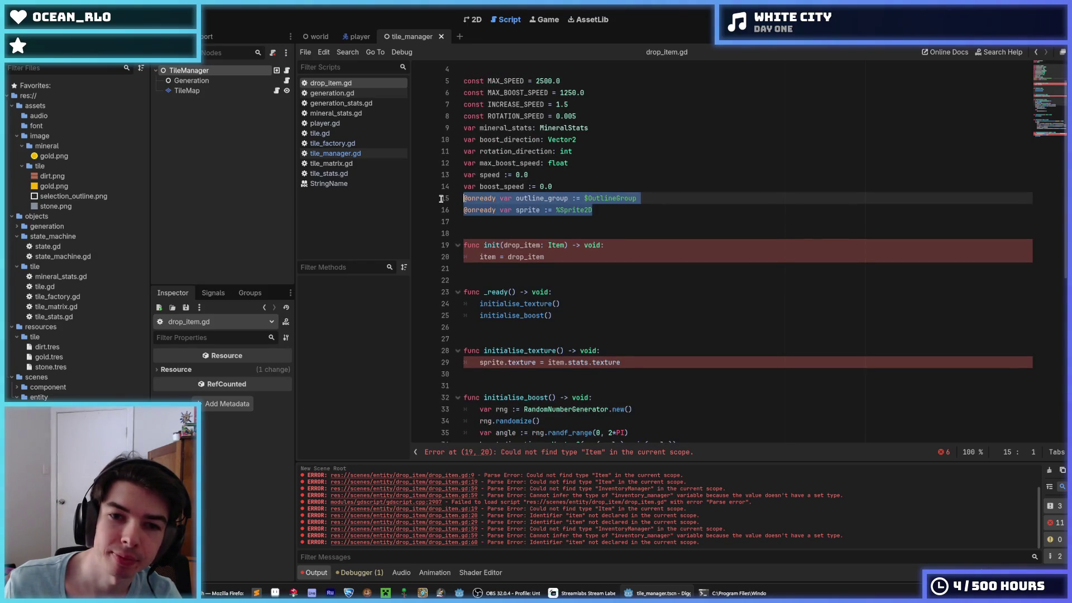
pyautogui.tripleClick(628, 192)
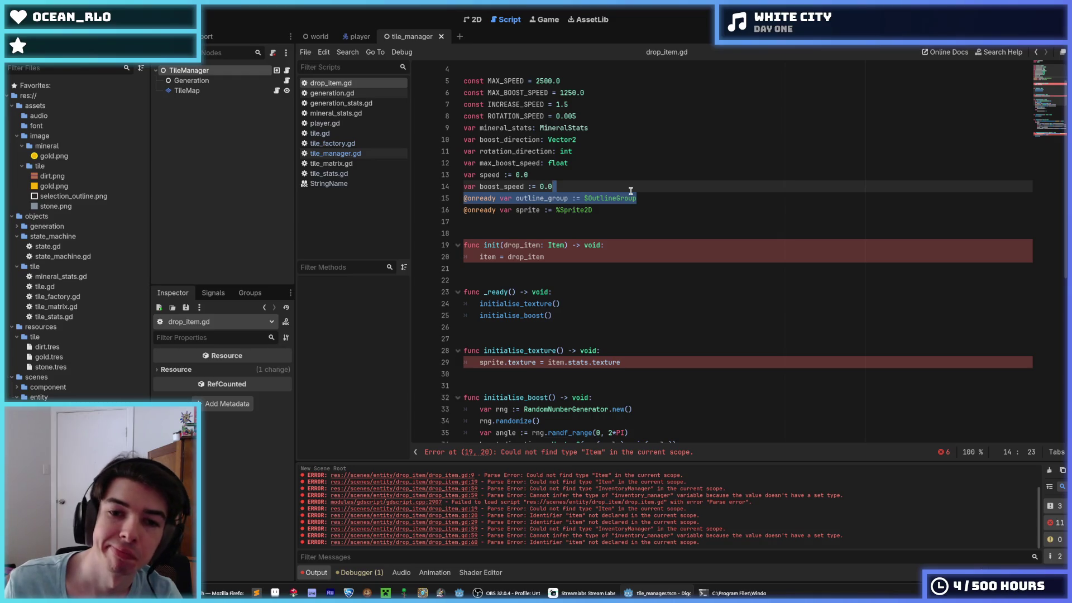
pyautogui.press('BackSpace')
# Change the init parameter to mineral_stats of type MineralStats
pyautogui.press('Down')
pyautogui.press('Down')
pyautogui.press('Down')
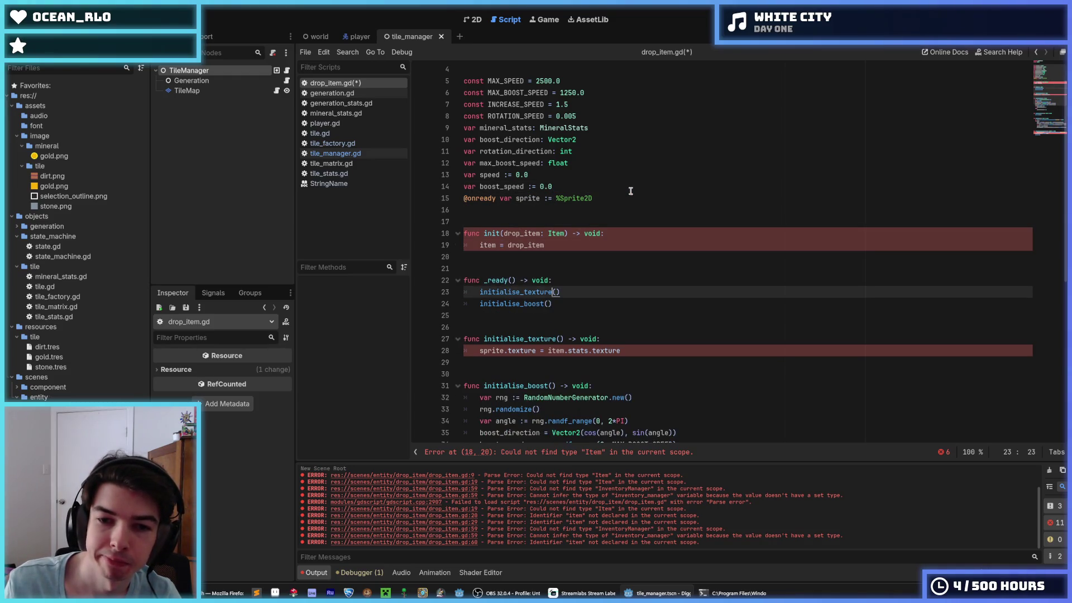
pyautogui.press('Up')
pyautogui.press('Up')
pyautogui.press('Up')
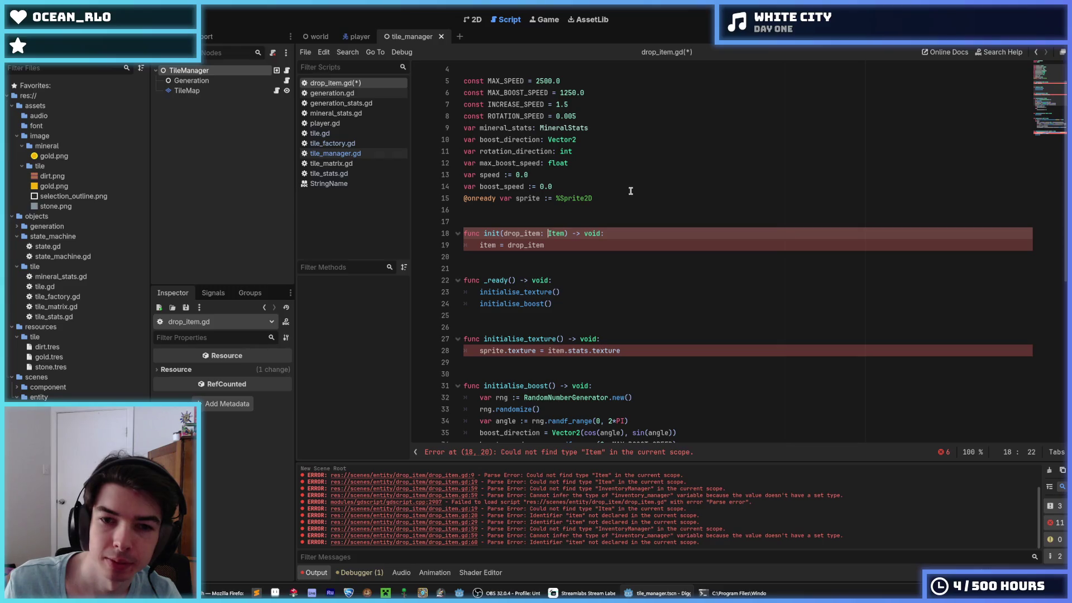
pyautogui.hotkey('shift', 'Right')
pyautogui.hotkey('shift', 'Right')
pyautogui.hotkey('shift', 'Right')
pyautogui.write('Miner')
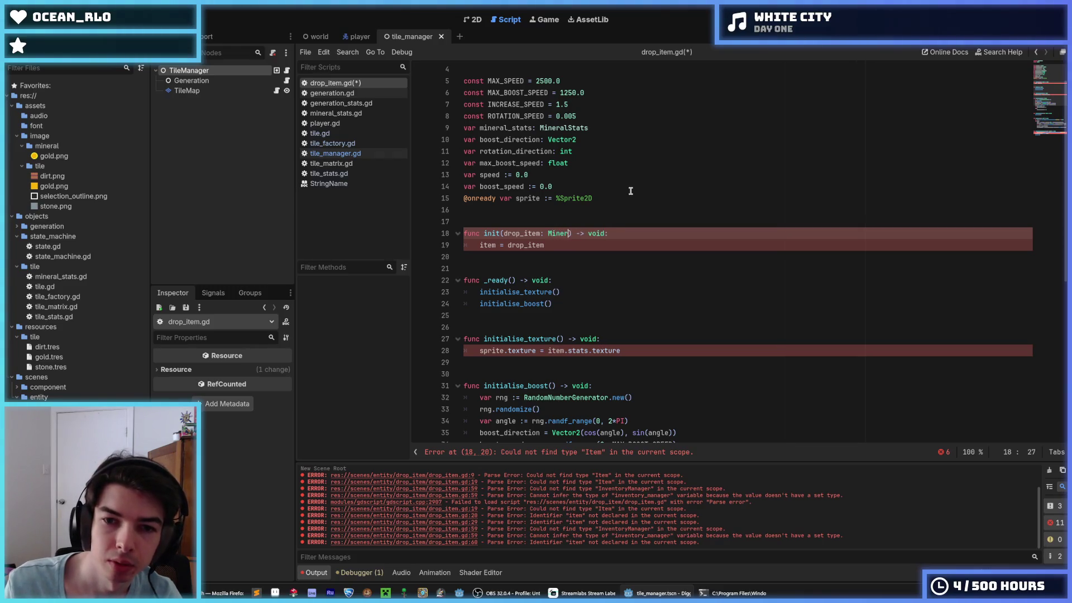
pyautogui.write('alStats')
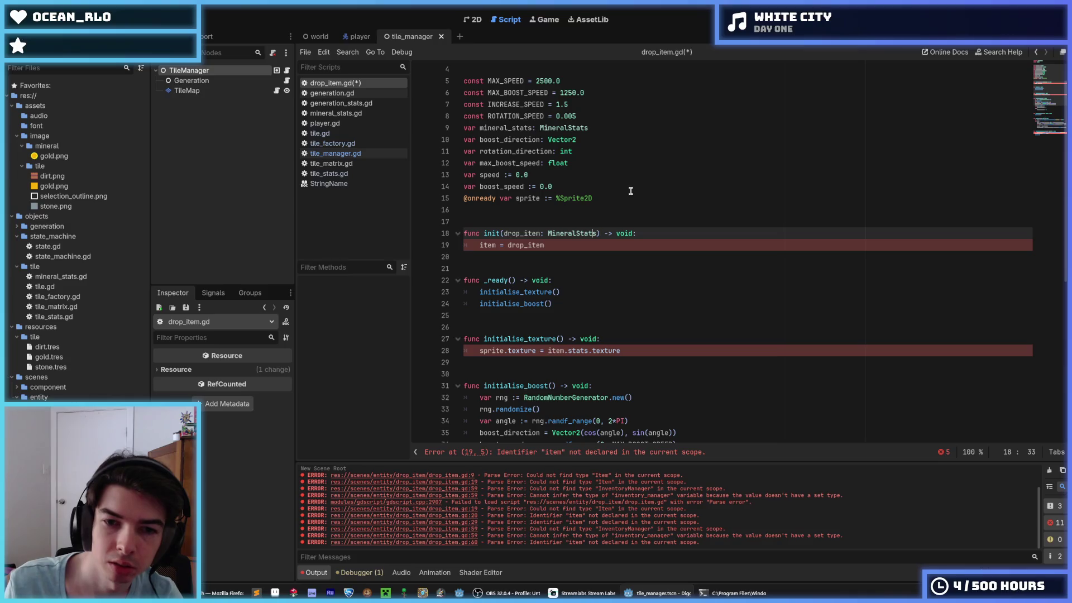
pyautogui.press('Left')
pyautogui.press('Left')
pyautogui.press('Left')
pyautogui.hotkey('ctrl', 'shift', 'Left')
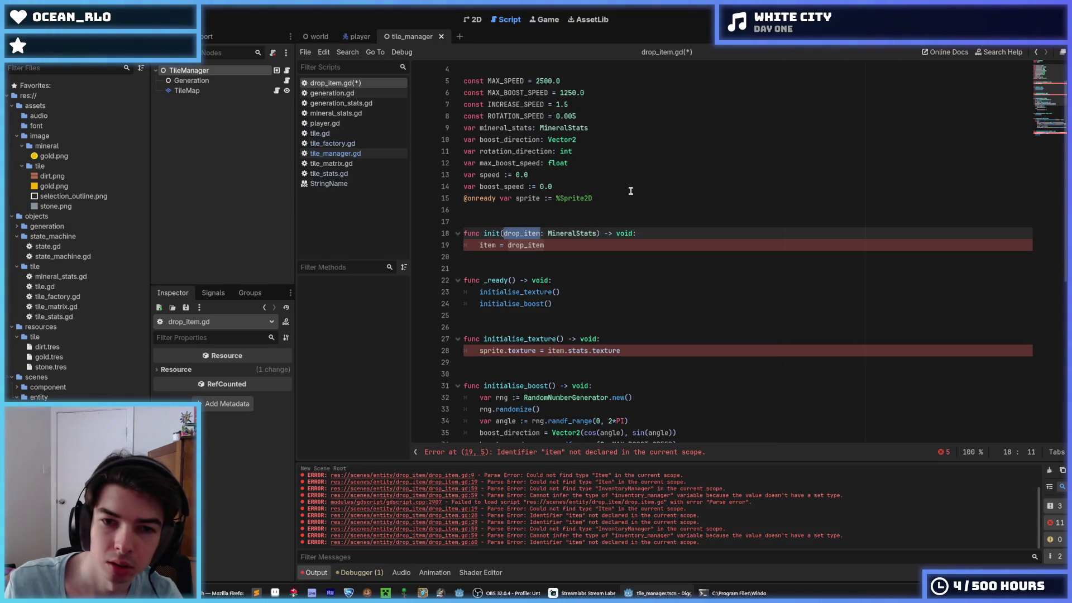
pyautogui.write('mineral_stats')
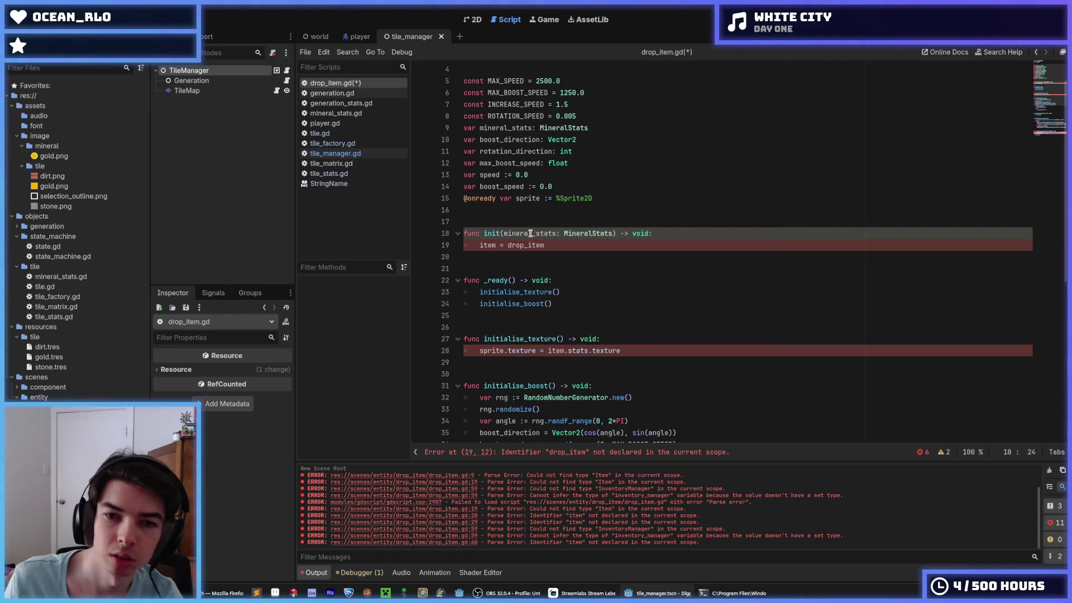
# Replace item with mineral_stats in the line 19 assignment, keeping the parameter name mineral_stats
pyautogui.click(493, 245)
pyautogui.write('mineral_stats')
pyautogui.click(504, 231)
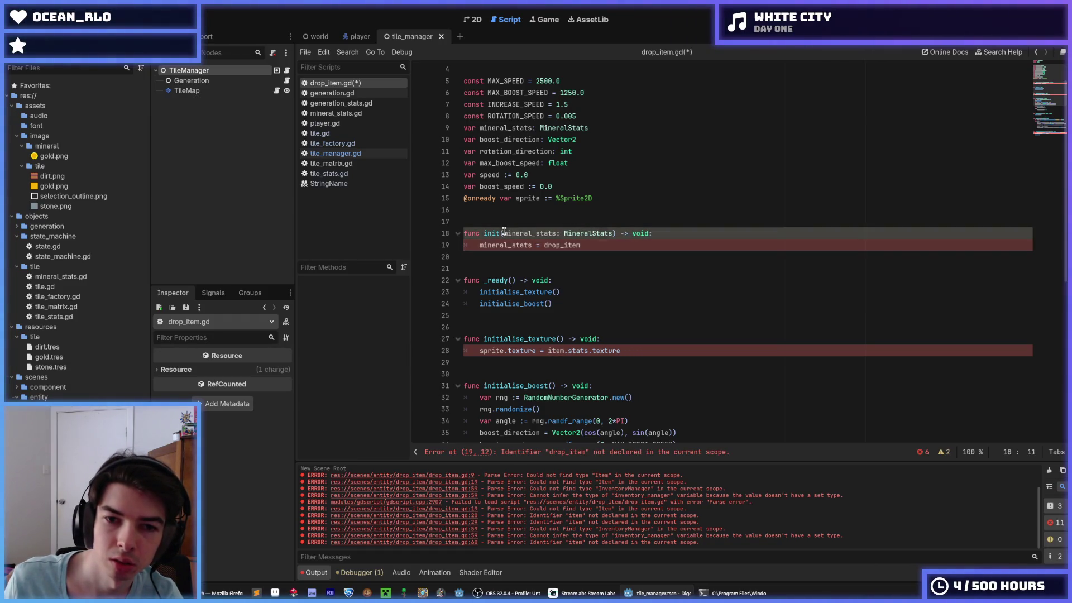
pyautogui.scroll(1, 558, 193)
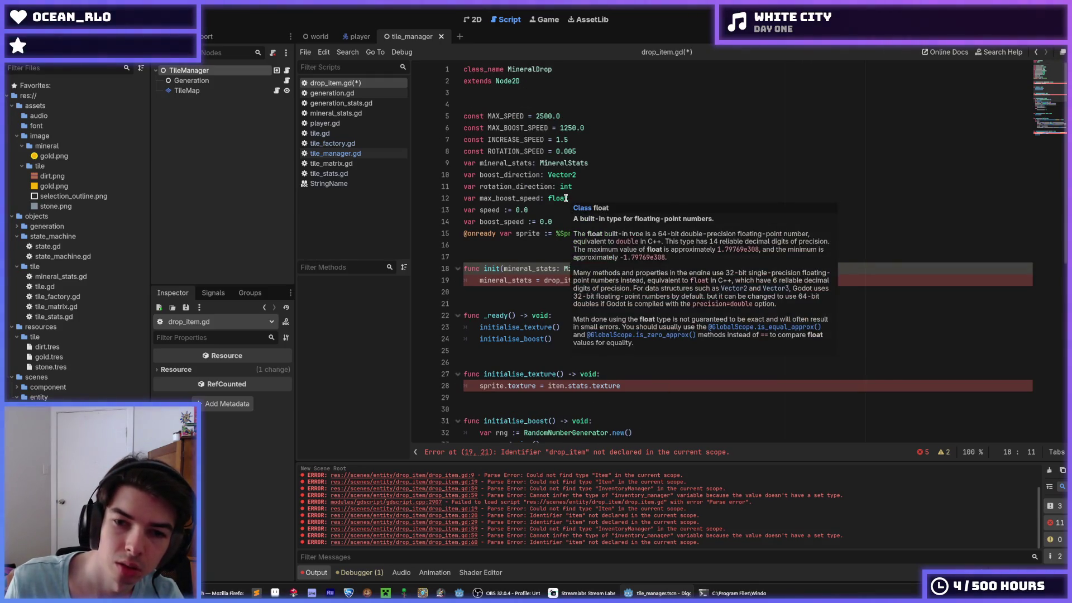
pyautogui.press('BackSpace')
pyautogui.press('Delete')
pyautogui.press('Delete')
pyautogui.press('Delete')
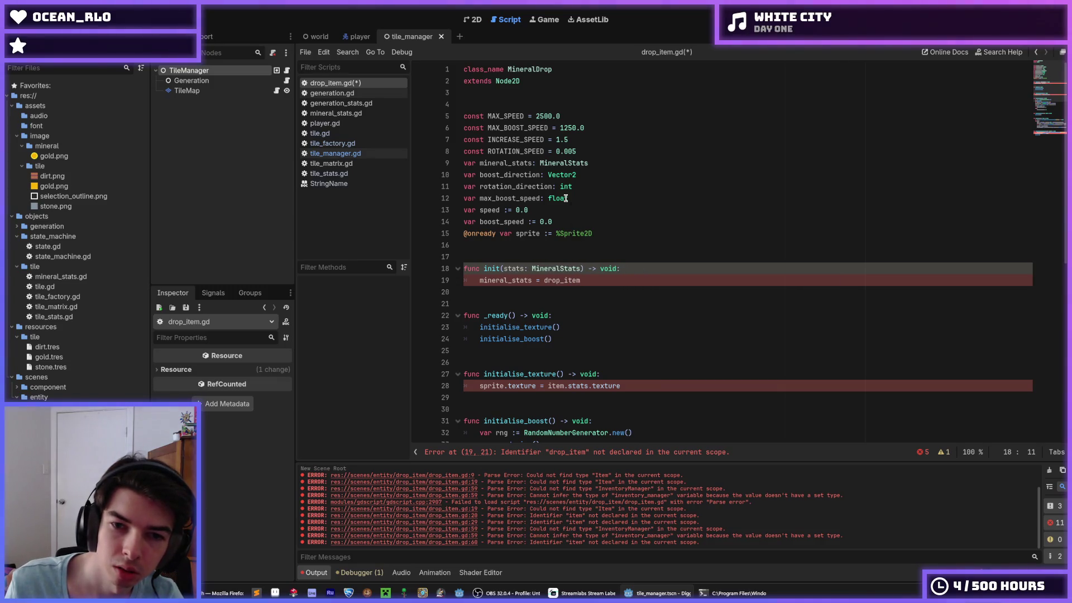
pyautogui.hotkey('ctrl', 'z')
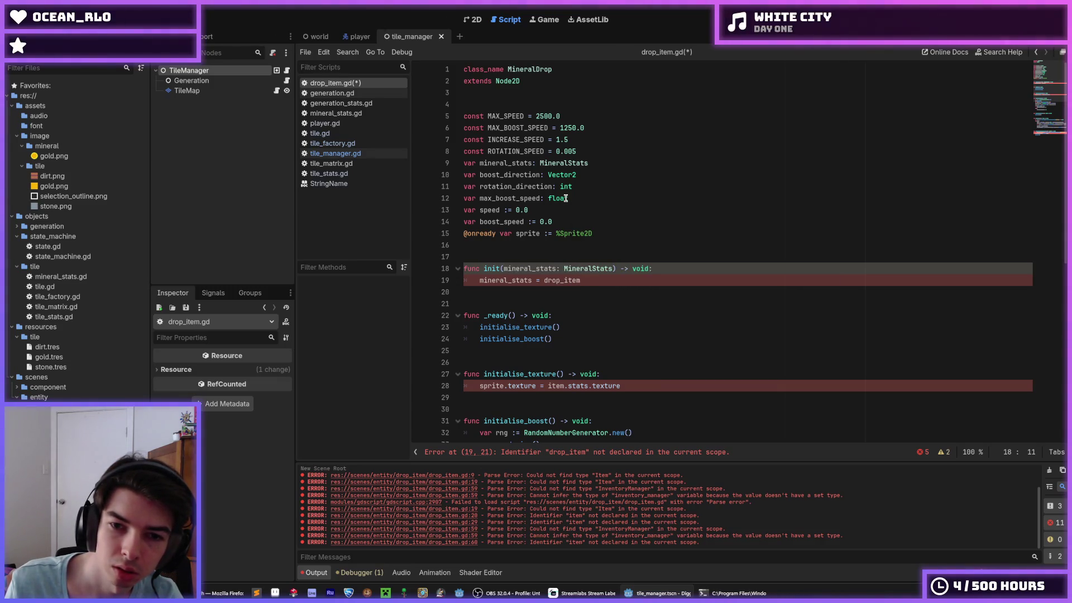
# Rename the declared variable to stats and assign it from mineral_stats in init
pyautogui.doubleClick(530, 268)
pyautogui.hotkey('ctrl', 'c')
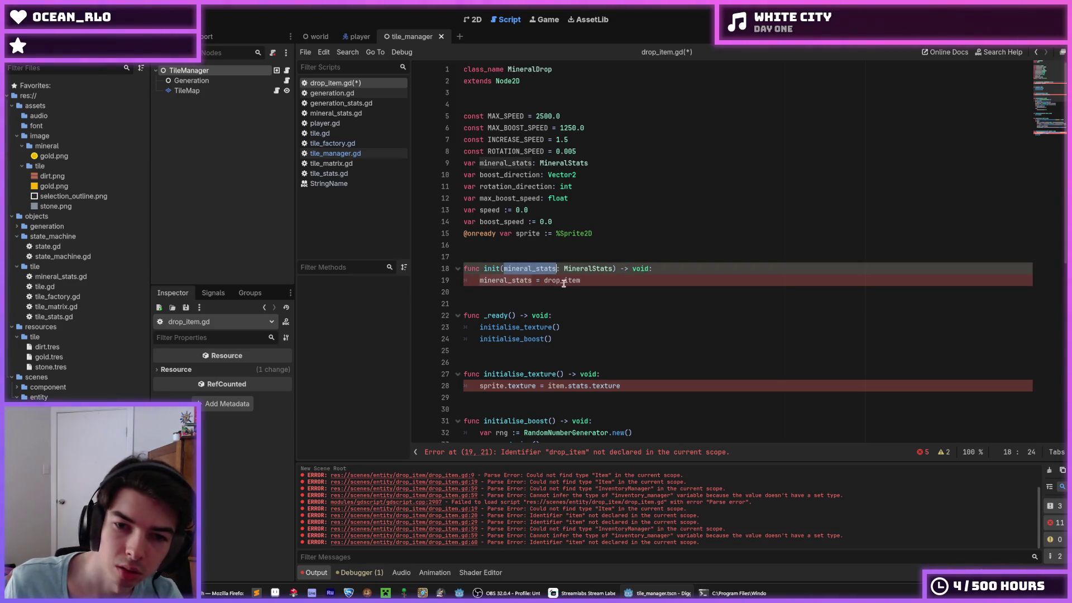
pyautogui.doubleClick(561, 280)
pyautogui.hotkey('ctrl', 'v')
pyautogui.moveTo(512, 280); pyautogui.dragTo(480, 281)
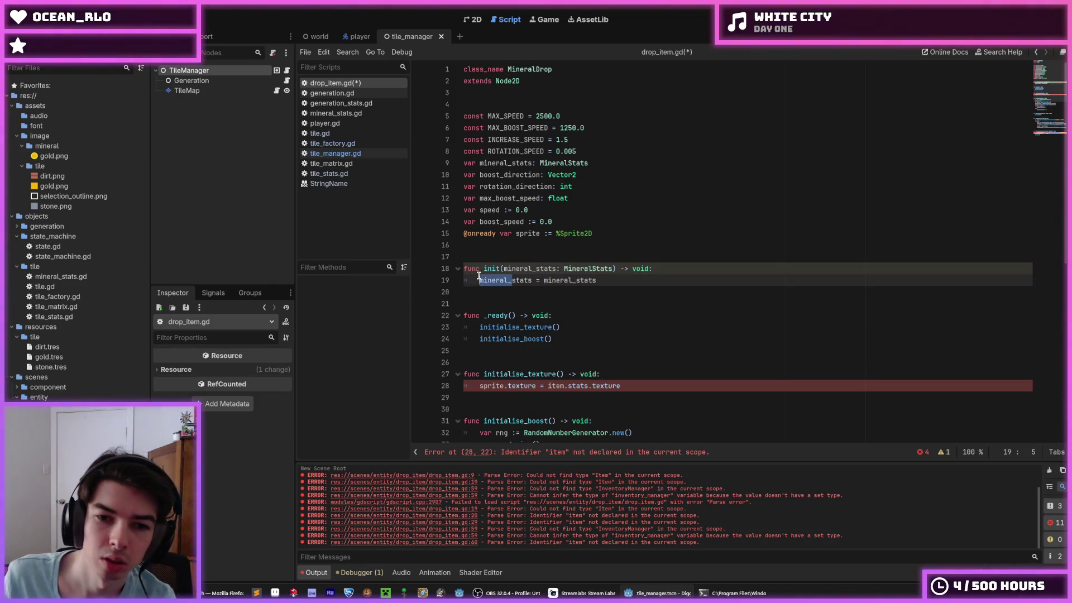
pyautogui.press('BackSpace')
pyautogui.moveTo(512, 163); pyautogui.dragTo(479, 163)
pyautogui.press('BackSpace')
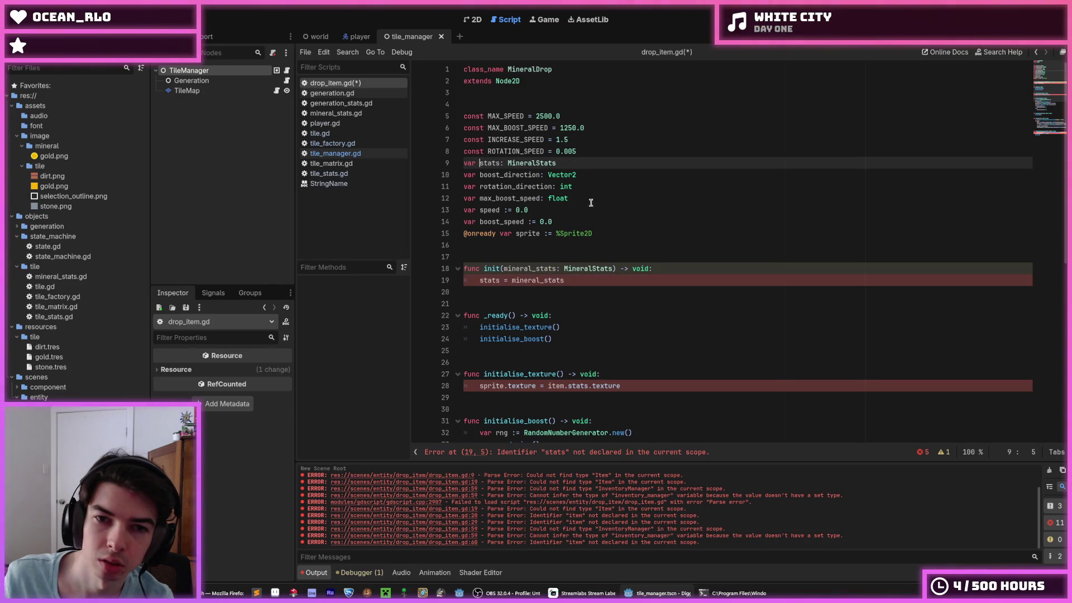
pyautogui.click(599, 170)
# Change the sprite texture assignment from item.stats.texture to stats.texture
pyautogui.scroll(-2, 592, 234)
pyautogui.doubleClick(491, 316)
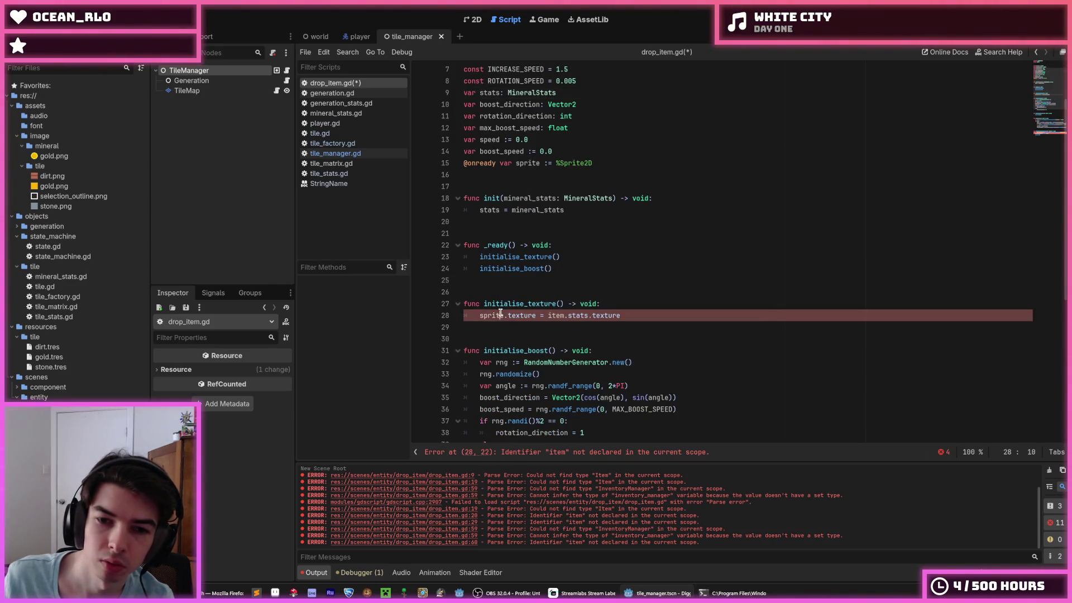
pyautogui.moveTo(568, 315); pyautogui.dragTo(547, 315)
pyautogui.press('BackSpace')
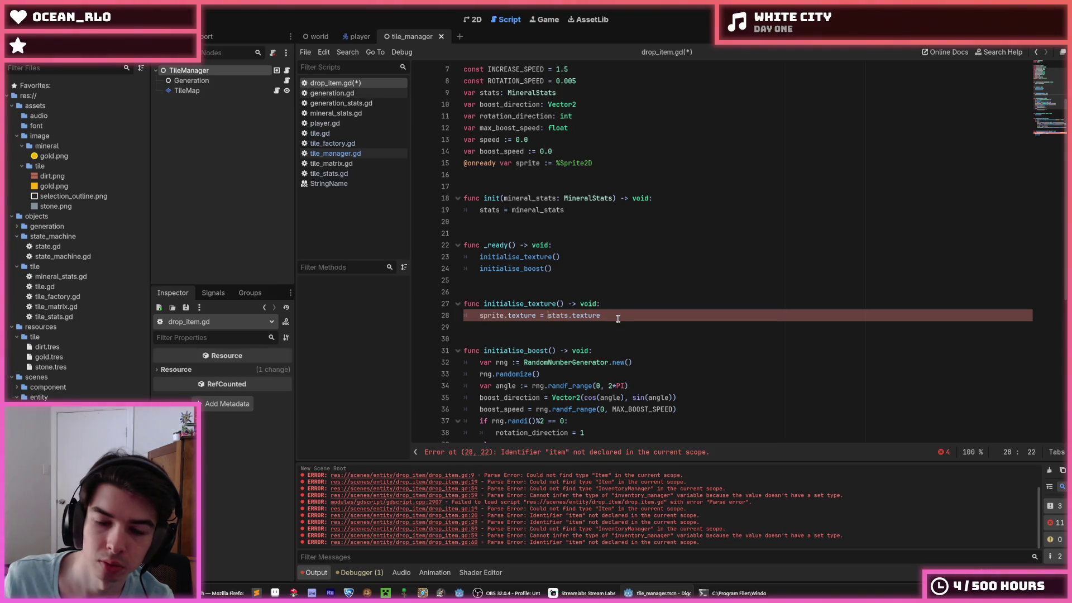
pyautogui.click(618, 318)
# Delete the _on_area_2d_area_entered pickup function and save the script with Ctrl+S
pyautogui.scroll(-4, 617, 314)
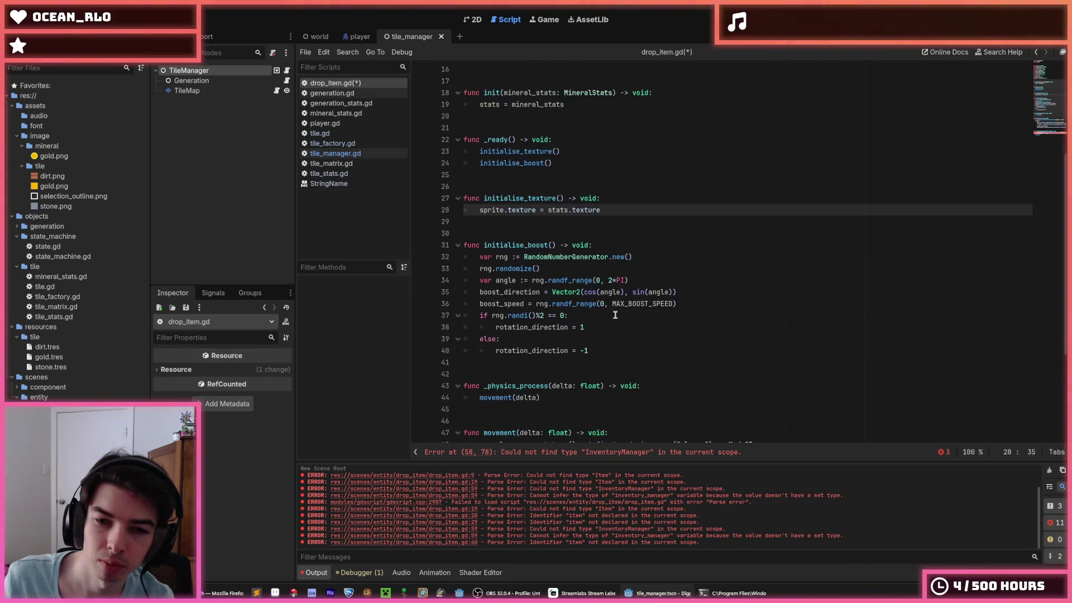
pyautogui.click(615, 295)
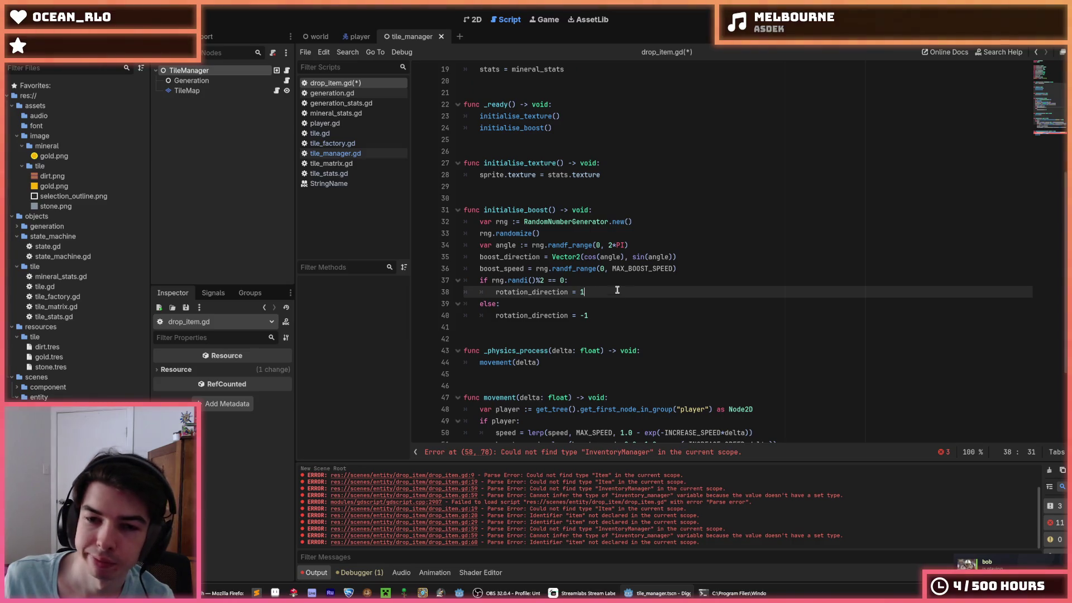
pyautogui.scroll(-1, 615, 290)
pyautogui.scroll(-2, 615, 289)
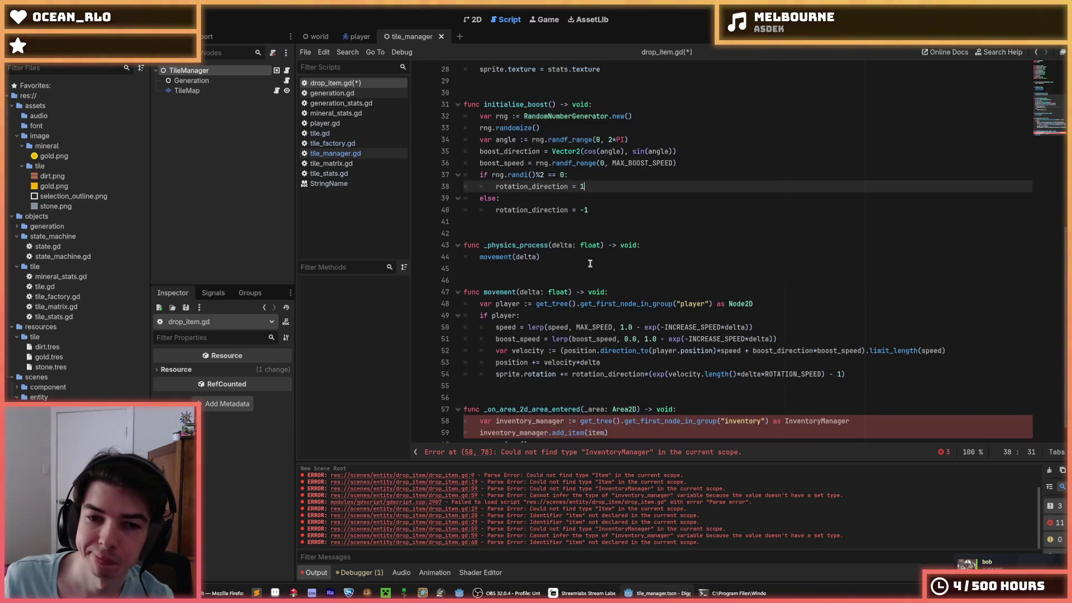
pyautogui.click(589, 262)
pyautogui.scroll(-1, 589, 263)
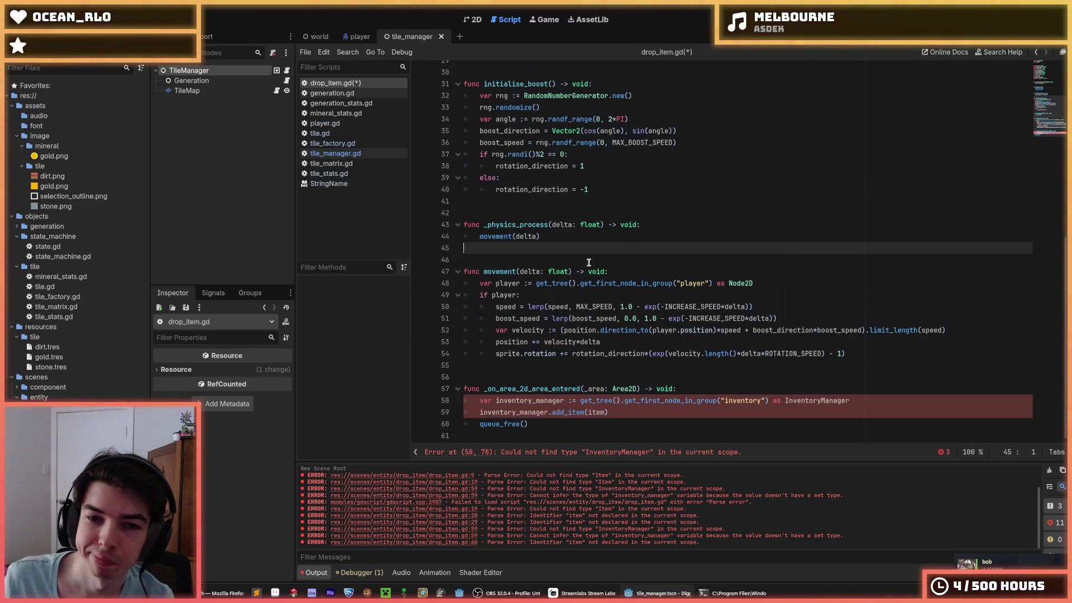
pyautogui.click(594, 423)
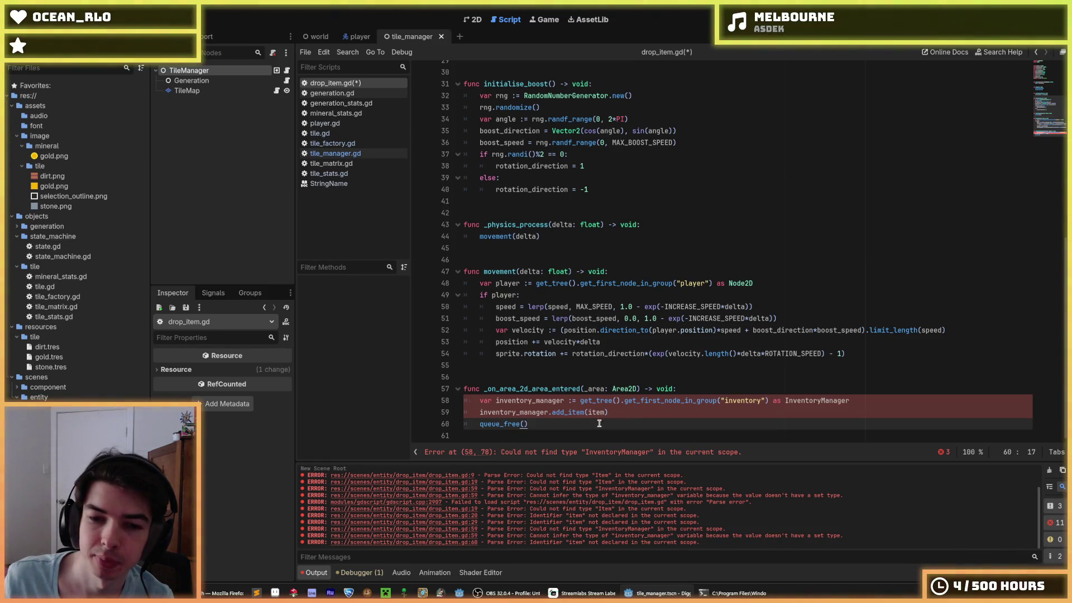
pyautogui.moveTo(594, 425)
pyautogui.mouseDown()
pyautogui.moveTo(503, 401)
pyautogui.moveTo(581, 400)
pyautogui.moveTo(575, 413)
pyautogui.moveTo(463, 370)
pyautogui.mouseUp()
pyautogui.press('BackSpace')
pyautogui.press('BackSpace')
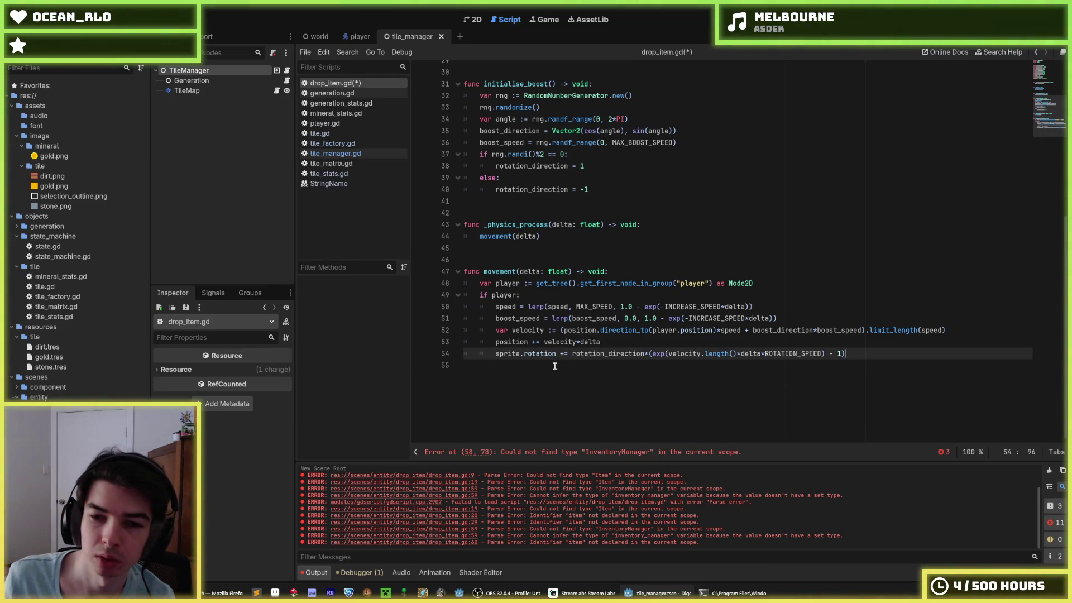
pyautogui.scroll(2, 725, 332)
pyautogui.hotkey('ctrl', 's')
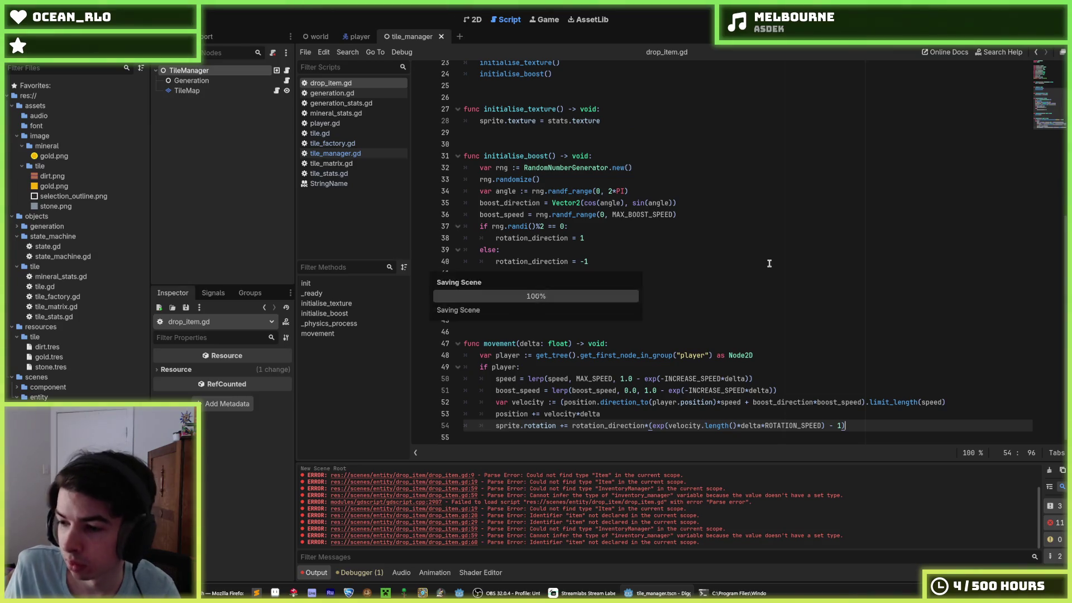
# Review the movement function, the player check and the random rotation branch
pyautogui.click(706, 342)
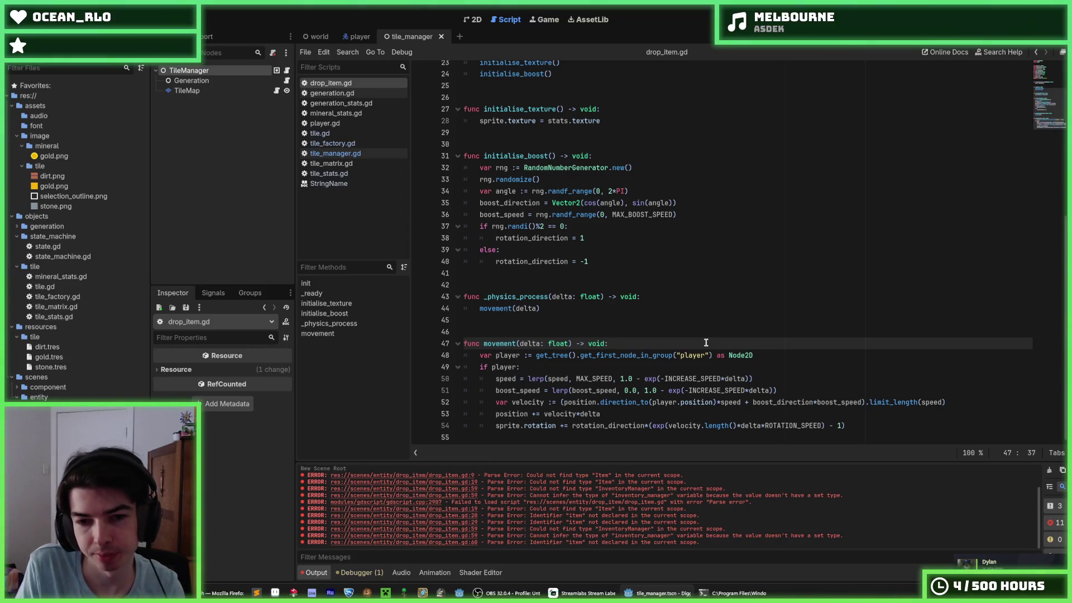
pyautogui.click(630, 362)
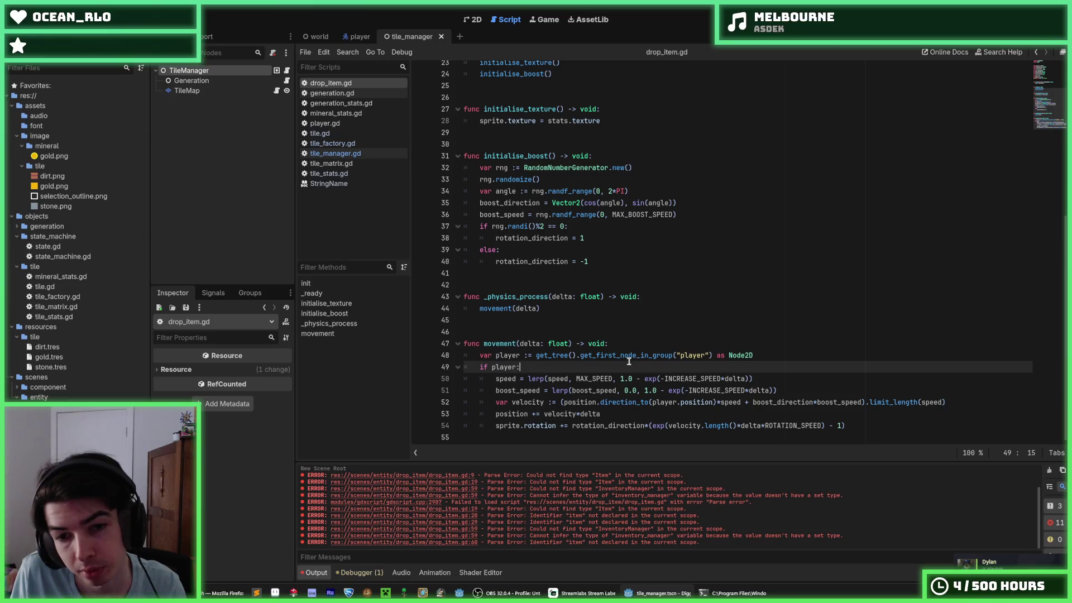
pyautogui.scroll(2, 629, 362)
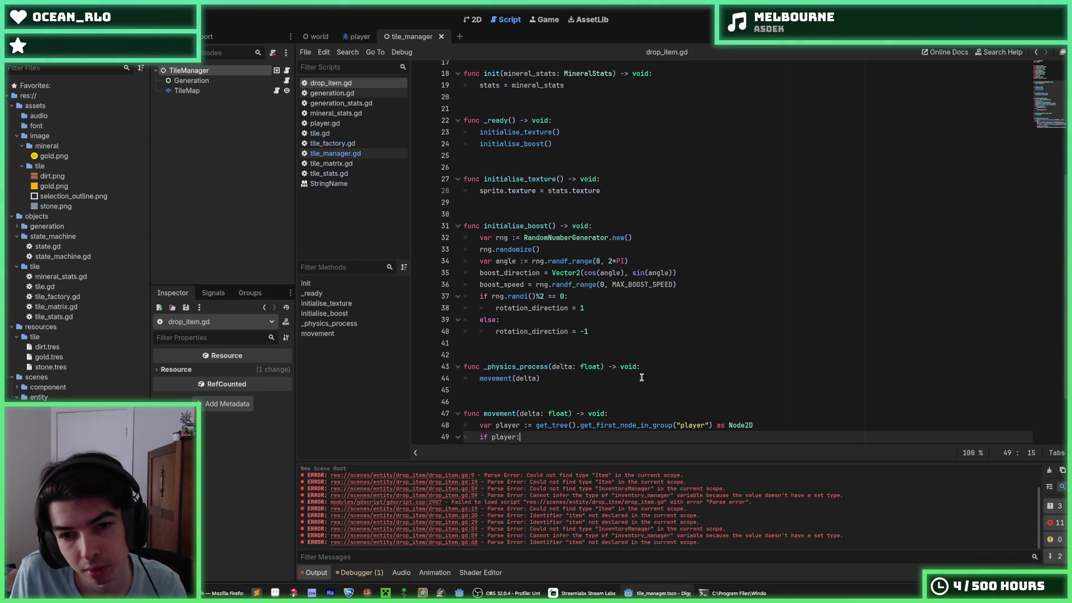
pyautogui.click(642, 377)
pyautogui.scroll(1, 637, 362)
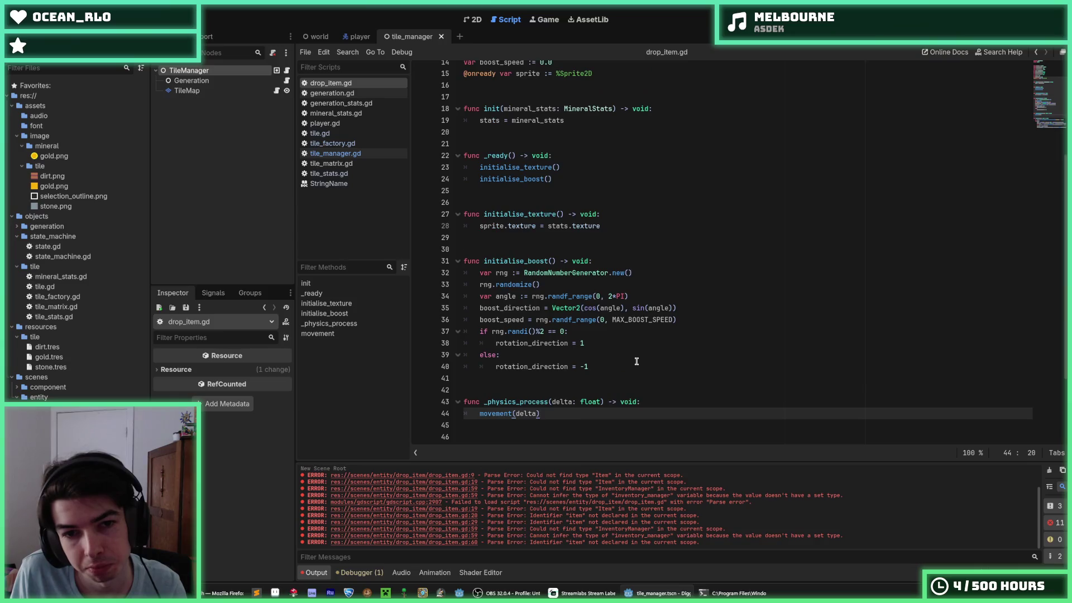
pyautogui.click(620, 364)
pyautogui.click(612, 355)
pyautogui.click(604, 343)
pyautogui.click(603, 334)
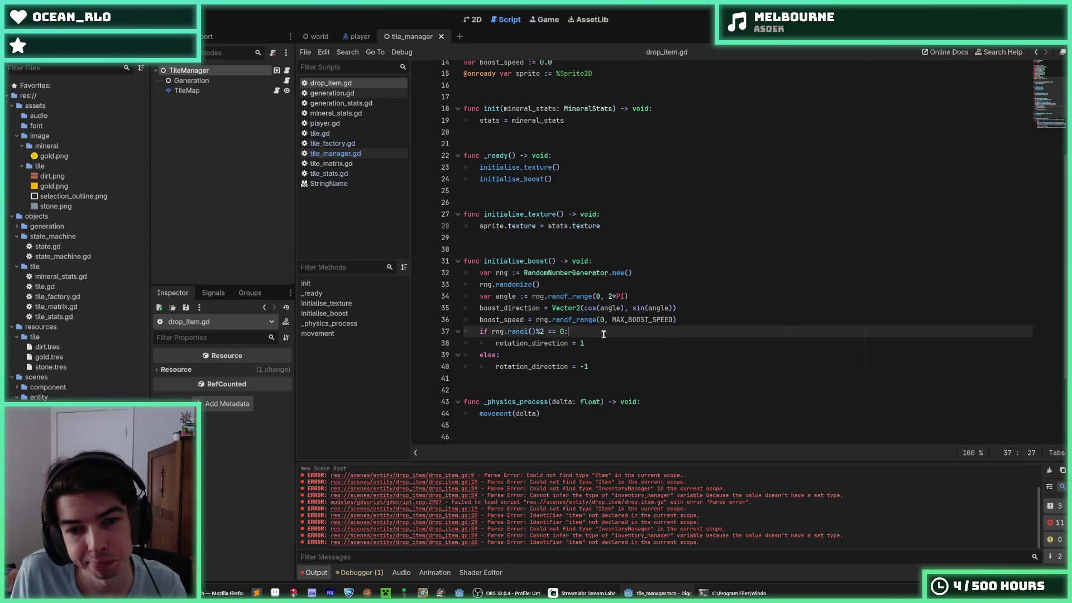
# Check the rotation direction lines and the calls in the _ready function
pyautogui.press('Down')
pyautogui.press('Up')
pyautogui.press('Down')
pyautogui.press('Up')
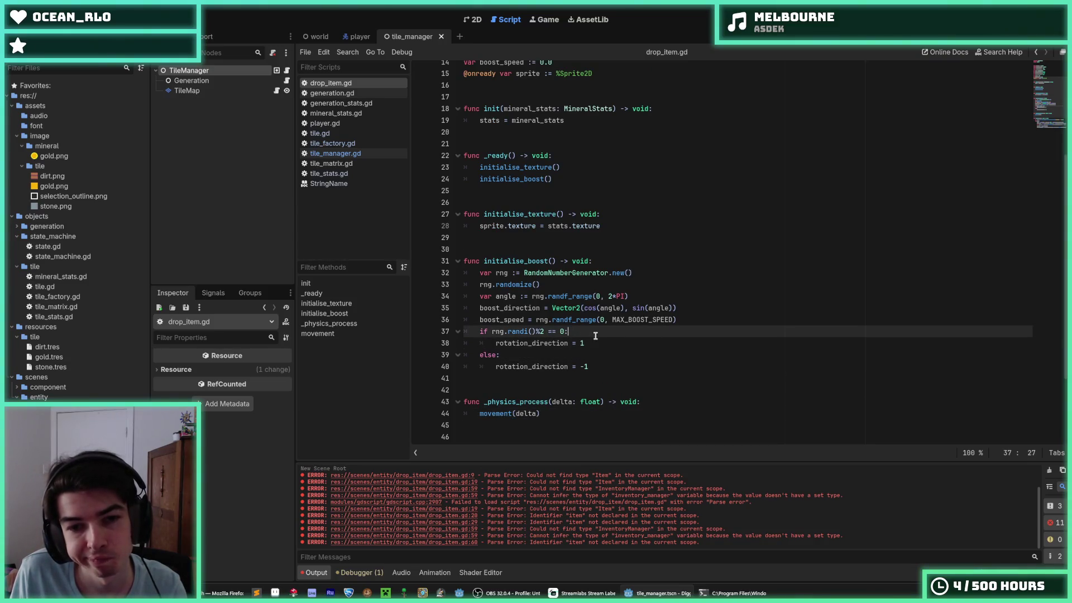
pyautogui.click(595, 338)
pyautogui.press('Up')
pyautogui.press('Down')
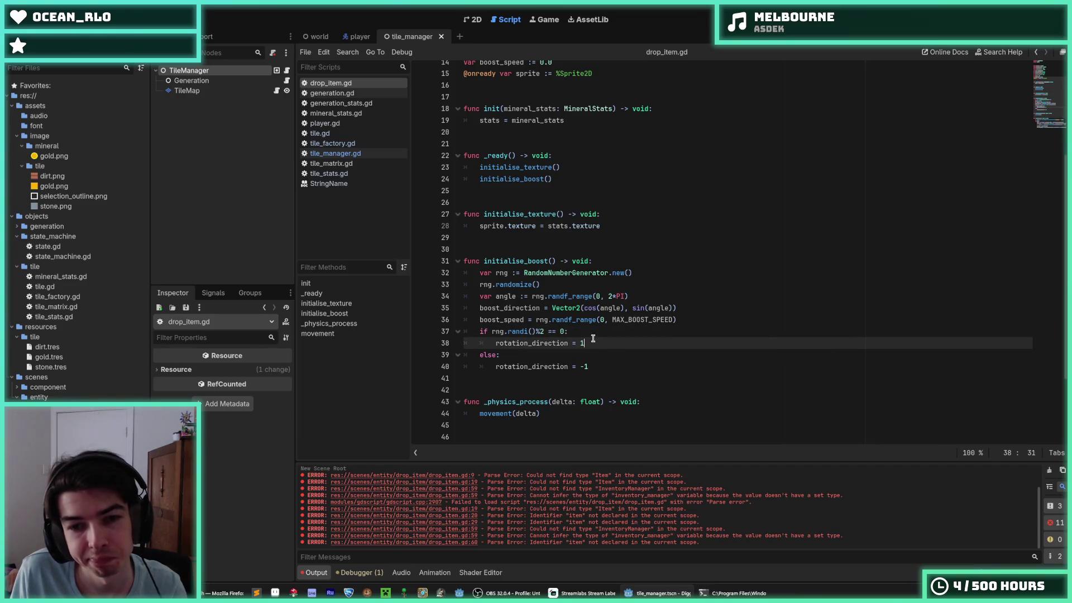
pyautogui.press('Up')
pyautogui.press('Down')
pyautogui.press('Up')
pyautogui.press('Down')
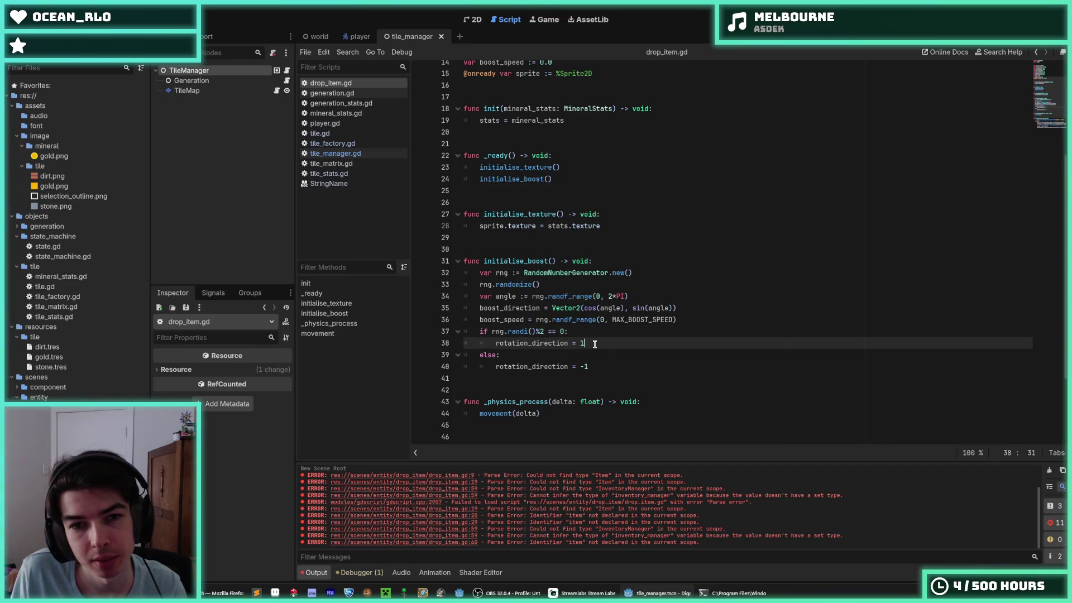
pyautogui.scroll(5, 595, 344)
pyautogui.click(595, 339)
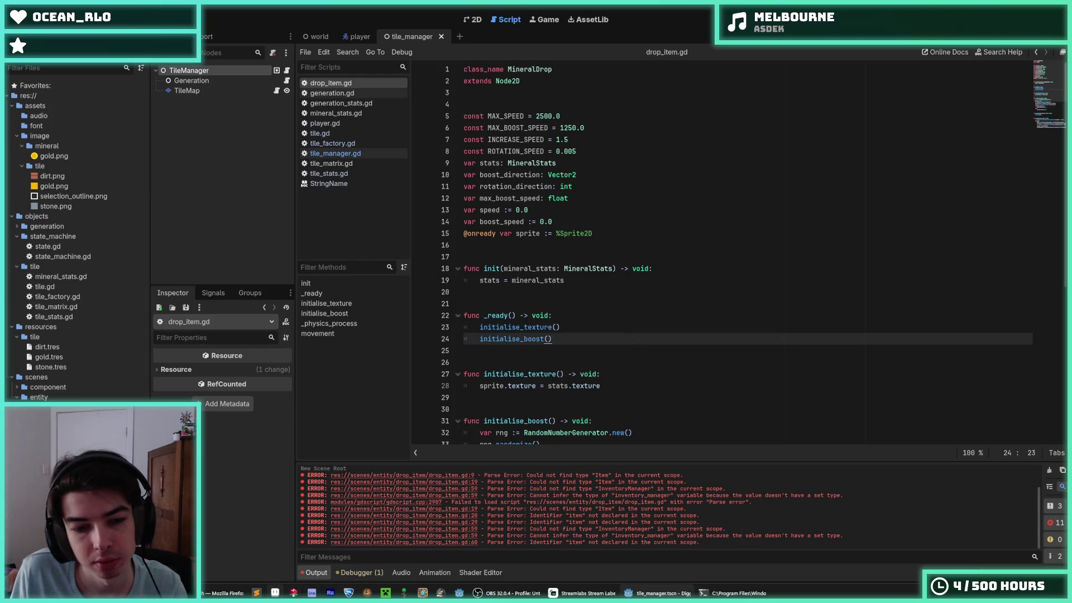
# In Aseprite, open assets/image/mineral/gold.png
pyautogui.click(276, 593)
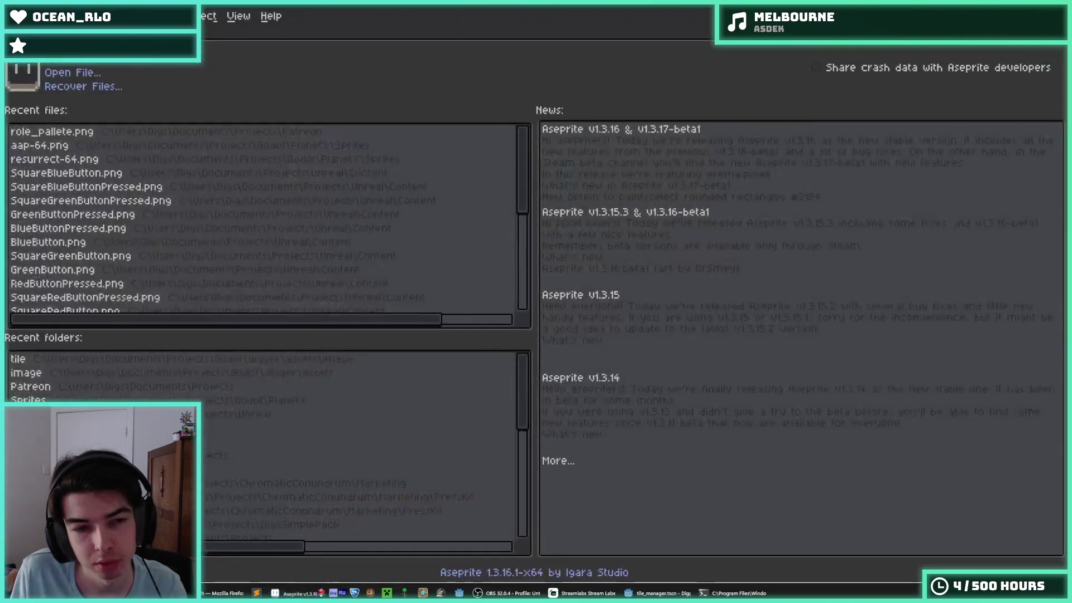
pyautogui.click(132, 360)
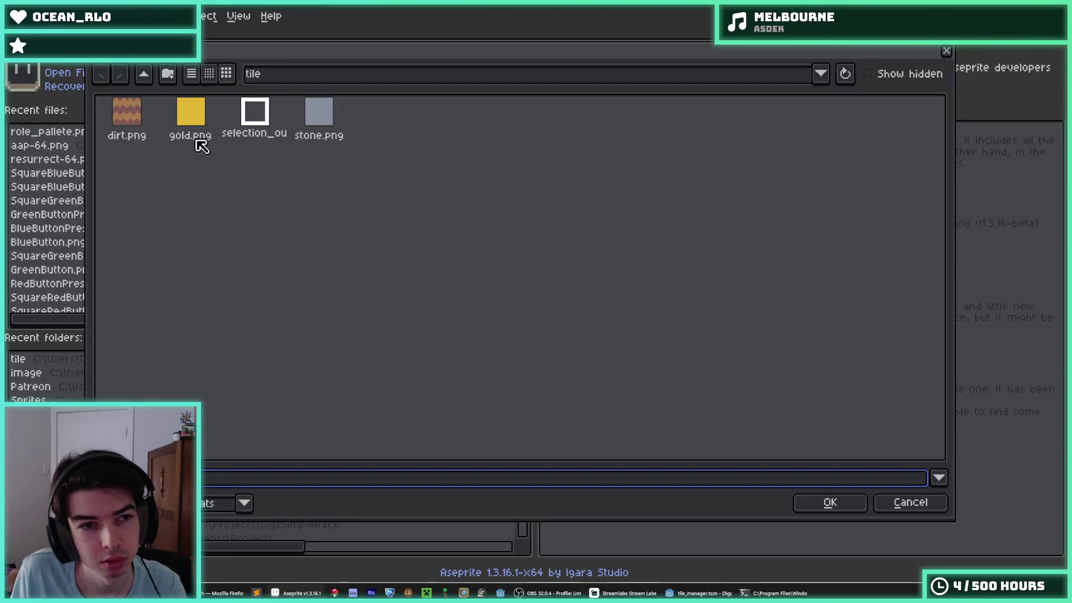
pyautogui.click(195, 128)
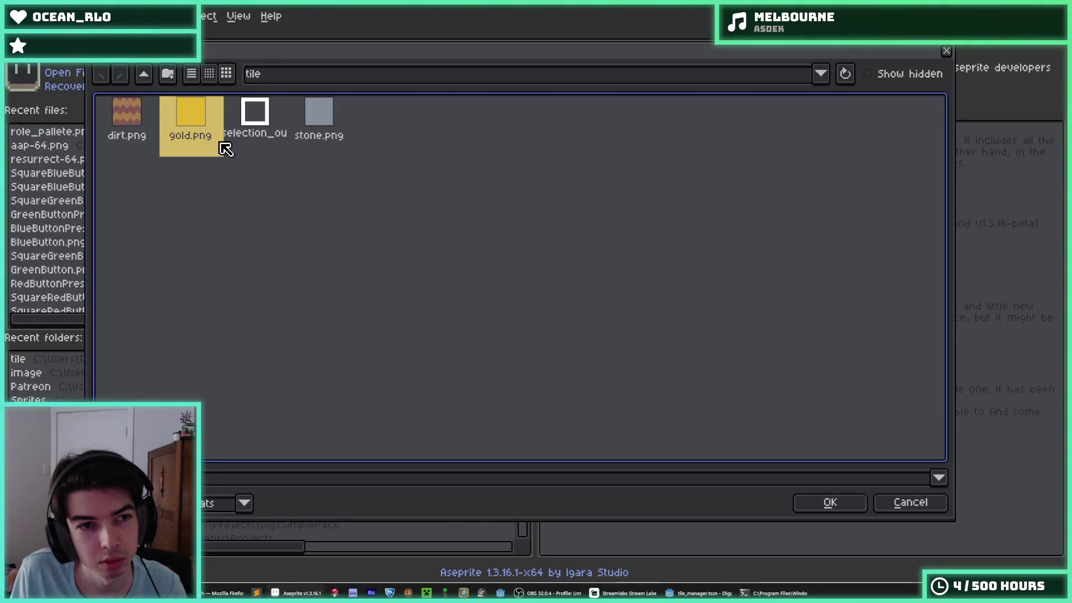
pyautogui.click(143, 74)
pyautogui.doubleClick(133, 119)
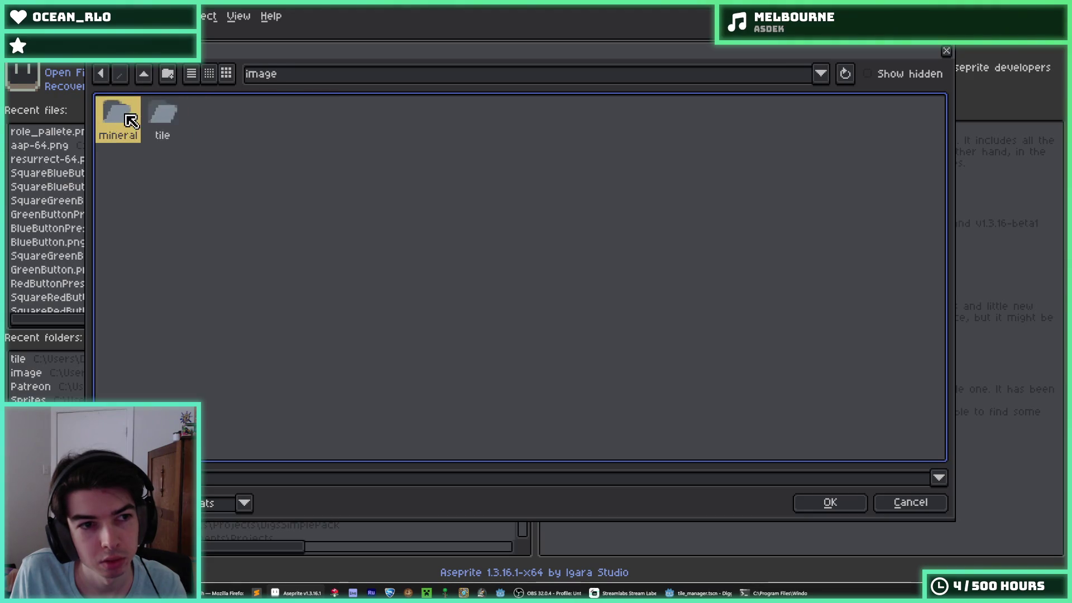
pyautogui.scroll(1, 536, 192)
pyautogui.scroll(-1, 536, 196)
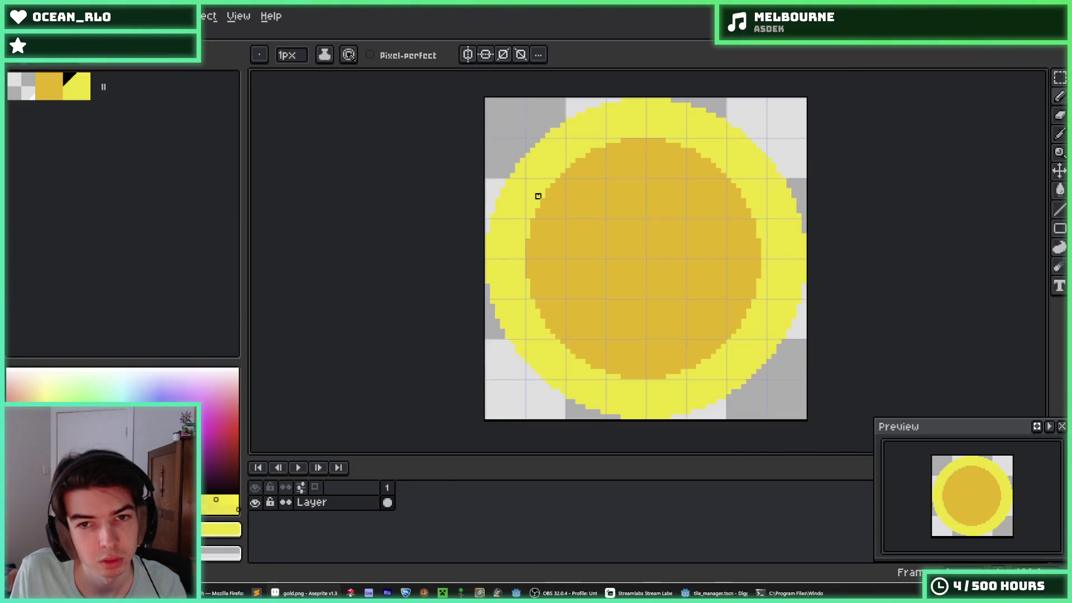
# Erase the old gold circle and bucket-fill the whole canvas yellow
pyautogui.hotkey('ctrl', 'a')
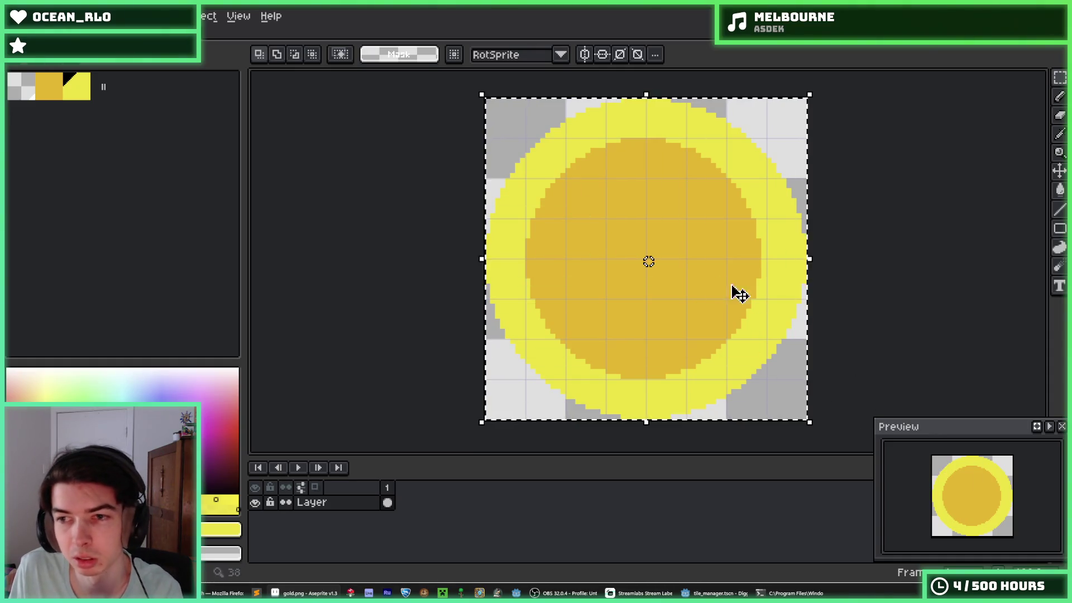
pyautogui.hotkey('ctrl', 'x')
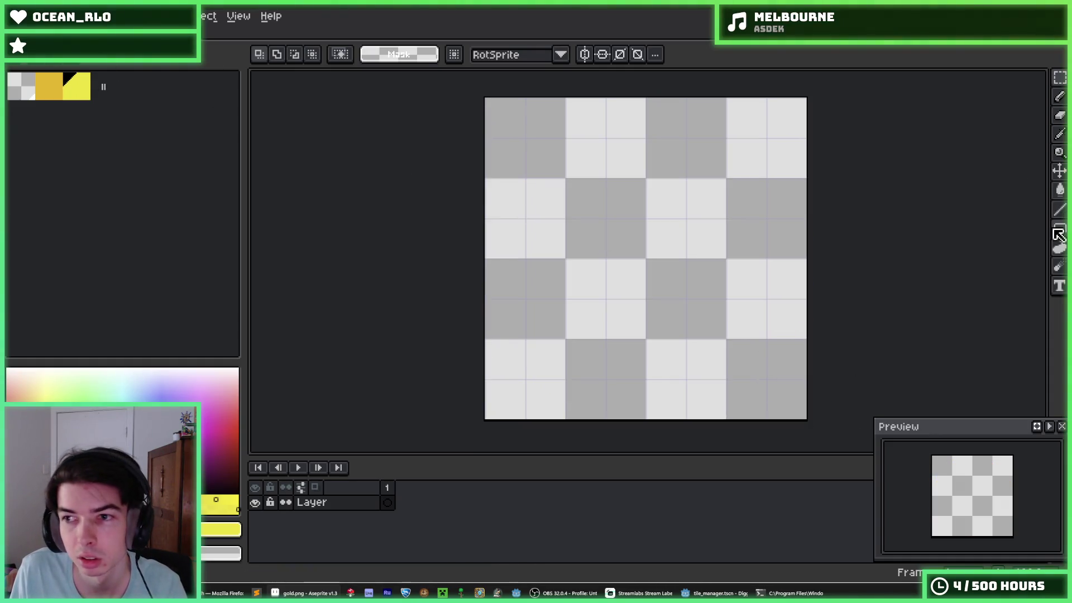
pyautogui.click(1059, 190)
pyautogui.click(719, 221)
# Draw a gold square outline in the centre and fill it gold
pyautogui.click(49, 87)
pyautogui.press('b')
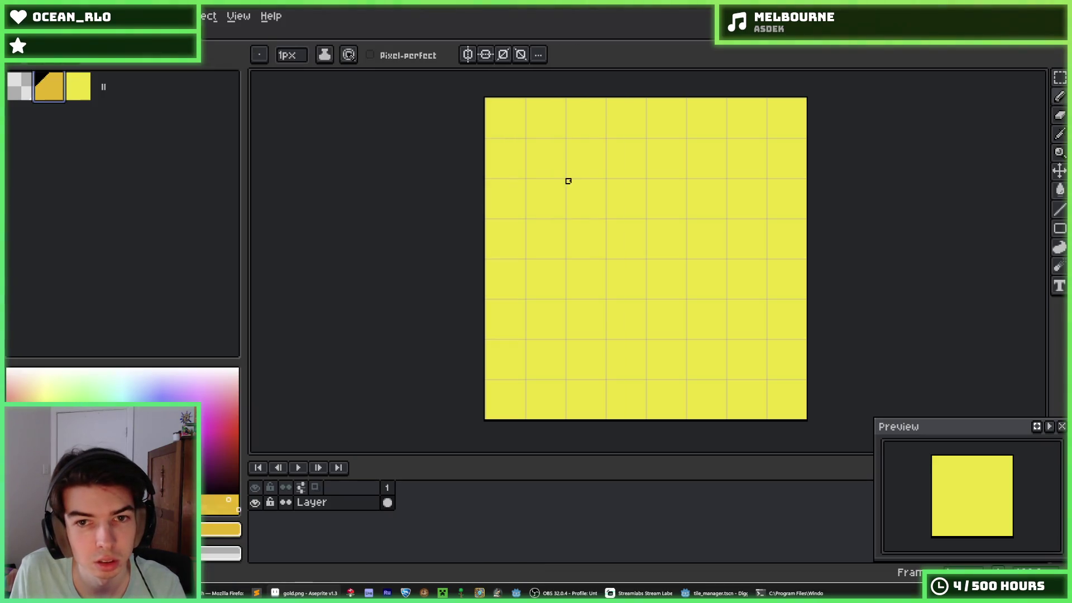
pyautogui.moveTo(567, 180)
pyautogui.mouseDown()
pyautogui.moveTo(704, 195)
pyautogui.moveTo(722, 179)
pyautogui.mouseUp()
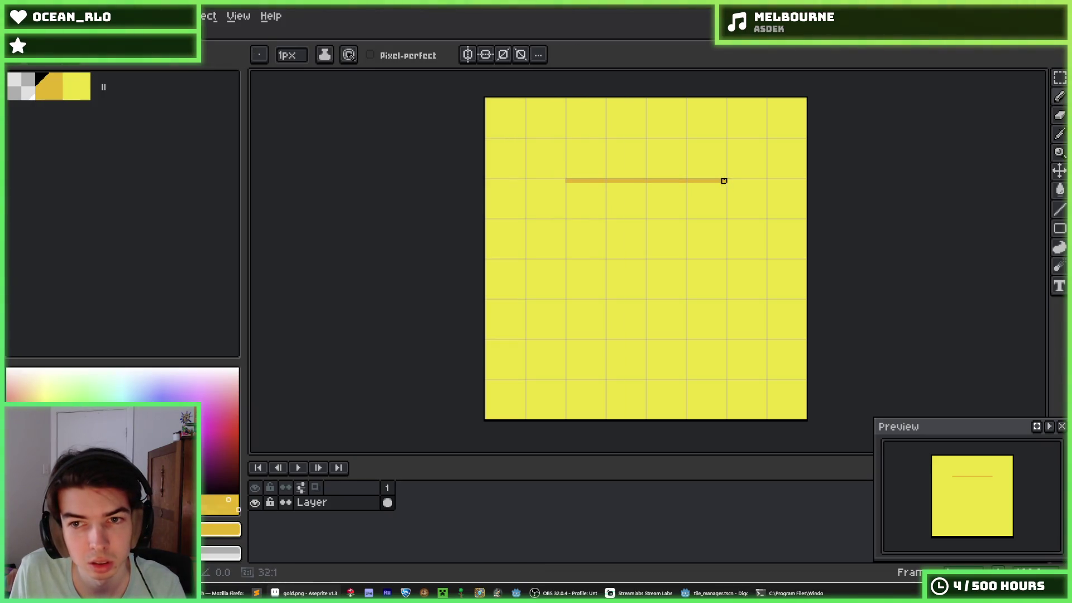
pyautogui.click(722, 335)
pyautogui.moveTo(568, 335)
pyautogui.mouseDown()
pyautogui.moveTo(581, 242)
pyautogui.moveTo(567, 182)
pyautogui.mouseUp()
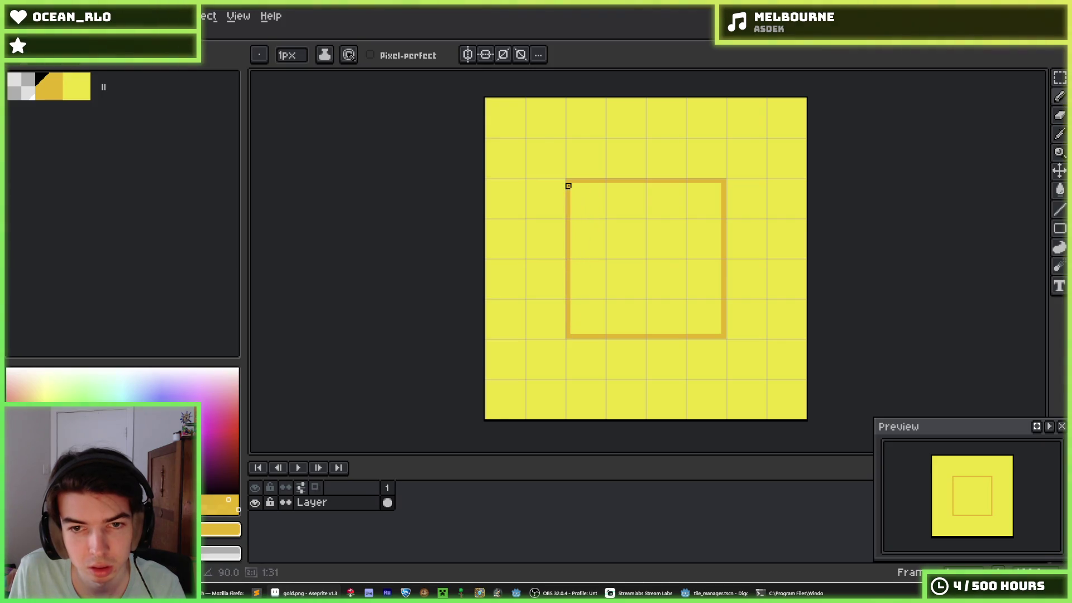
pyautogui.press('g')
pyautogui.click(641, 258)
# Save and close gold.png, returning to Godot
pyautogui.hotkey('ctrl', 's')
pyautogui.hotkey('ctrl', 'w')
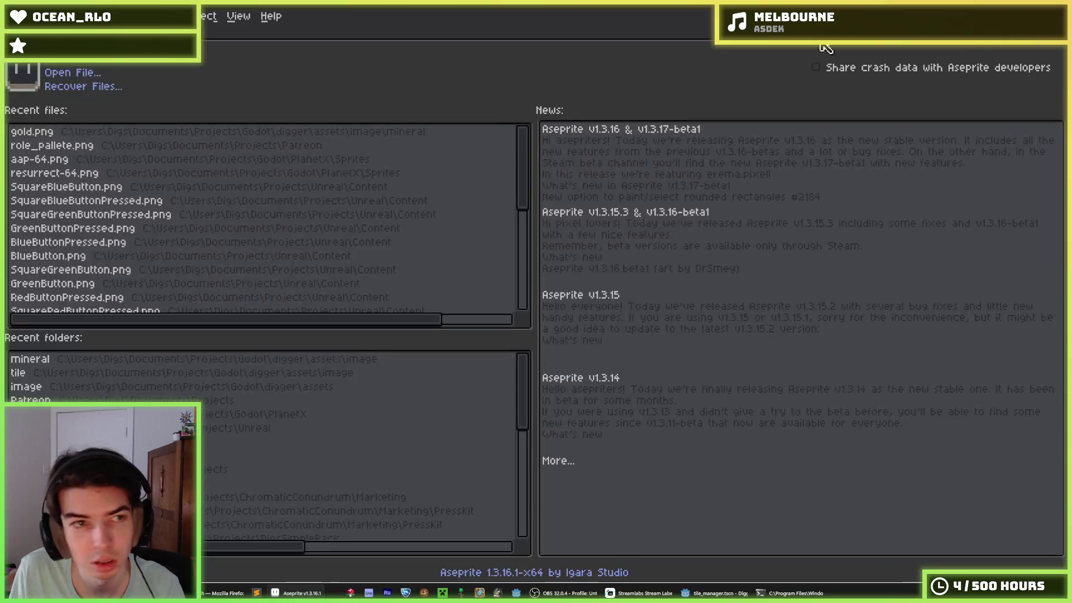
pyautogui.hotkey('alt', 'Tab')
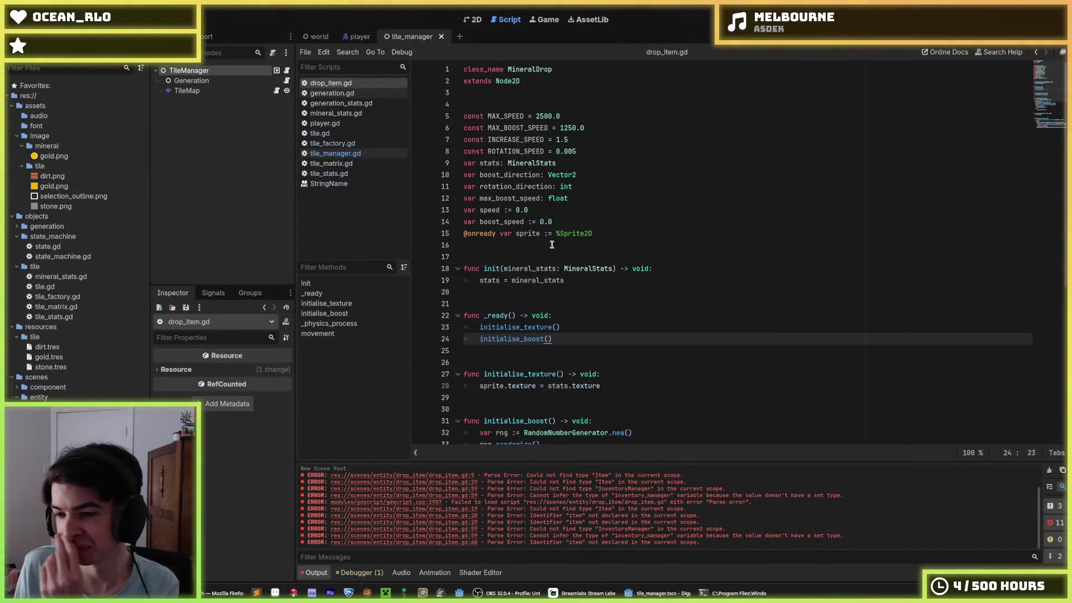
# Look over drop_item.gd's initialise_boost call and extends line
pyautogui.click(599, 302)
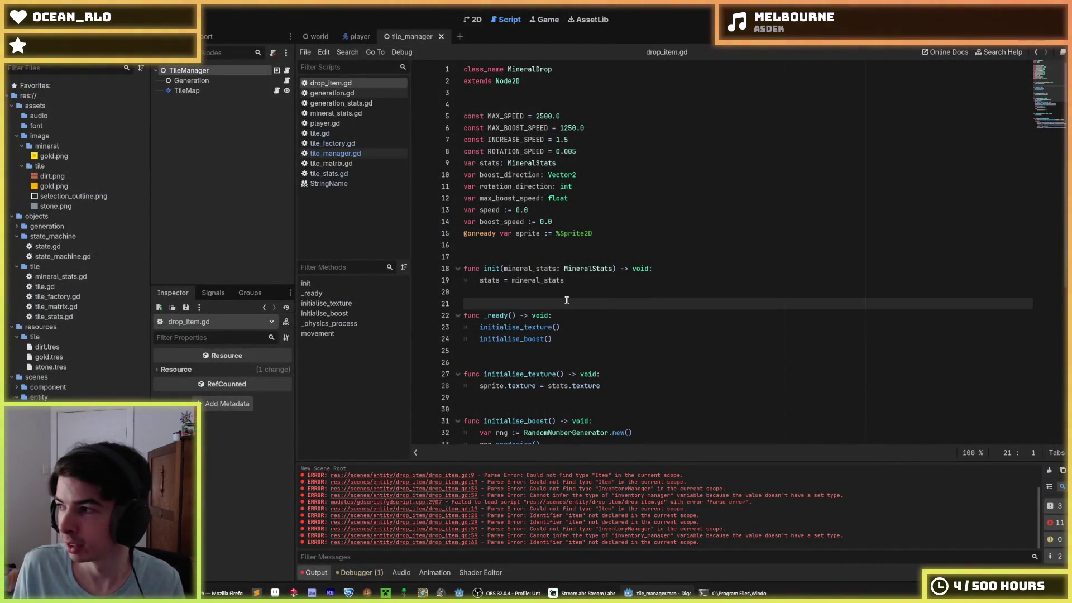
pyautogui.moveTo(560, 276)
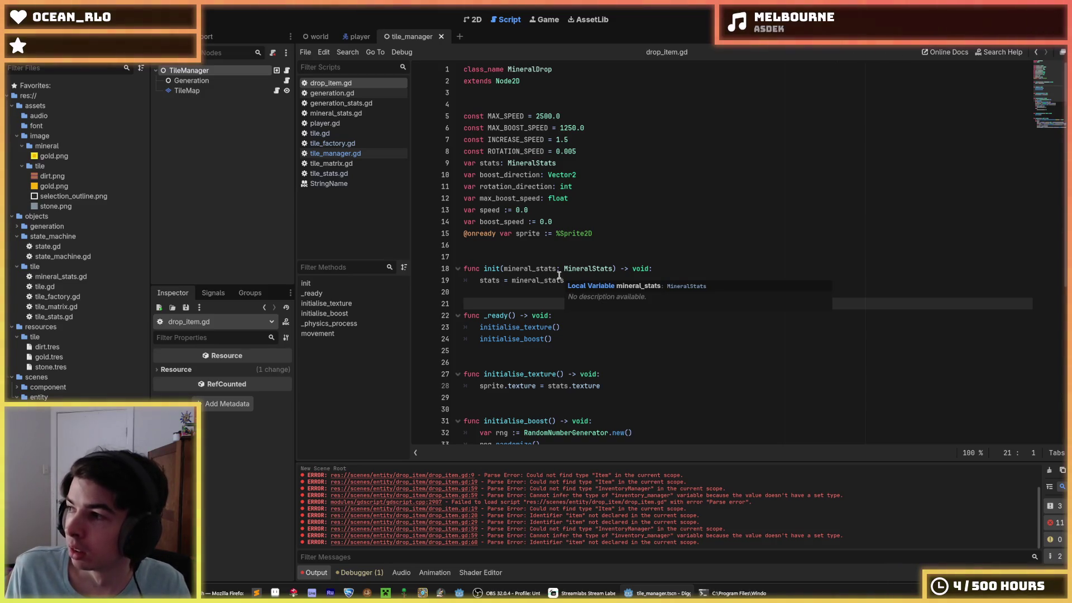
pyautogui.scroll(-2, 559, 275)
pyautogui.click(603, 268)
pyautogui.scroll(-5, 608, 268)
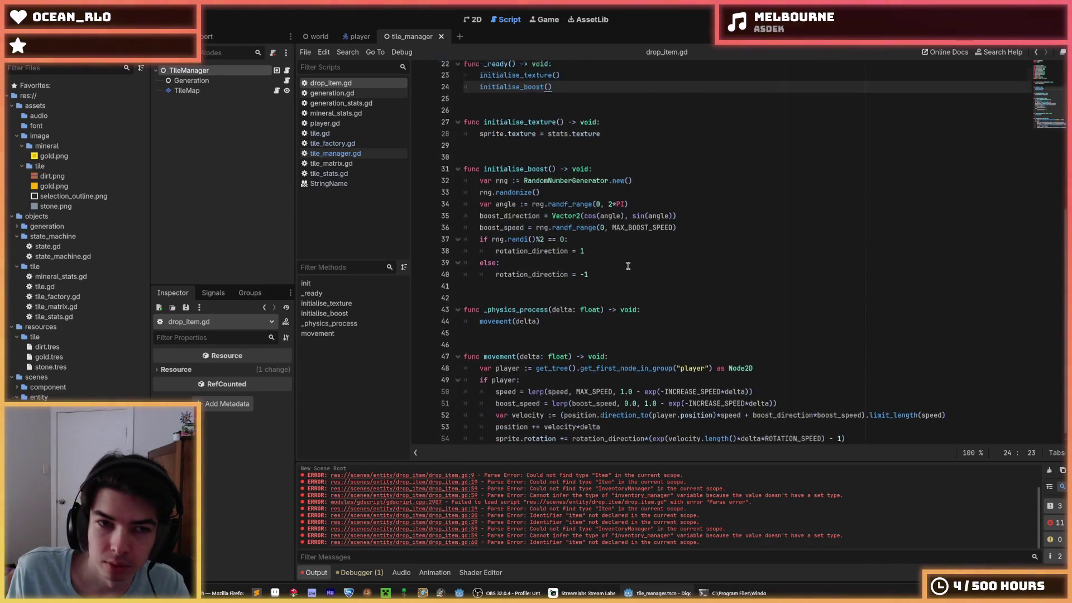
pyautogui.scroll(7, 614, 260)
pyautogui.click(538, 84)
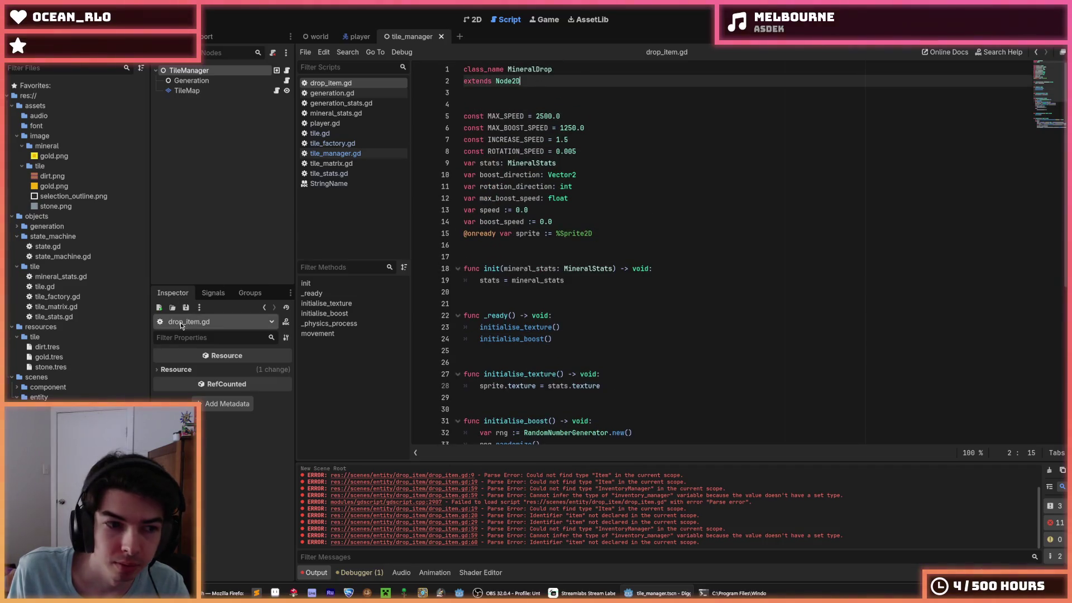
# Close drop_item.gd and select mineral_drop.gd and the mineral_drop scene in FileSystem
pyautogui.middleClick(318, 83)
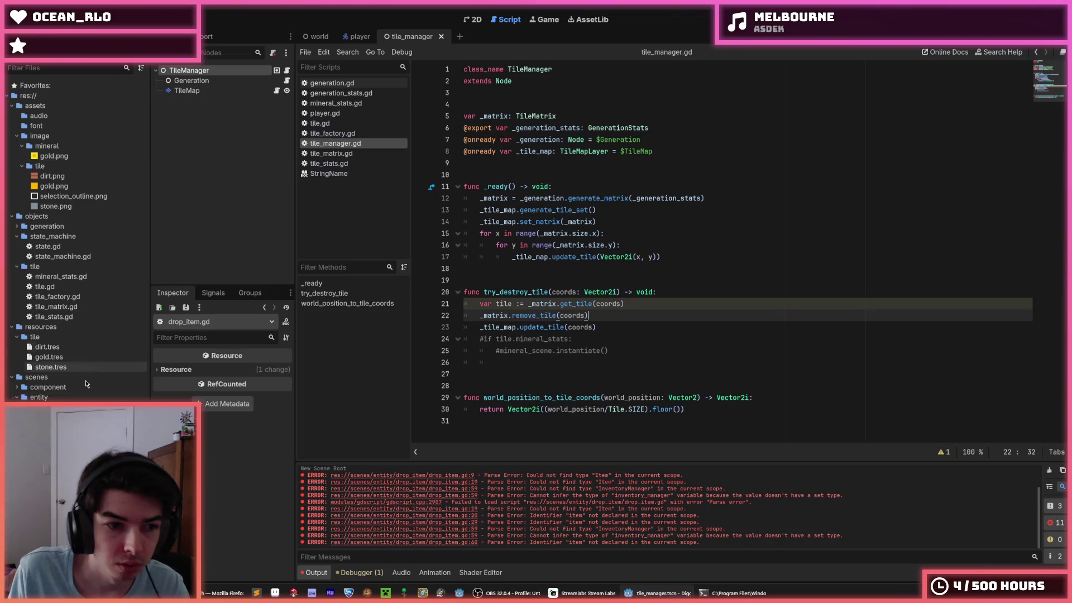
pyautogui.click(151, 329)
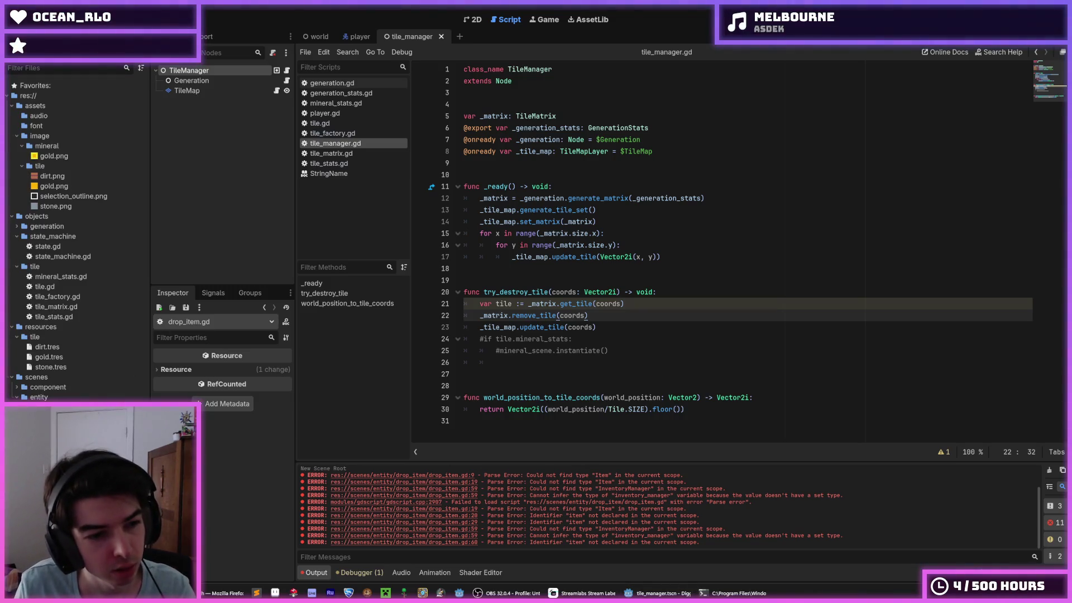
pyautogui.click(150, 330)
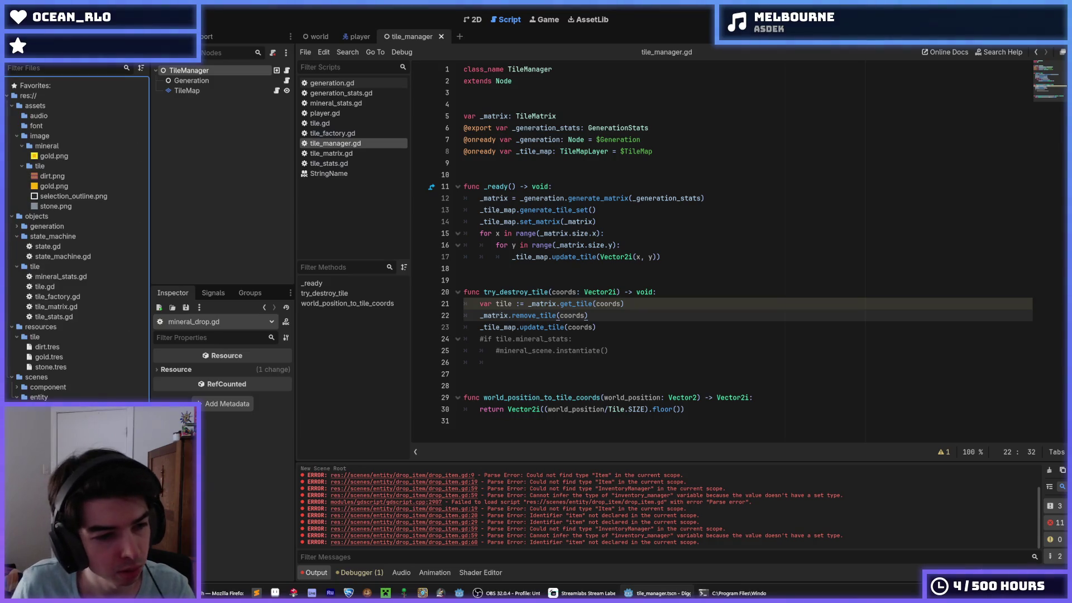
pyautogui.click(285, 220)
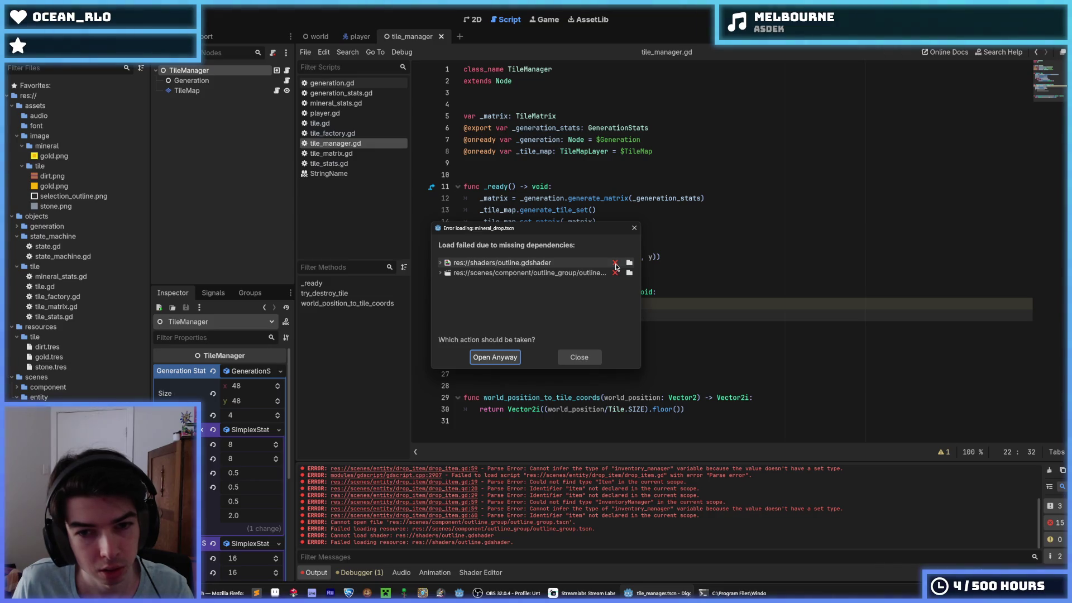
# Open the scene anyway, move Sprite2D out of OutlineGroup, delete OutlineGroup, make Sprite2D DropItem's first child
pyautogui.click(613, 273)
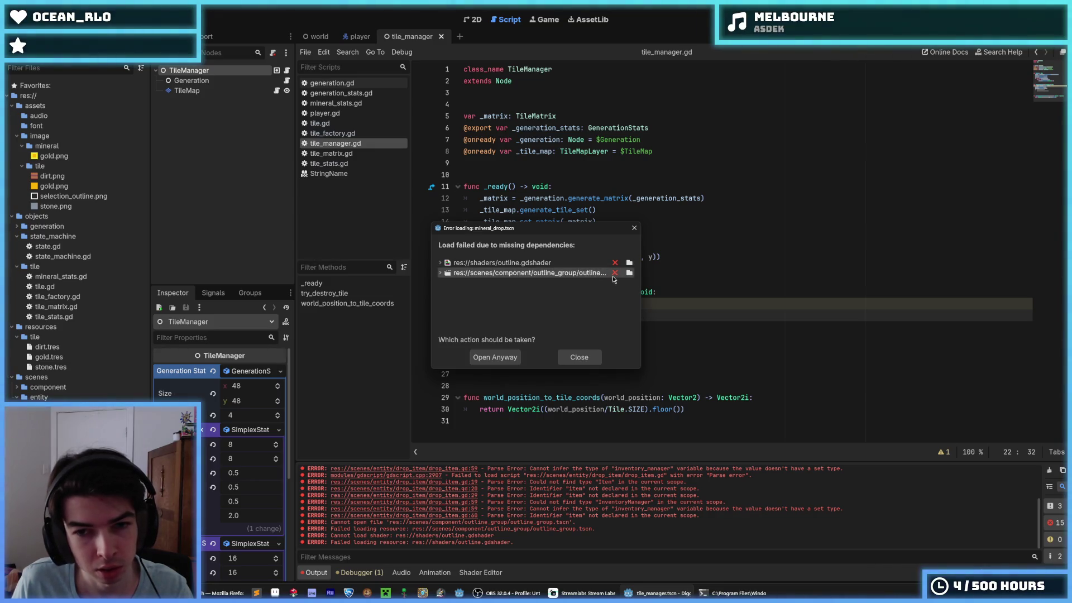
pyautogui.click(499, 356)
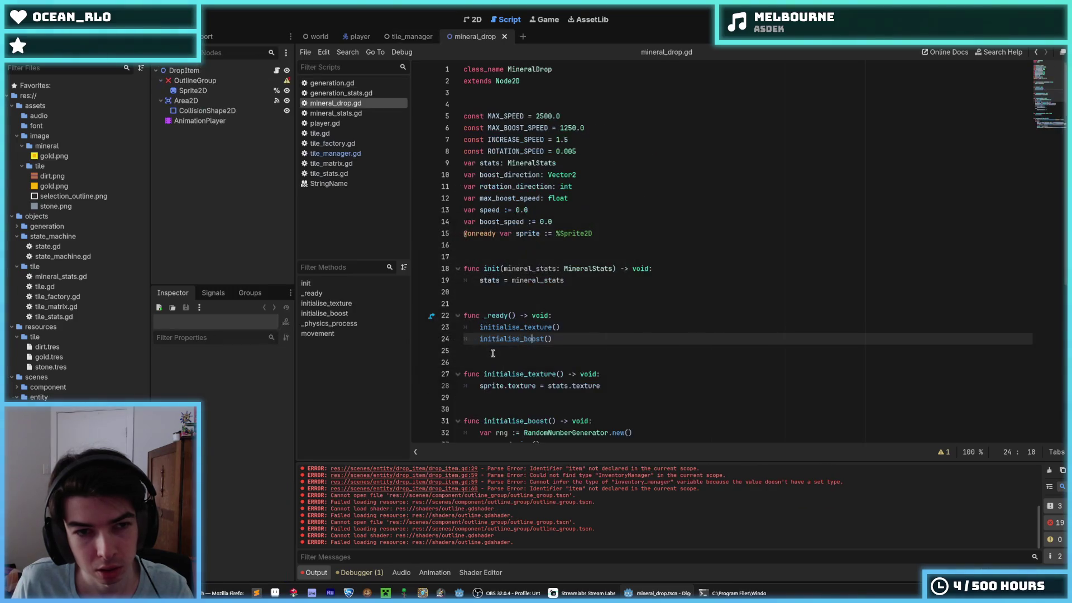
pyautogui.click(234, 82)
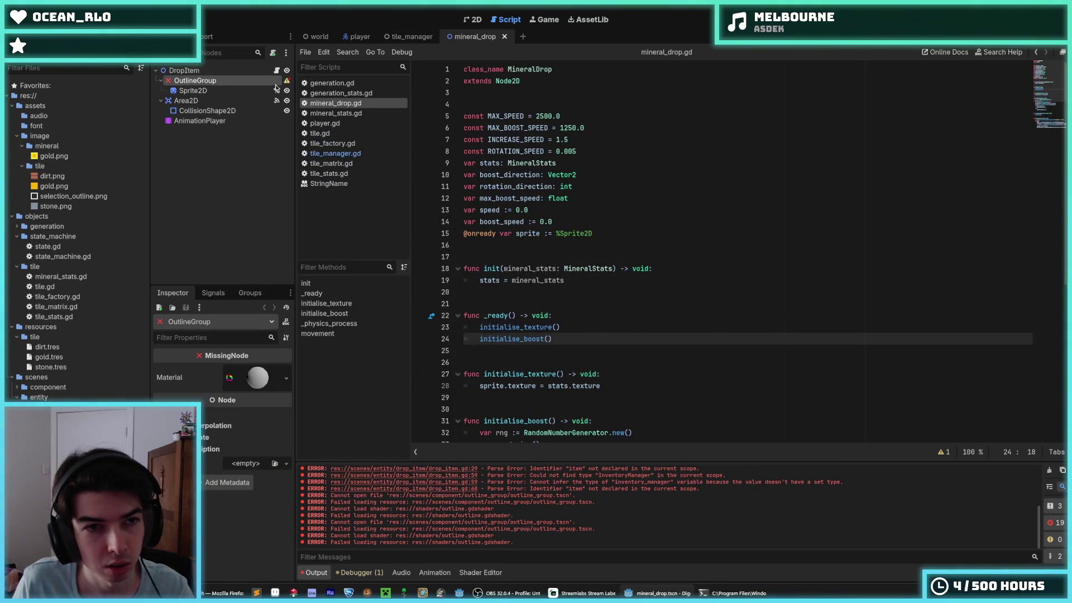
pyautogui.click(195, 90)
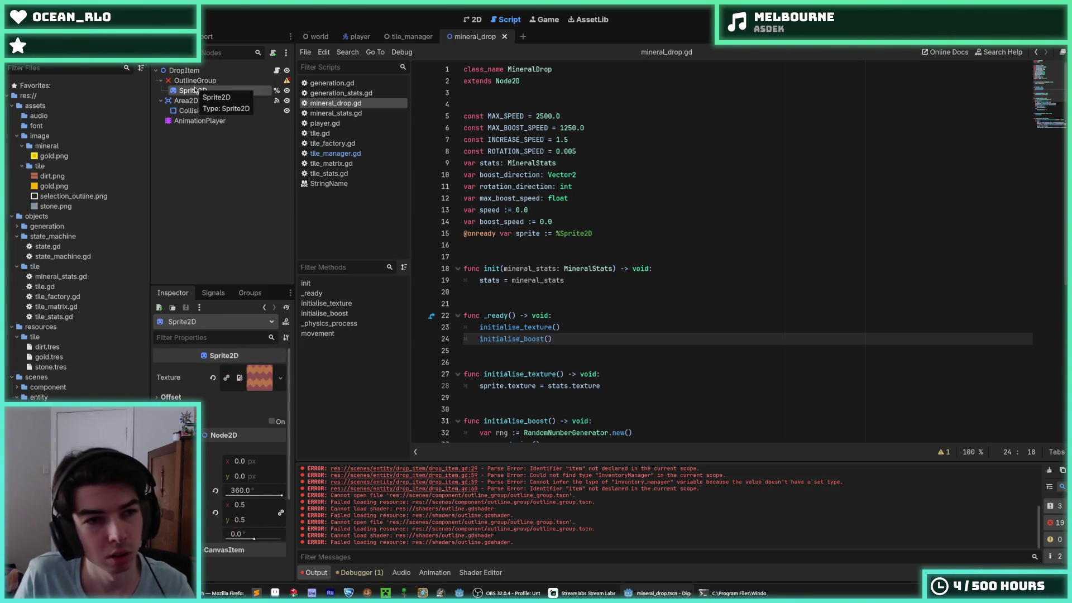
pyautogui.moveTo(200, 91); pyautogui.dragTo(189, 71)
pyautogui.click(194, 81)
pyautogui.press('Delete')
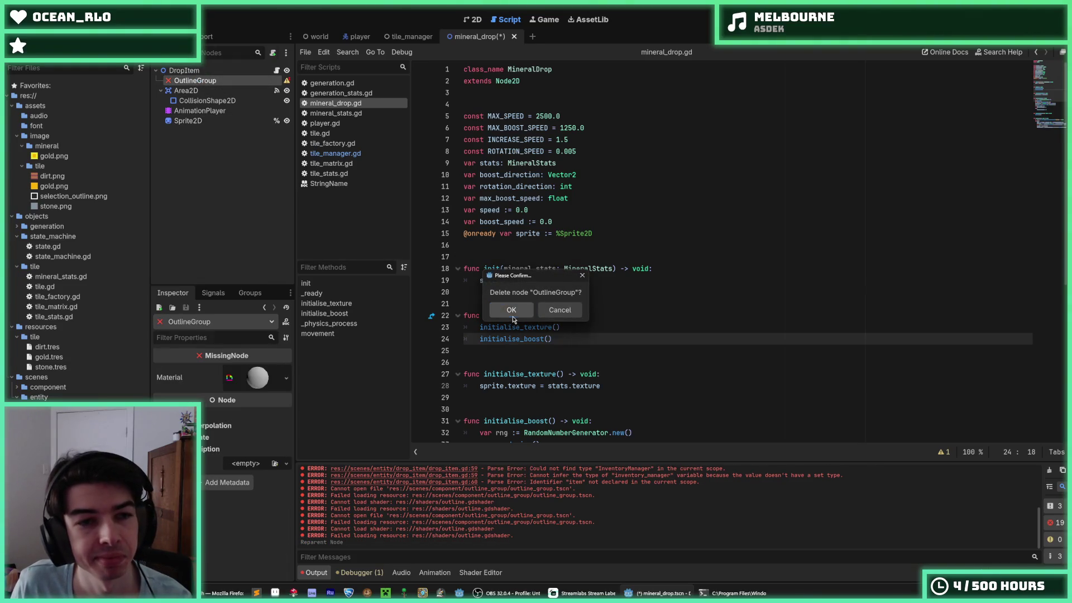
pyautogui.press('Return')
pyautogui.moveTo(188, 111); pyautogui.dragTo(196, 79)
# Play the AnimationPlayer's start animation in the 2D view
pyautogui.click(200, 110)
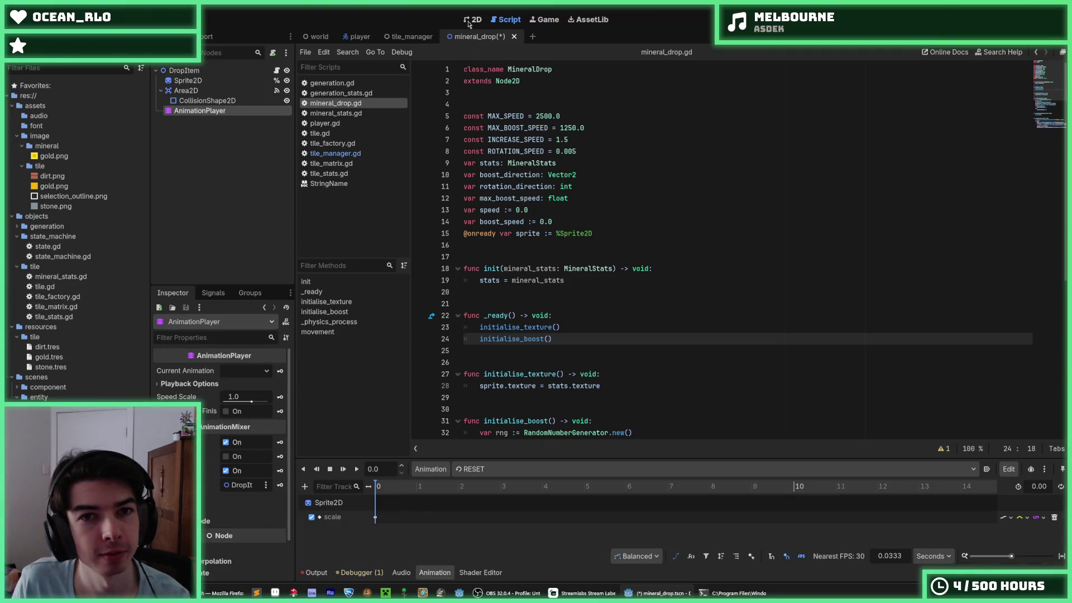
pyautogui.click(471, 20)
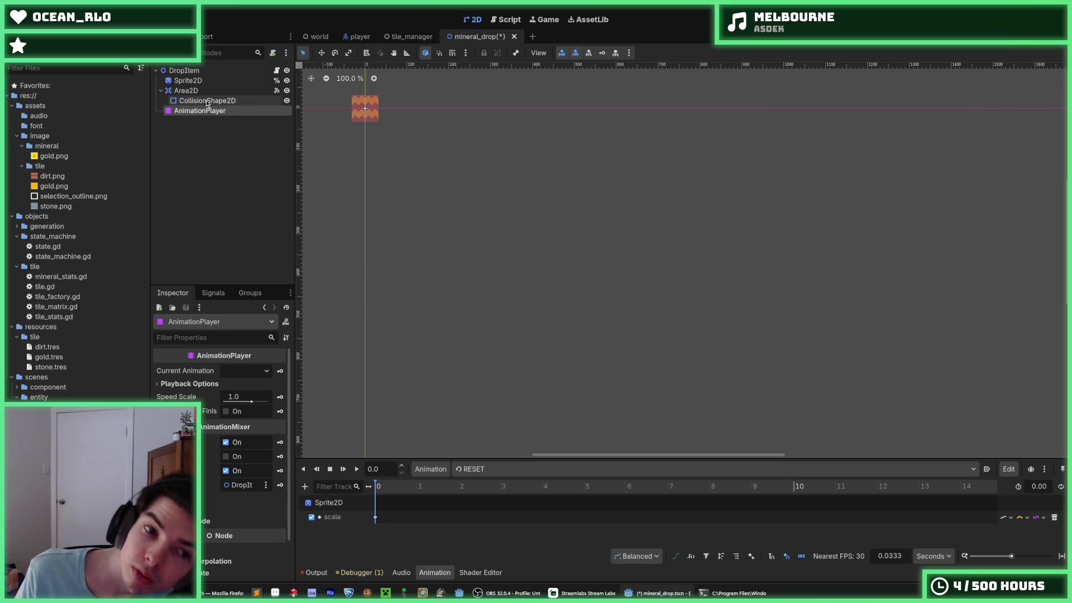
pyautogui.hscroll(-4, 496, 161)
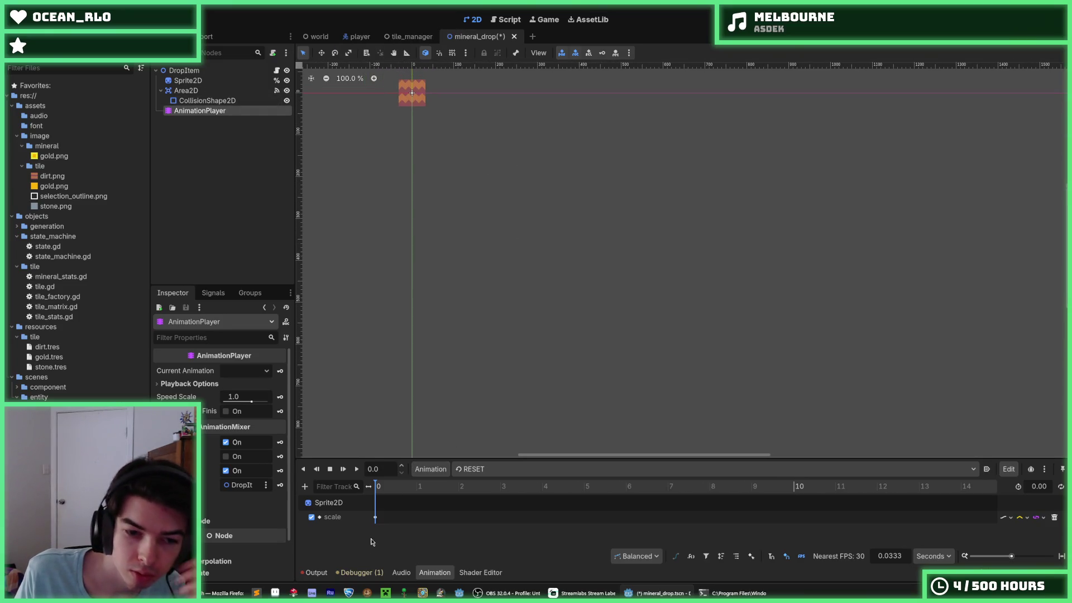
pyautogui.click(567, 469)
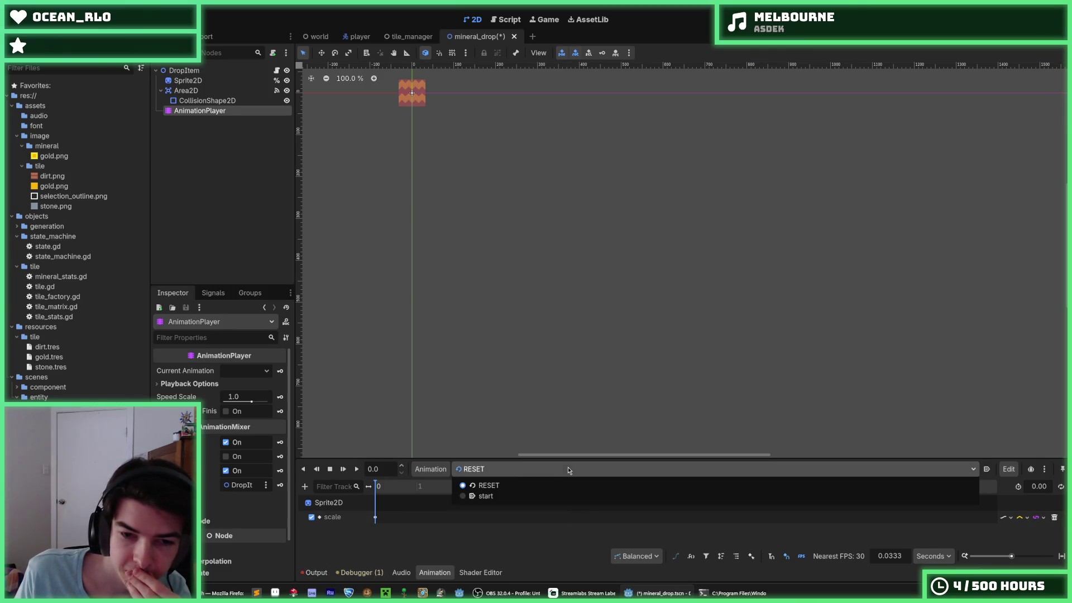
pyautogui.click(478, 494)
pyautogui.click(358, 474)
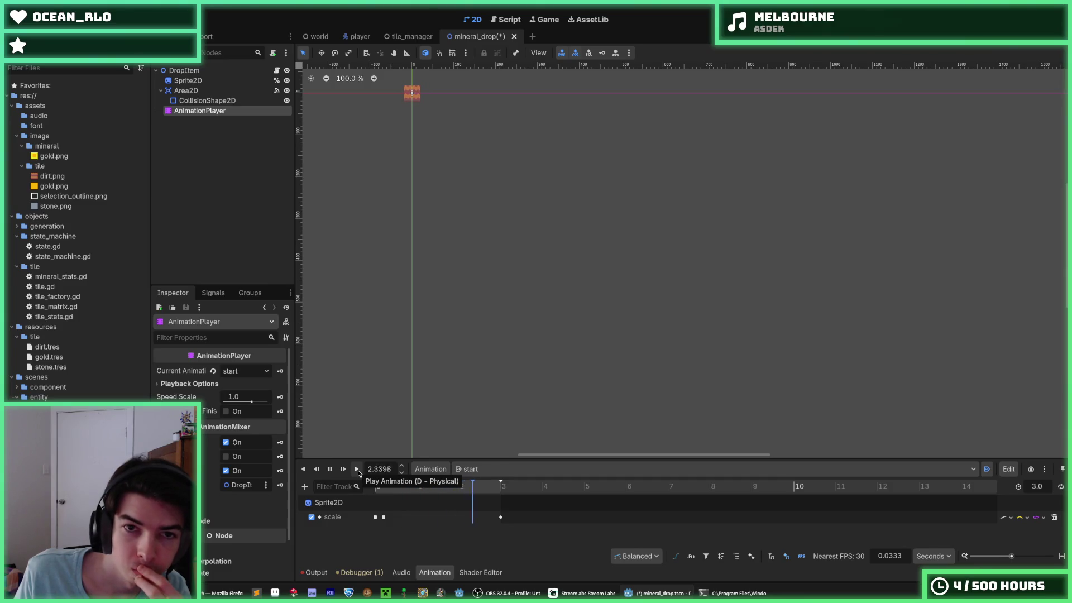
pyautogui.click(358, 472)
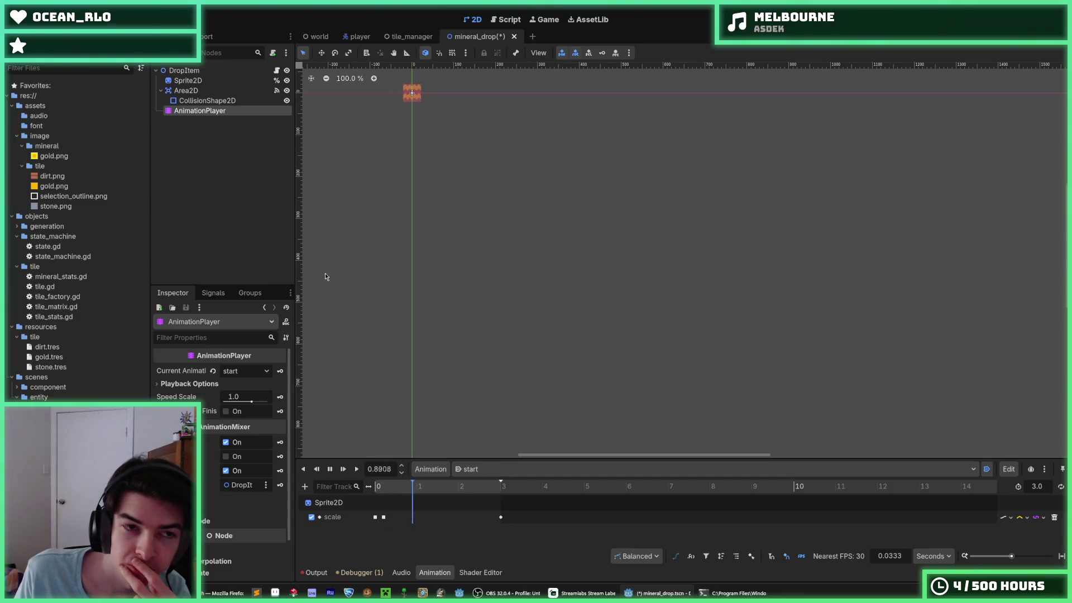
# Select the Sprite2D node and revert its Texture to empty in the Inspector
pyautogui.click(212, 100)
pyautogui.click(193, 91)
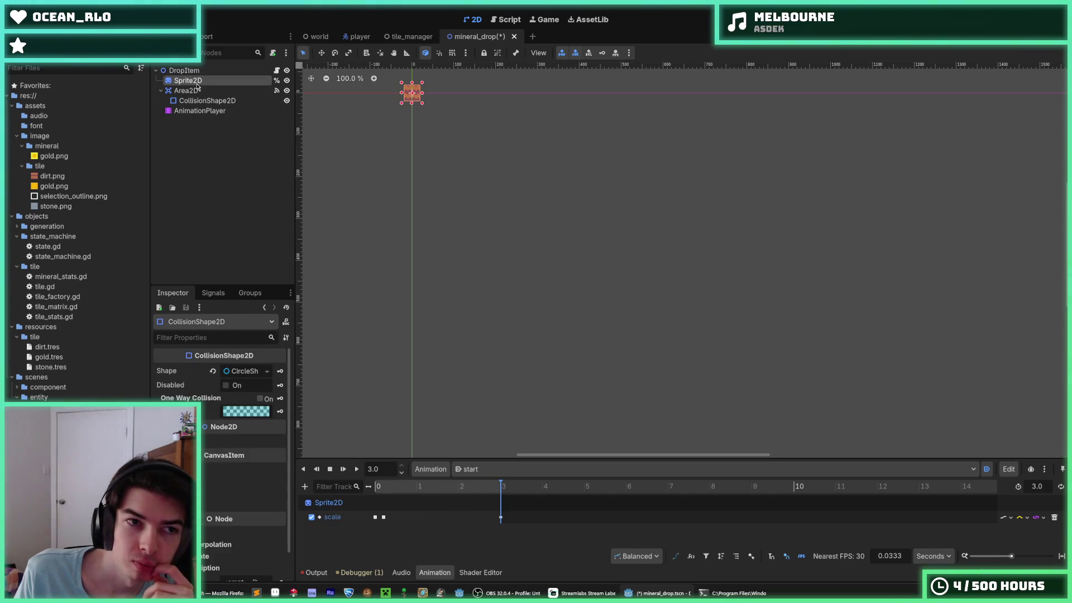
pyautogui.click(194, 82)
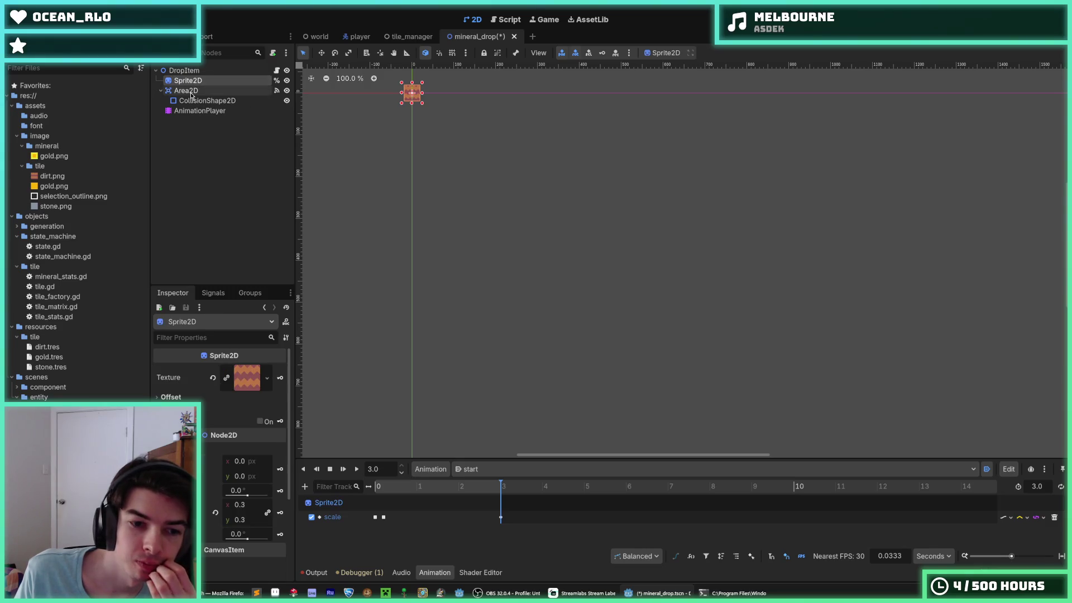
pyautogui.click(192, 92)
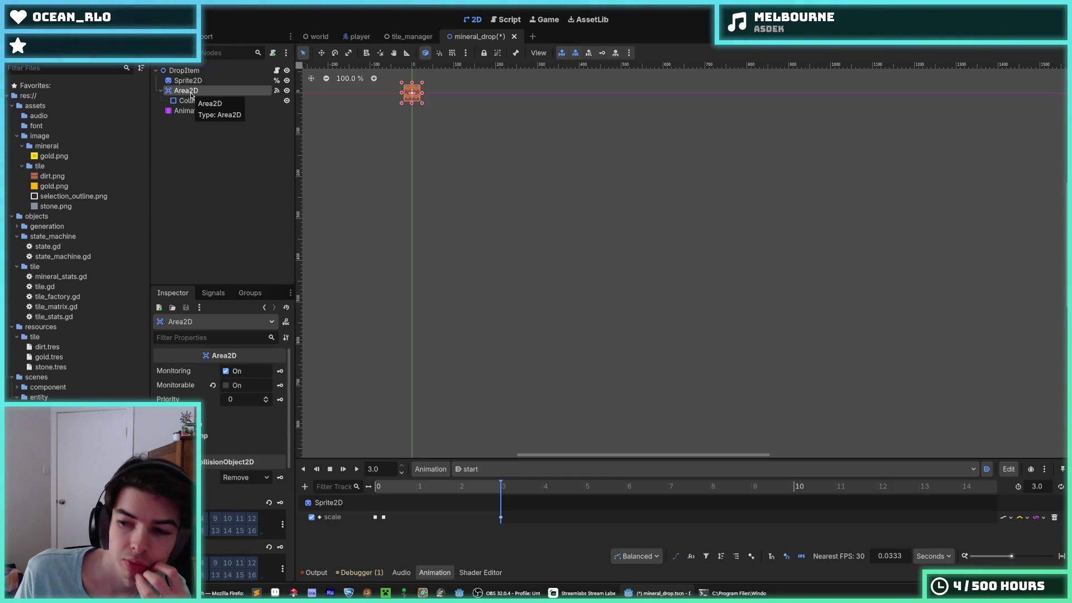
pyautogui.click(195, 83)
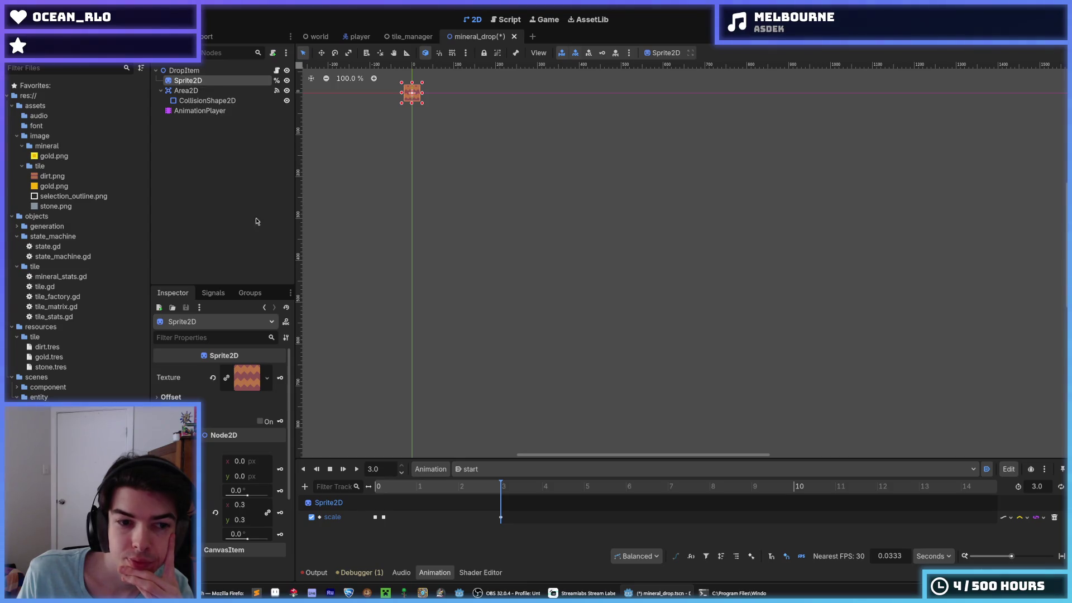
pyautogui.click(213, 379)
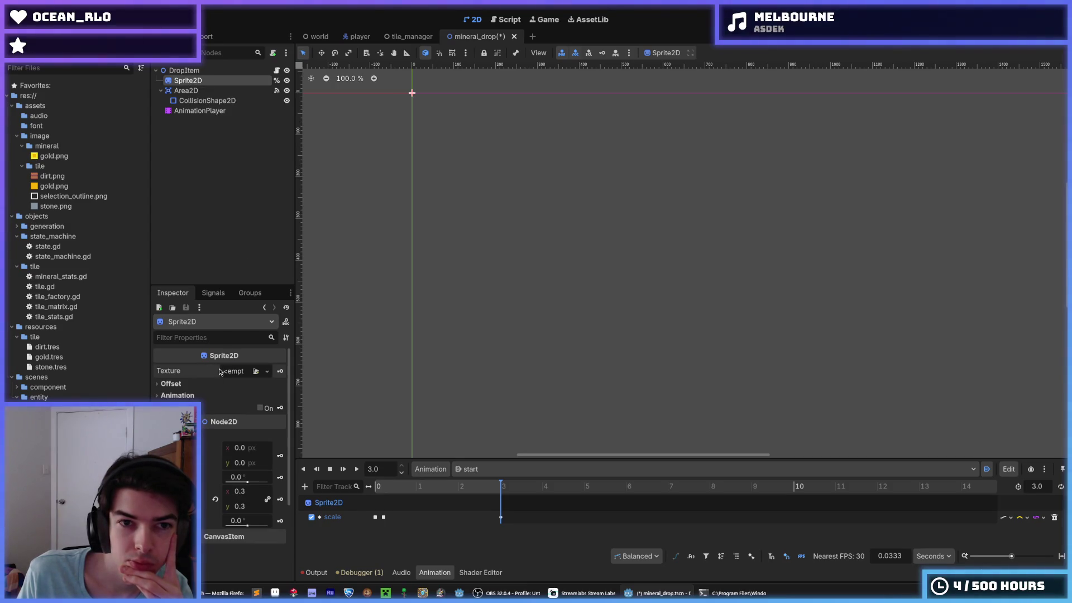
# Set Sprite2D's texture to res://assets/image/mineral/gold.png and save the mineral_drop scene
pyautogui.moveTo(54, 156); pyautogui.dragTo(243, 373)
pyautogui.click(486, 256)
pyautogui.scroll(4, 485, 256)
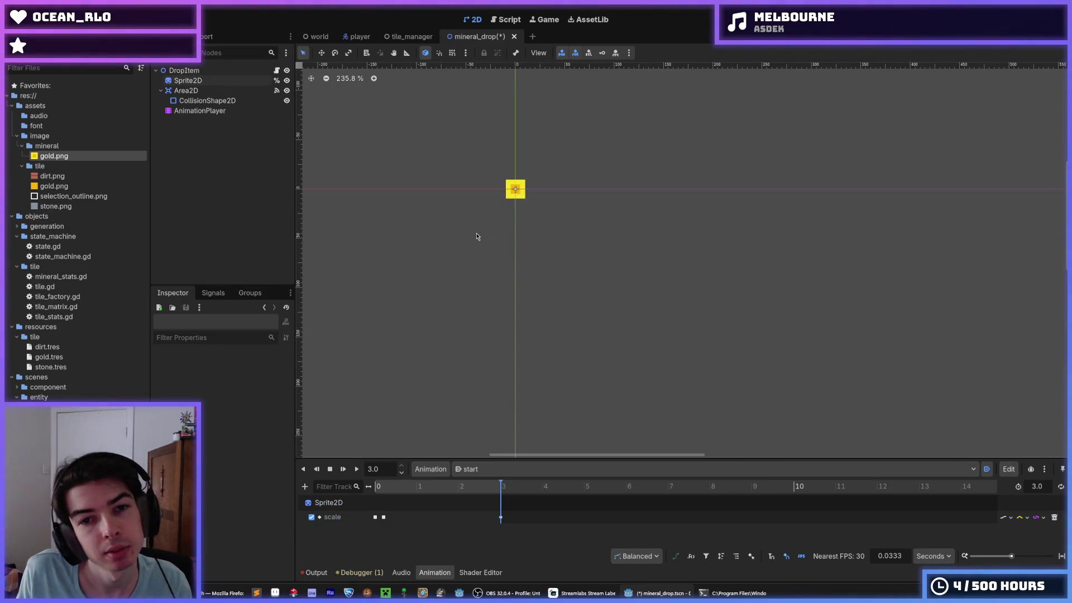
pyautogui.hotkey('ctrl', 's')
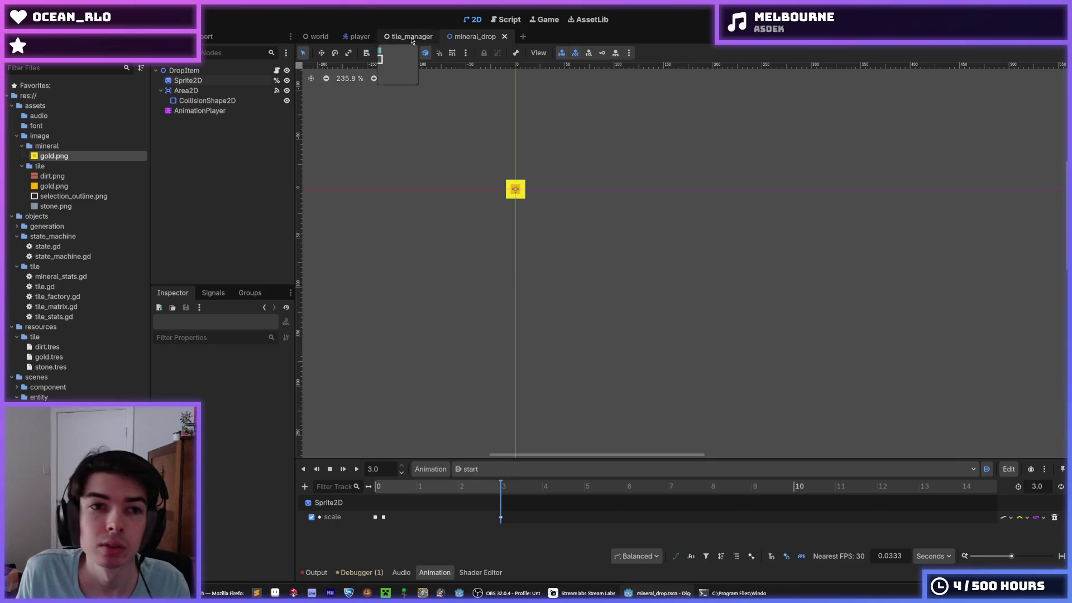
# Open the mineral_drop.gd script attached to the mineral_drop scene
pyautogui.click(234, 84)
pyautogui.click(225, 91)
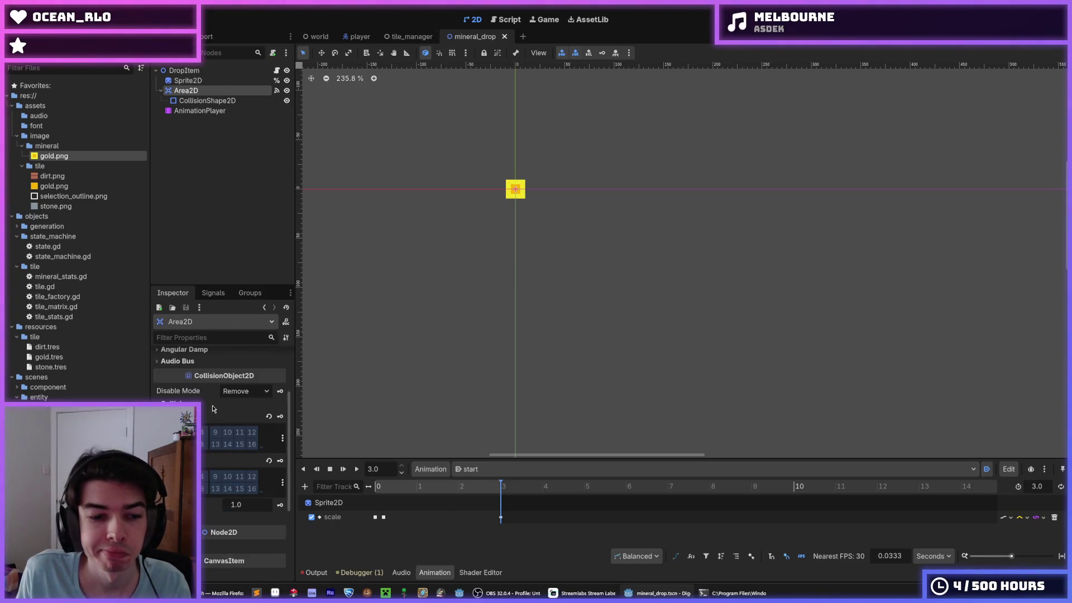
pyautogui.click(399, 33)
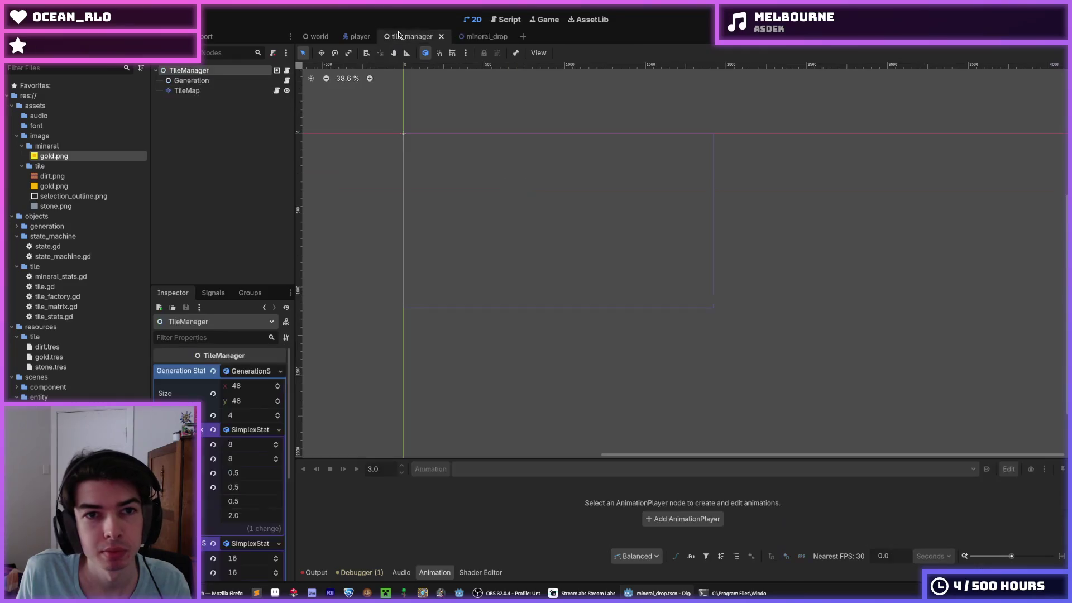
pyautogui.click(474, 36)
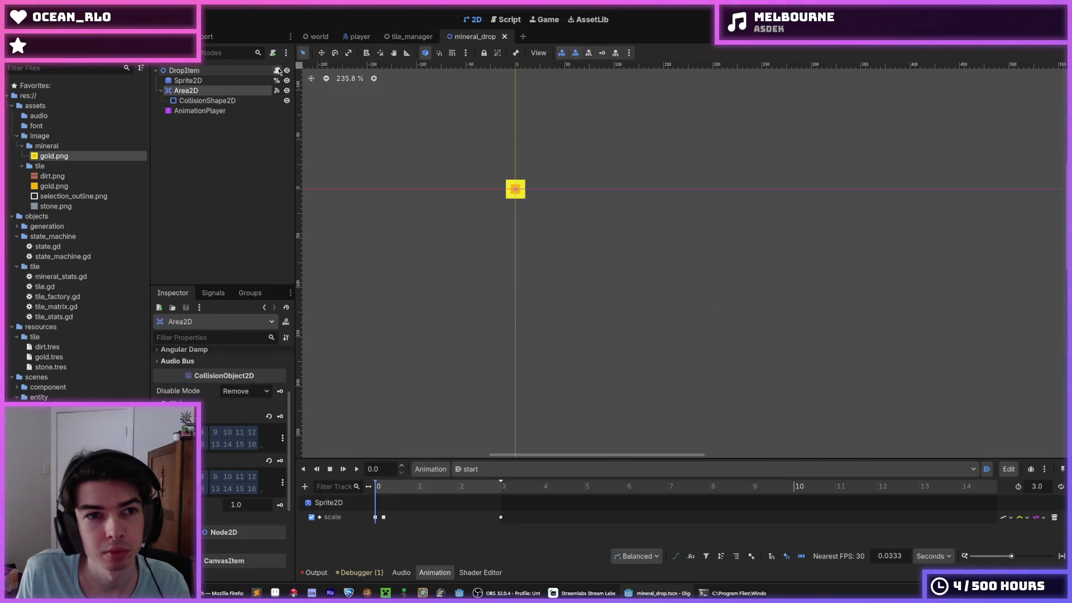
pyautogui.click(276, 70)
pyautogui.scroll(-8, 589, 247)
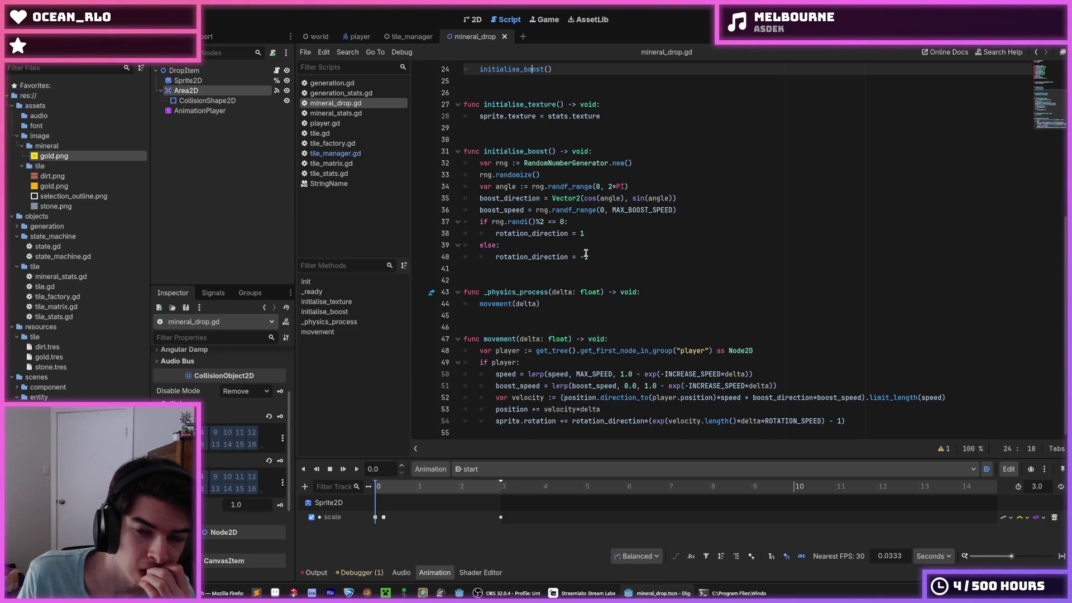
# Review the open script, placing the caret on lines 26, 41, 44, 19 and 23
pyautogui.scroll(6, 586, 254)
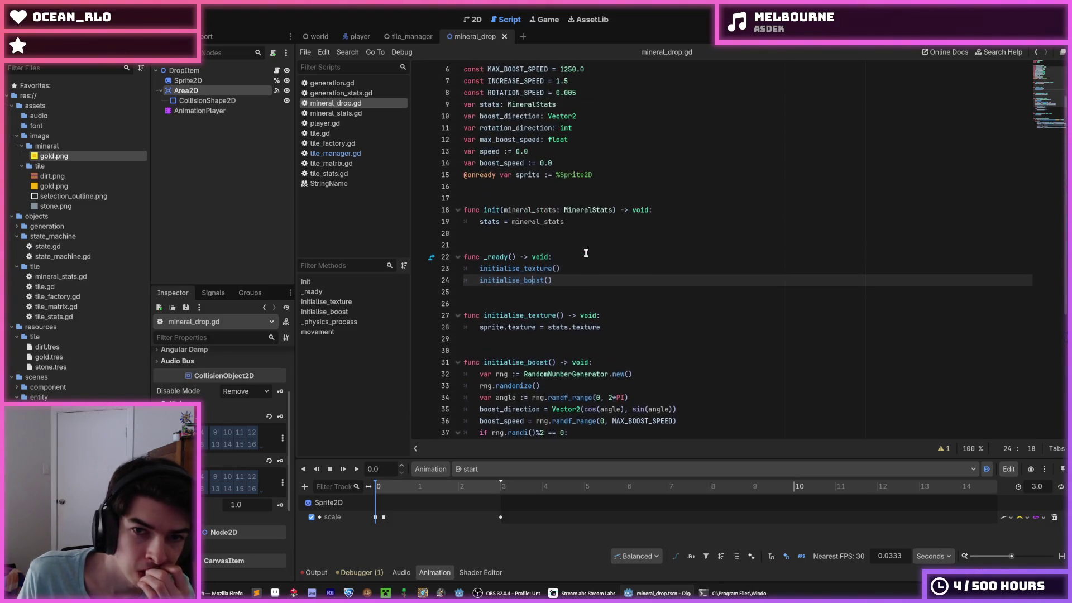
pyautogui.scroll(2, 585, 253)
pyautogui.scroll(-2, 586, 253)
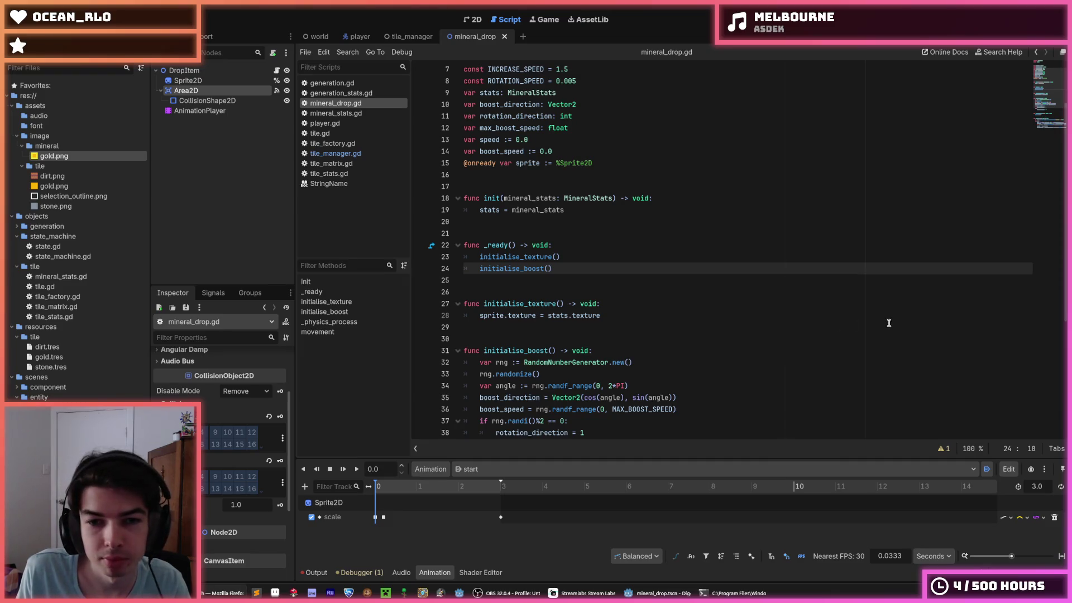
pyautogui.click(751, 294)
pyautogui.scroll(-3, 686, 306)
pyautogui.scroll(-3, 655, 324)
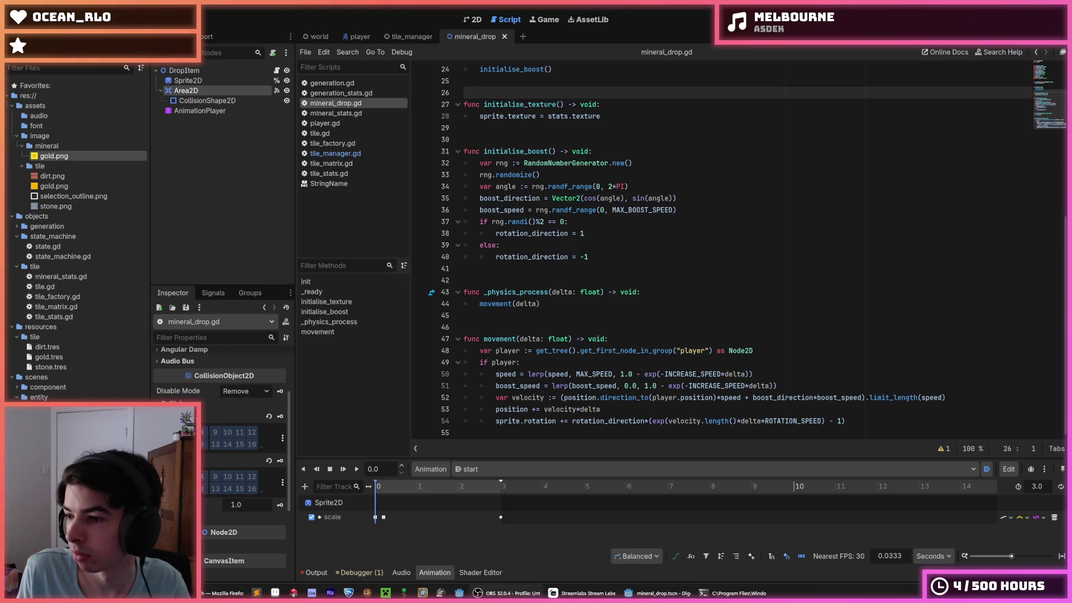
pyautogui.click(725, 268)
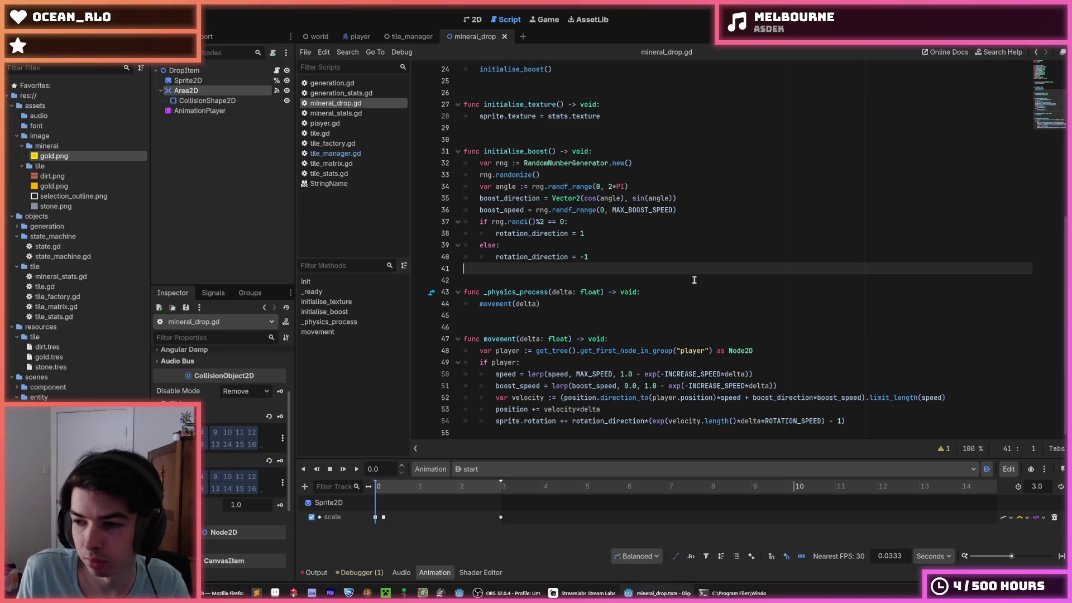
pyautogui.click(552, 309)
pyautogui.scroll(8, 556, 296)
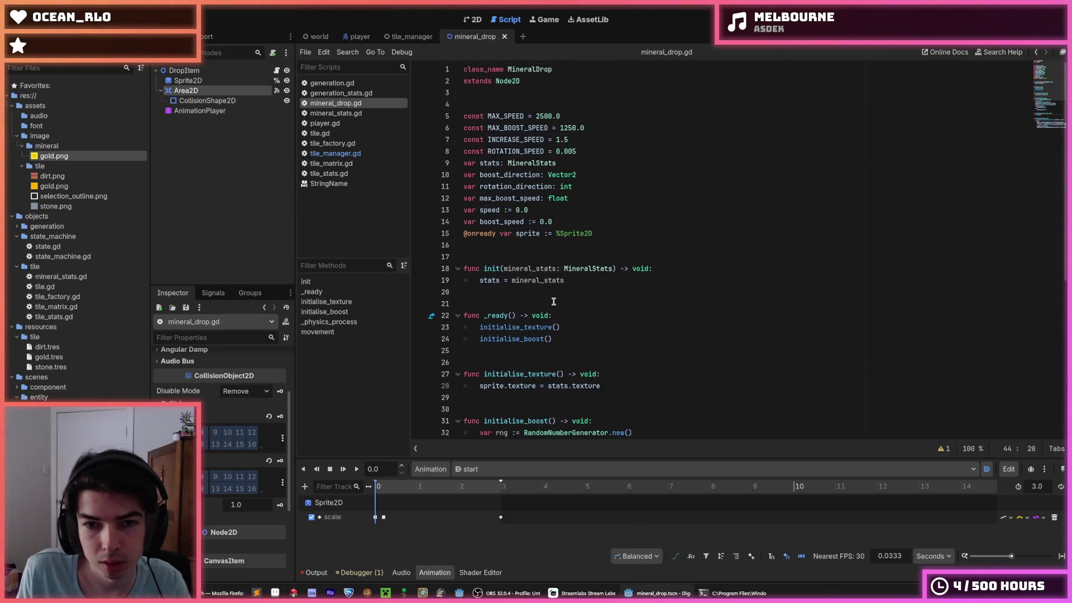
pyautogui.click(573, 280)
pyautogui.click(577, 326)
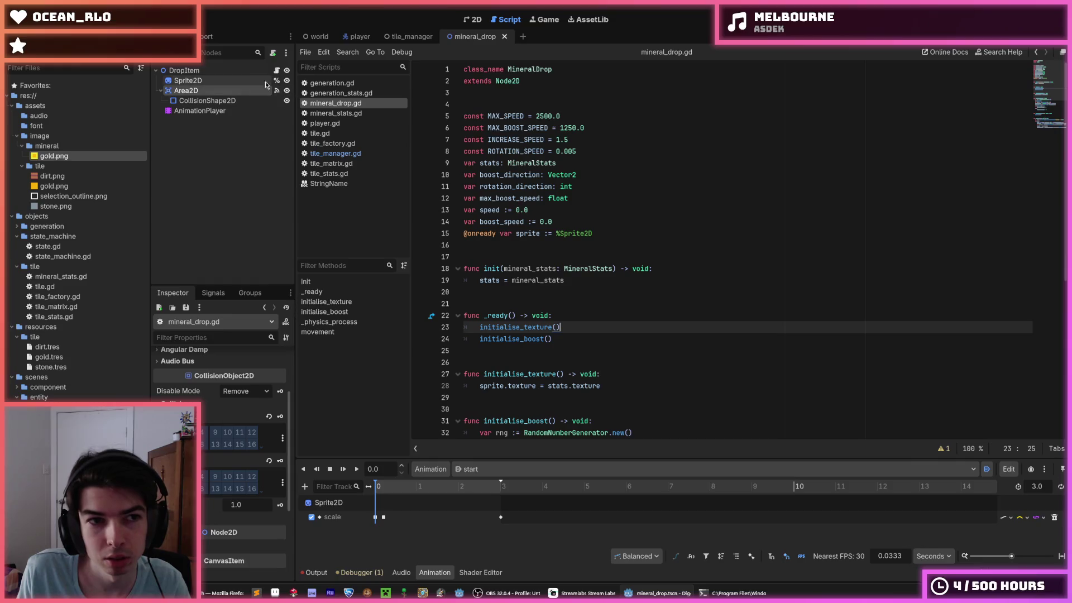
# Rename the DropItem root node to MineralDrop and bring up tile_manager.gd
pyautogui.click(250, 68)
pyautogui.click(250, 69)
pyautogui.write('MineralDrop')
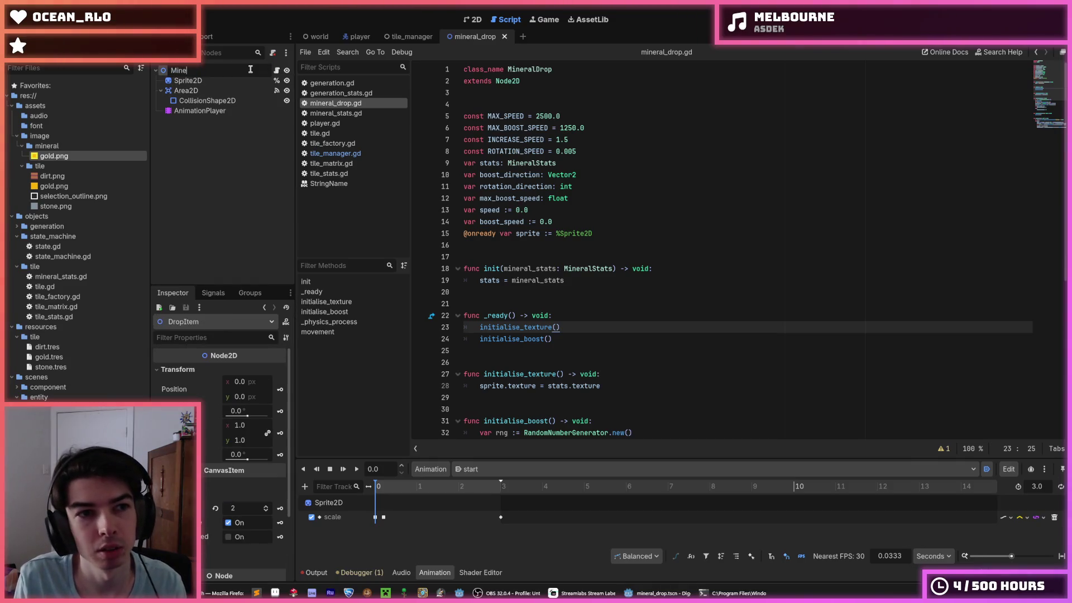
pyautogui.press('Return')
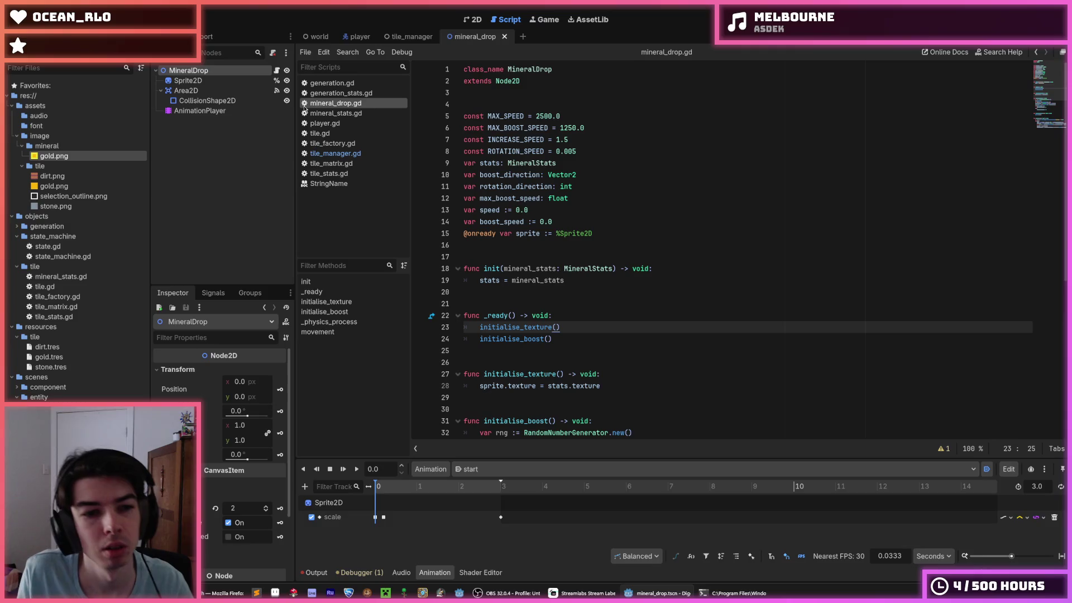
pyautogui.click(338, 154)
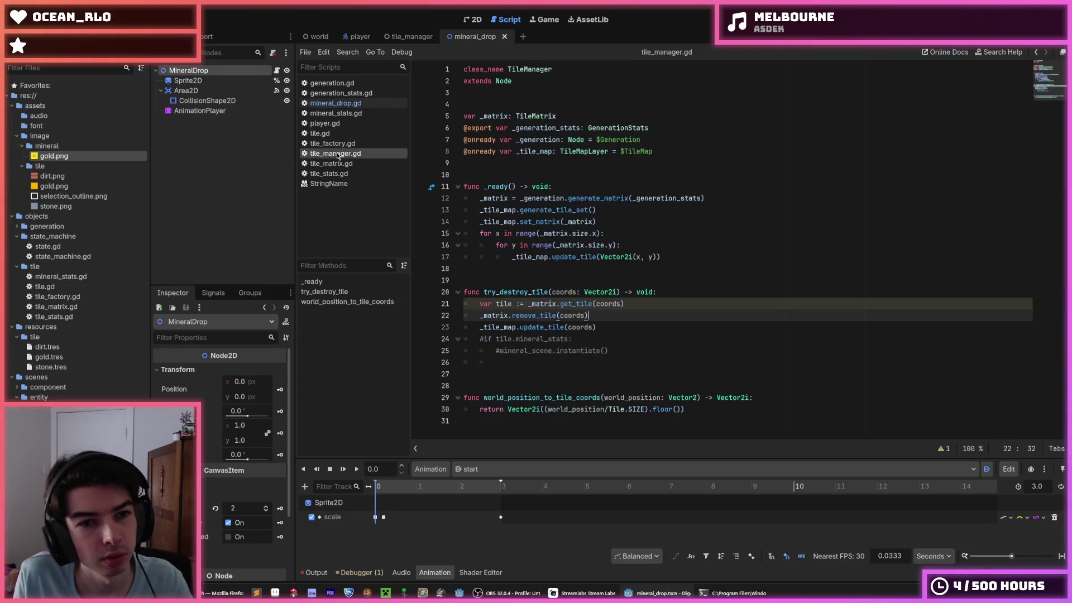
# Check the class_name MineralDrop line in mineral_drop.gd, then return to tile_manager.gd line 8
pyautogui.click(339, 104)
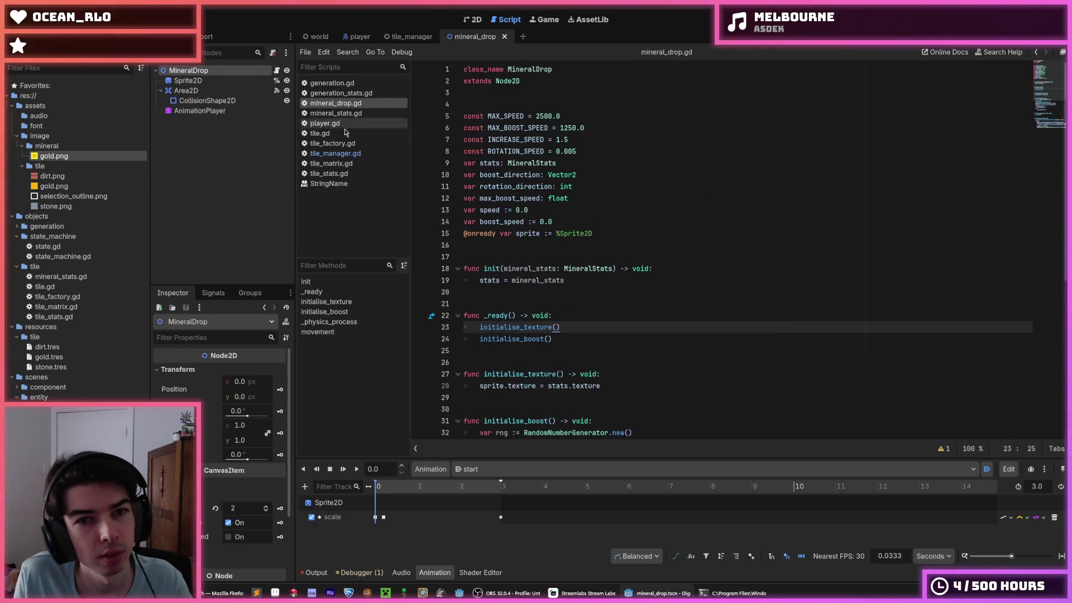
pyautogui.moveTo(556, 69); pyautogui.dragTo(418, 60)
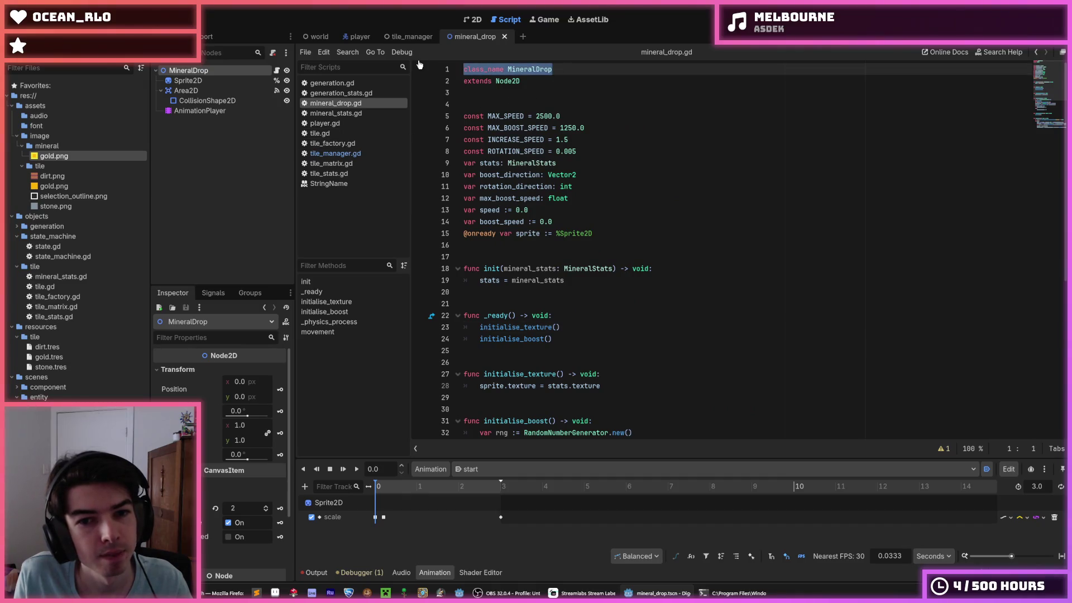
pyautogui.click(550, 137)
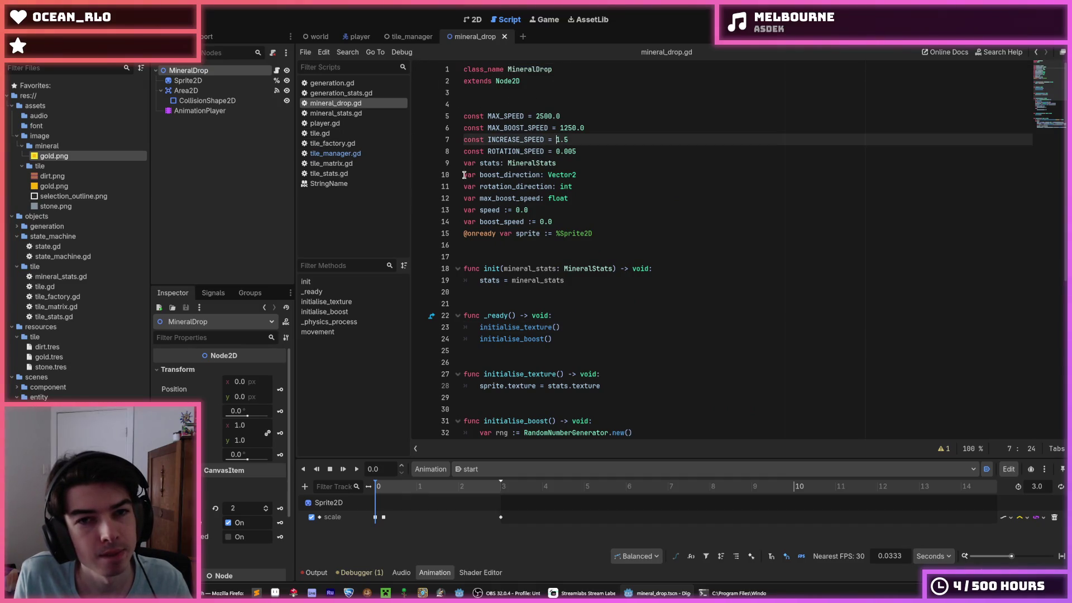
pyautogui.click(339, 155)
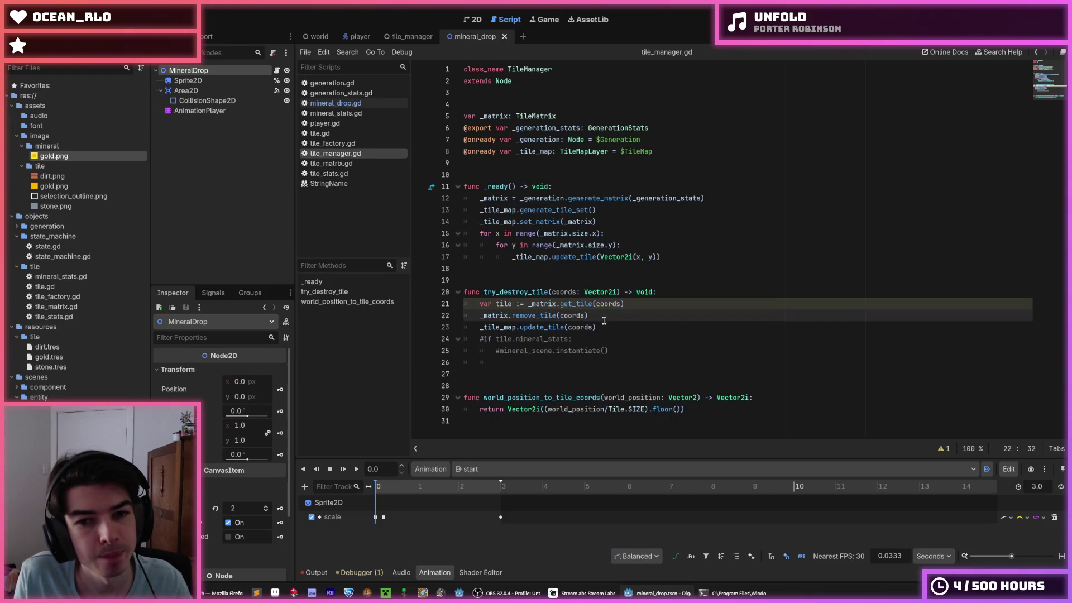
pyautogui.click(636, 148)
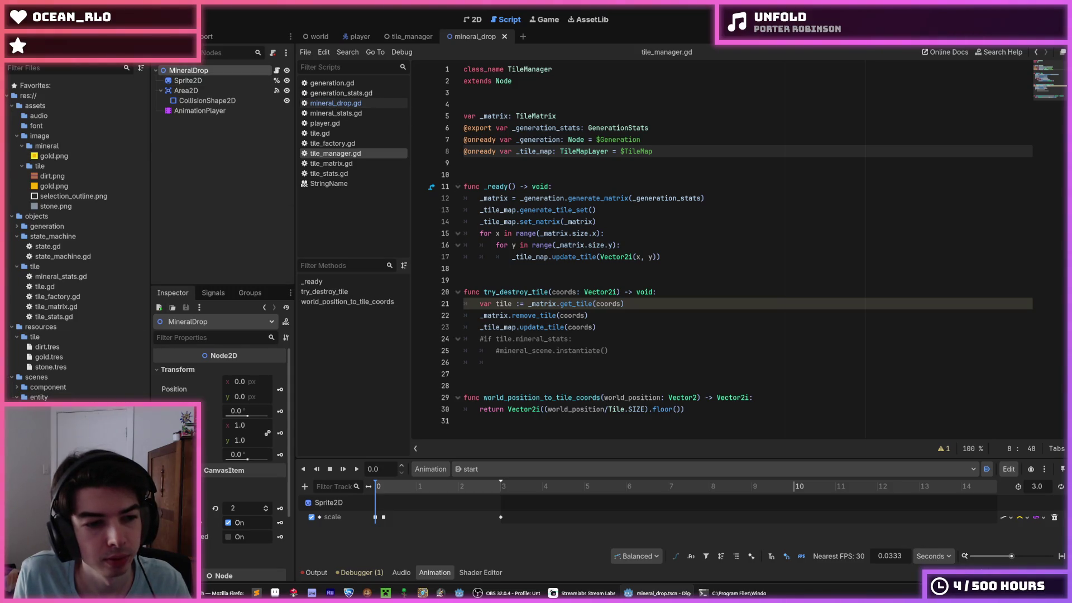
# Insert the mineral_drop.tscn path on line 9 and declare a mineral_drop_scene variable for it
pyautogui.moveTo(62, 417)
pyautogui.mouseDown()
pyautogui.moveTo(410, 288)
pyautogui.moveTo(637, 171)
pyautogui.moveTo(459, 175)
pyautogui.mouseUp()
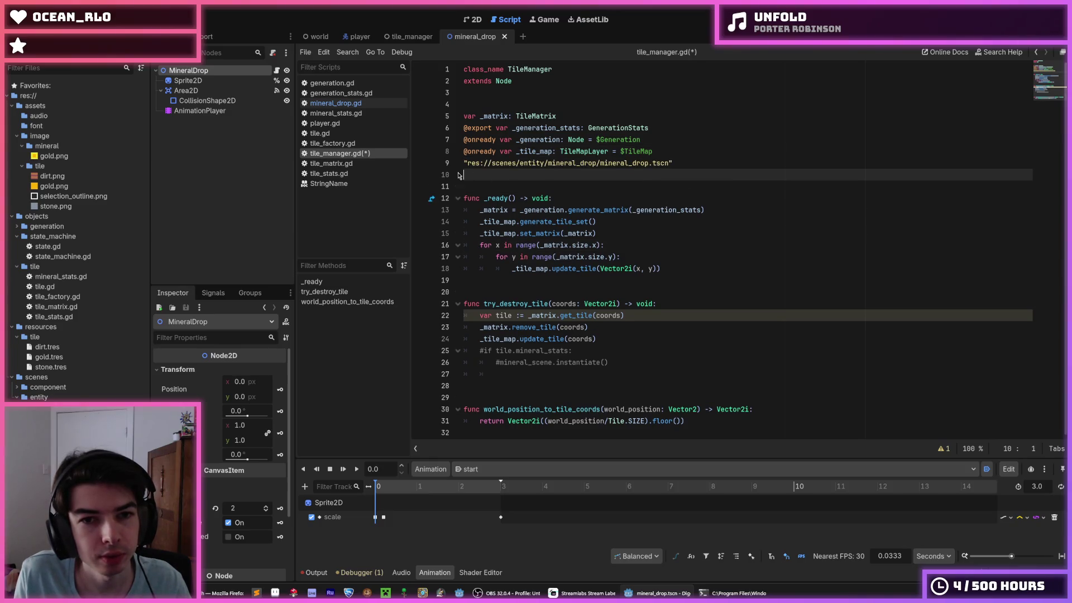
pyautogui.press('Up')
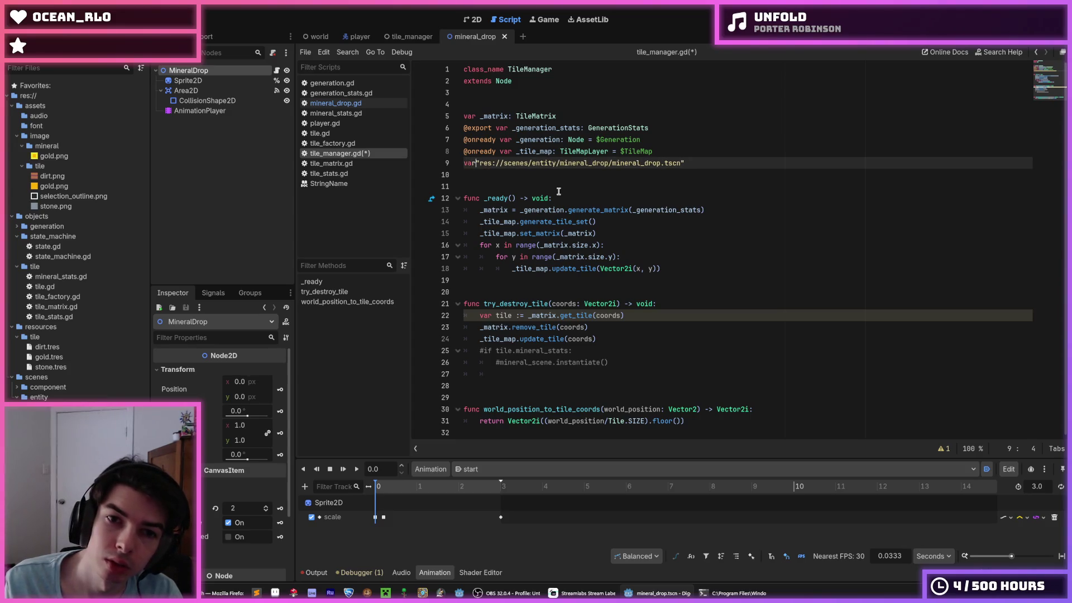
pyautogui.write('@')
pyautogui.press('Escape')
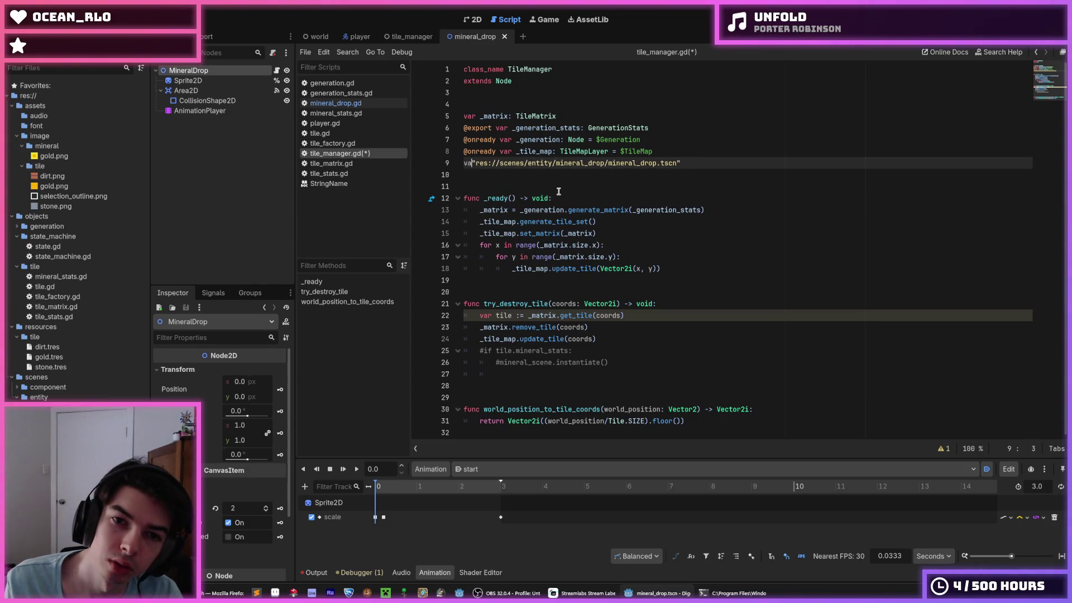
pyautogui.write('onready var prel')
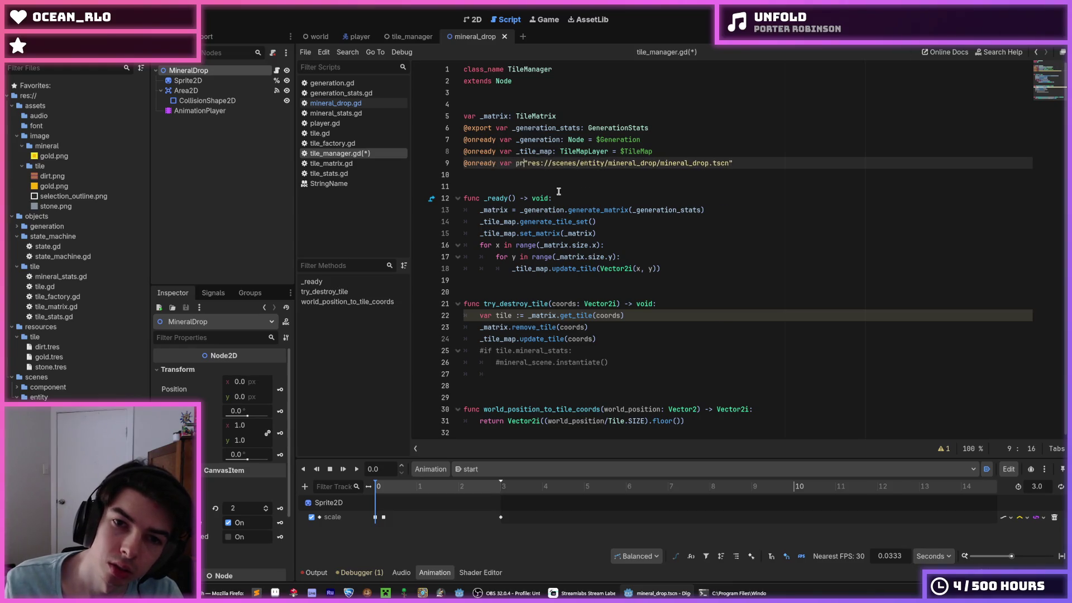
pyautogui.press('BackSpace')
pyautogui.press('BackSpace')
pyautogui.press('BackSpace')
pyautogui.write('mineral')
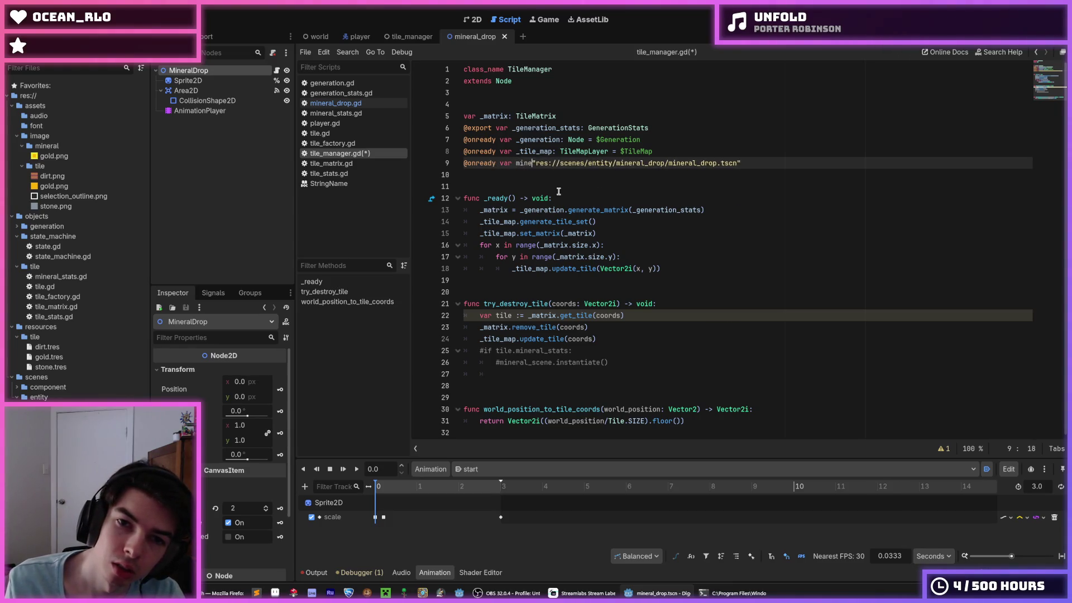
pyautogui.write('_drop_scnee =')
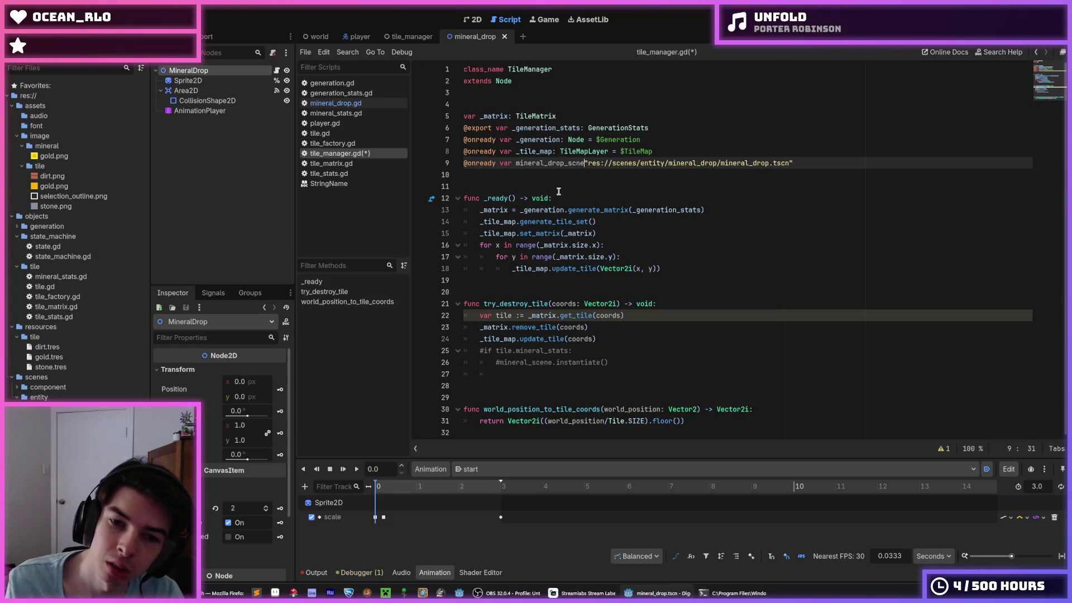
pyautogui.press('Left')
pyautogui.press('Left')
pyautogui.press('Left')
pyautogui.press('BackSpace')
pyautogui.press('BackSpace')
pyautogui.press('BackSpace')
pyautogui.write('ene')
pyautogui.press('Right')
pyautogui.press('Right')
pyautogui.press('Right')
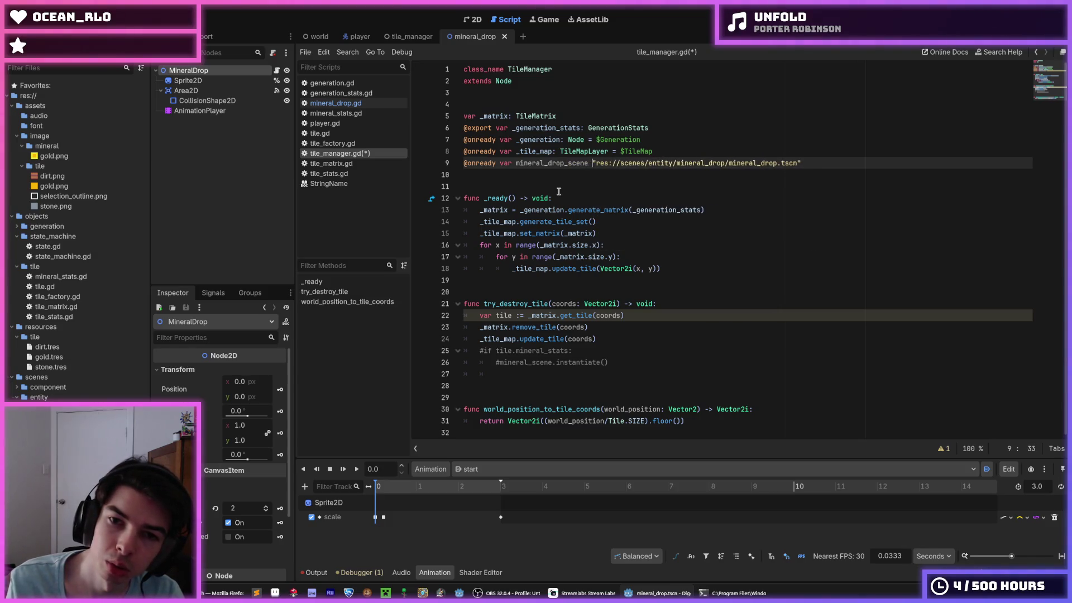
pyautogui.write('preload(')
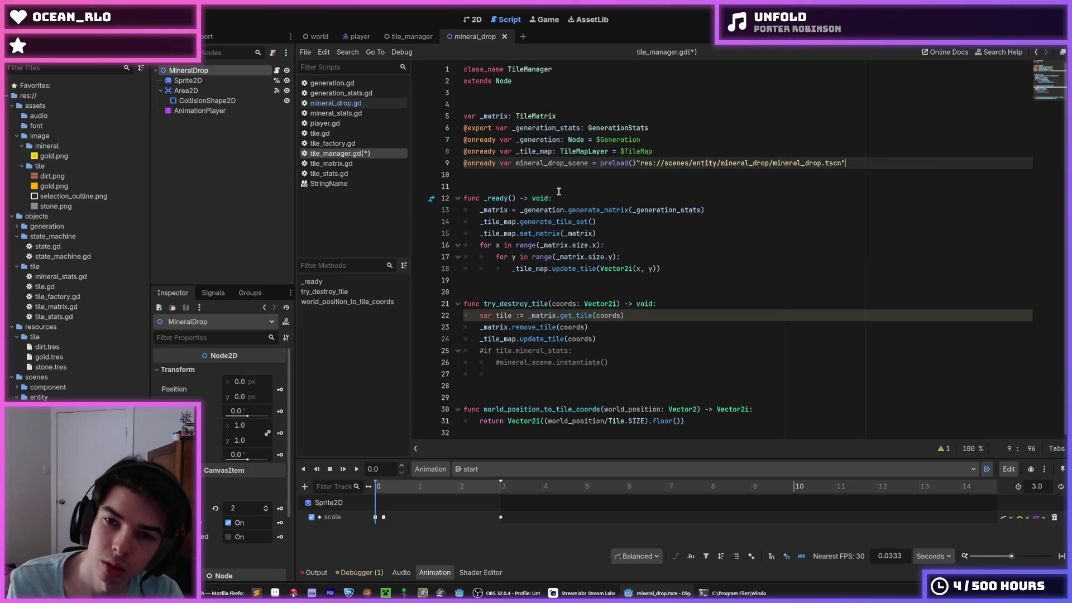
pyautogui.write(')')
pyautogui.click(637, 163)
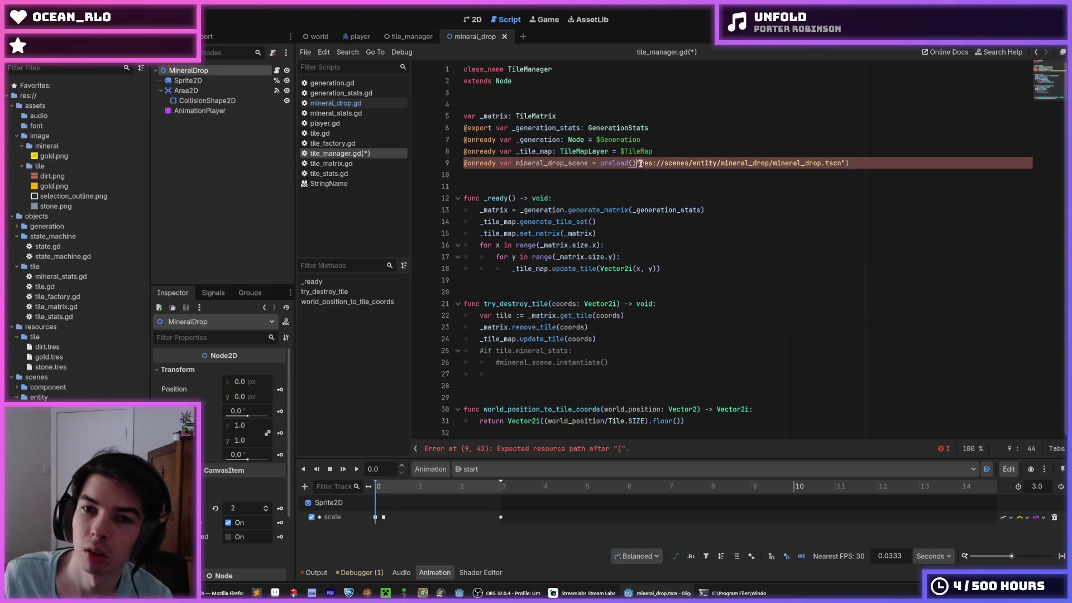
pyautogui.press('Delete')
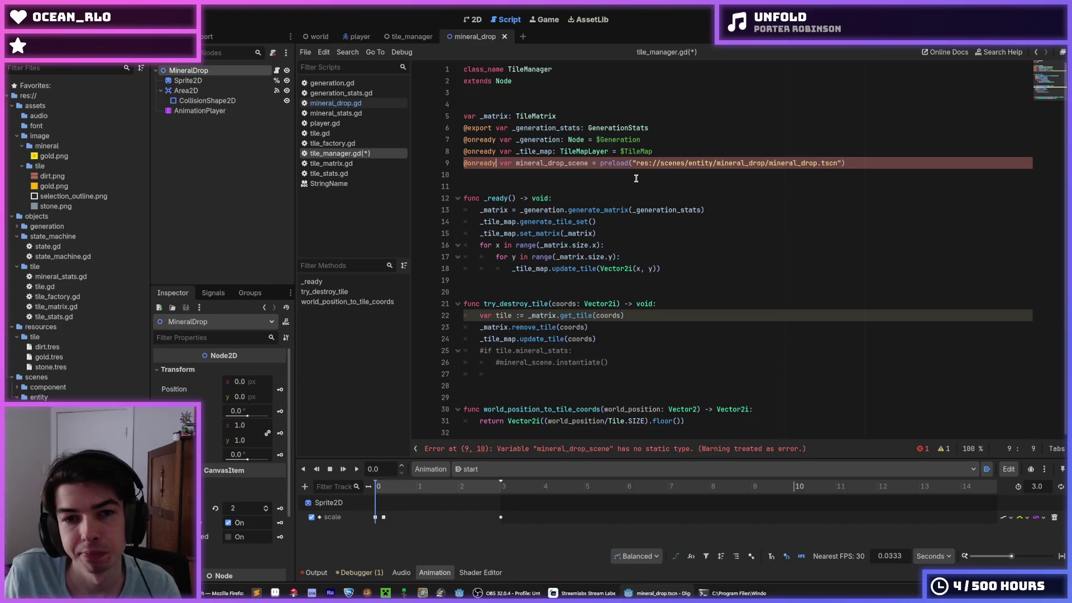
pyautogui.press('BackSpace')
pyautogui.press('BackSpace')
pyautogui.press('BackSpace')
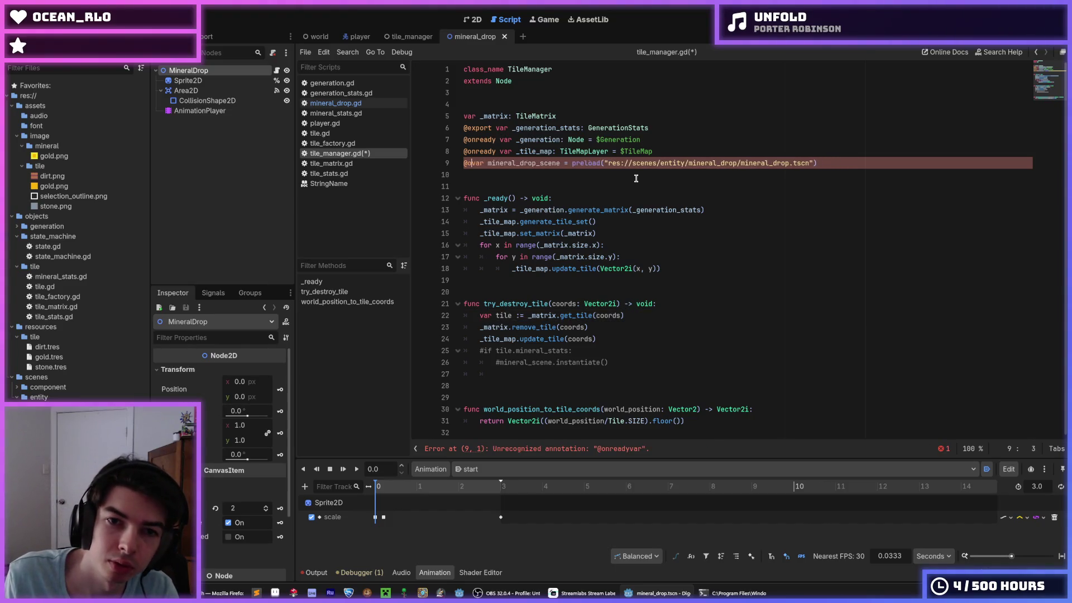
pyautogui.hotkey('ctrl', 's')
pyautogui.hotkey('alt', 'Up')
pyautogui.hotkey('alt', 'Up')
pyautogui.hotkey('alt', 'Up')
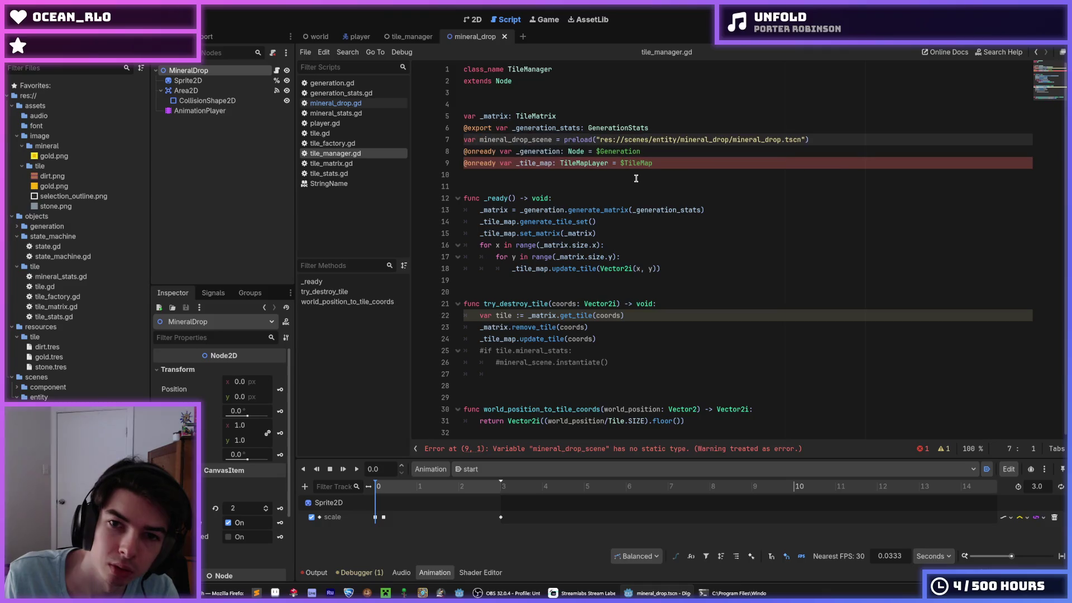
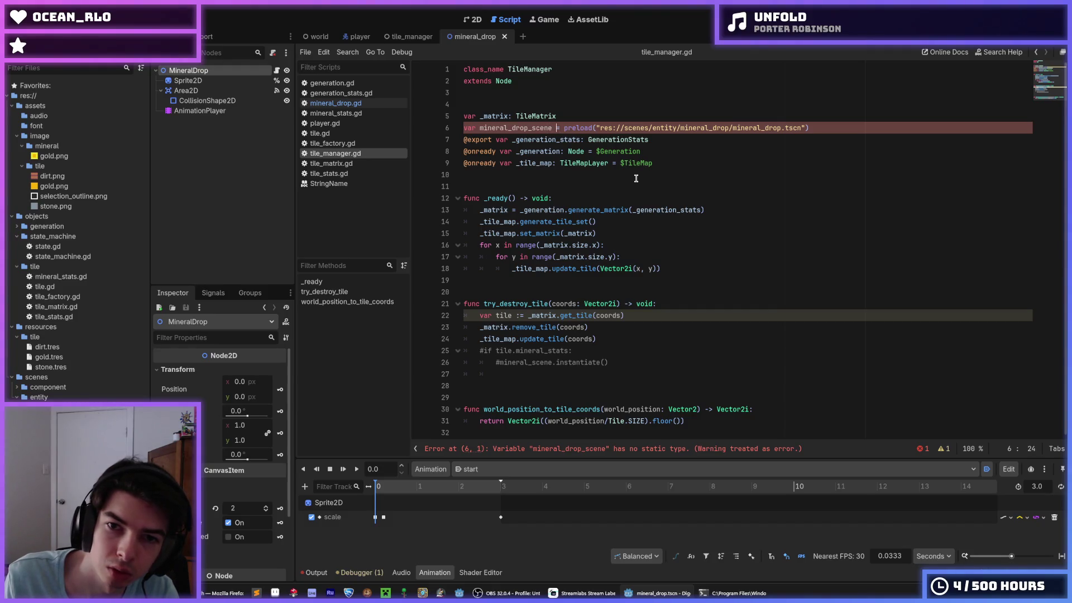
# Change line 6 to infer mineral_drop_scene's type with ':=', then inspect _matrix on line 22
pyautogui.write(':')
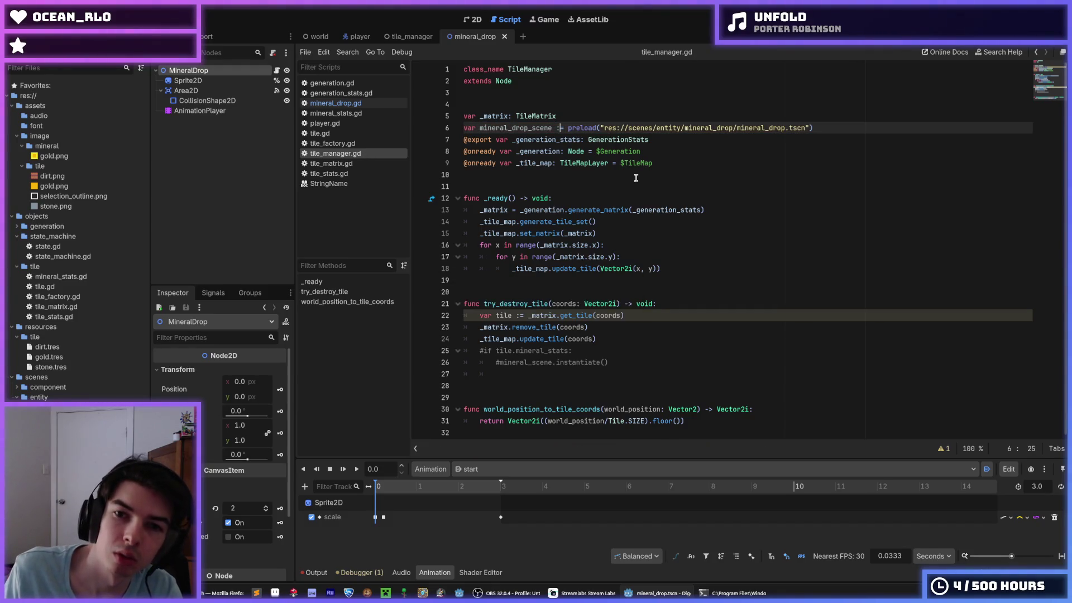
pyautogui.click(587, 349)
pyautogui.doubleClick(533, 315)
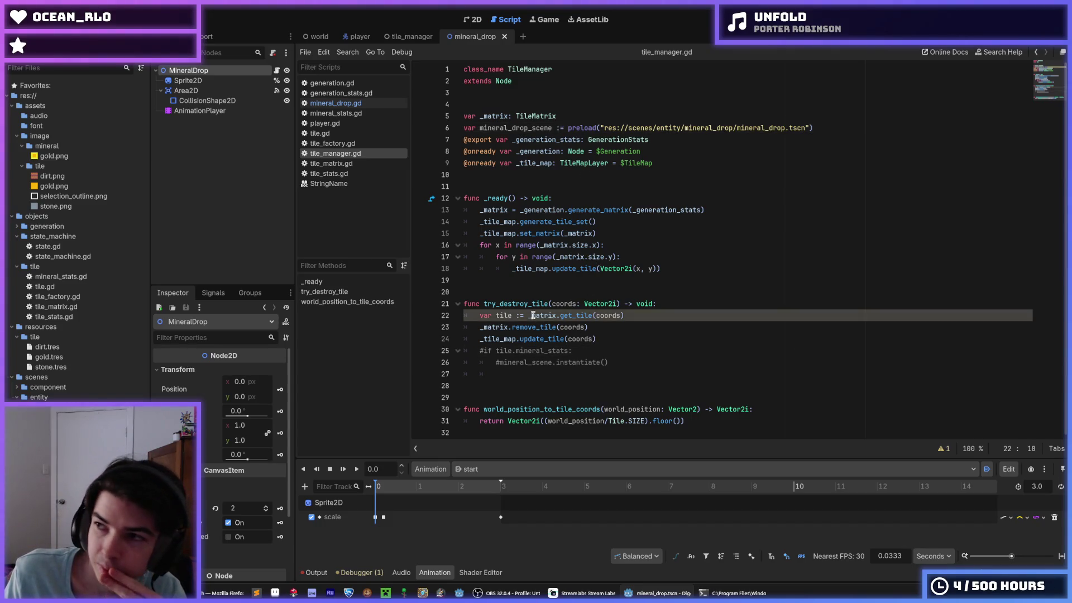
pyautogui.tripleClick(532, 315)
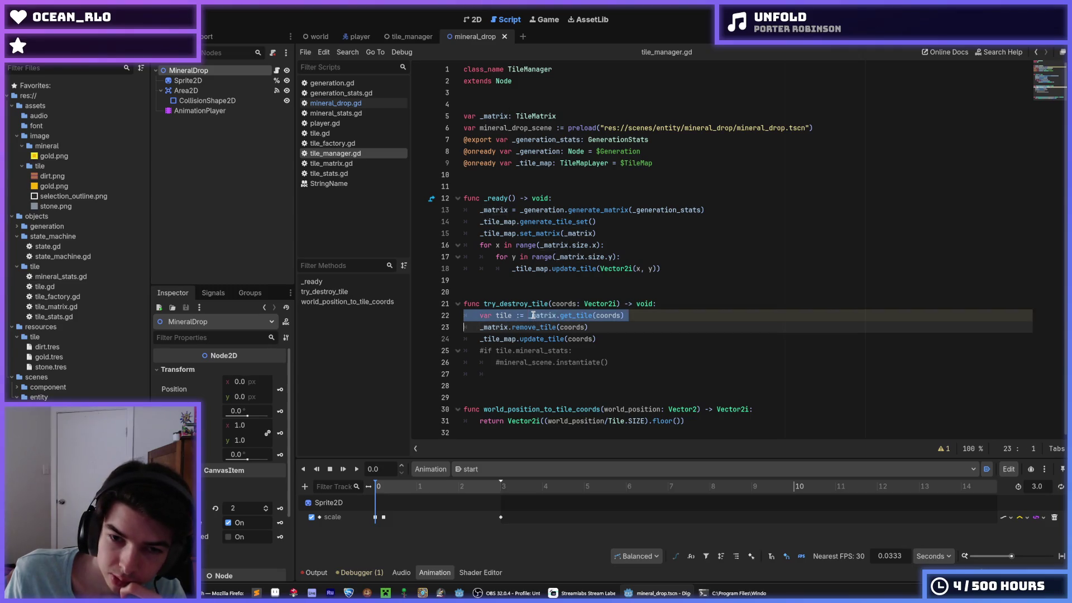
pyautogui.doubleClick(532, 315)
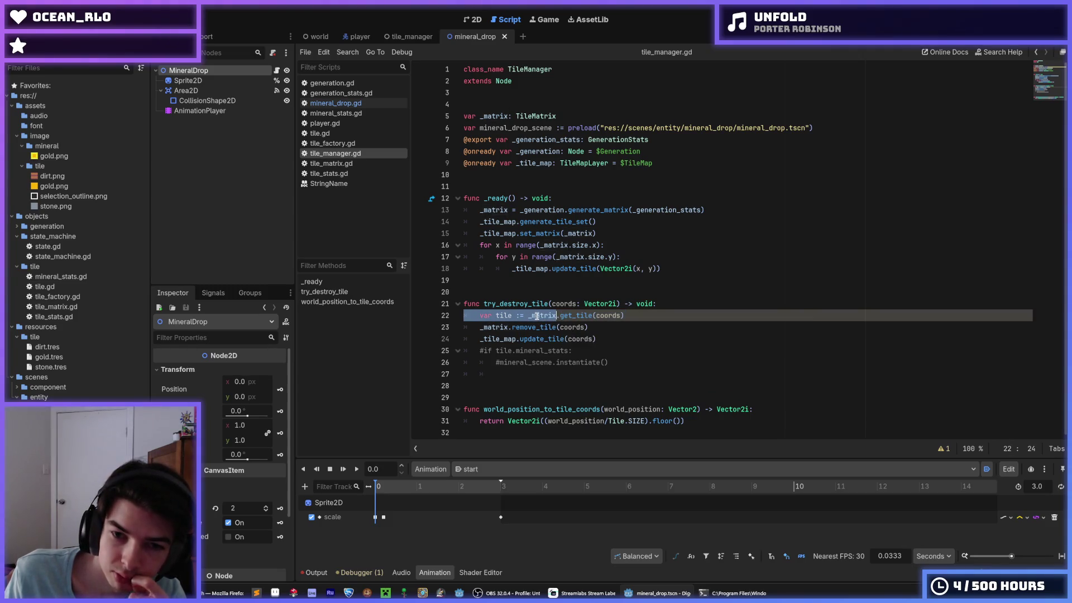
pyautogui.click(536, 315)
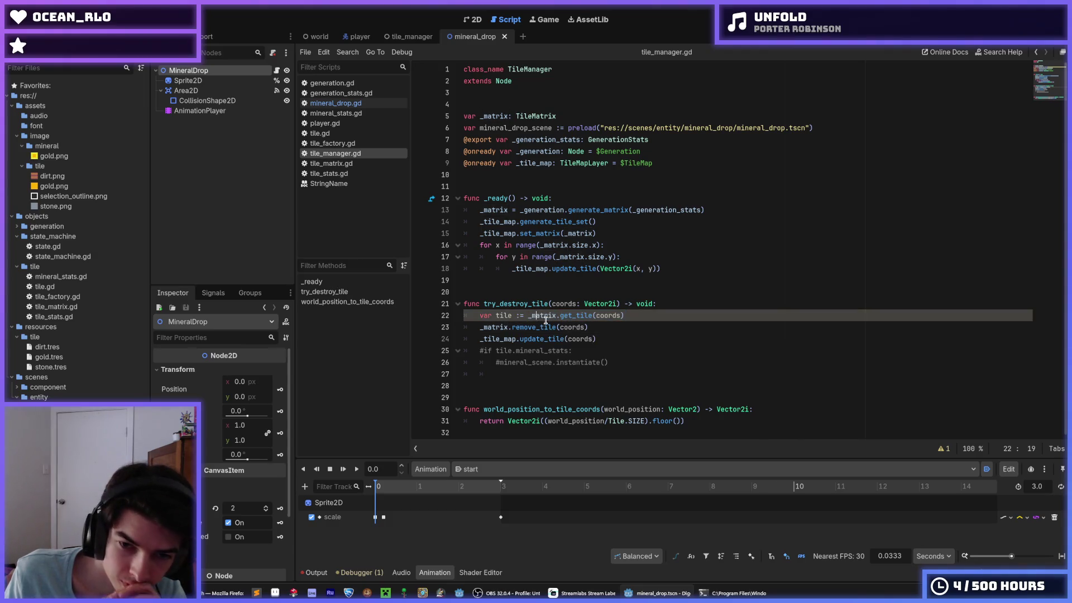
# Check the coords argument on line 22 and select the commented-out mineral lines 25–26
pyautogui.doubleClick(609, 316)
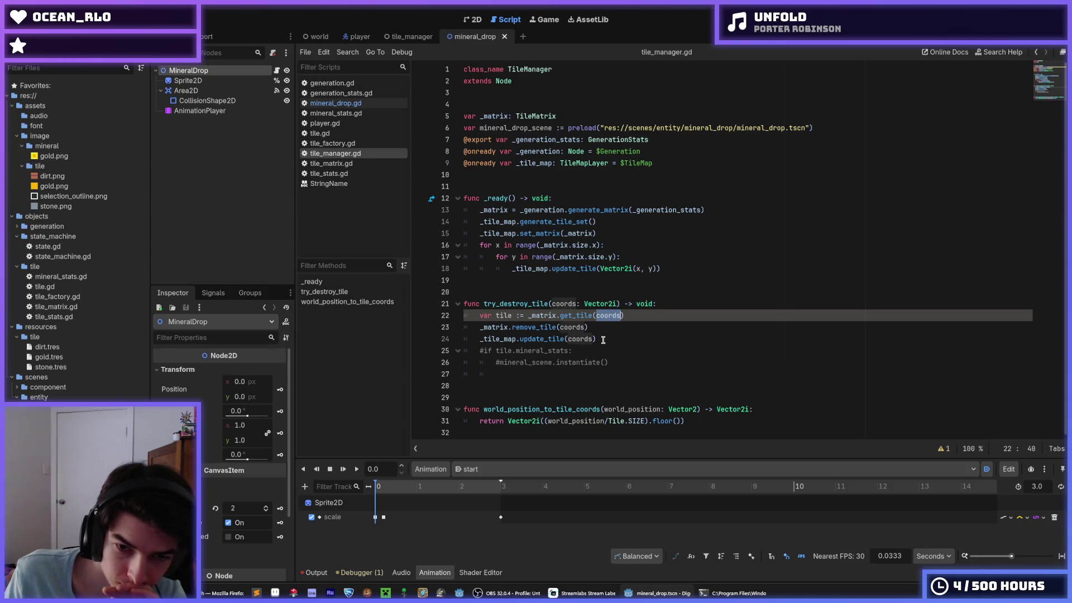
pyautogui.click(603, 340)
pyautogui.moveTo(588, 363); pyautogui.dragTo(547, 351)
# Uncomment the mineral_stats check and instantiate call, opening a new line below them
pyautogui.hotkey('ctrl', 'k')
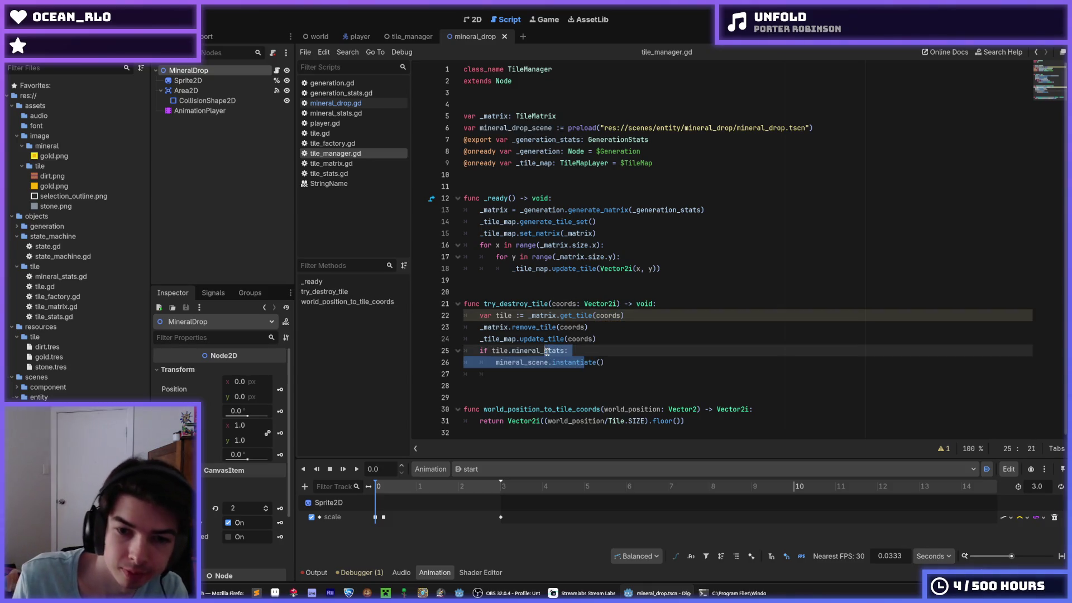
pyautogui.press('Down')
pyautogui.press('End')
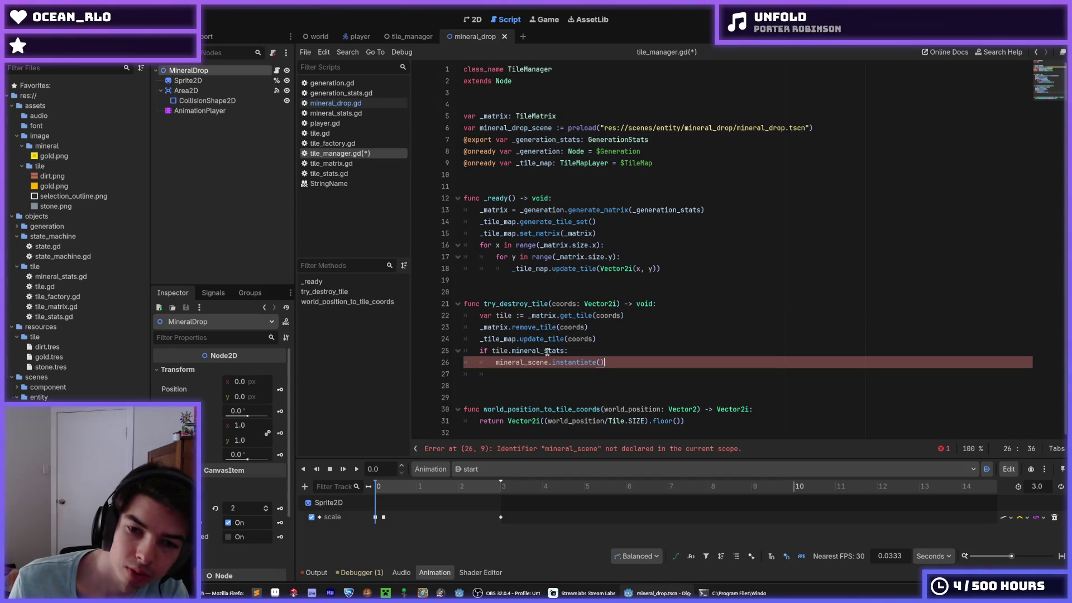
pyautogui.press('Return')
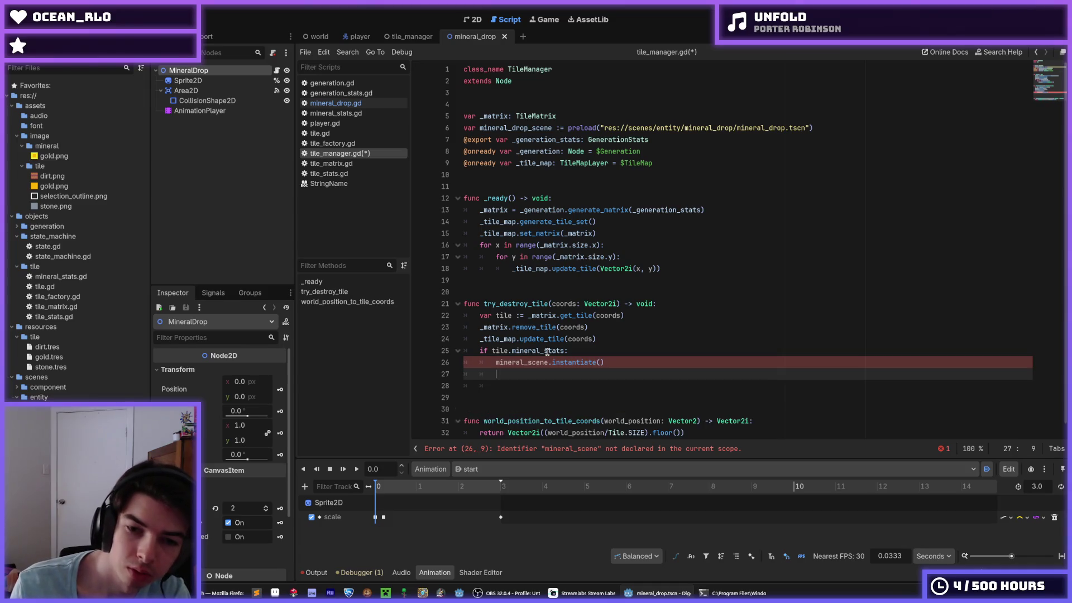
# Store the instantiated scene in a new inferred variable 'var mineral_drop :=' on line 26
pyautogui.write('mineral')
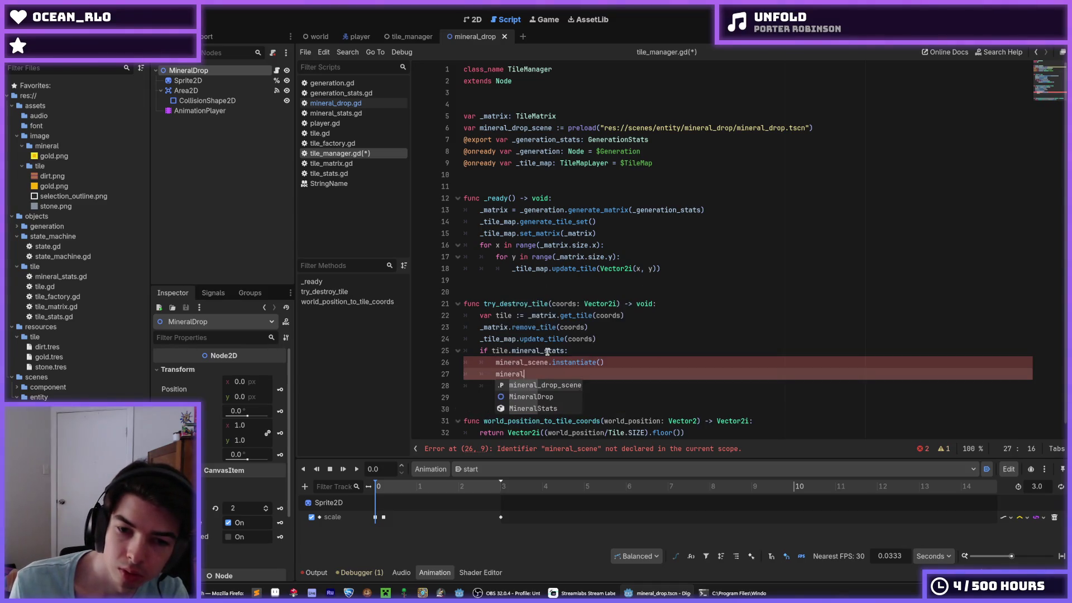
pyautogui.press('Escape')
pyautogui.press('Up')
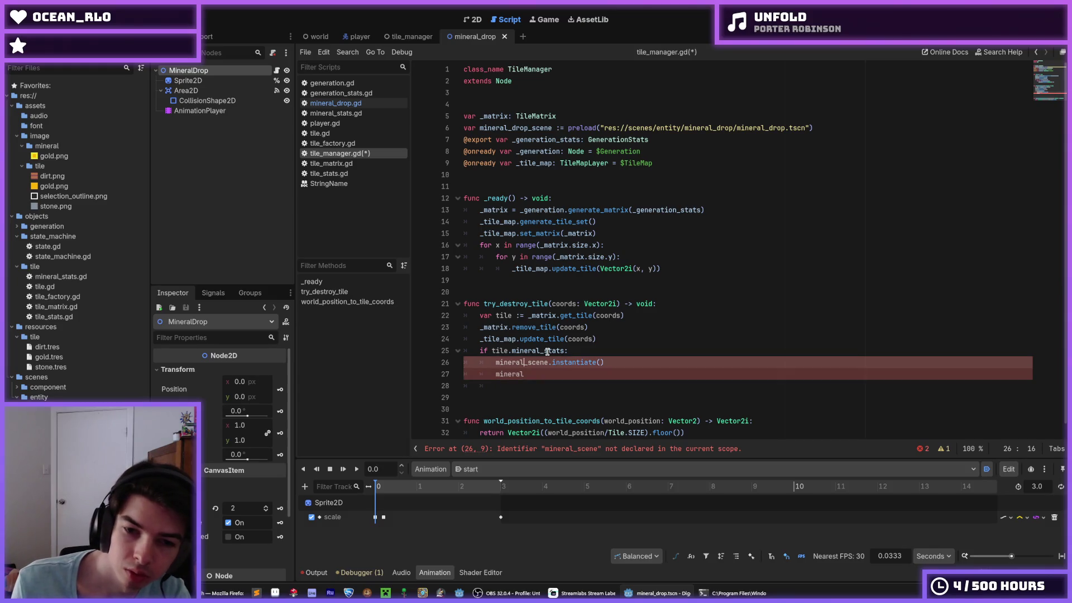
pyautogui.press('Home')
pyautogui.write('mineral')
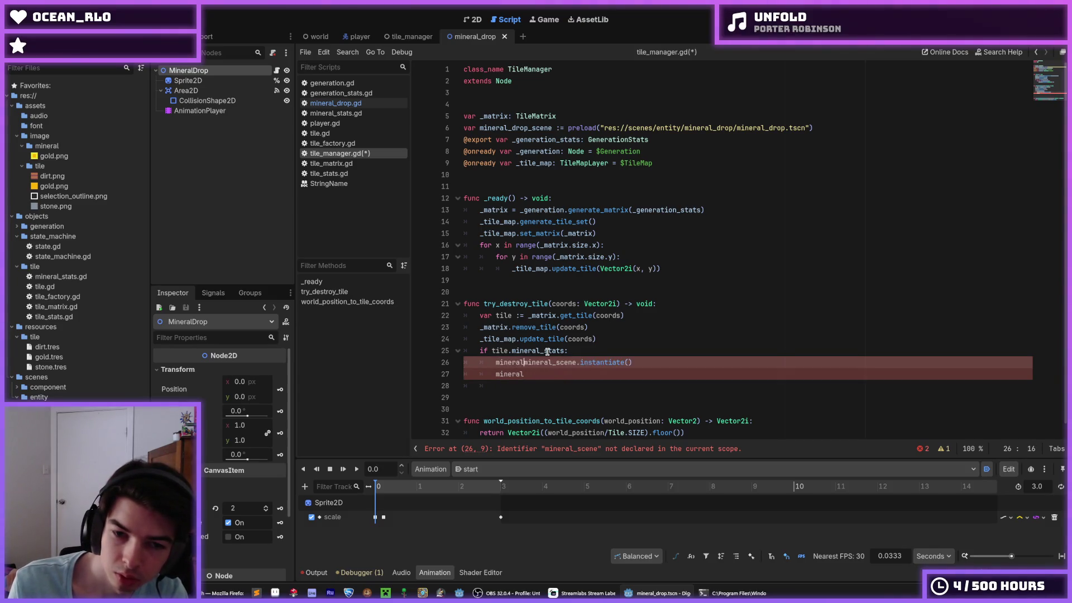
pyautogui.press('BackSpace')
pyautogui.write('_drop =')
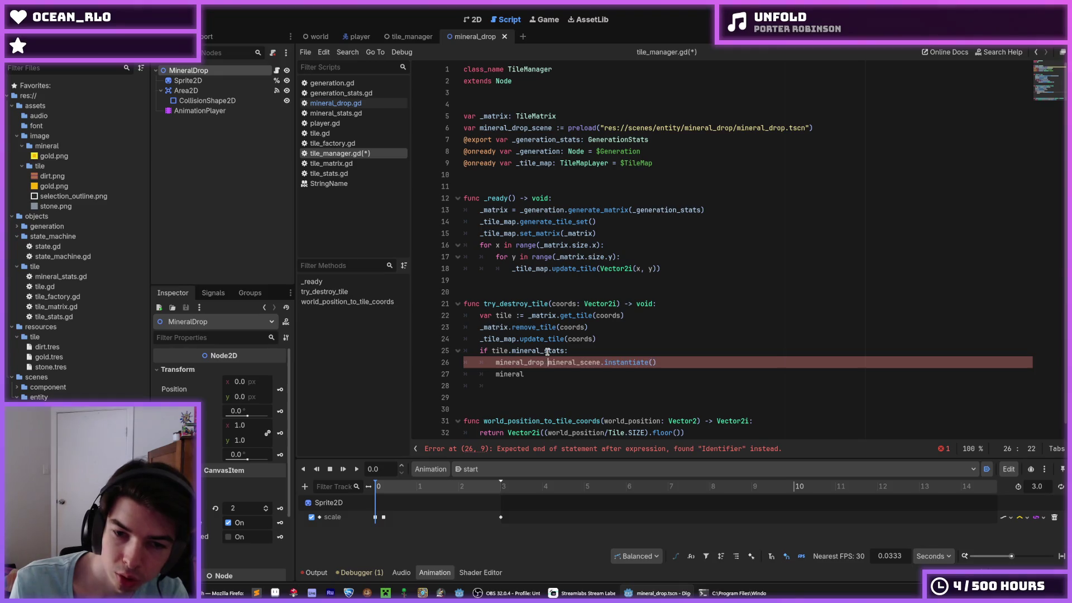
pyautogui.press('Home')
pyautogui.write('var')
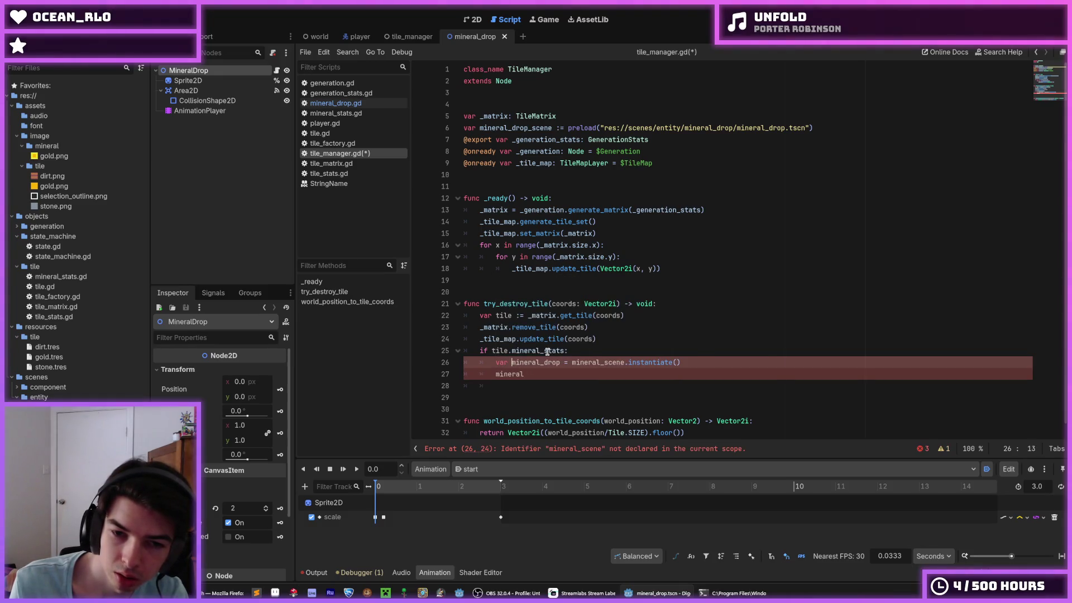
pyautogui.press('BackSpace')
pyautogui.press('BackSpace')
pyautogui.write(':=')
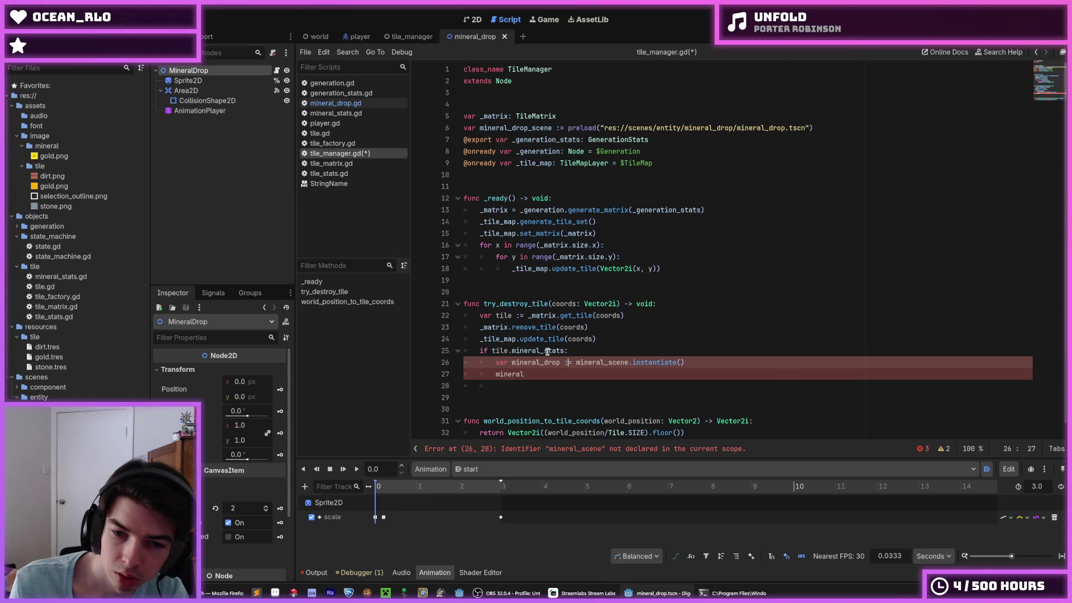
# Cast the instance 'as MineralDrop' and correct the scene name to mineral_drop_scene
pyautogui.press('Right')
pyautogui.press('Right')
pyautogui.press('Right')
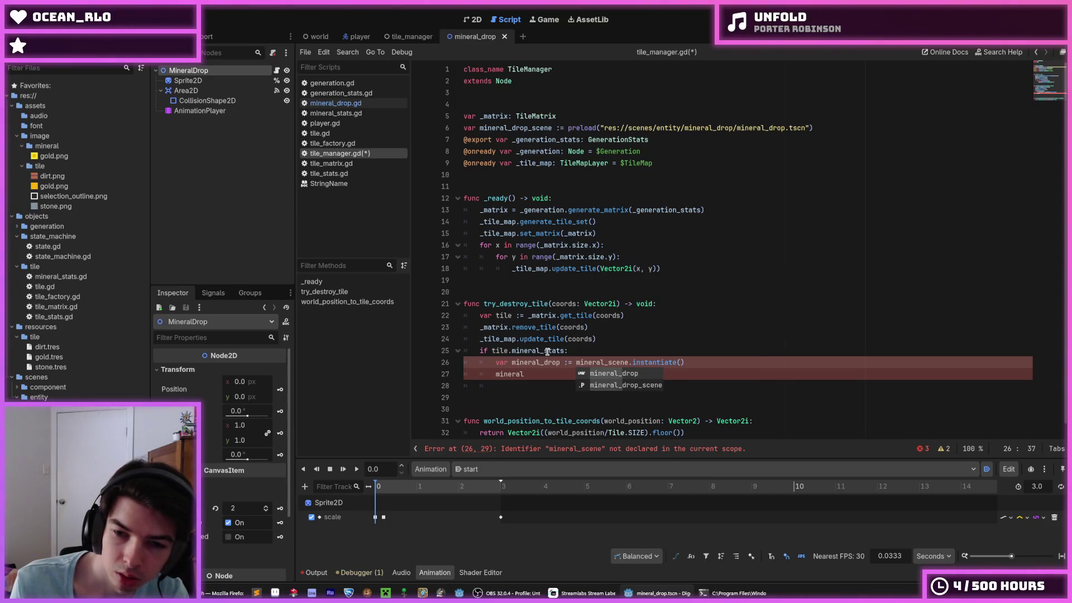
pyautogui.press('End')
pyautogui.write('as M')
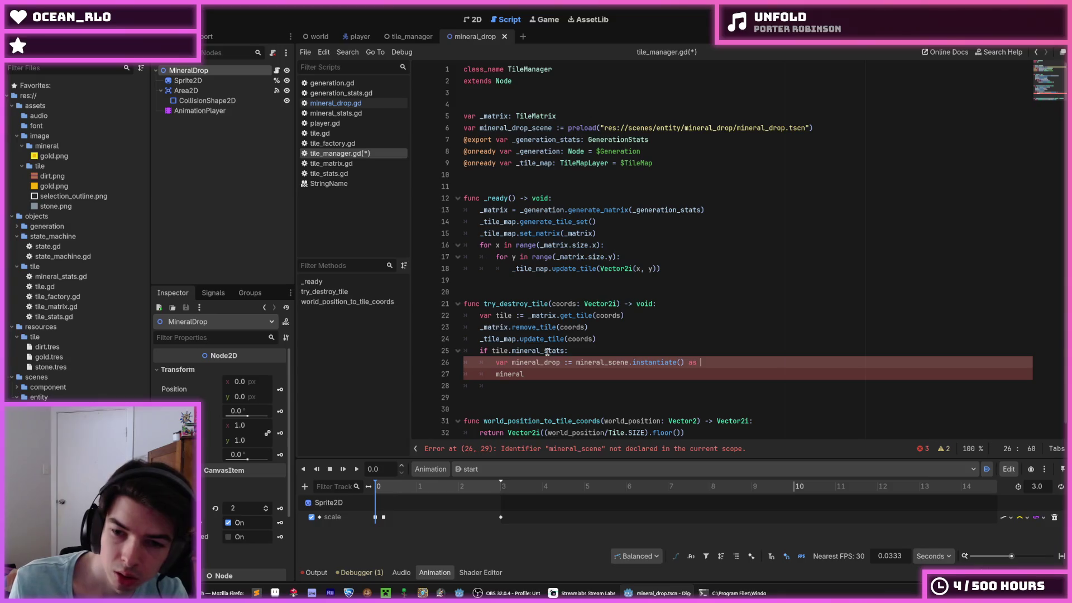
pyautogui.write('ineralDrop')
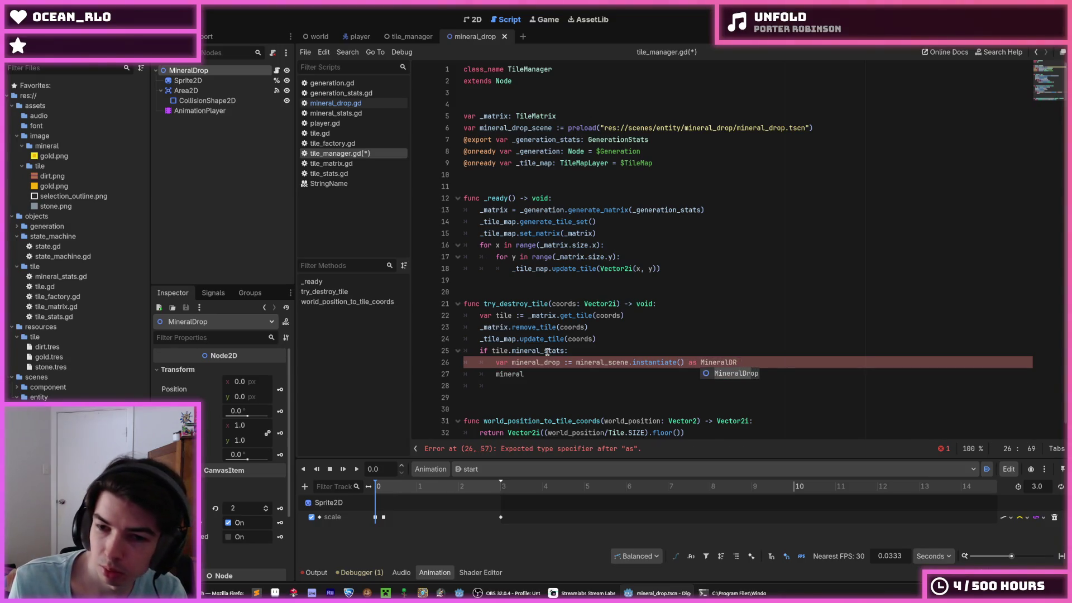
pyautogui.press('Left')
pyautogui.press('Left')
pyautogui.press('Left')
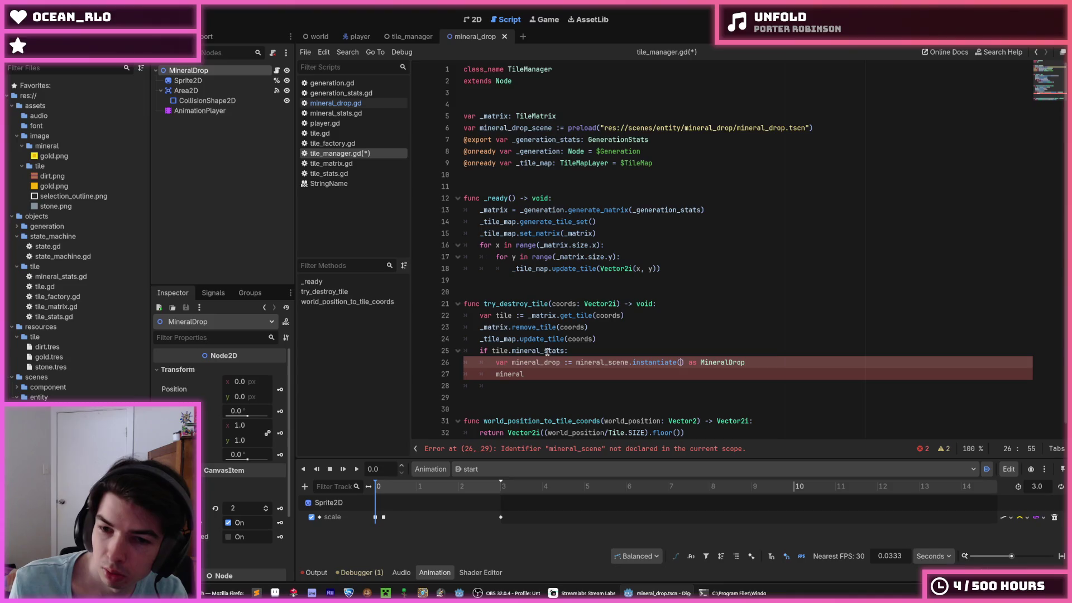
pyautogui.press('BackSpace')
pyautogui.write('drop_s')
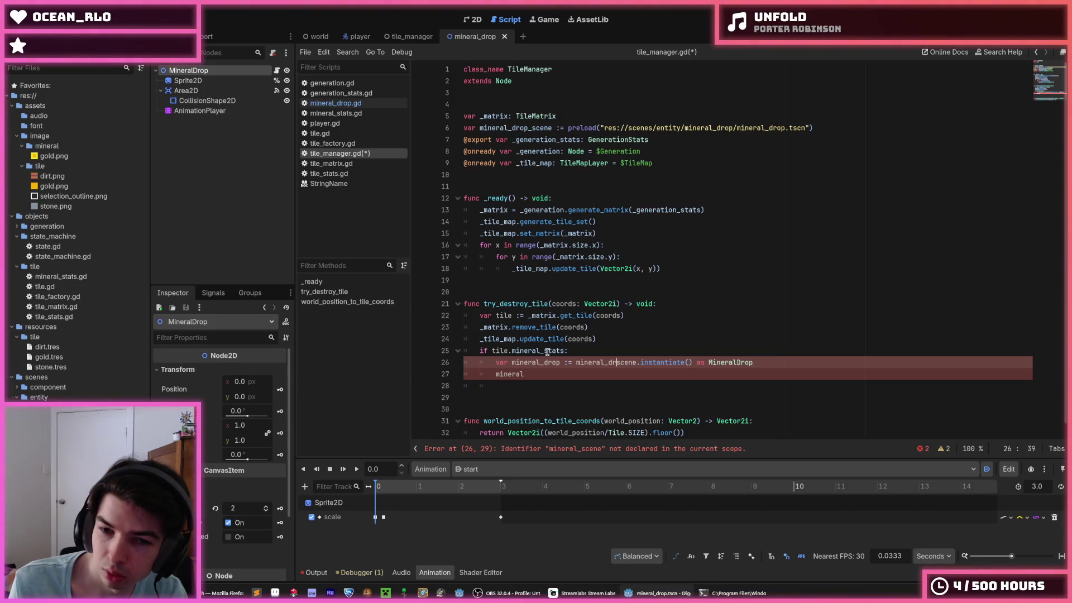
# Add mineral_drop.init(tile.mineral_stats) on line 27 and save tile_manager.gd
pyautogui.press('Down')
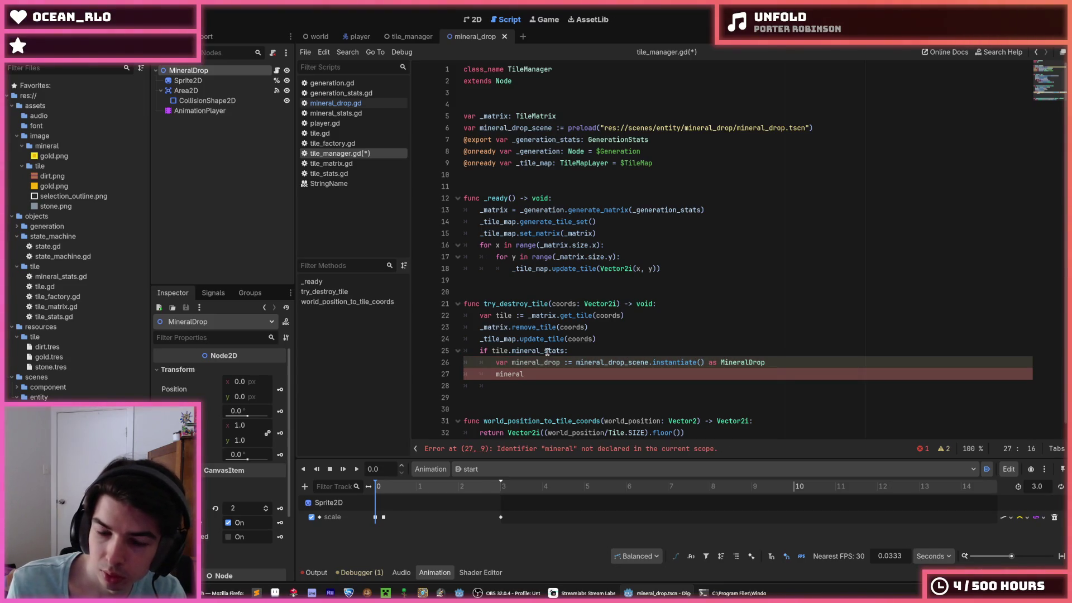
pyautogui.write('_drop.init(')
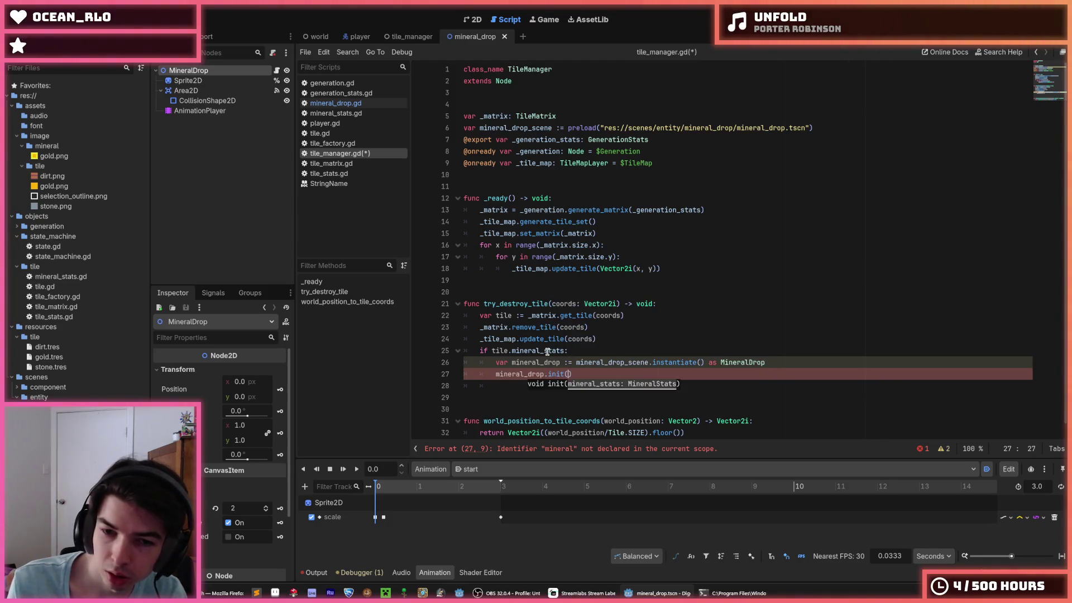
pyautogui.press('Return')
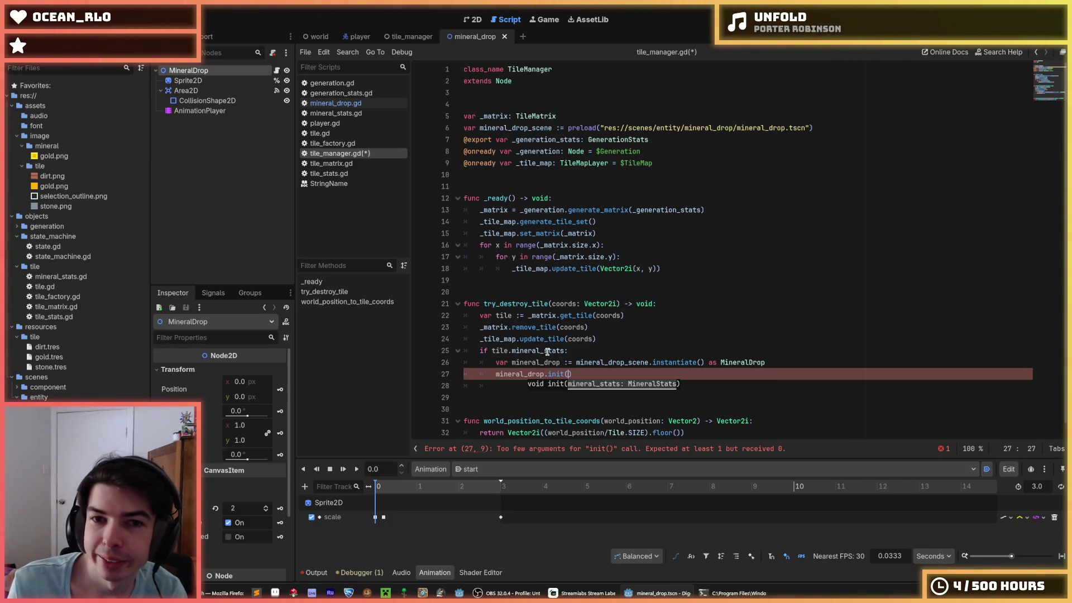
pyautogui.write('ile.mineral_sta')
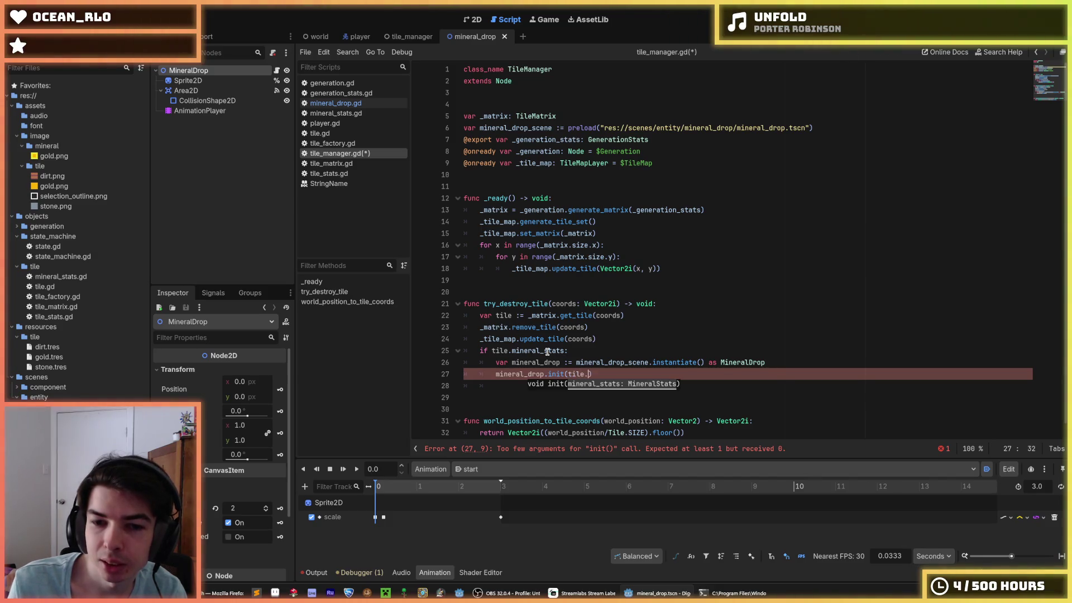
pyautogui.write('ts')
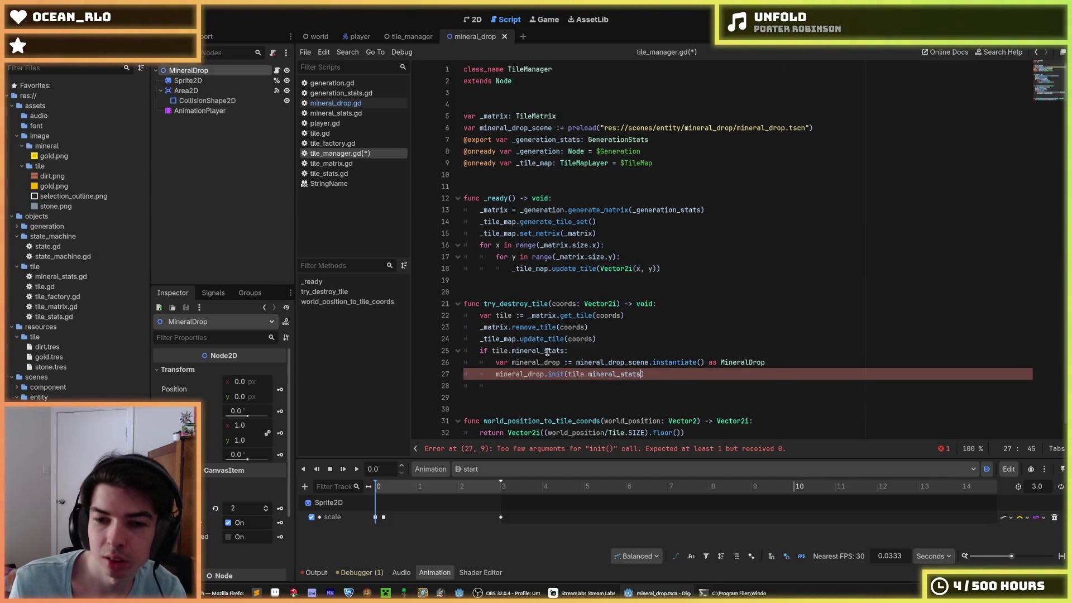
pyautogui.hotkey('ctrl', 's')
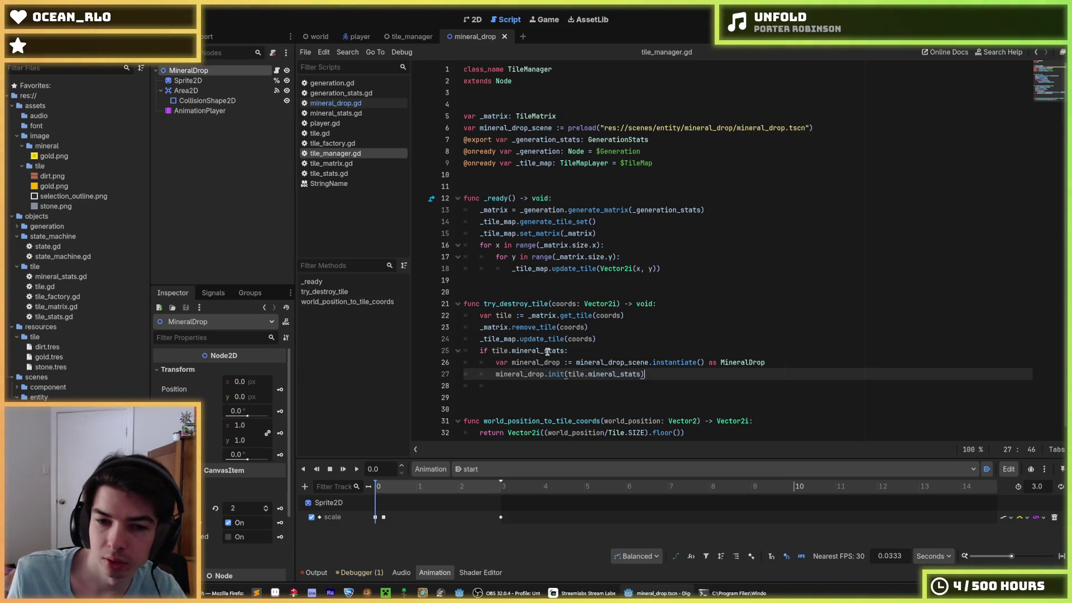
pyautogui.press('Up')
pyautogui.press('Up')
# Prefix the line 25 mineral_stats condition with 'tile and'
pyautogui.press('Down')
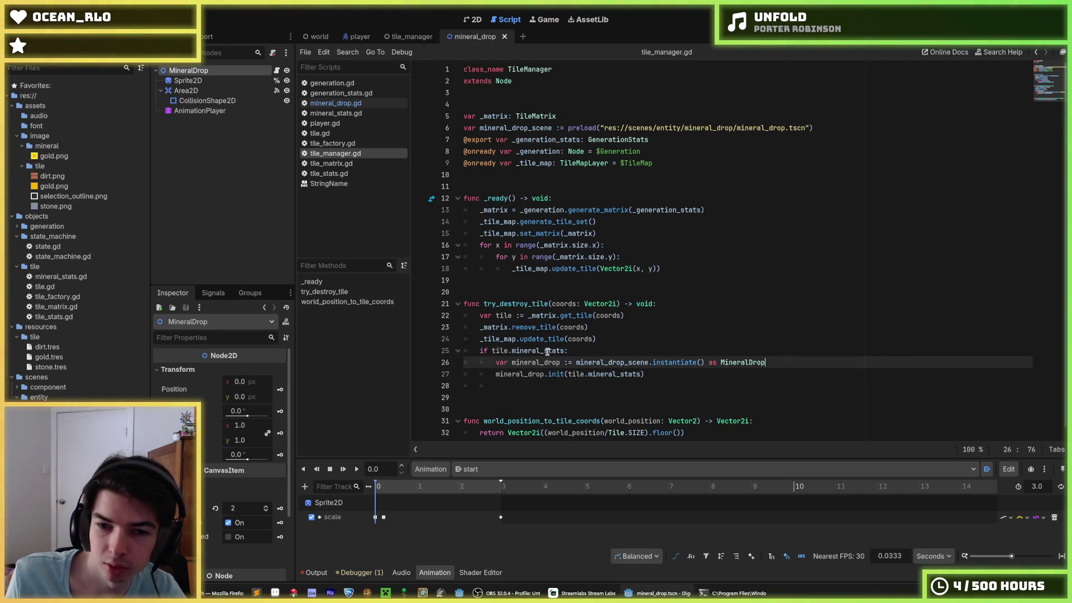
pyautogui.press('Up')
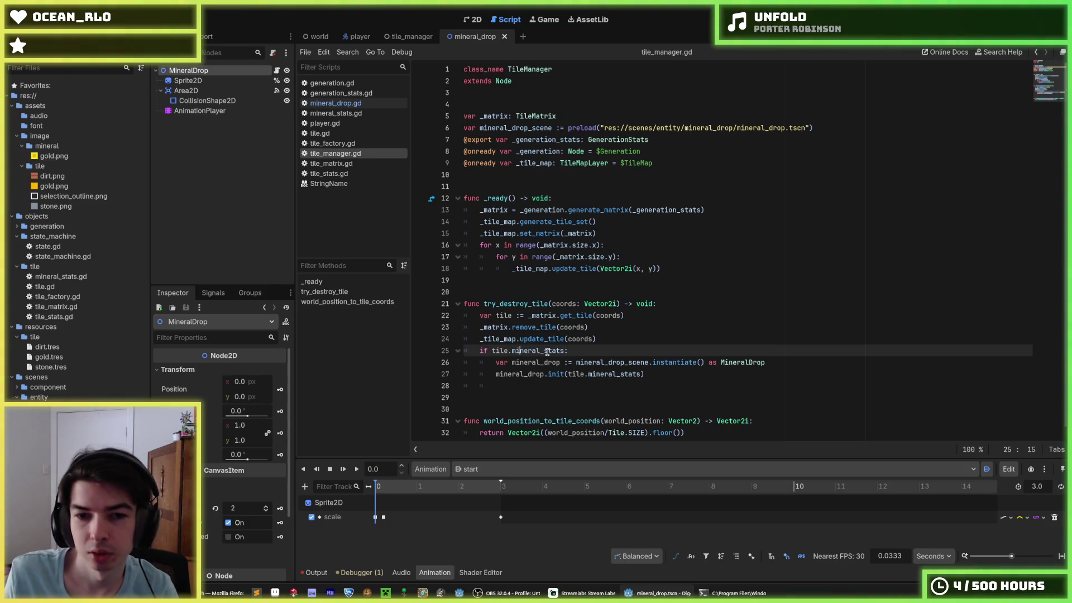
pyautogui.write('tile and')
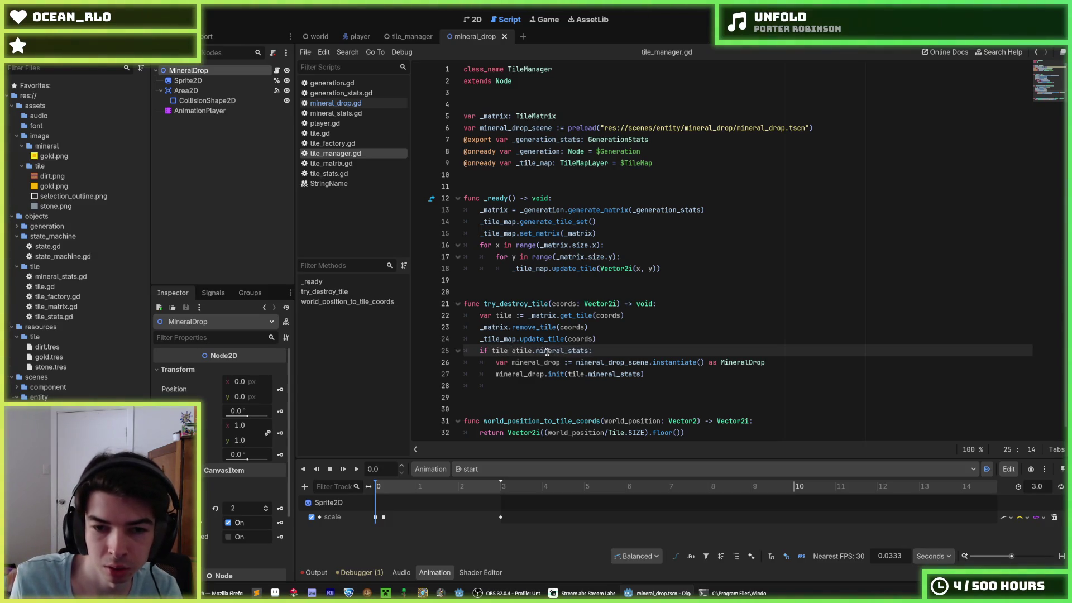
pyautogui.press('Down')
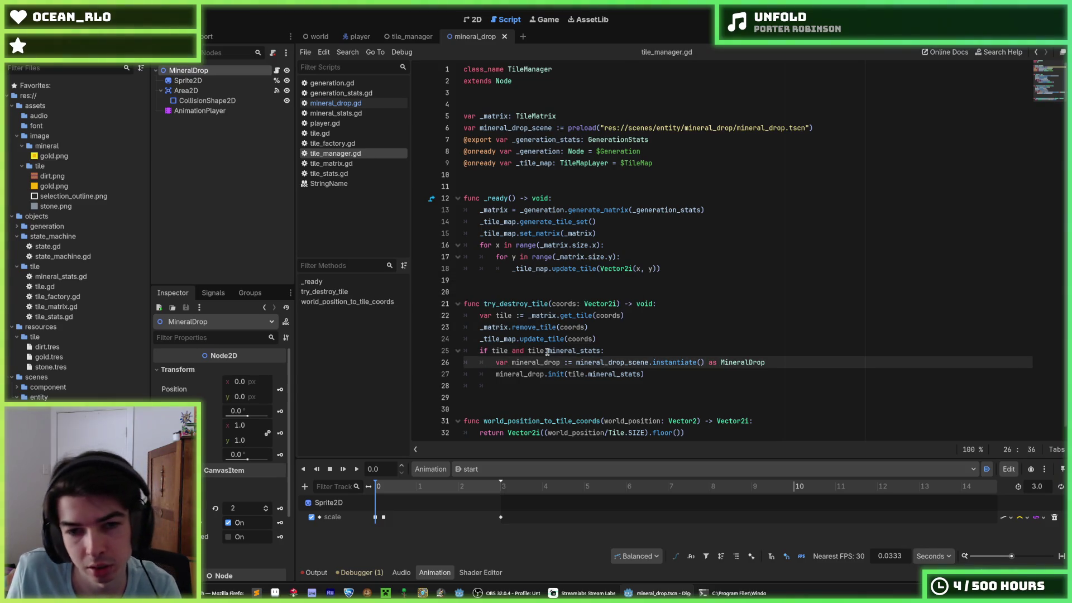
# Write 'mineral.drop.position = tile.coords*Tile.SIZE' on line 28 and save
pyautogui.scroll(-1, 566, 338)
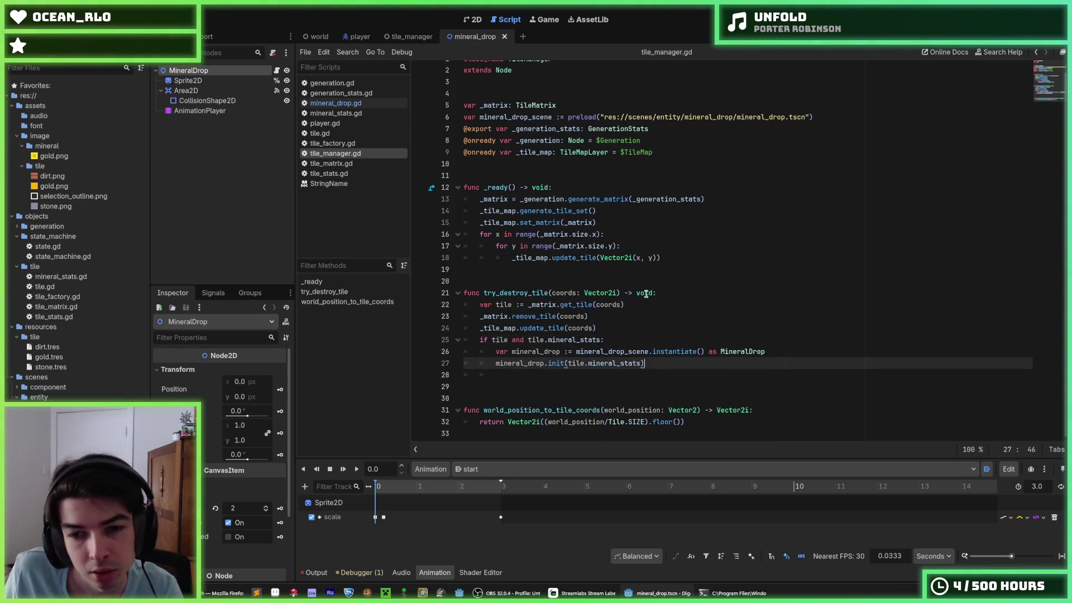
pyautogui.click(654, 336)
pyautogui.click(766, 362)
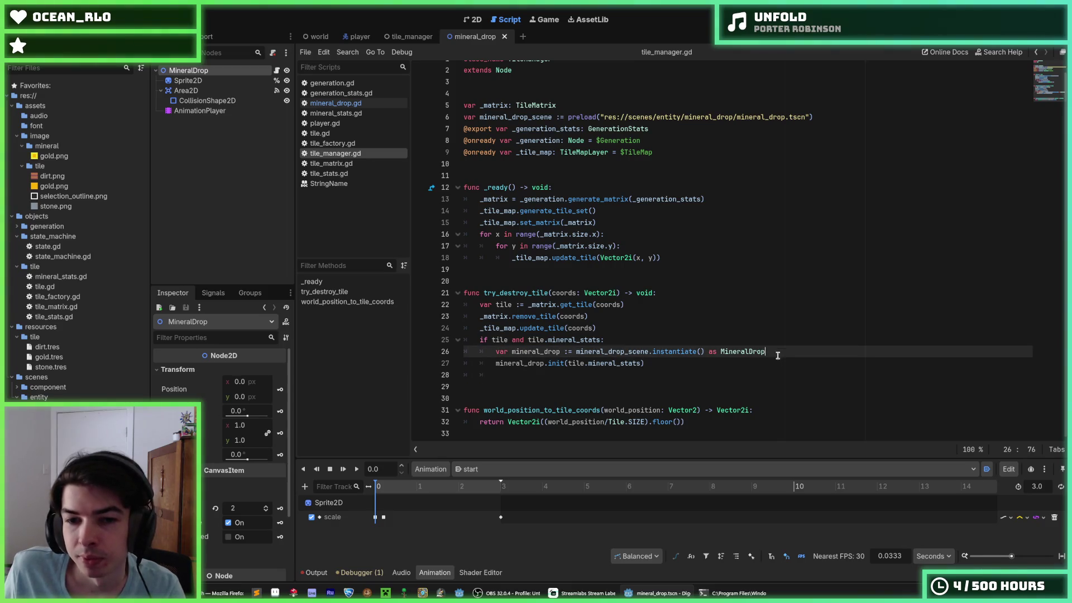
pyautogui.click(573, 379)
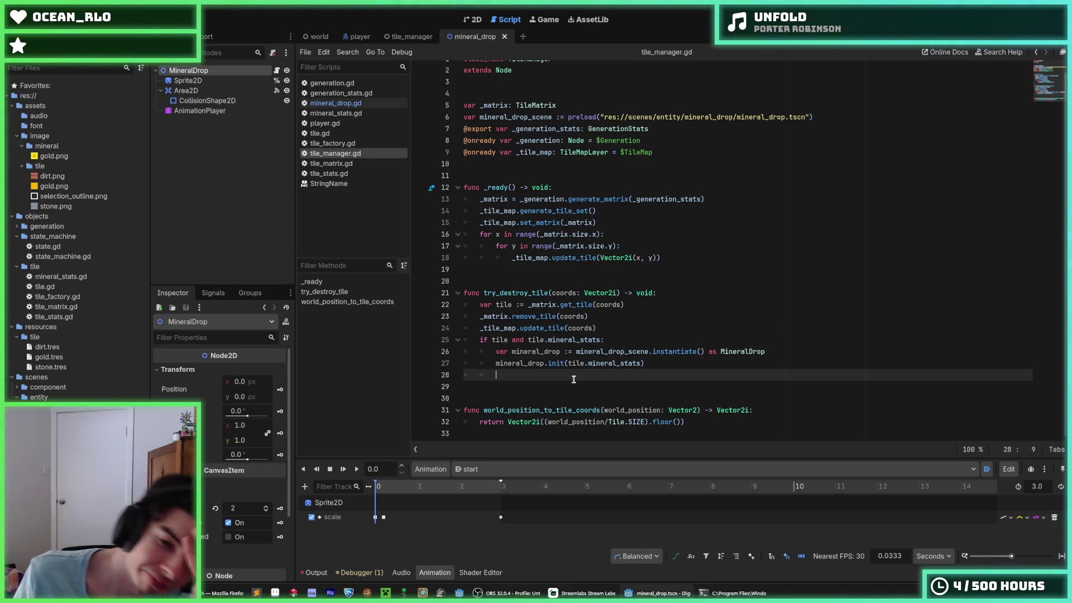
pyautogui.press('BackSpace')
pyautogui.press('BackSpace')
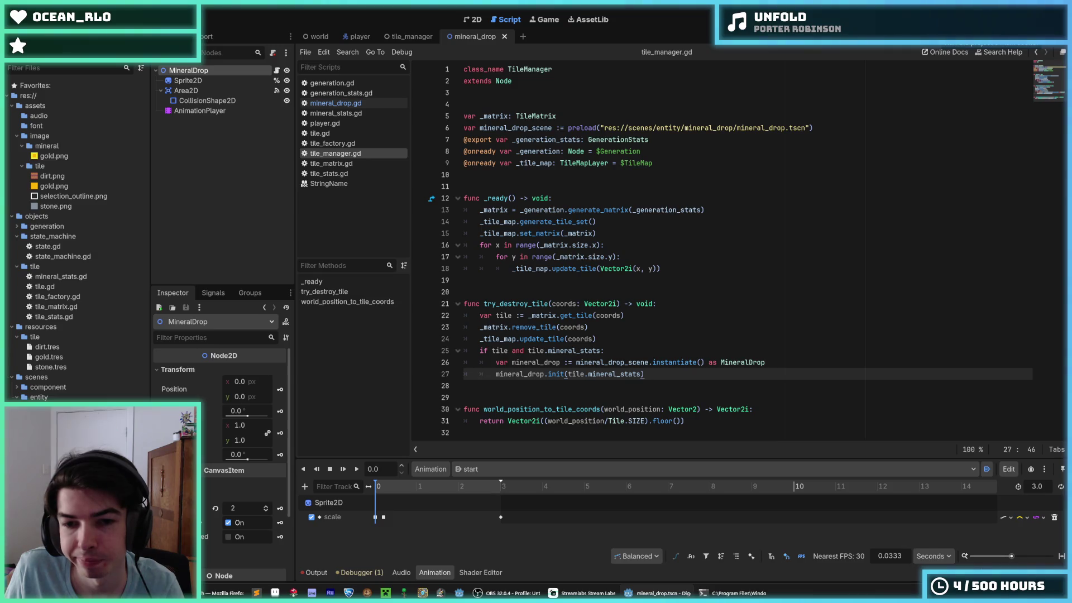
pyautogui.press('Return')
pyautogui.write('mineral.drop.po')
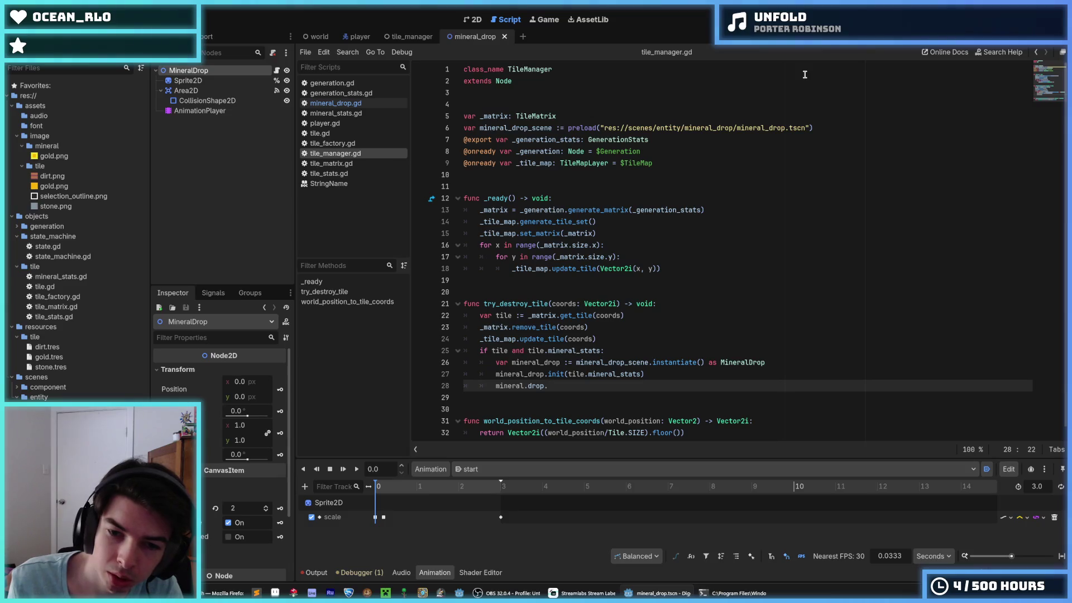
pyautogui.write('sition = ')
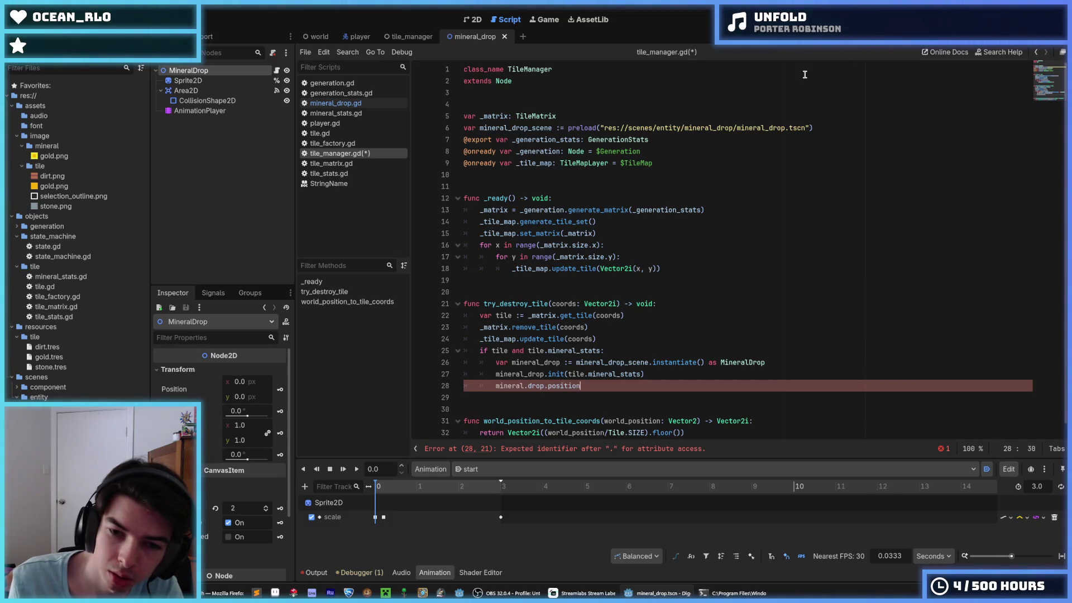
pyautogui.write('tile')
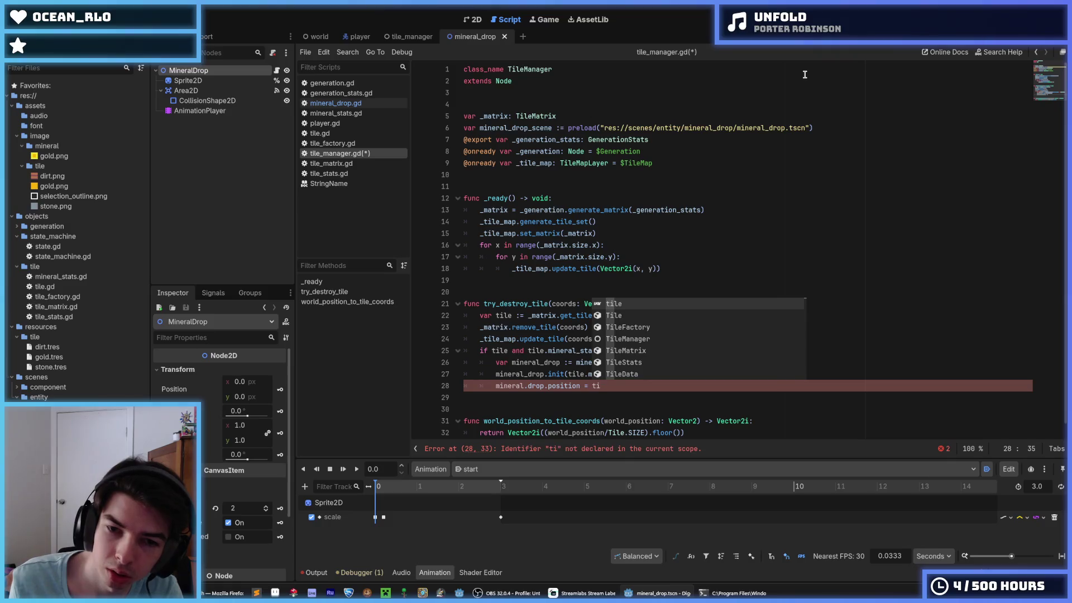
pyautogui.write('.coords')
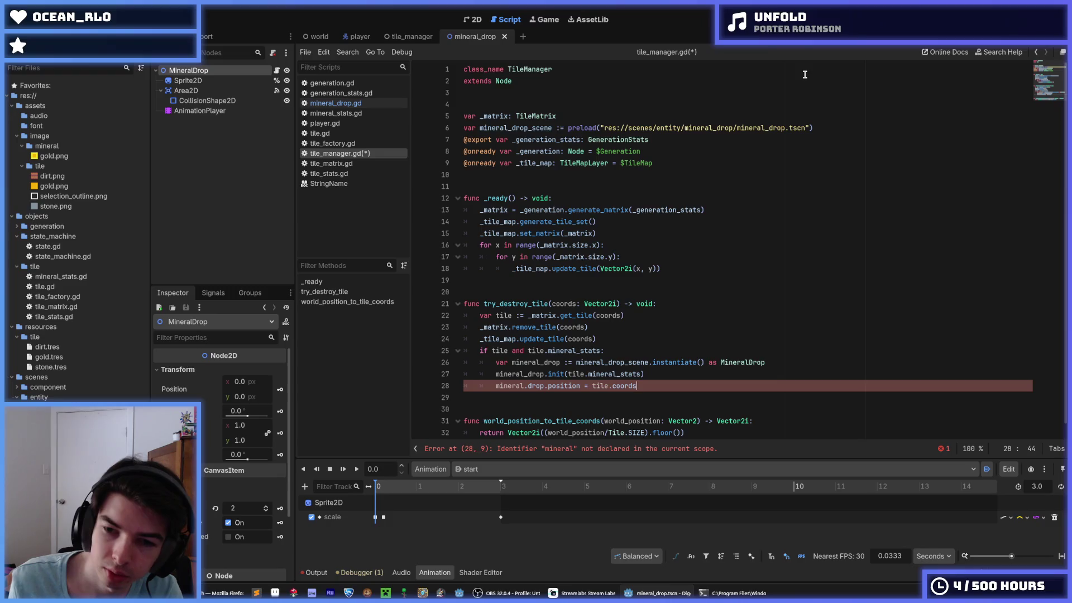
pyautogui.write('*Tile')
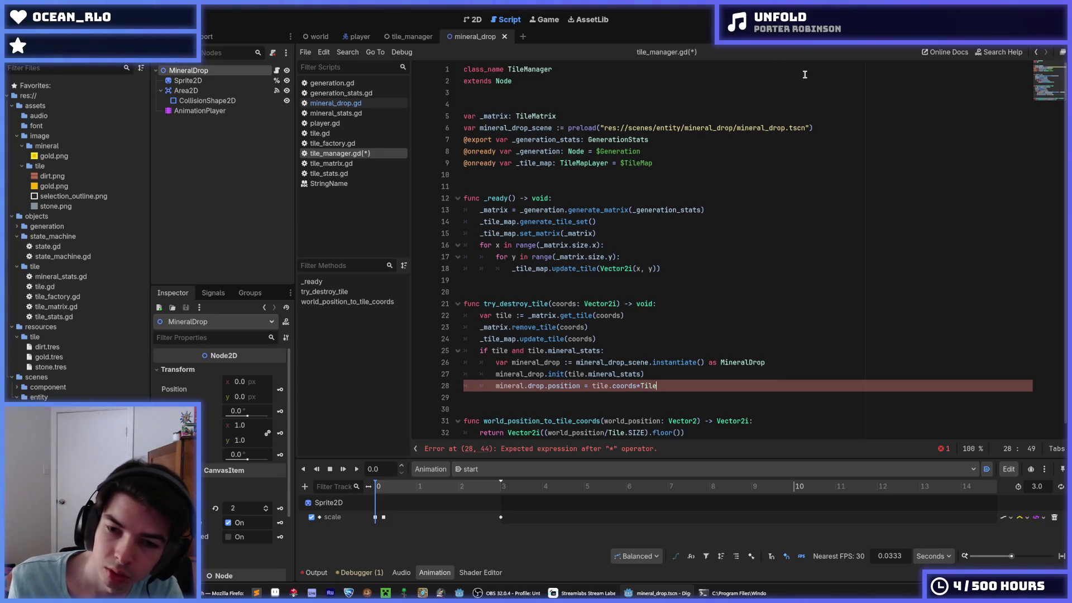
pyautogui.write('.SIZE')
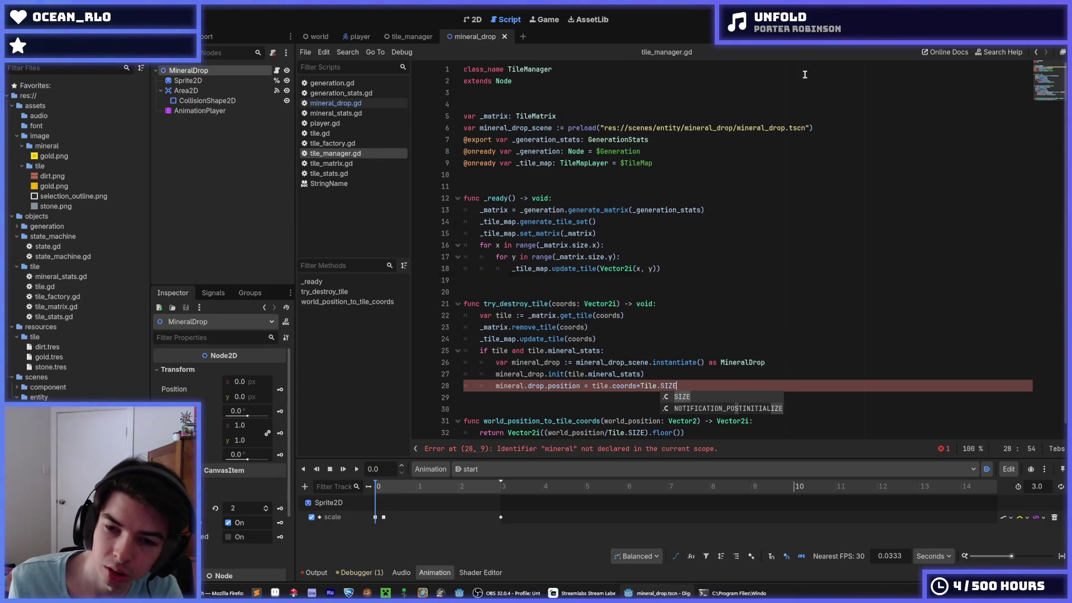
pyautogui.hotkey('ctrl', 's')
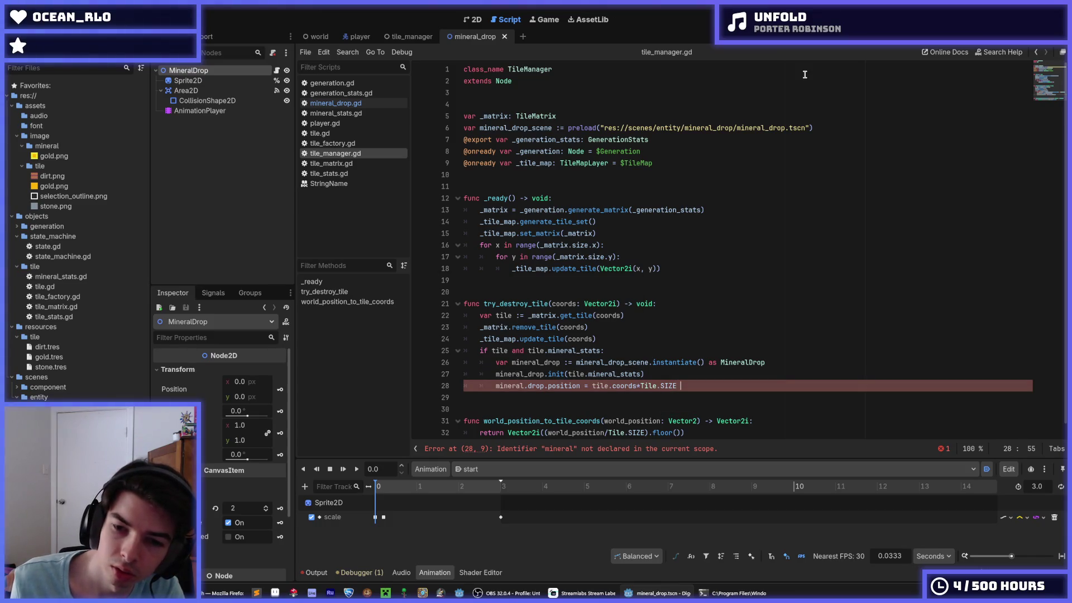
pyautogui.hotkey('ctrl', 's')
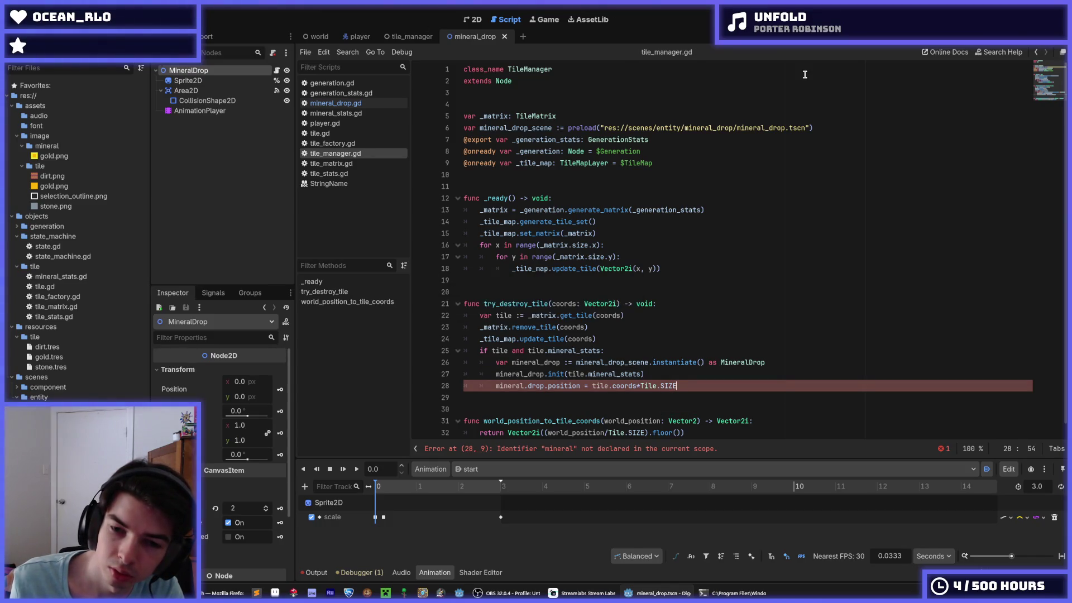
# Add the half-tile offset '+ Vector2.ONE*(Tile.SIZE/2)' to the position and save
pyautogui.press('BackSpace')
pyautogui.press('BackSpace')
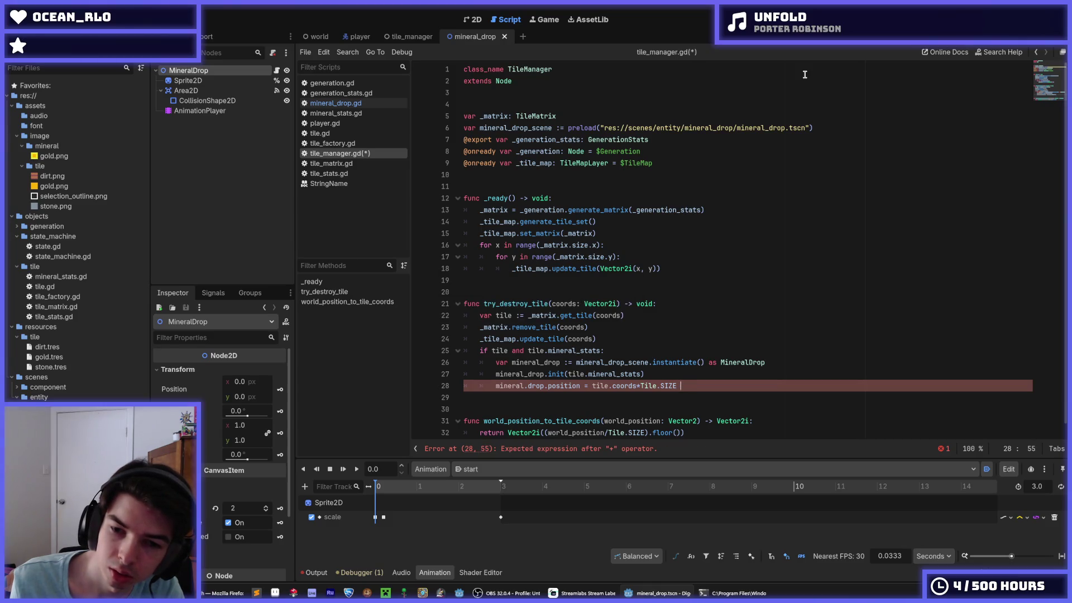
pyautogui.write('+ Til')
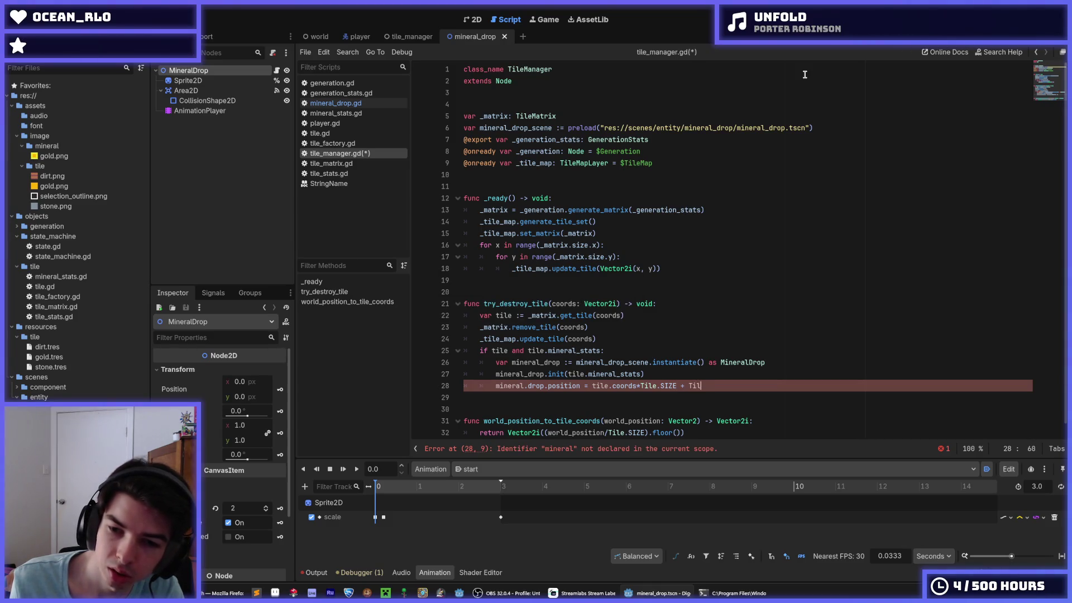
pyautogui.write('e.SIZE/2')
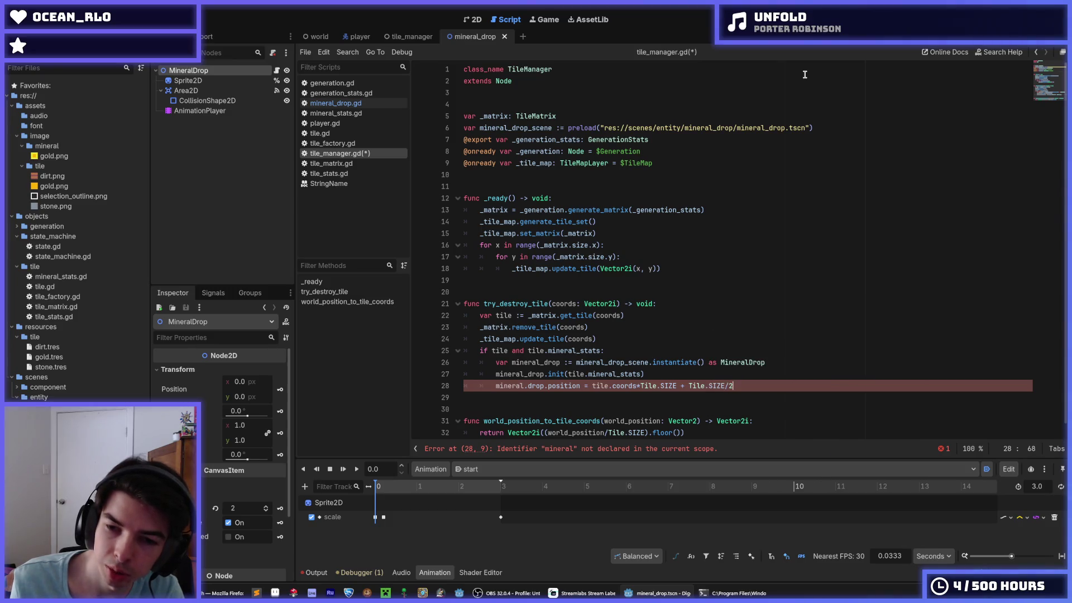
pyautogui.hotkey('ctrl', 's')
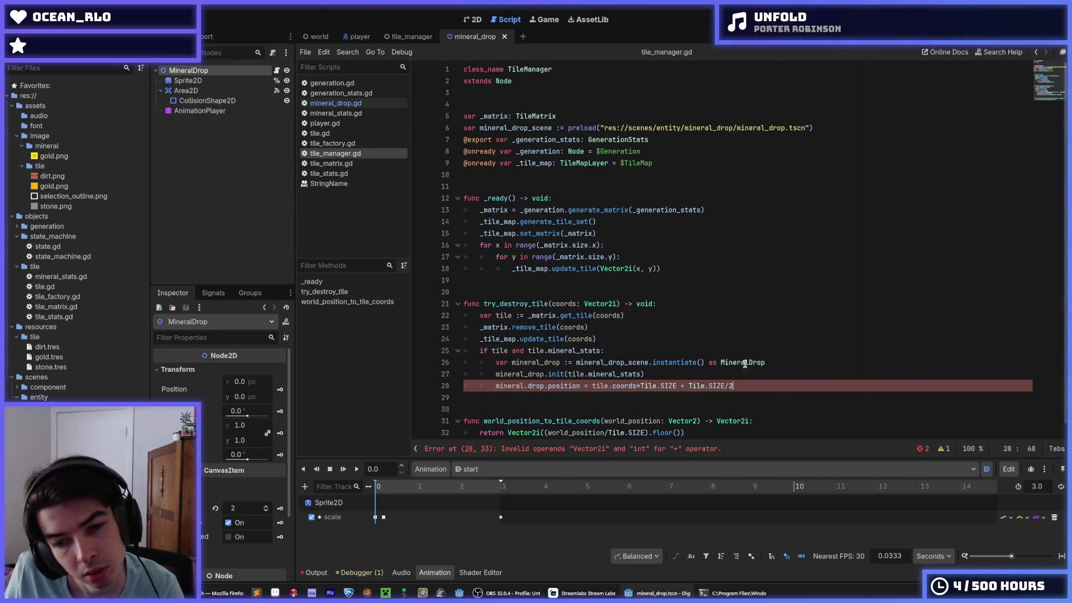
pyautogui.click(688, 386)
pyautogui.write('Ve')
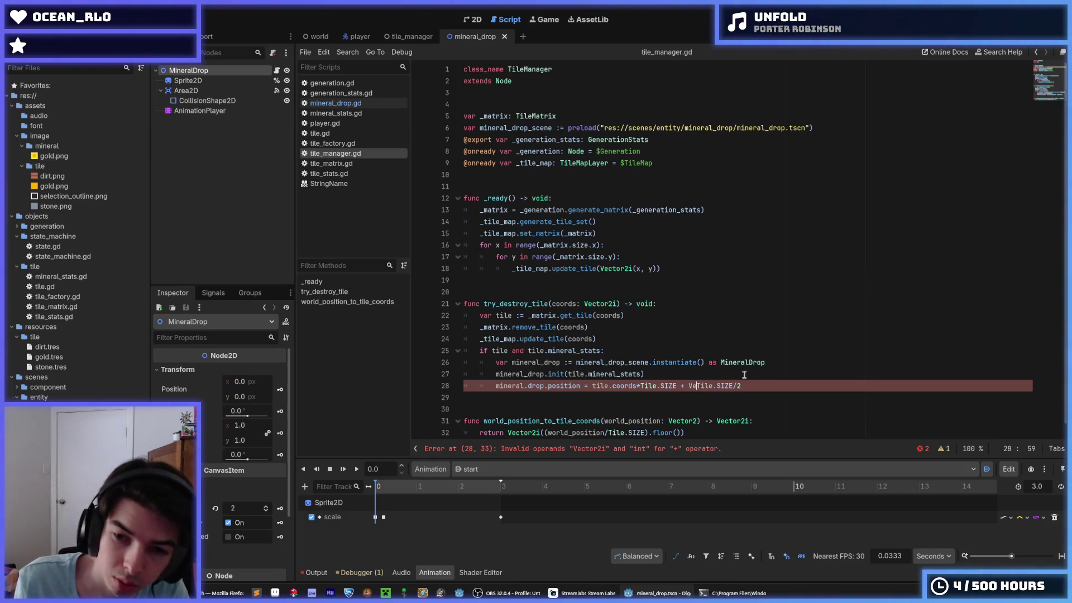
pyautogui.write('ctor2')
pyautogui.write('.ONE')
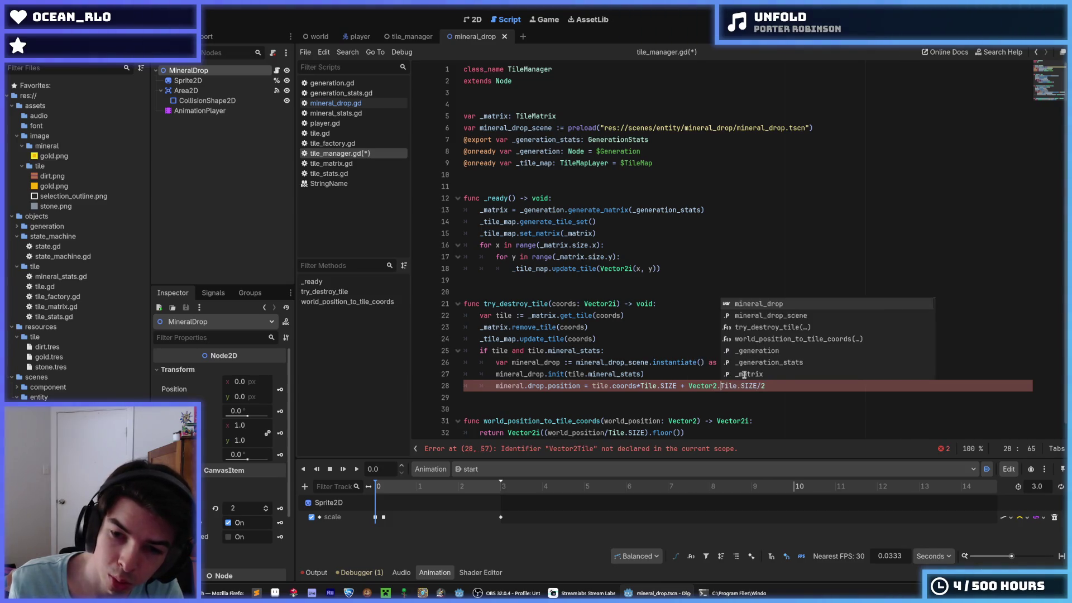
pyautogui.write('*(')
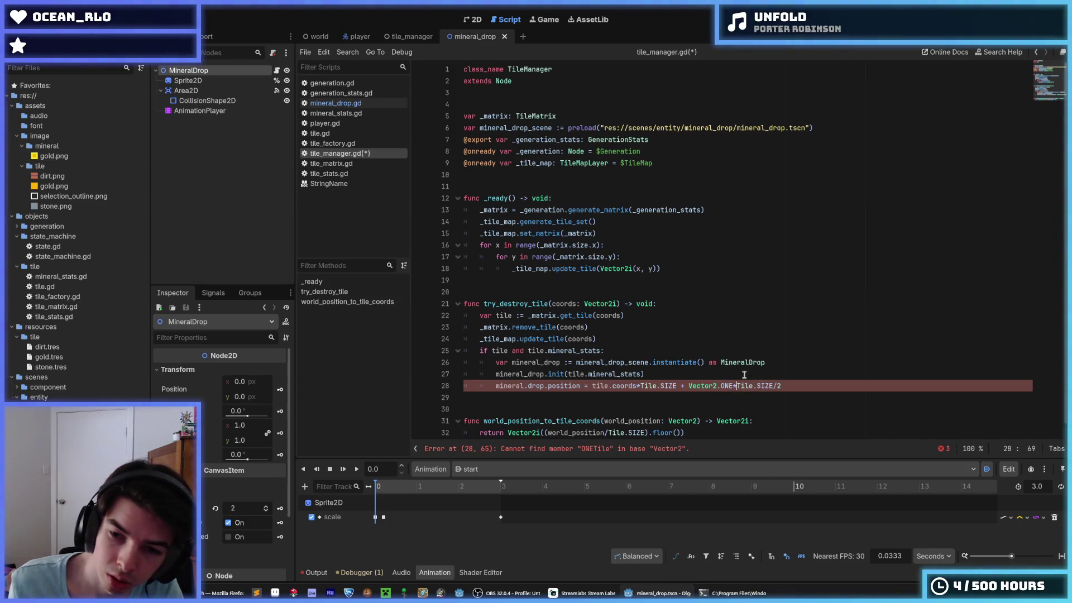
pyautogui.press('End')
pyautogui.write(')')
pyautogui.hotkey('ctrl', 's')
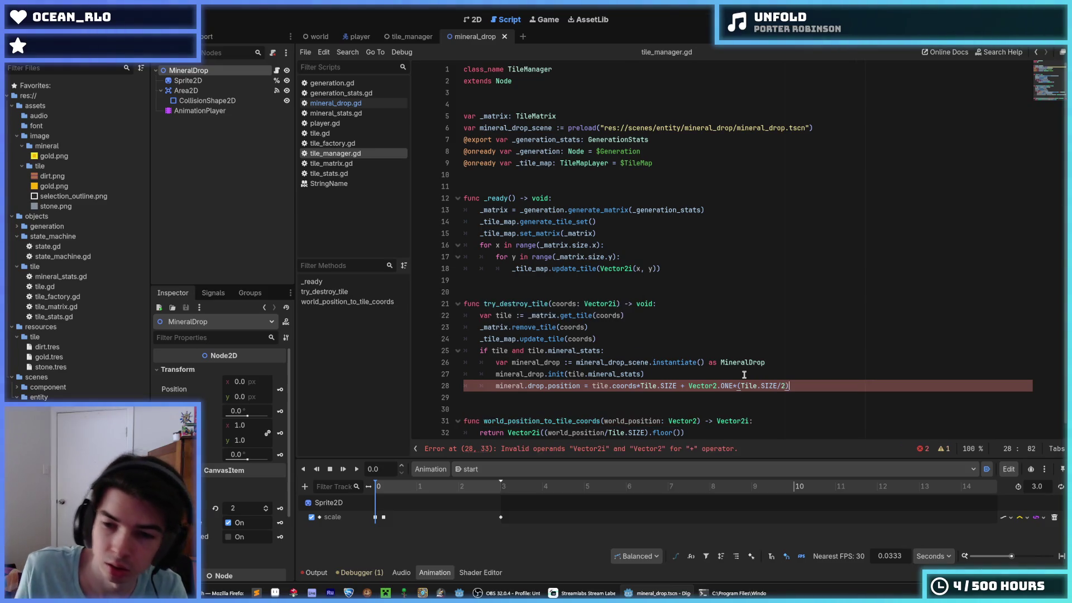
# Wrap tile.coords in Vector2() on line 28 and save the script
pyautogui.click(744, 374)
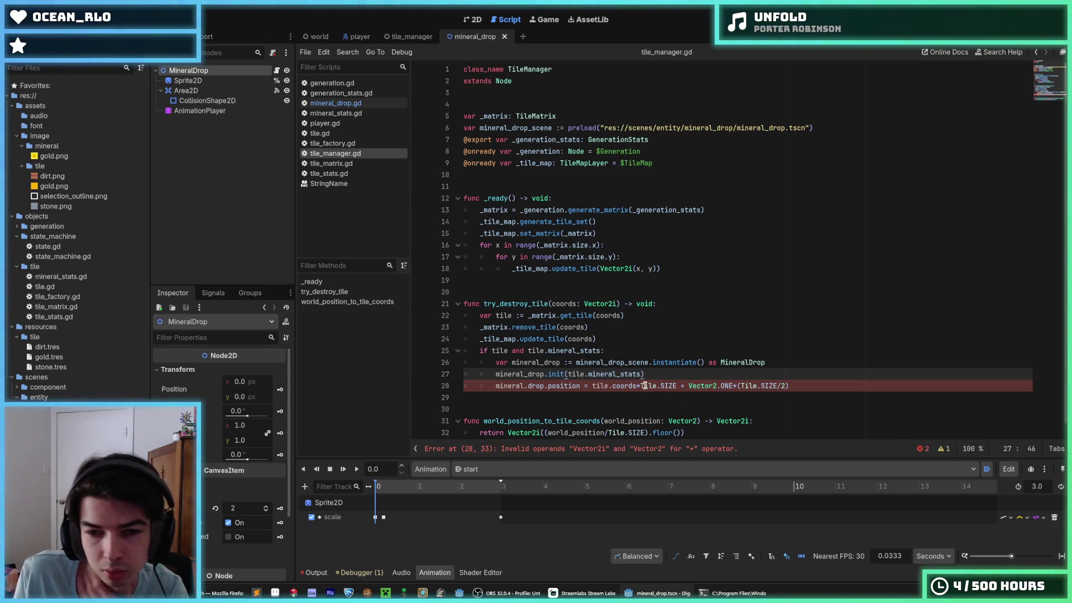
pyautogui.click(591, 386)
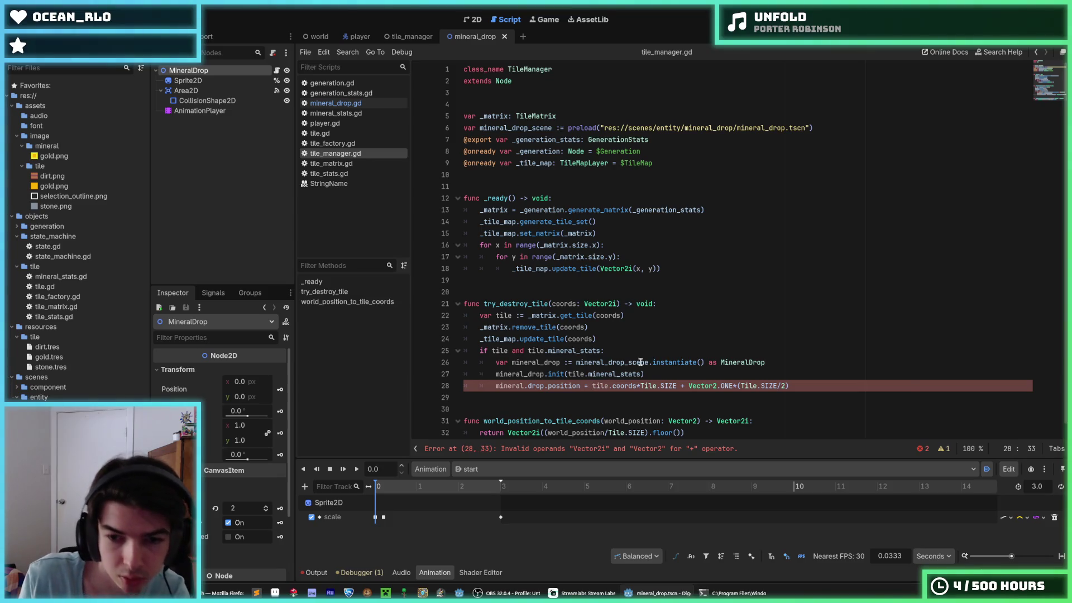
pyautogui.write('Vecrto')
pyautogui.press('BackSpace')
pyautogui.press('BackSpace')
pyautogui.press('BackSpace')
pyautogui.write('tor2(')
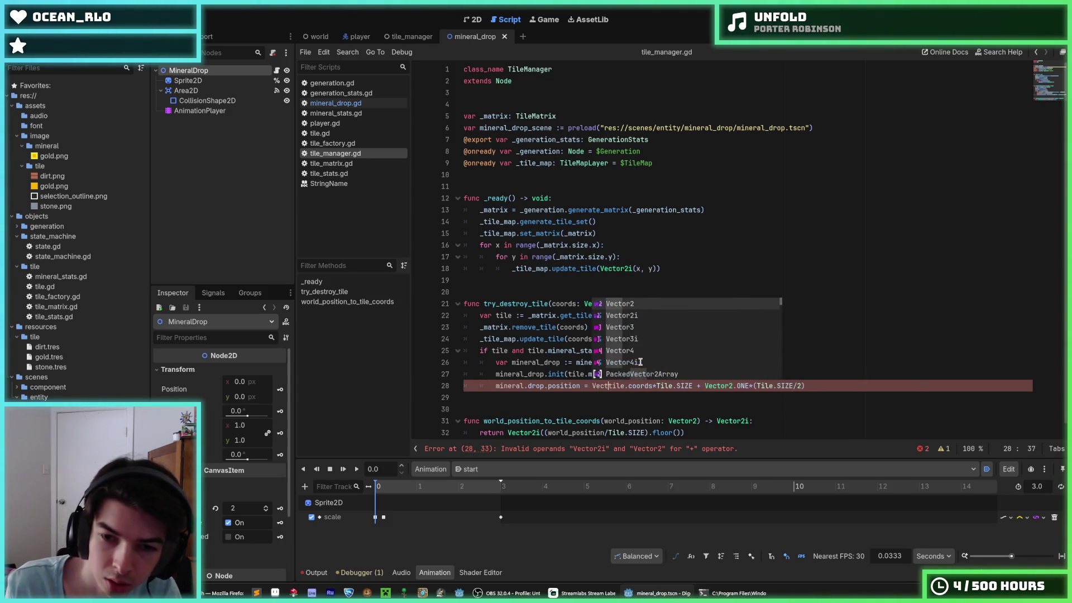
pyautogui.press('Right')
pyautogui.press('Right')
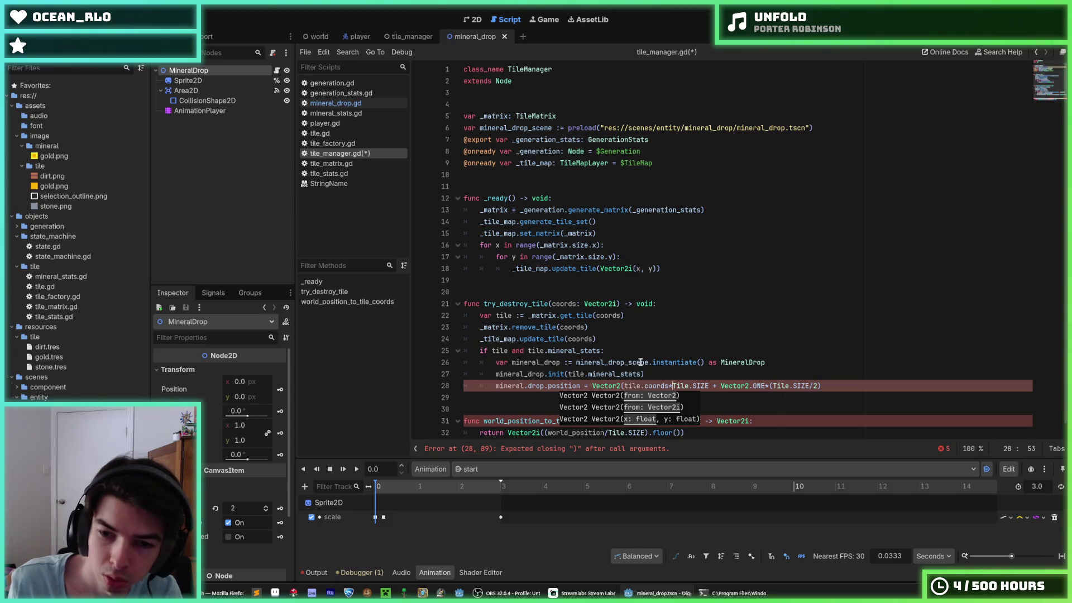
pyautogui.write(')')
pyautogui.hotkey('ctrl', 's')
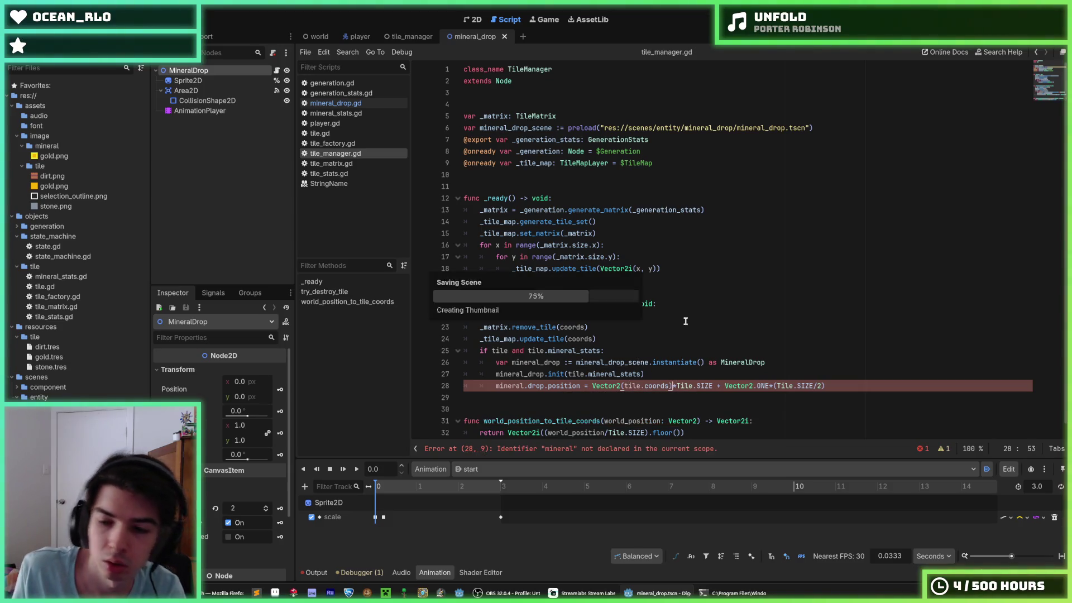
pyautogui.click(843, 380)
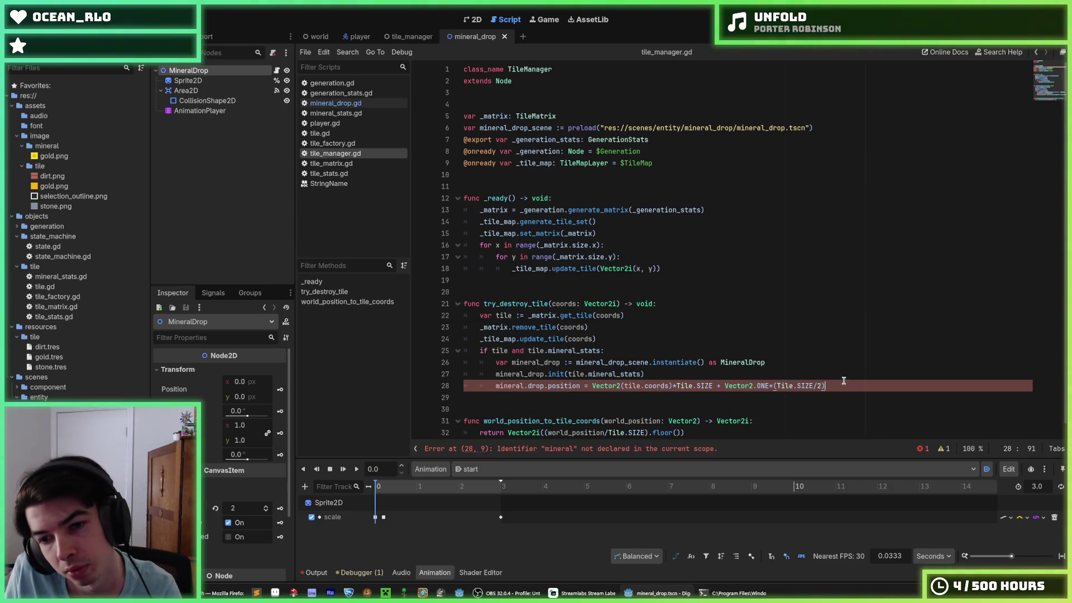
pyautogui.click(863, 212)
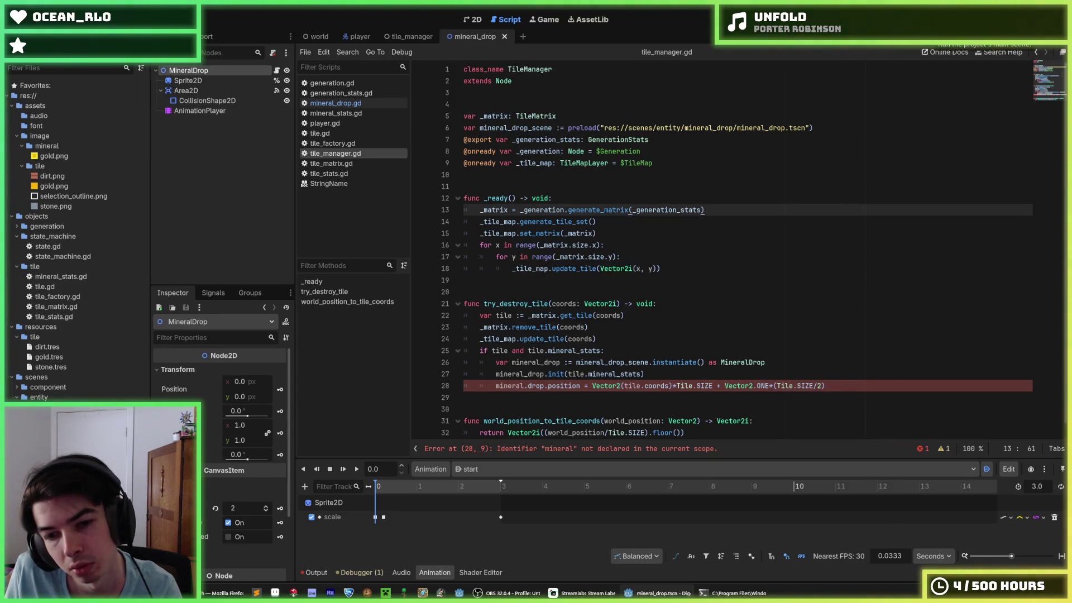
# Rename 'mineral drop' to mineral_drop on line 28 and save
pyautogui.click(523, 387)
pyautogui.press('Delete')
pyautogui.write('_')
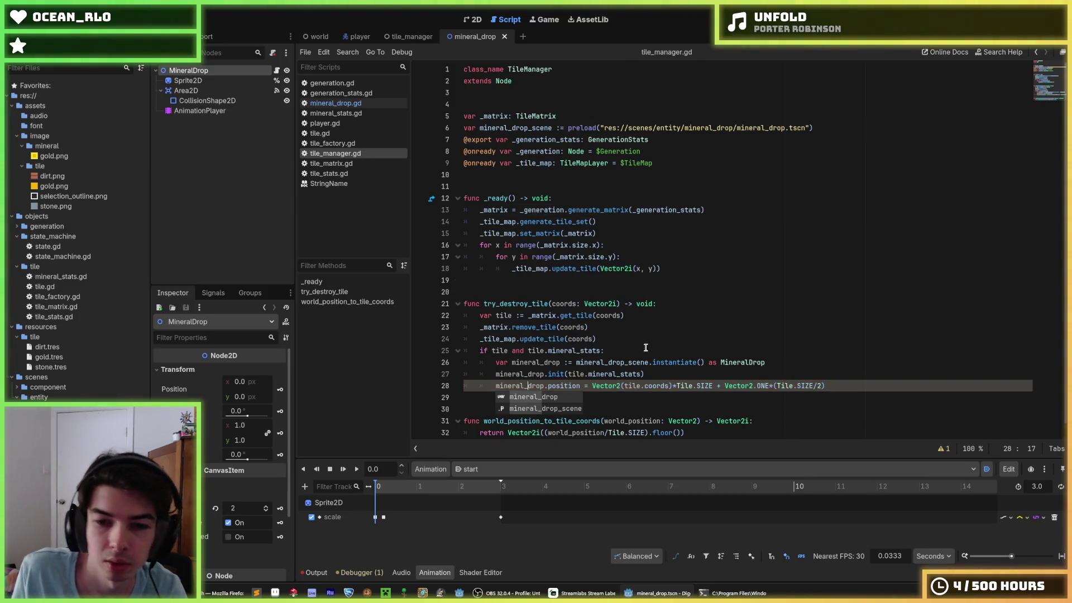
pyautogui.click(648, 374)
pyautogui.hotkey('ctrl', 's')
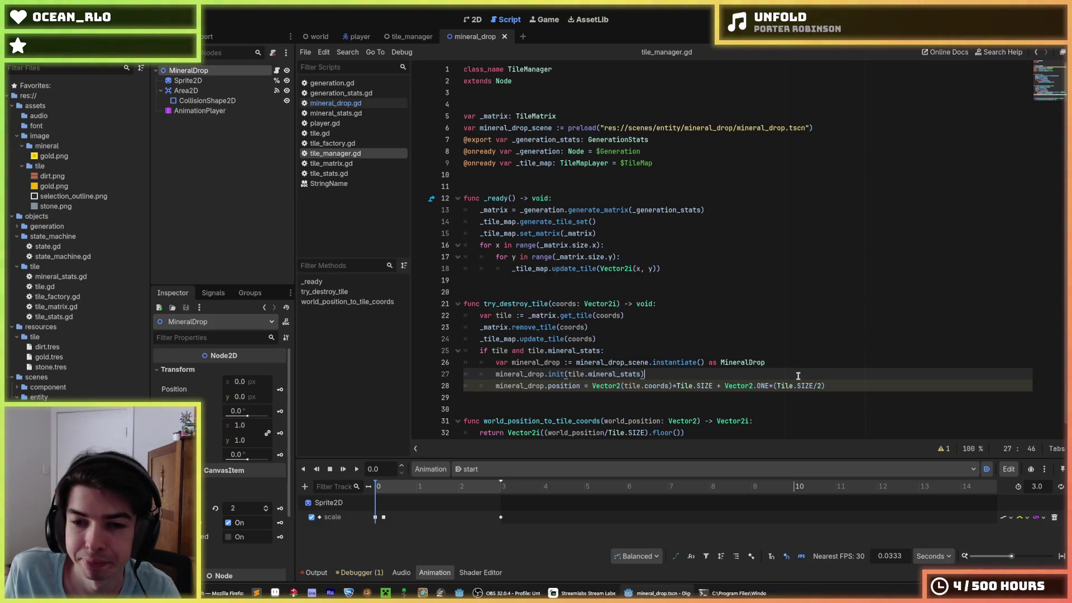
pyautogui.hotkey('ctrl', 's')
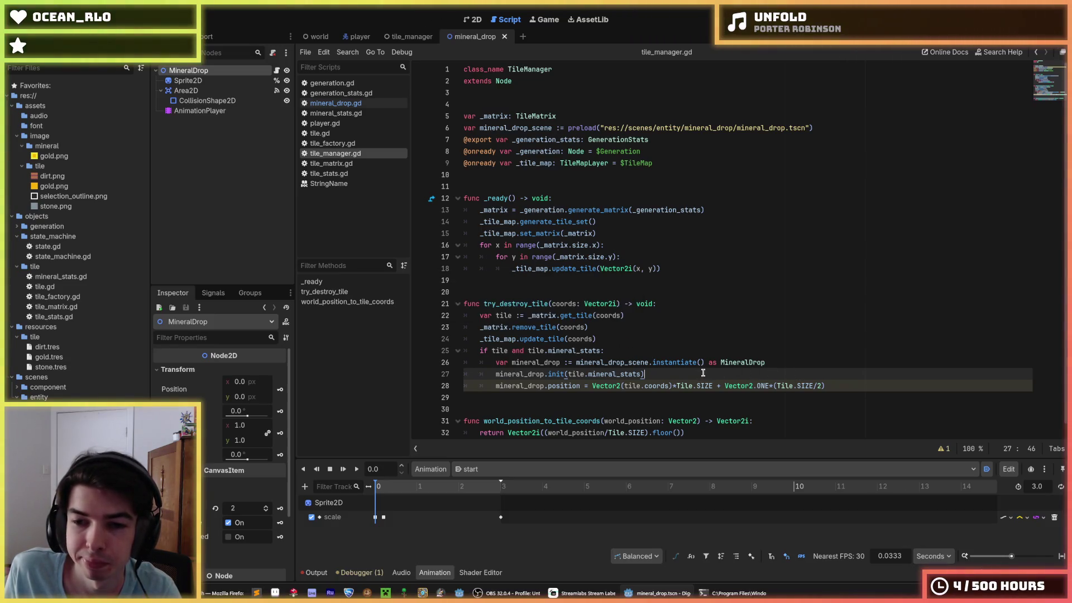
# Start line 29 with an add_child() call, then switch to the Sublime Text window
pyautogui.click(835, 385)
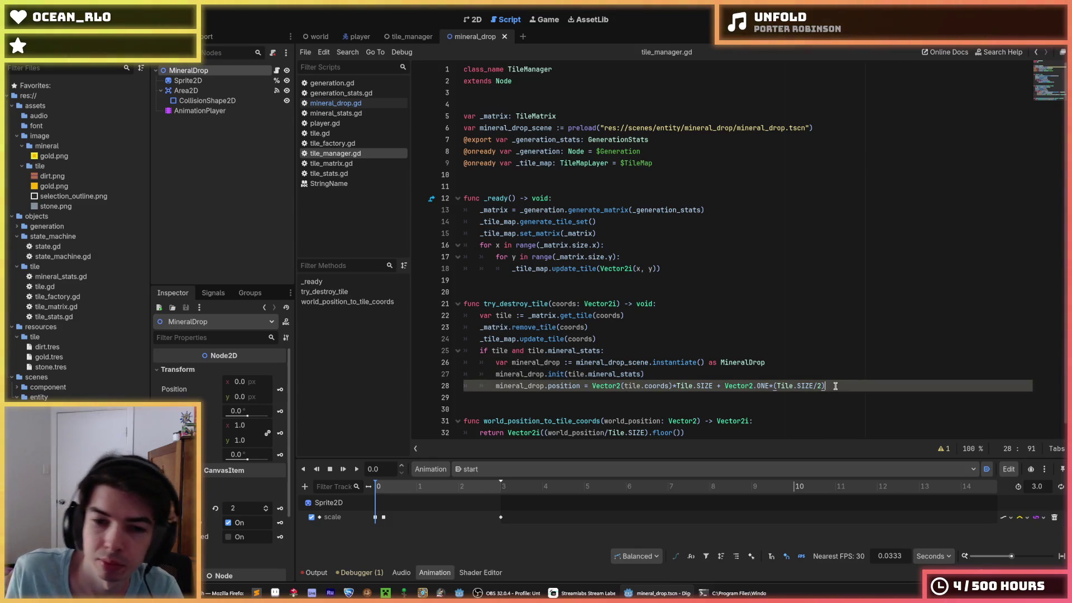
pyautogui.press('Return')
pyautogui.write('add_child')
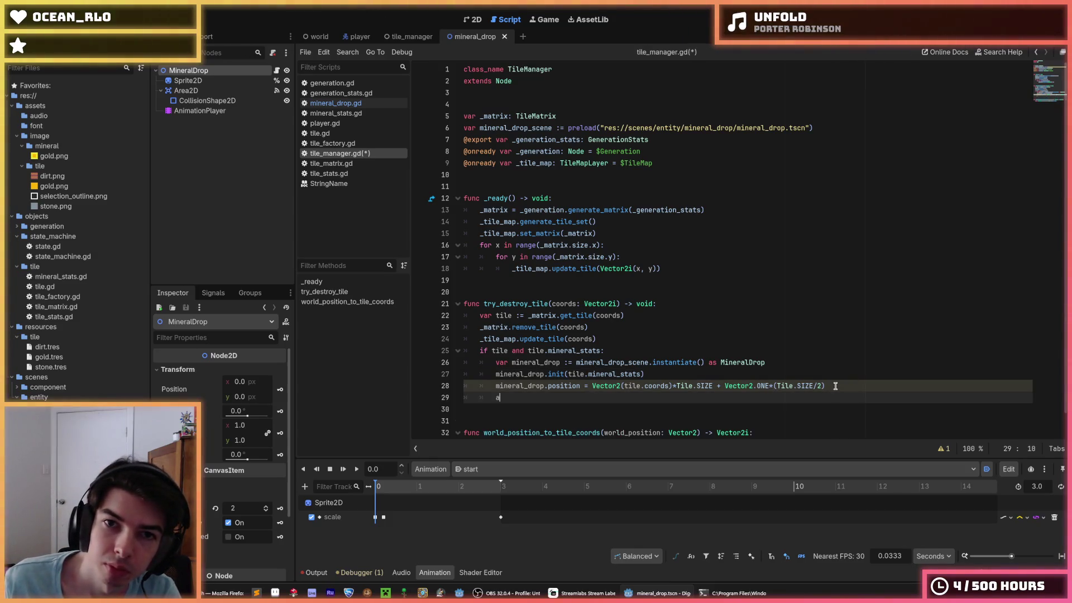
pyautogui.press('Return')
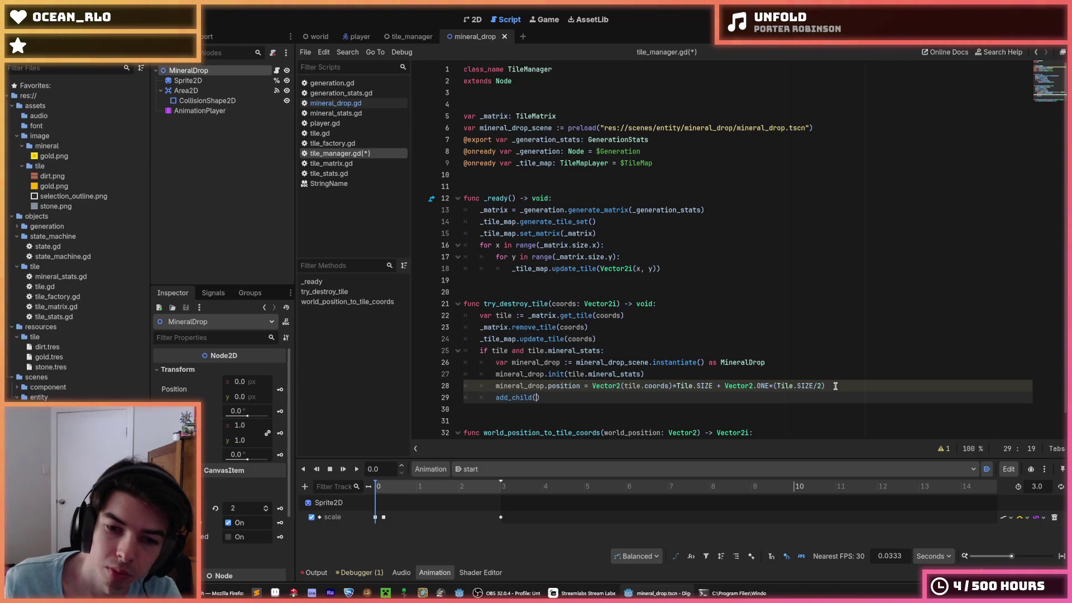
pyautogui.write('get')
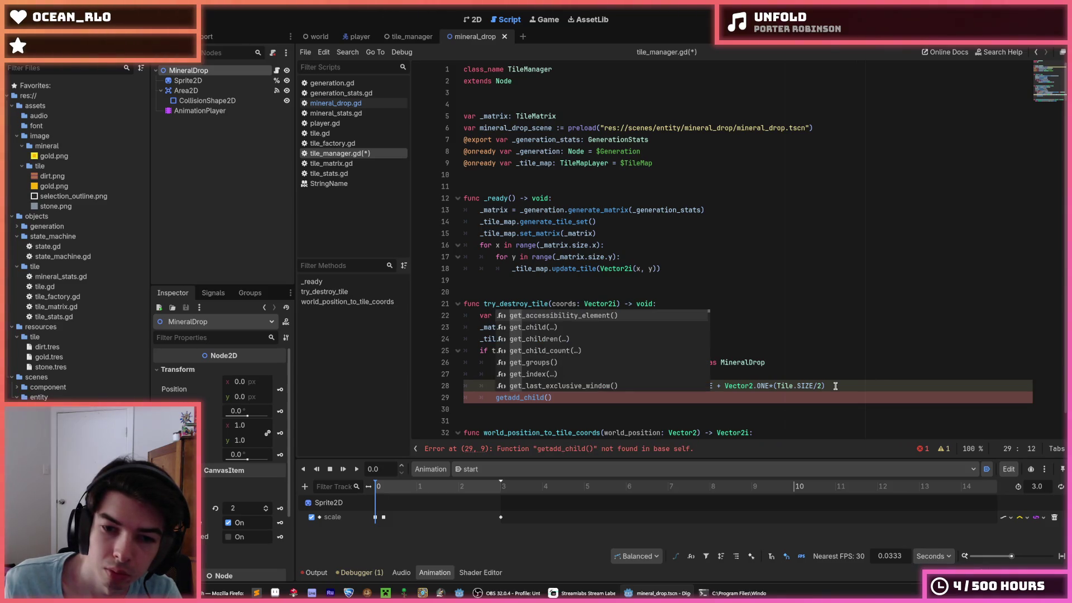
pyautogui.click(836, 386)
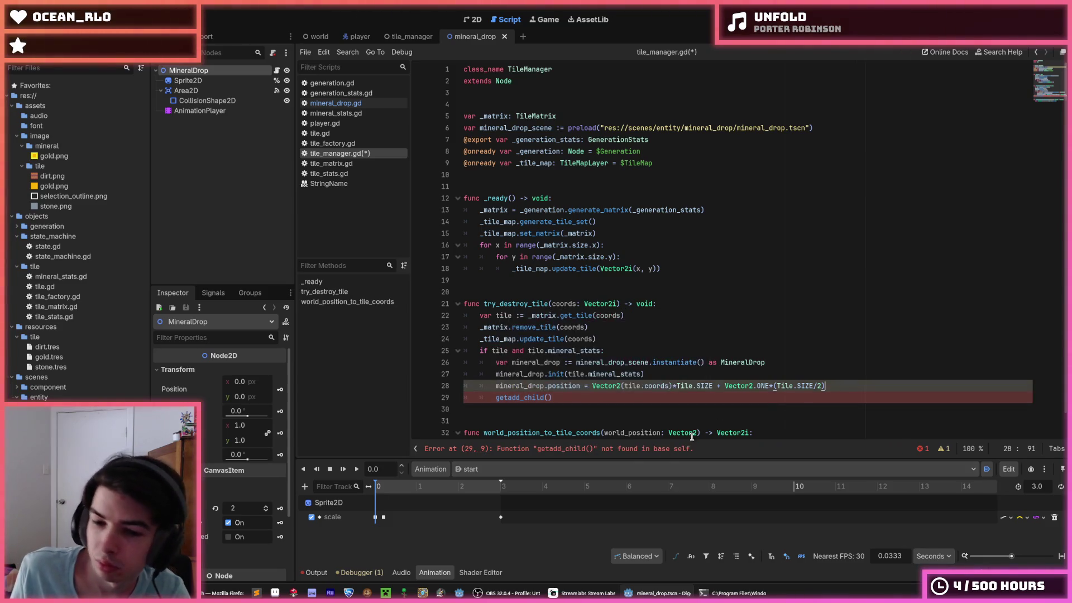
pyautogui.click(258, 593)
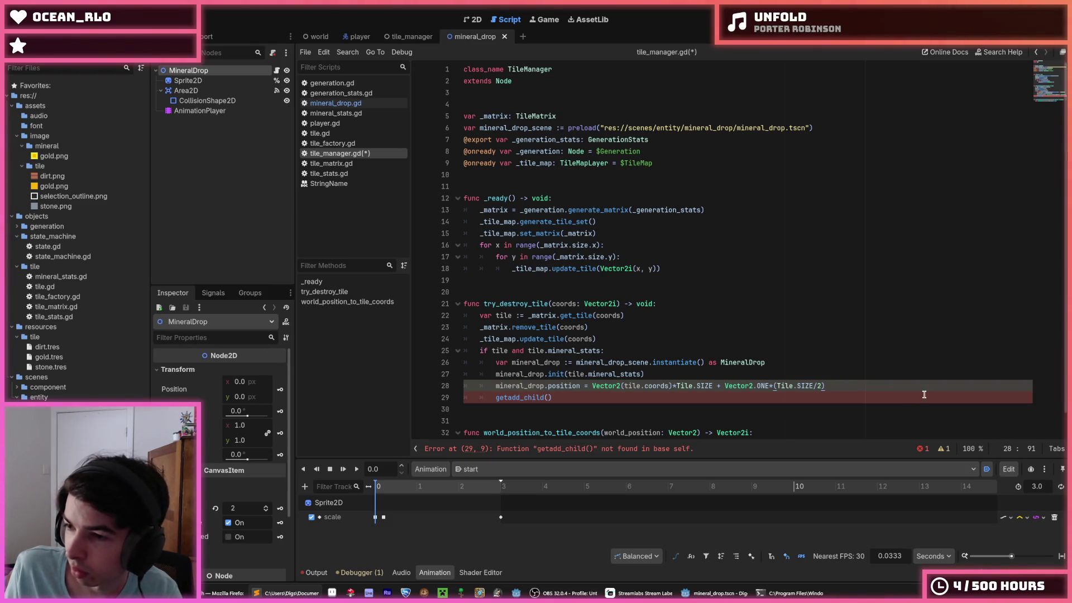
# Replace the stray 'get' on line 29 so it reads owner.add_child(), and save
pyautogui.click(508, 397)
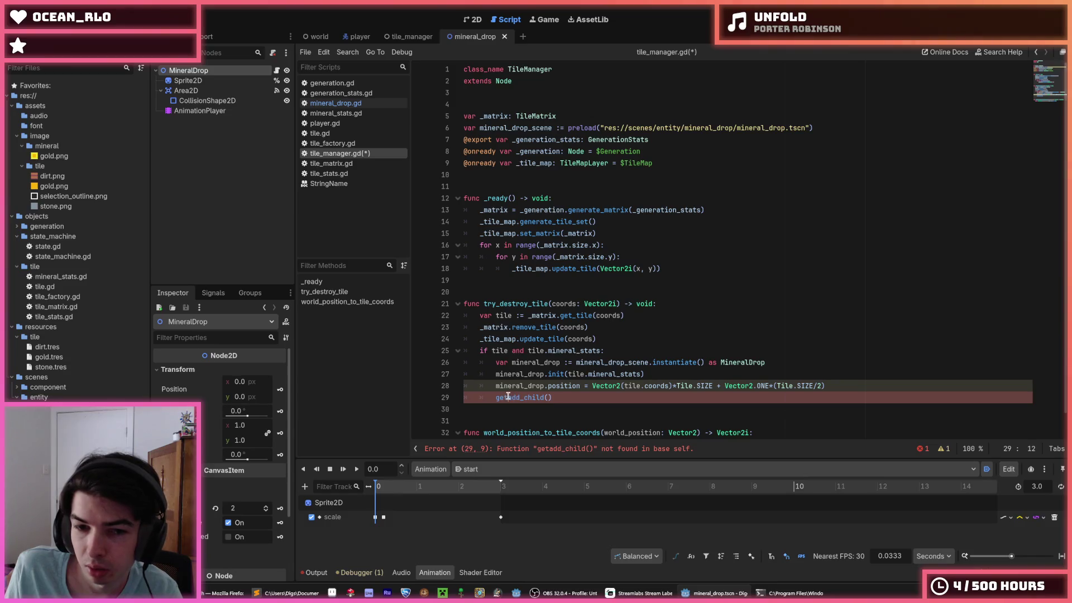
pyautogui.moveTo(507, 397); pyautogui.dragTo(496, 397)
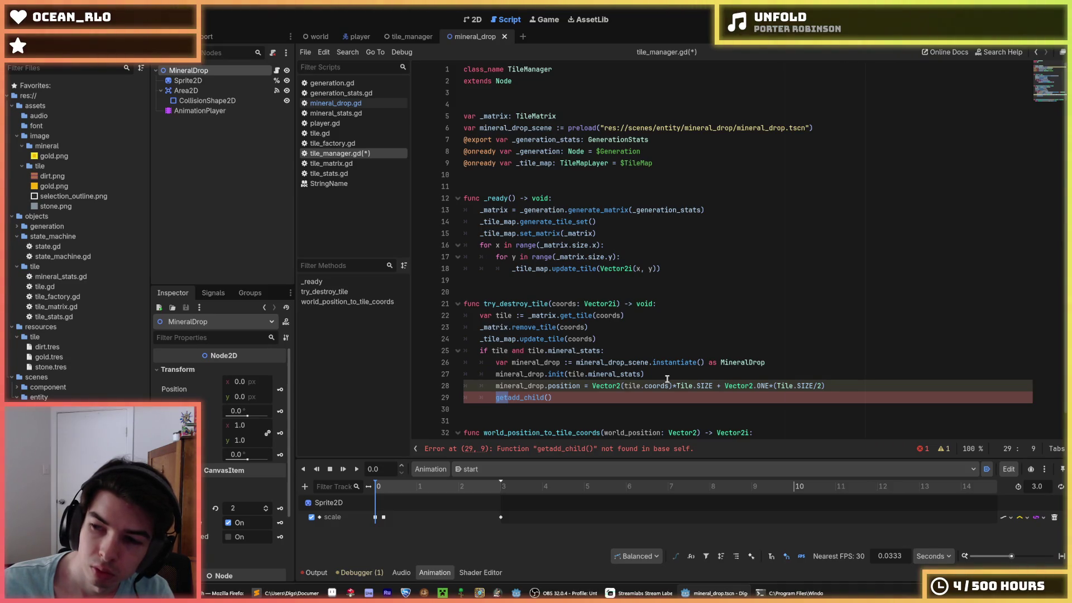
pyautogui.write('parent.')
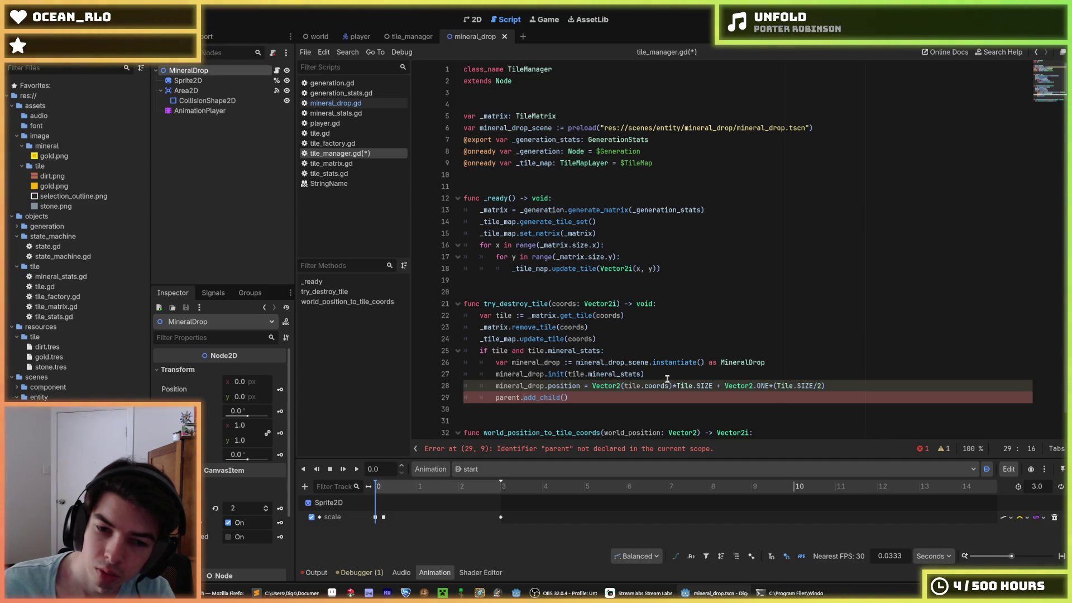
pyautogui.press('Left')
pyautogui.press('BackSpace')
pyautogui.press('BackSpace')
pyautogui.press('BackSpace')
pyautogui.write('owner')
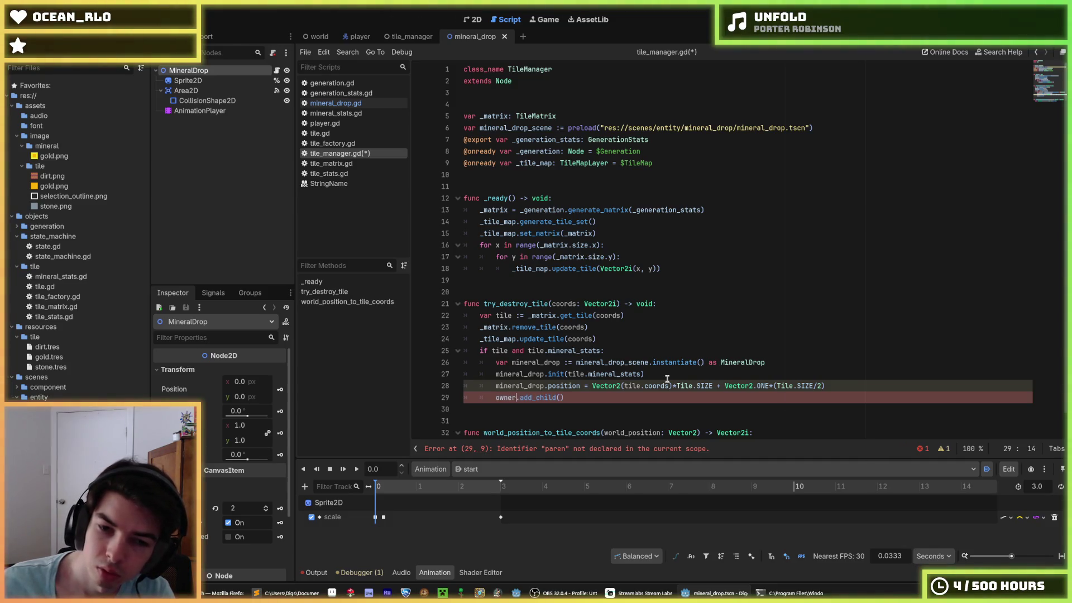
pyautogui.hotkey('ctrl', 's')
# Search the help for 'owner' and open the Node owner property page
pyautogui.click(991, 52)
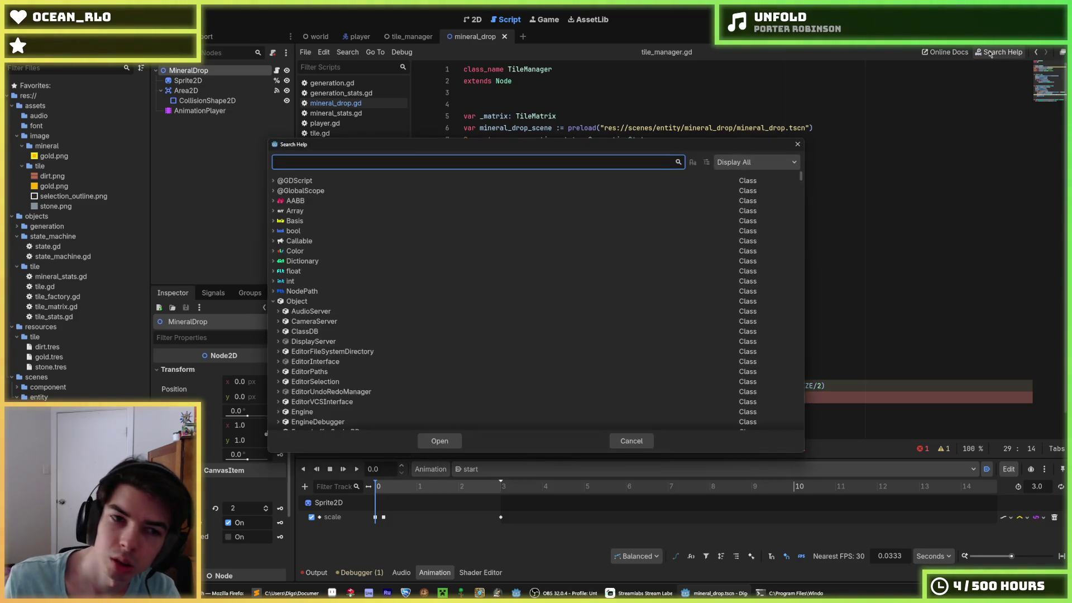
pyautogui.write('owner')
pyautogui.press('Return')
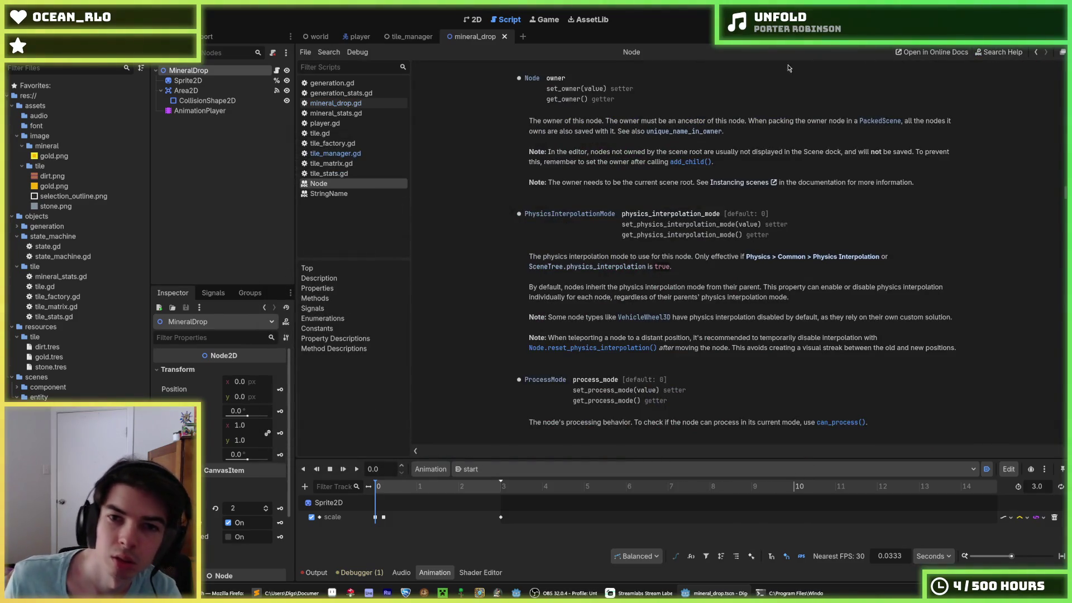
# Read the owner description, highlighting the words 'ancestor' and 'packing'
pyautogui.doubleClick(694, 121)
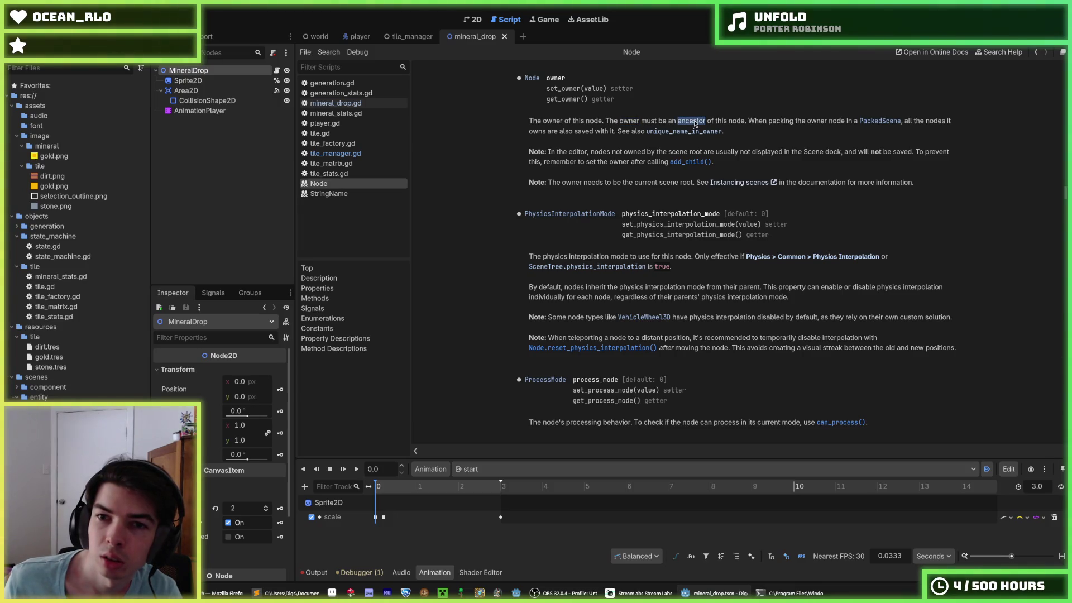
pyautogui.doubleClick(781, 121)
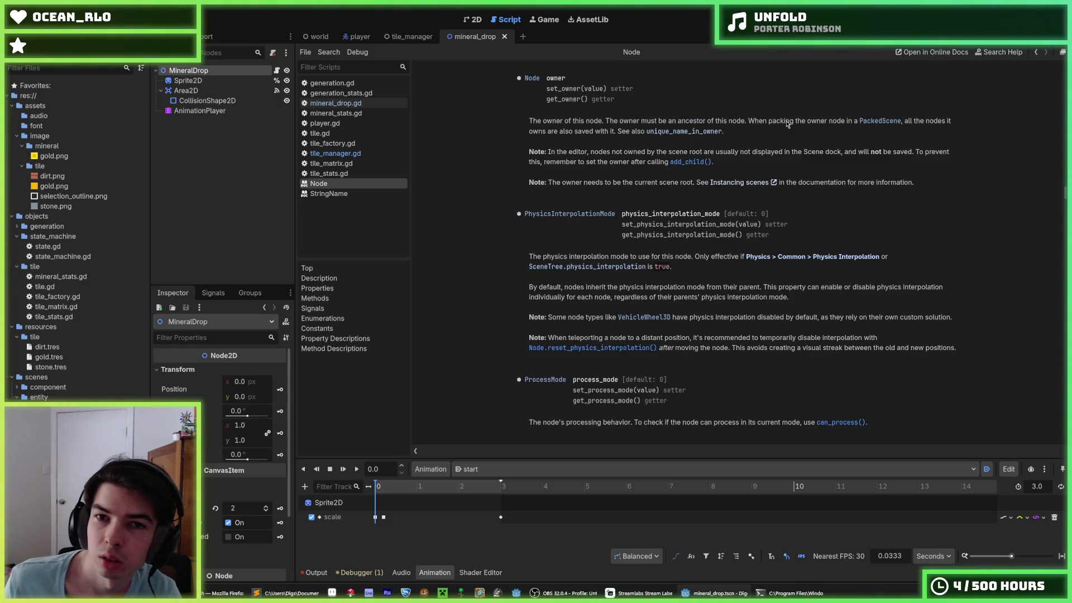
pyautogui.doubleClick(785, 122)
pyautogui.click(787, 124)
pyautogui.doubleClick(788, 124)
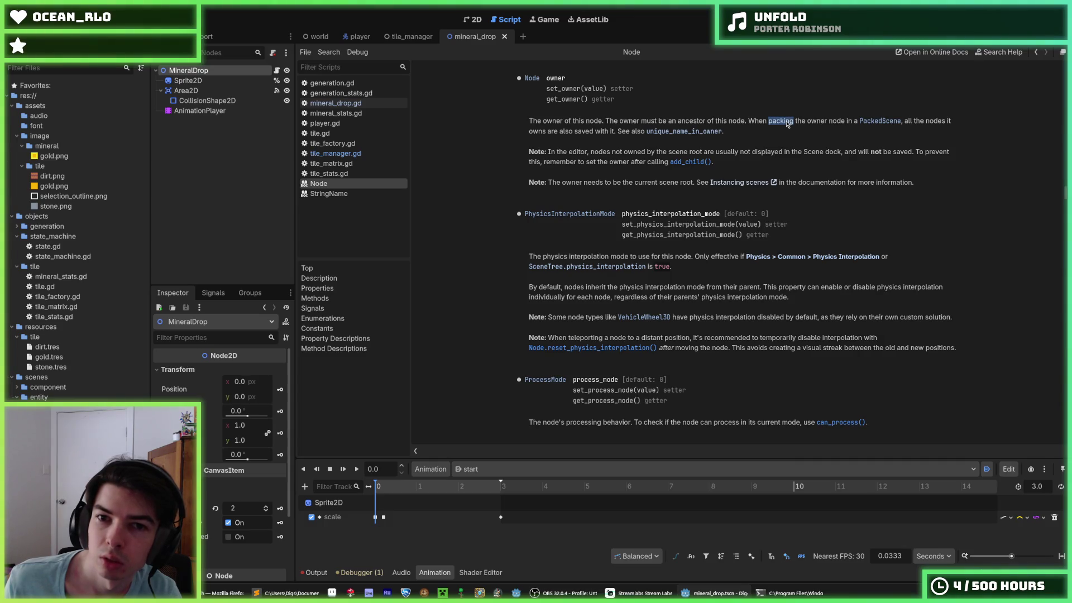
pyautogui.click(787, 124)
pyautogui.doubleClick(787, 124)
pyautogui.click(787, 124)
pyautogui.doubleClick(787, 124)
pyautogui.click(787, 124)
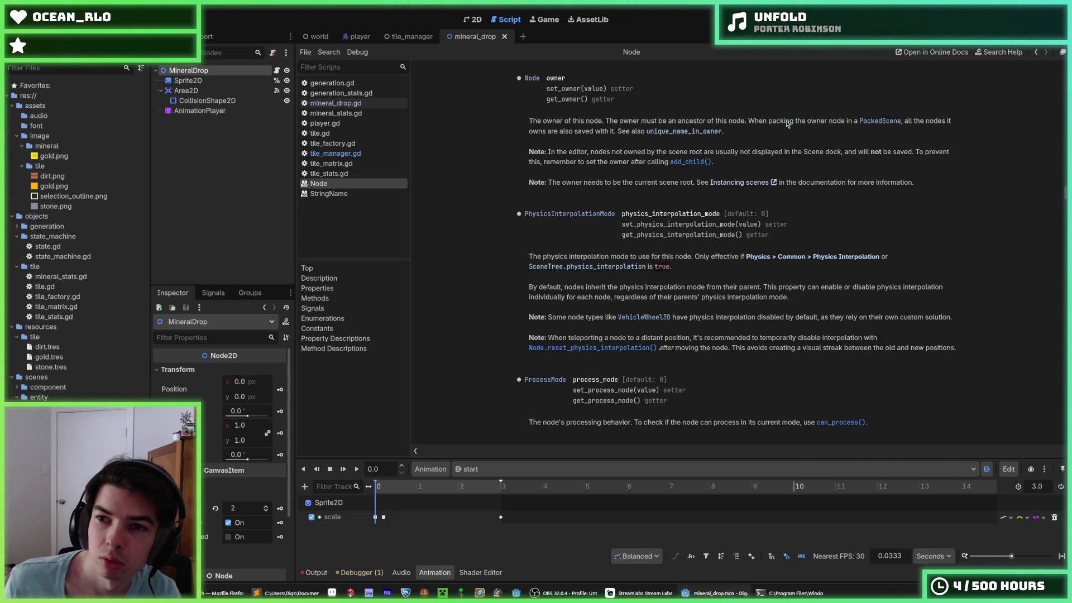
pyautogui.doubleClick(787, 124)
pyautogui.click(788, 124)
pyautogui.doubleClick(787, 124)
pyautogui.click(787, 124)
pyautogui.doubleClick(787, 124)
pyautogui.click(787, 124)
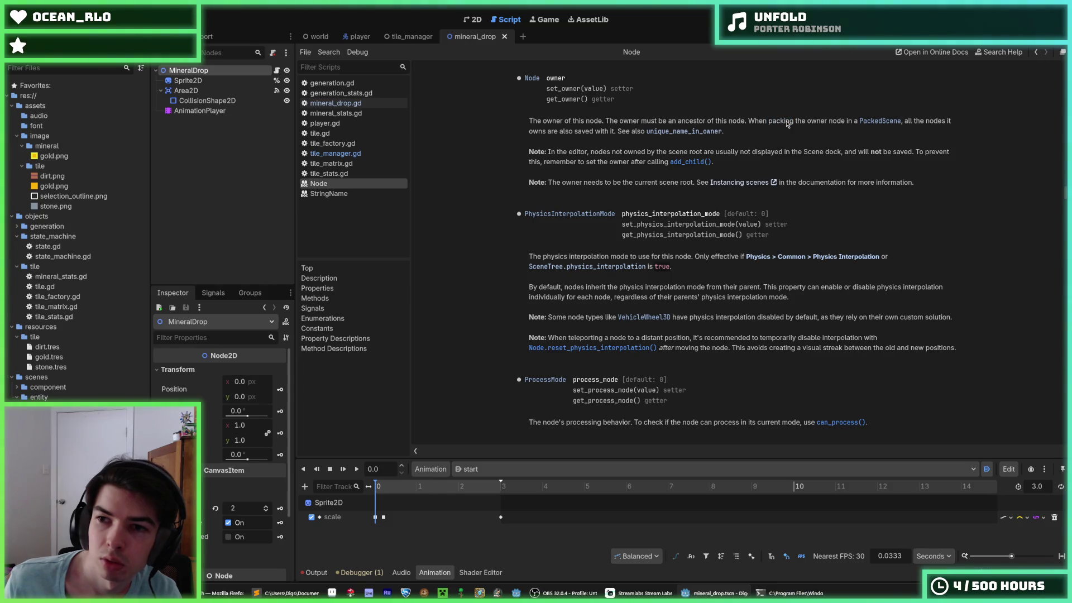
pyautogui.doubleClick(787, 124)
pyautogui.click(788, 124)
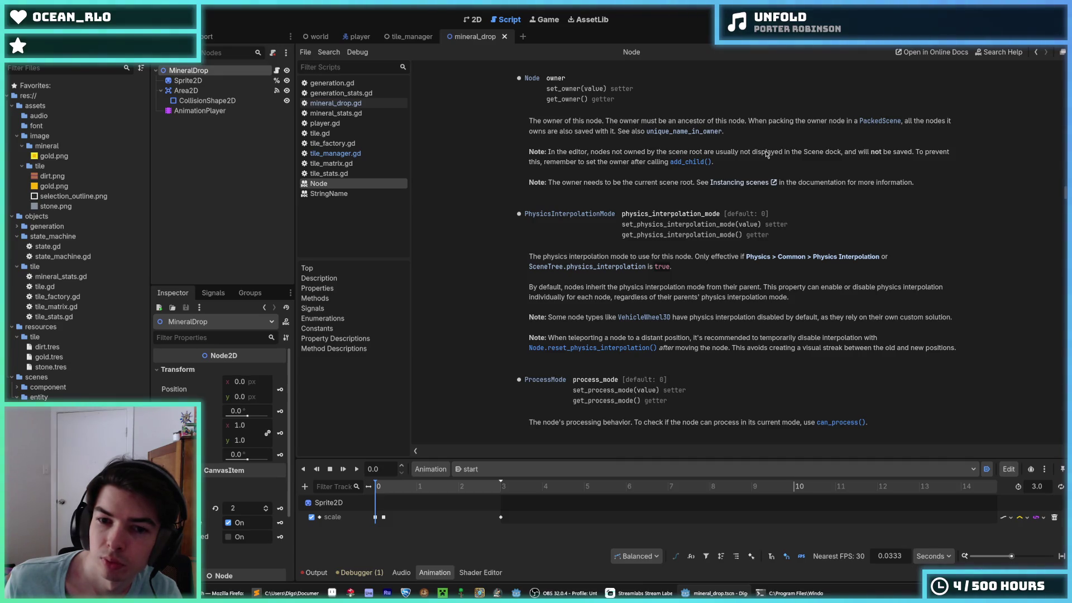
# Glance through mineral_drop.gd, then return to tile_manager.gd
pyautogui.click(276, 70)
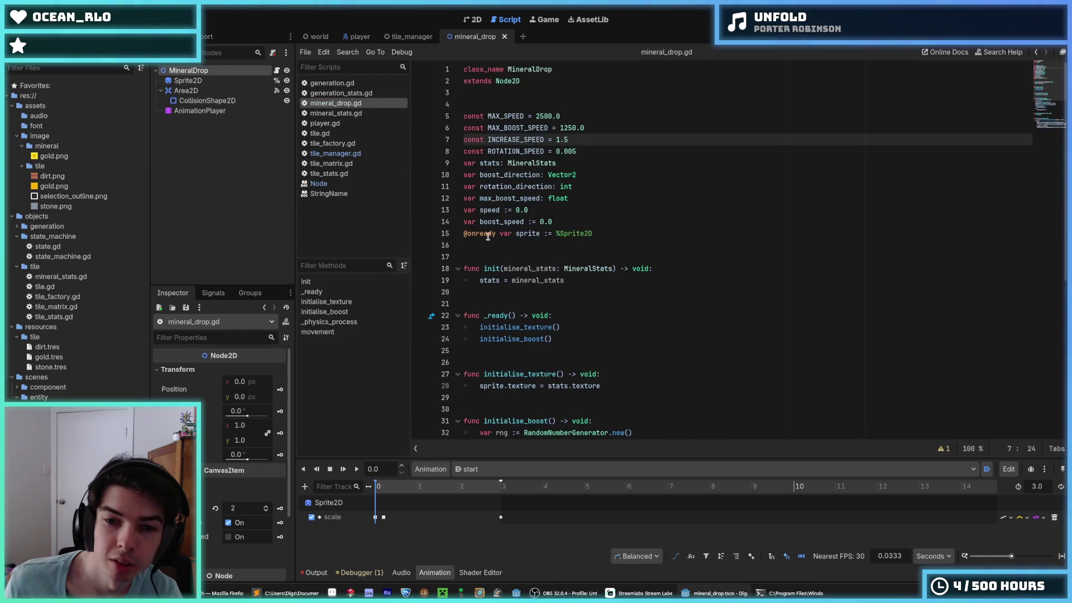
pyautogui.scroll(-8, 488, 236)
pyautogui.scroll(8, 562, 264)
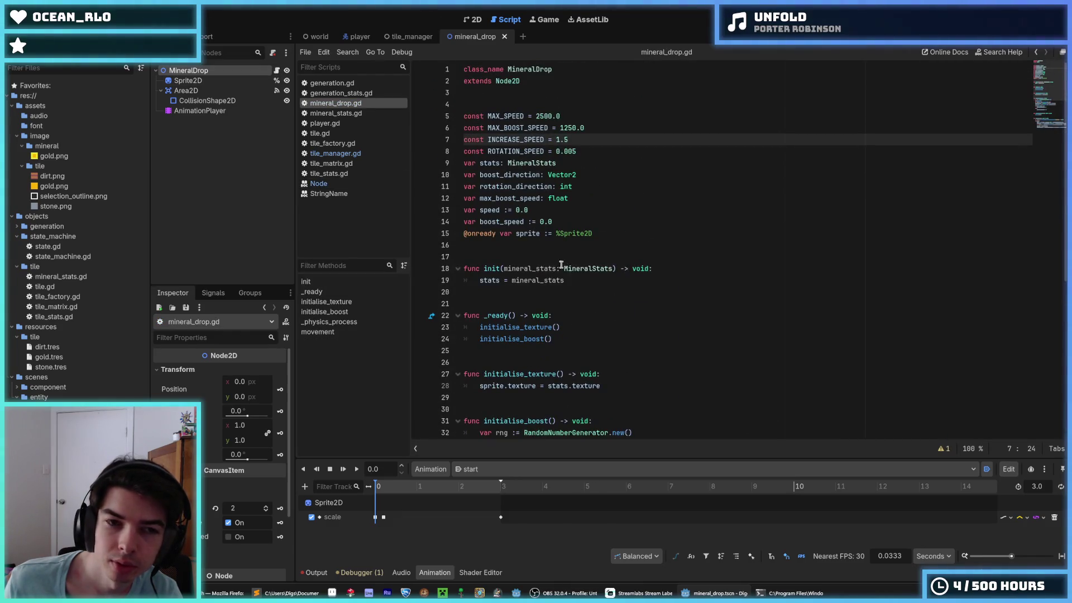
pyautogui.click(334, 153)
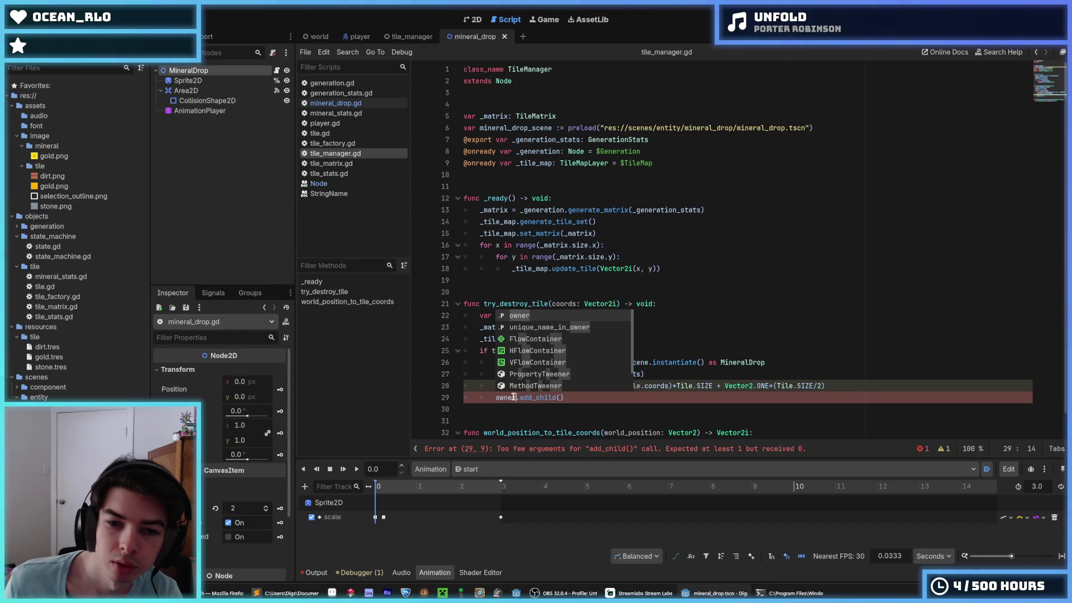
# Replace owner.add_child() on line 29 with get_tree() and save the script
pyautogui.press('Escape')
pyautogui.click(495, 397)
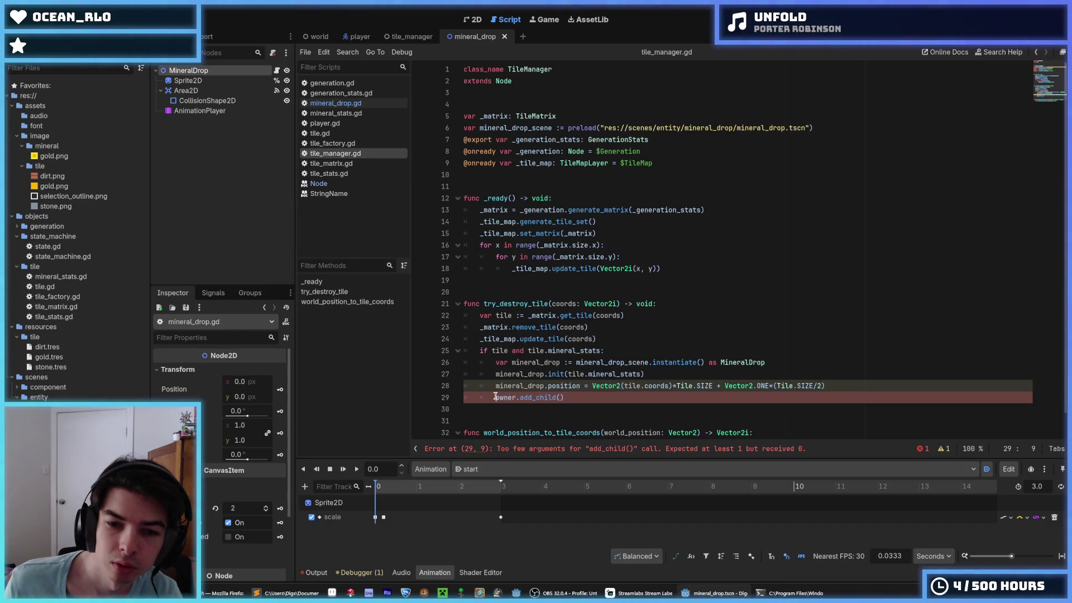
pyautogui.click(517, 397)
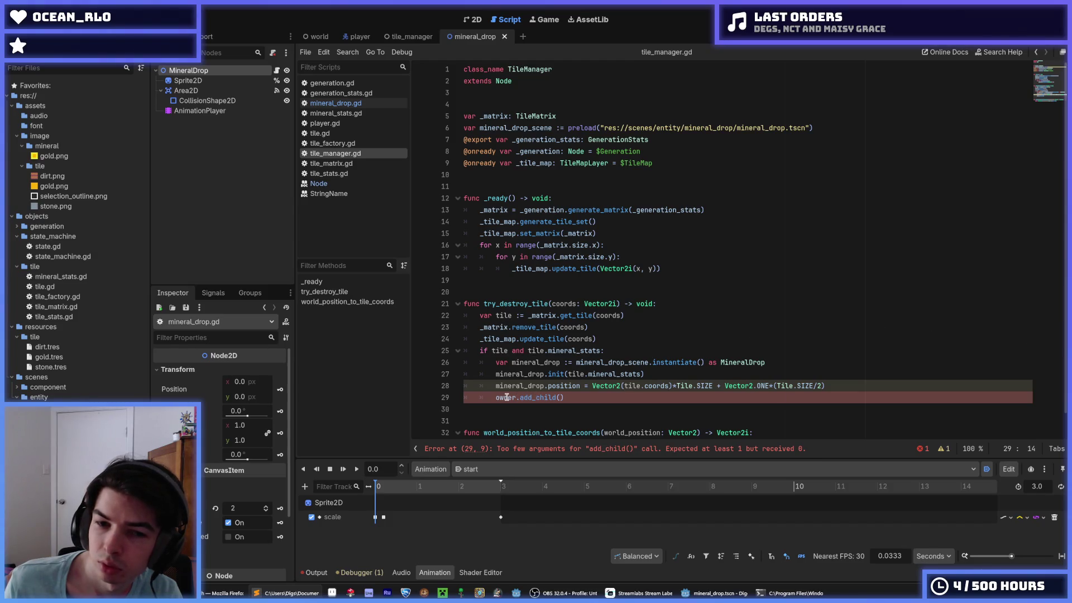
pyautogui.moveTo(507, 397)
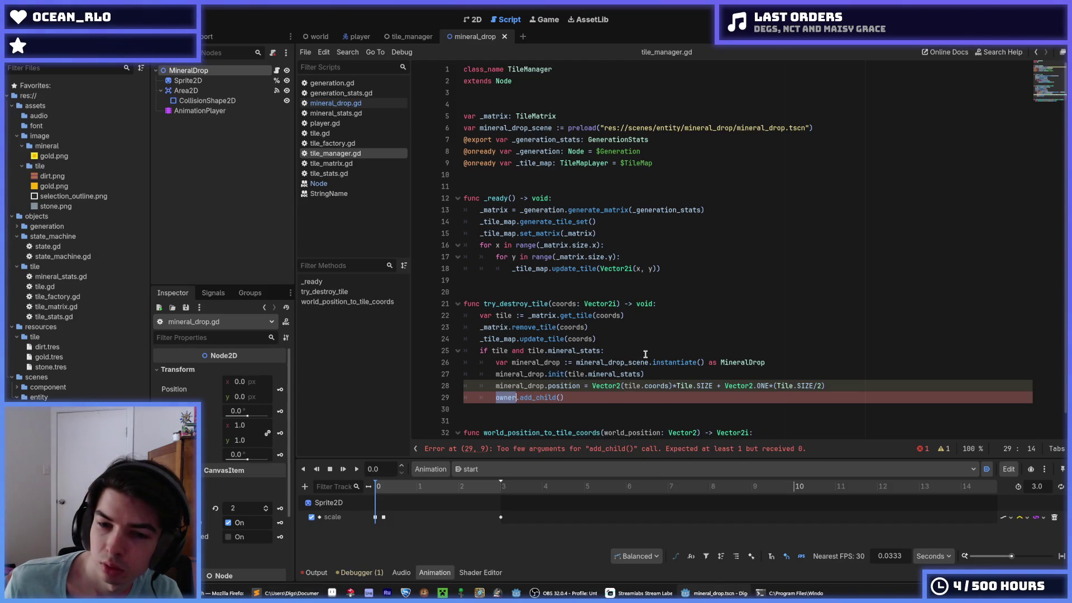
pyautogui.hotkey('ctrl', 'BackSpace')
pyautogui.write('get_tree()')
pyautogui.press('End')
pyautogui.hotkey('ctrl', 'shift', 'Left')
pyautogui.hotkey('ctrl', 'shift', 'Left')
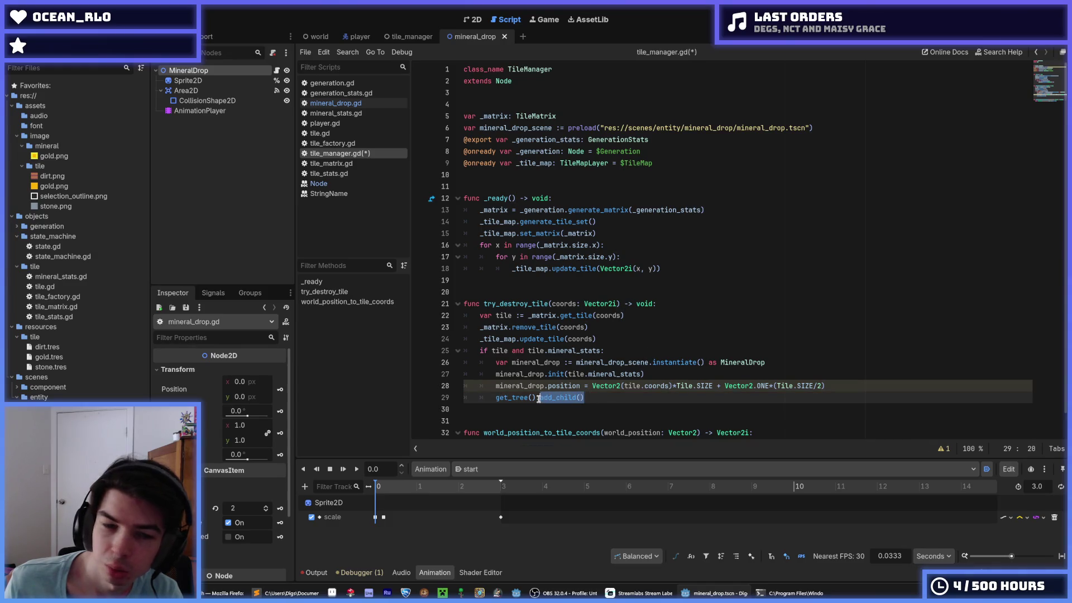
pyautogui.press('BackSpace')
pyautogui.hotkey('ctrl', 's')
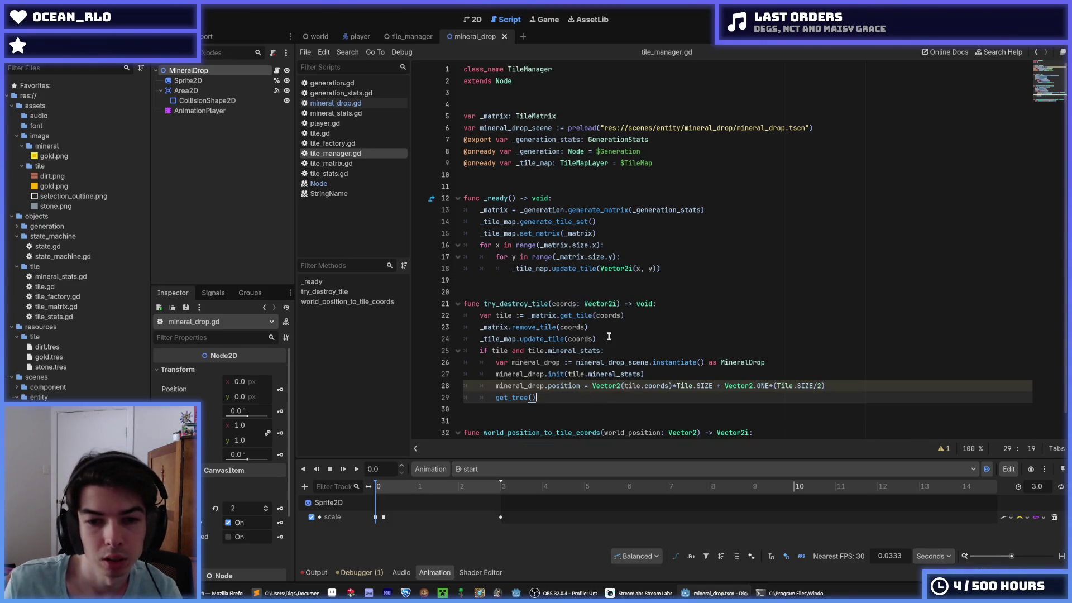
# Turn line 29 into print(get_tree().get_children()) and save
pyautogui.press('Up')
pyautogui.press('Return')
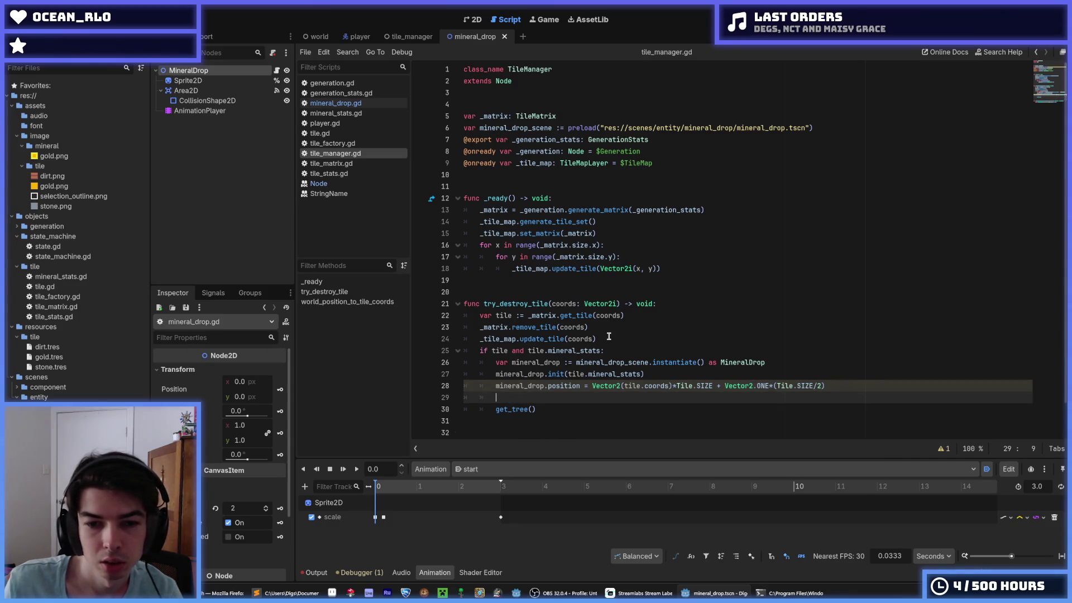
pyautogui.press('Down')
pyautogui.press('End')
pyautogui.write('.get_child')
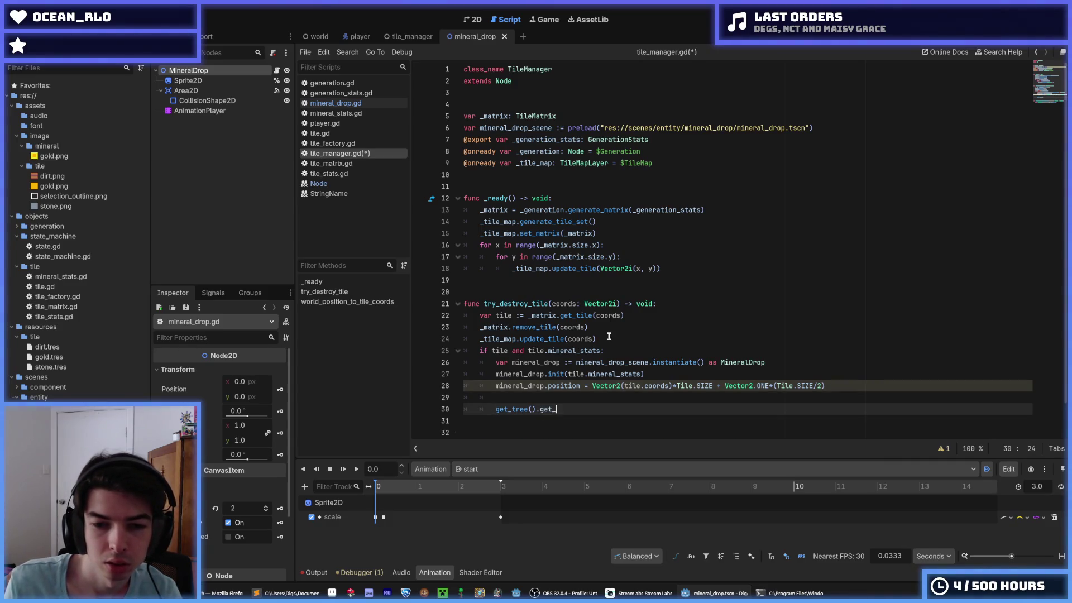
pyautogui.write('ren(')
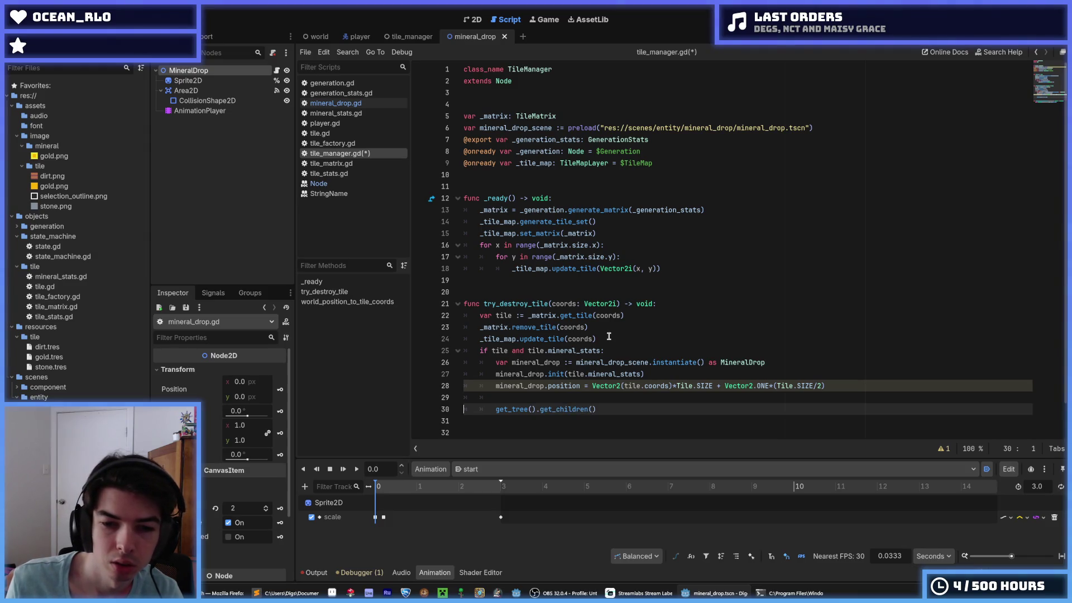
pyautogui.press('End')
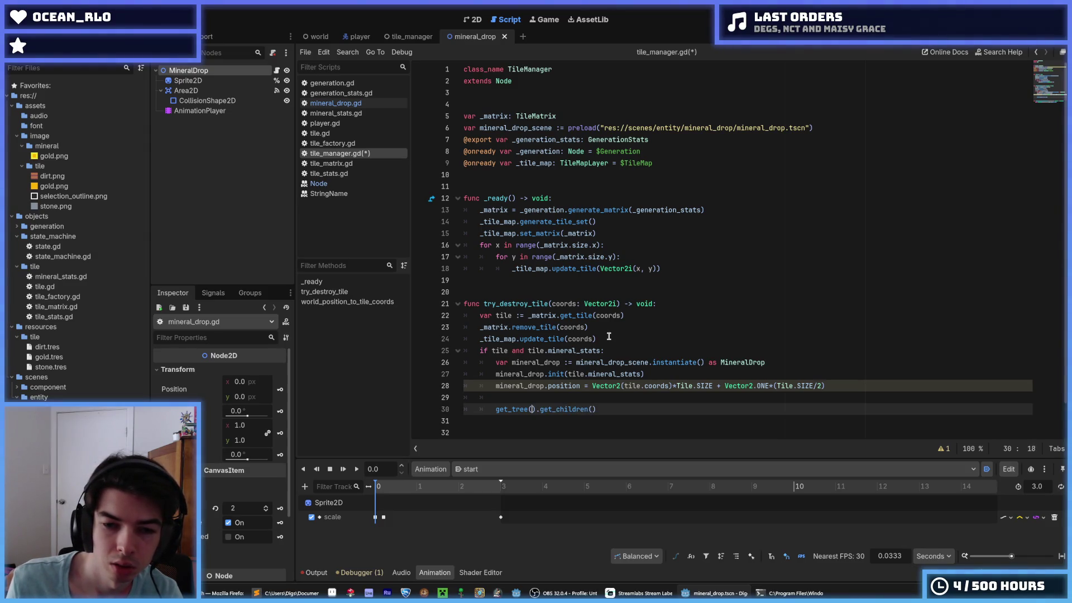
pyautogui.press('Home')
pyautogui.write('print(')
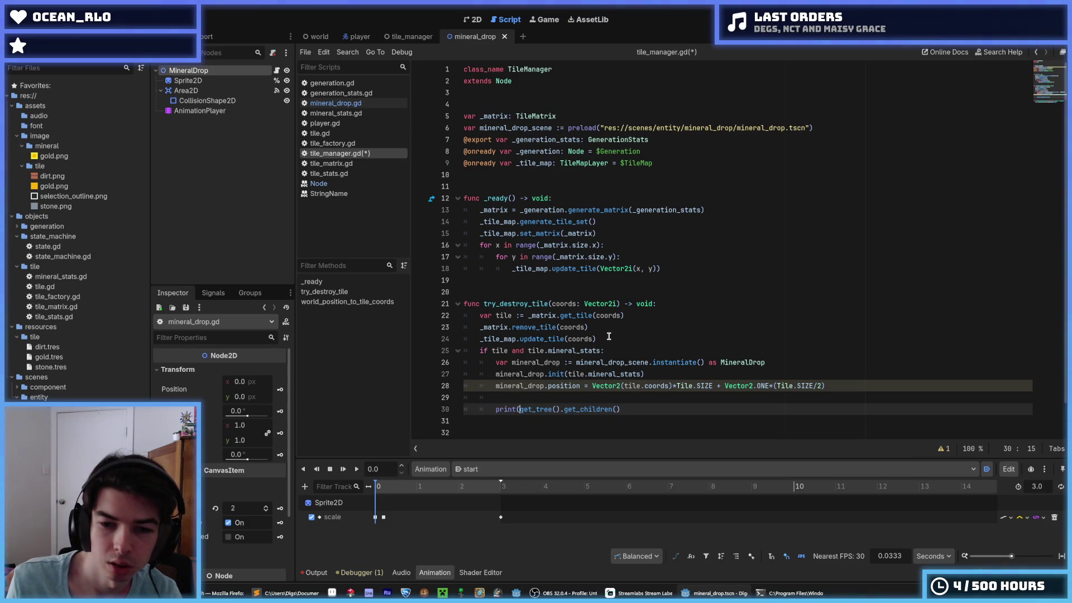
pyautogui.press('End')
pyautogui.write(')')
pyautogui.hotkey('ctrl', 's')
# Remove the extra blank line above it, save, and run the game with F5
pyautogui.press('Up')
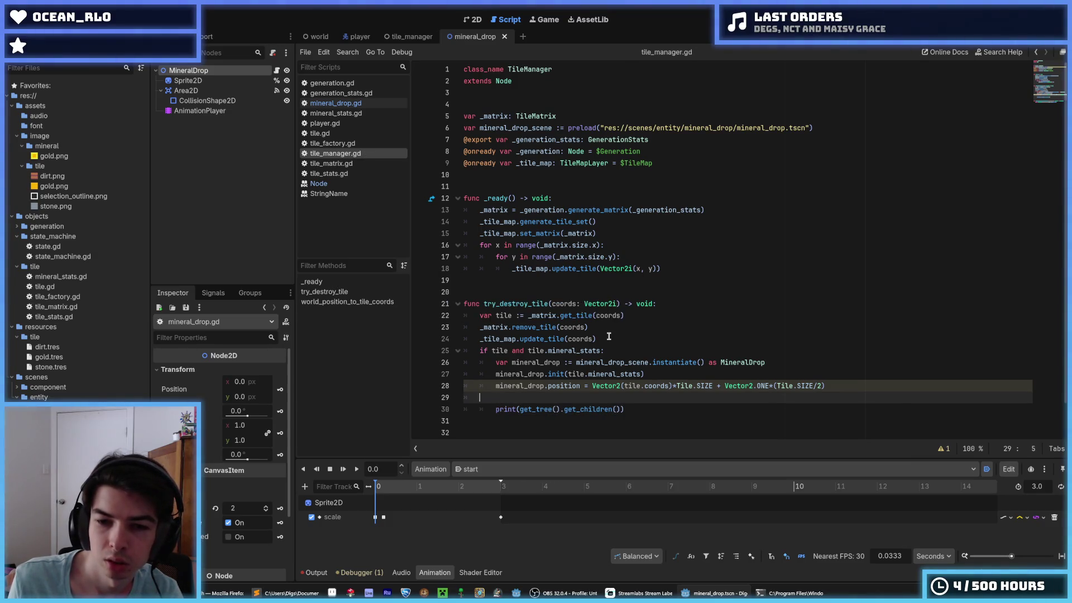
pyautogui.hotkey('ctrl', 'shift', 'k')
pyautogui.press('End')
pyautogui.hotkey('ctrl', 's')
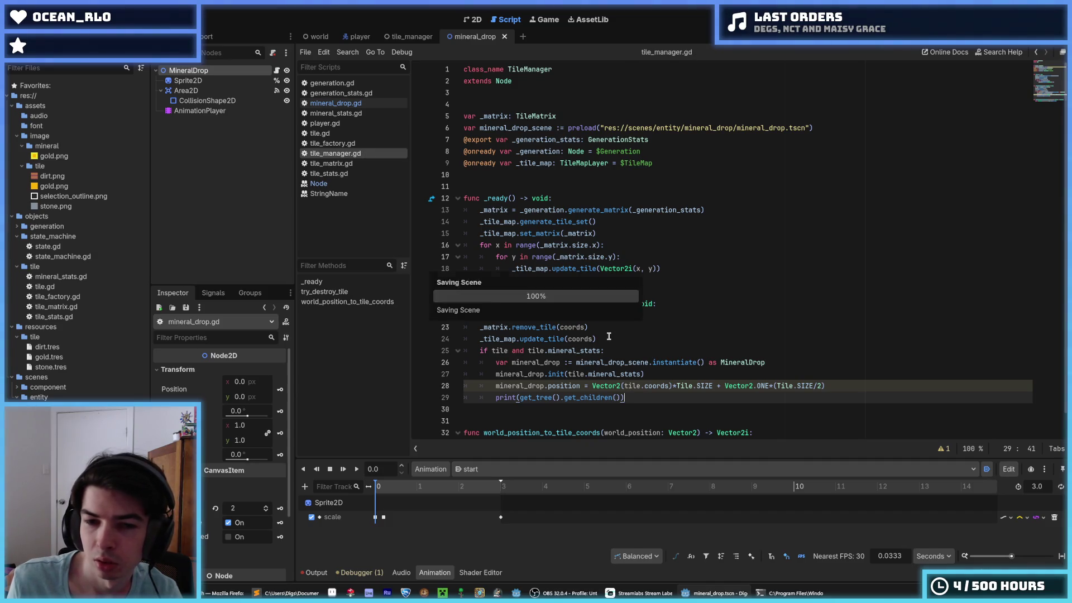
pyautogui.press('Up')
pyautogui.press('End')
pyautogui.press('F5')
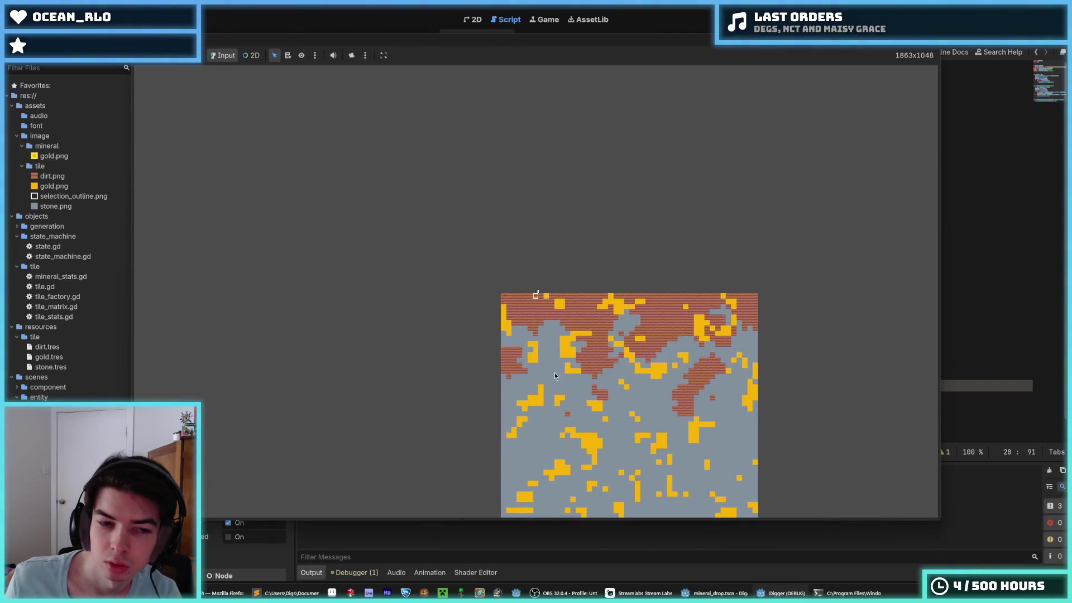
# Destroy a tile in the running game, inspect the failing mineral_stats check on line 25, and open mineral_stats.gd
pyautogui.click(540, 387)
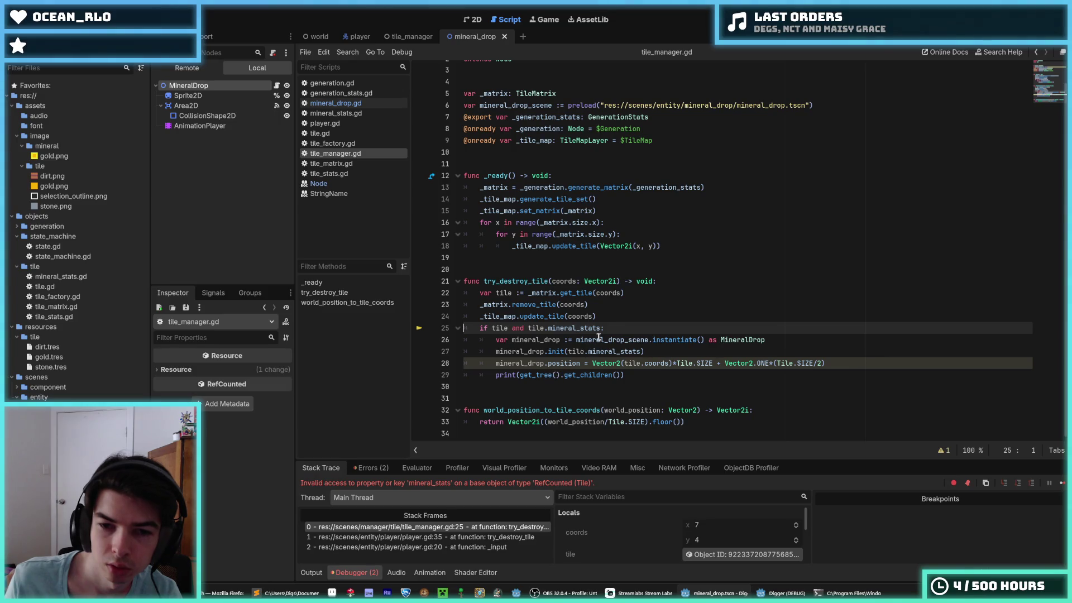
pyautogui.click(617, 328)
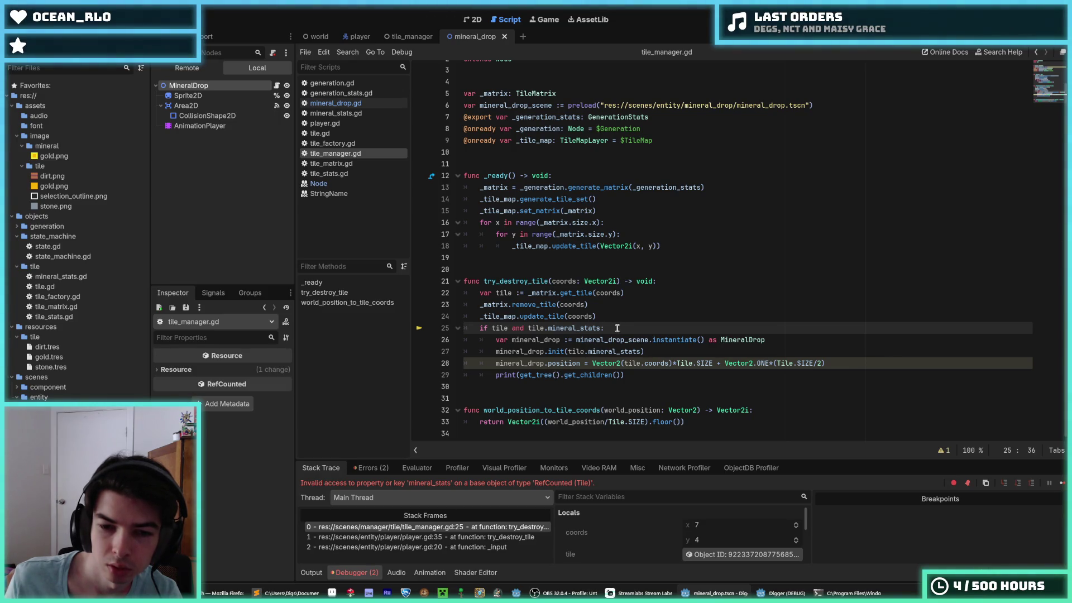
pyautogui.click(556, 329)
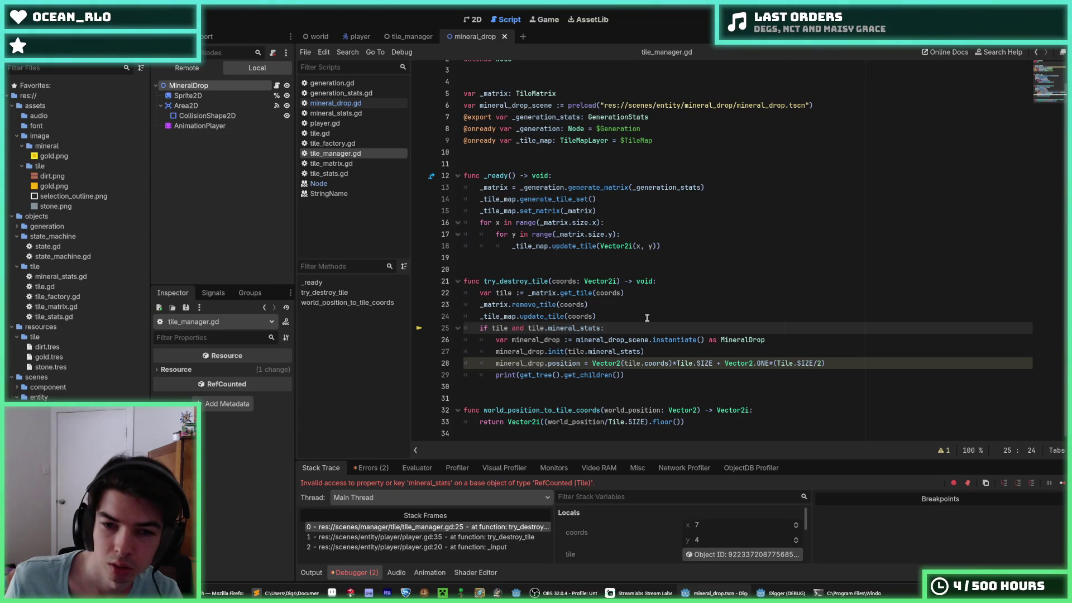
pyautogui.click(579, 330)
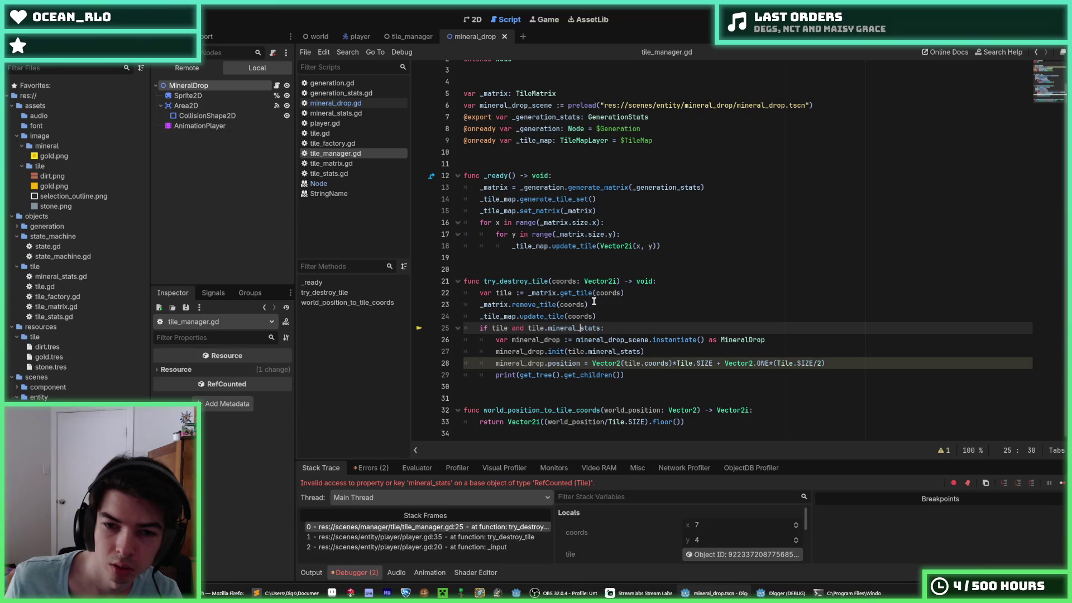
pyautogui.click(349, 114)
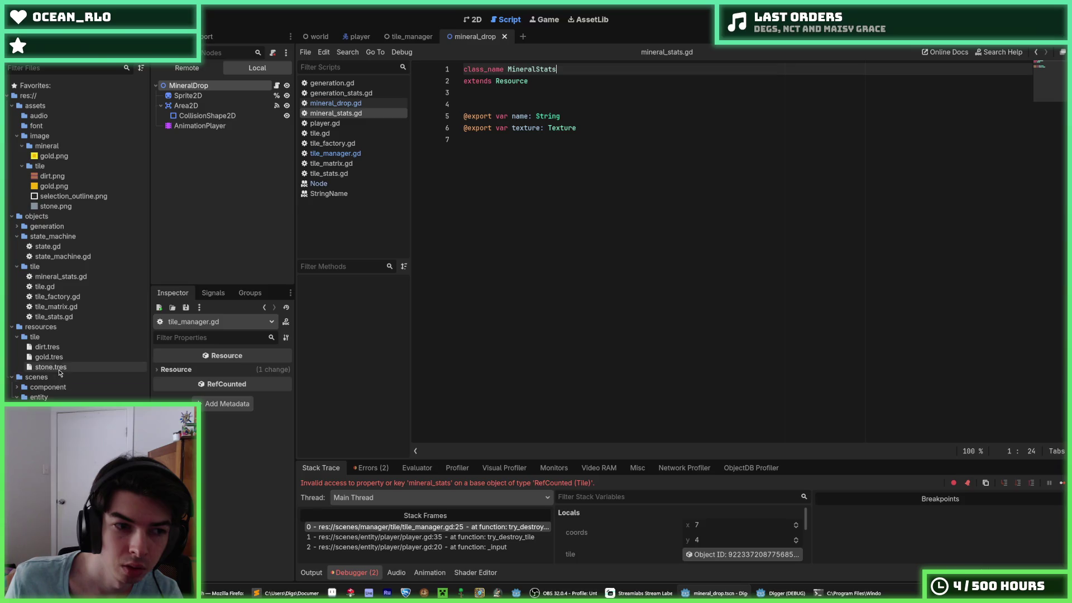
# Inspect the gold.tres and dirt.tres tile resources, ending on gold.tres
pyautogui.click(57, 357)
pyautogui.click(65, 348)
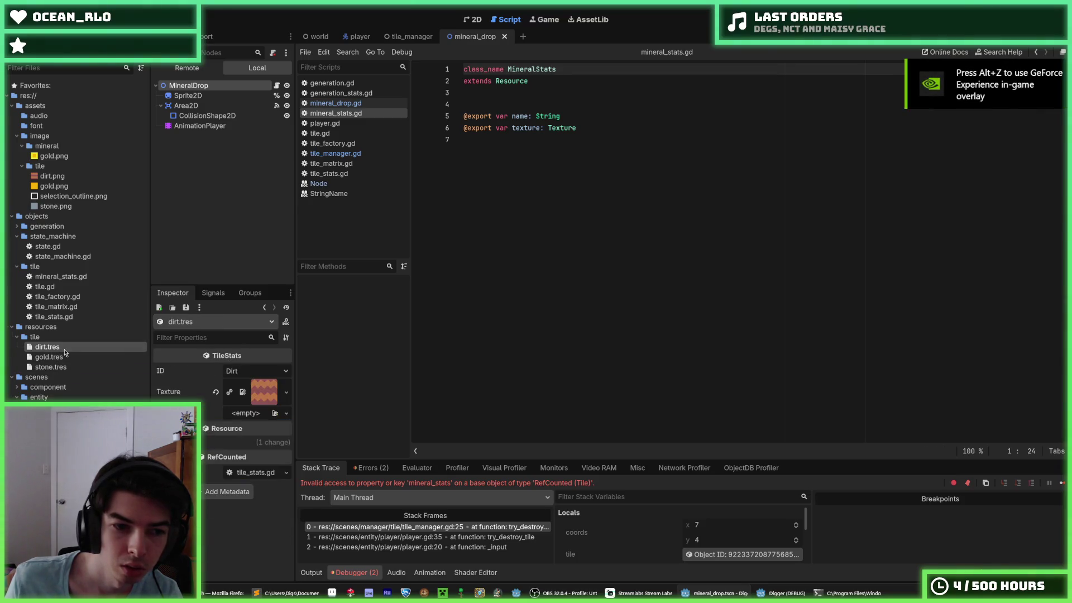
pyautogui.click(62, 357)
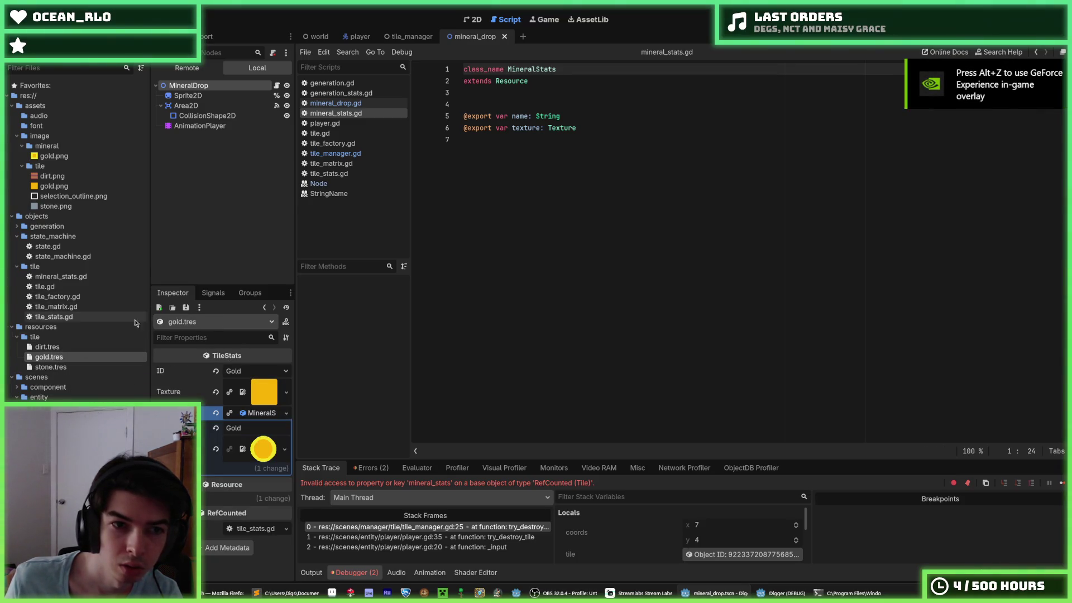
# Browse mineral_drop.gd, generation_stats.gd, tile_manager.gd and tile_factory.gd, ending on tile.gd
pyautogui.click(354, 105)
pyautogui.click(355, 113)
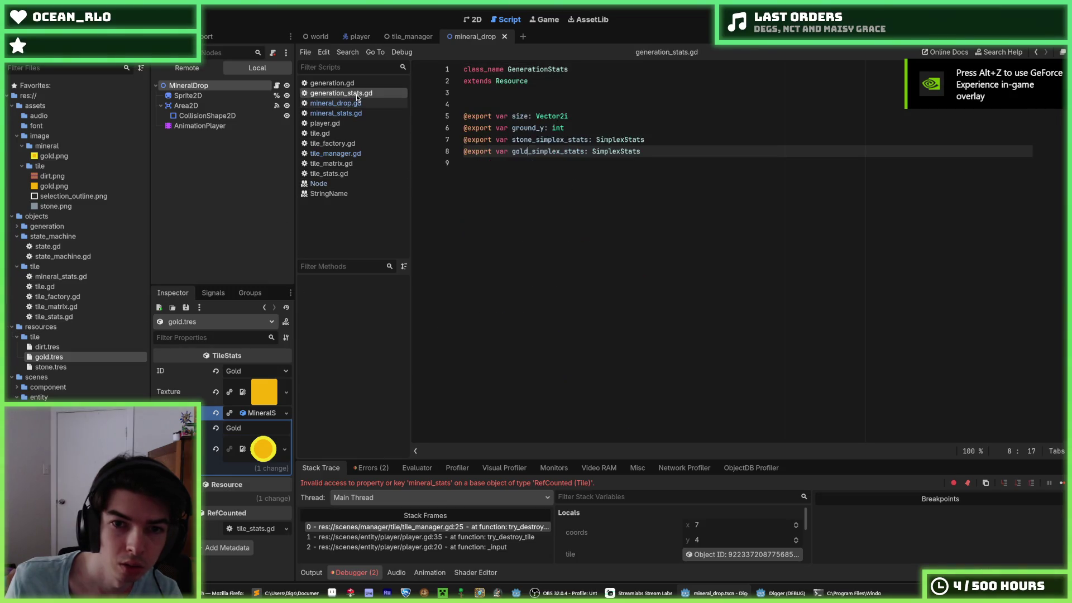
pyautogui.click(351, 132)
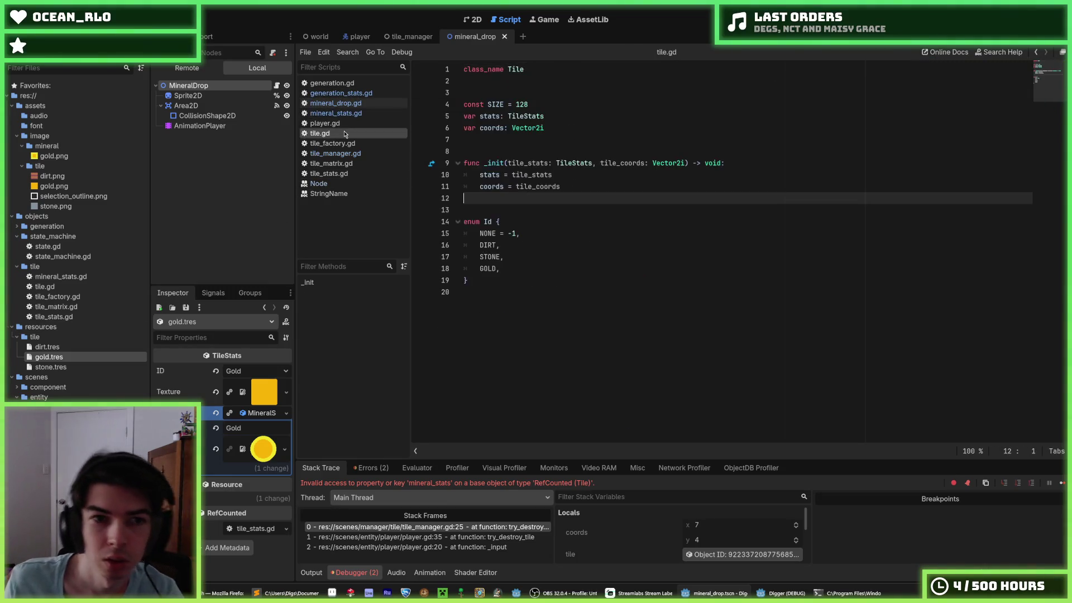
pyautogui.click(343, 150)
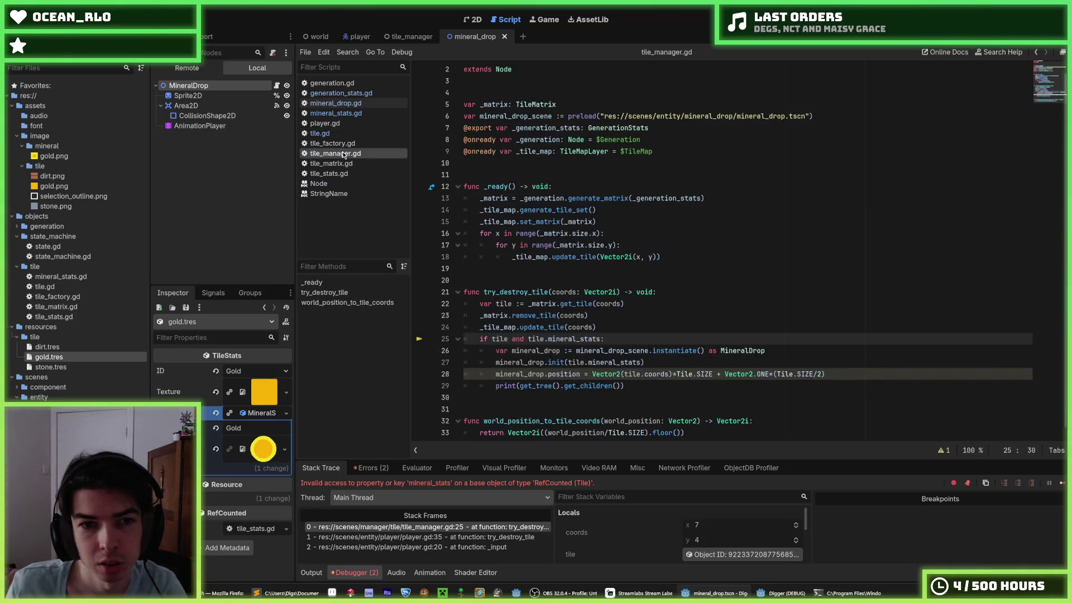
pyautogui.click(335, 133)
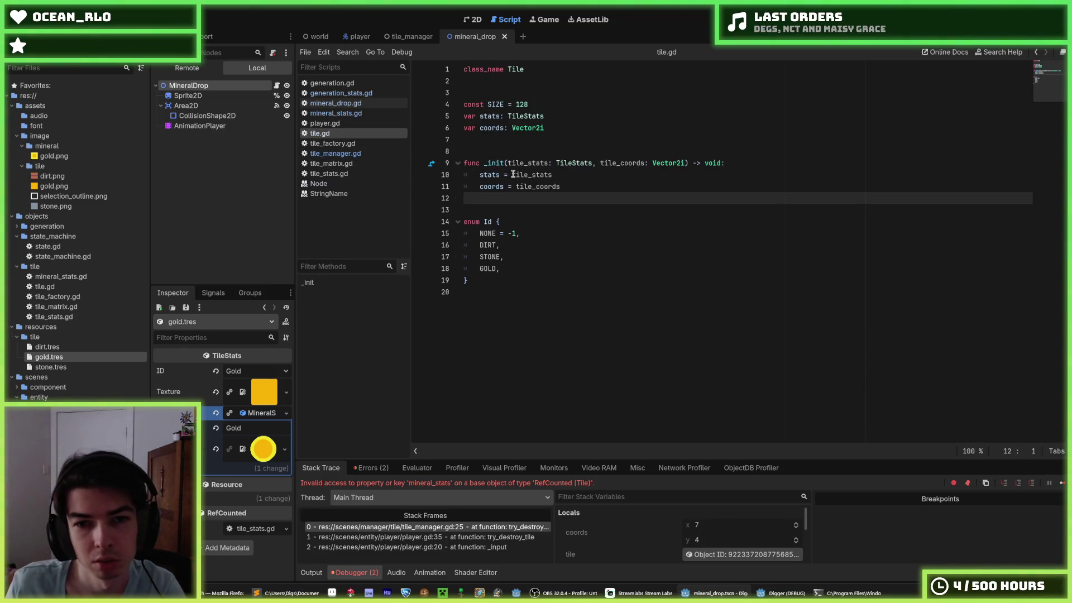
pyautogui.click(343, 144)
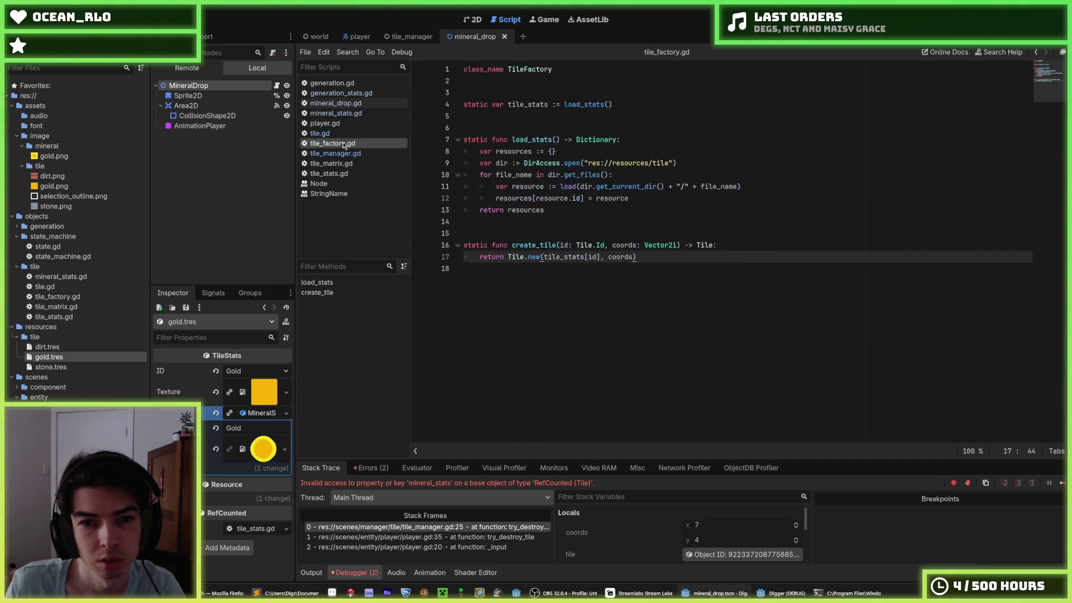
pyautogui.click(342, 134)
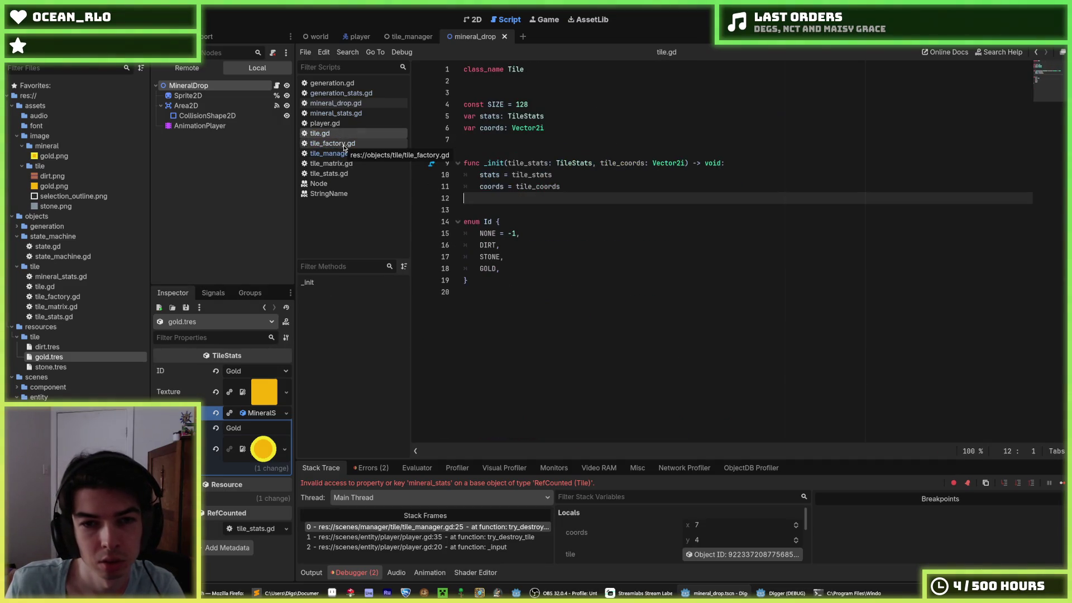